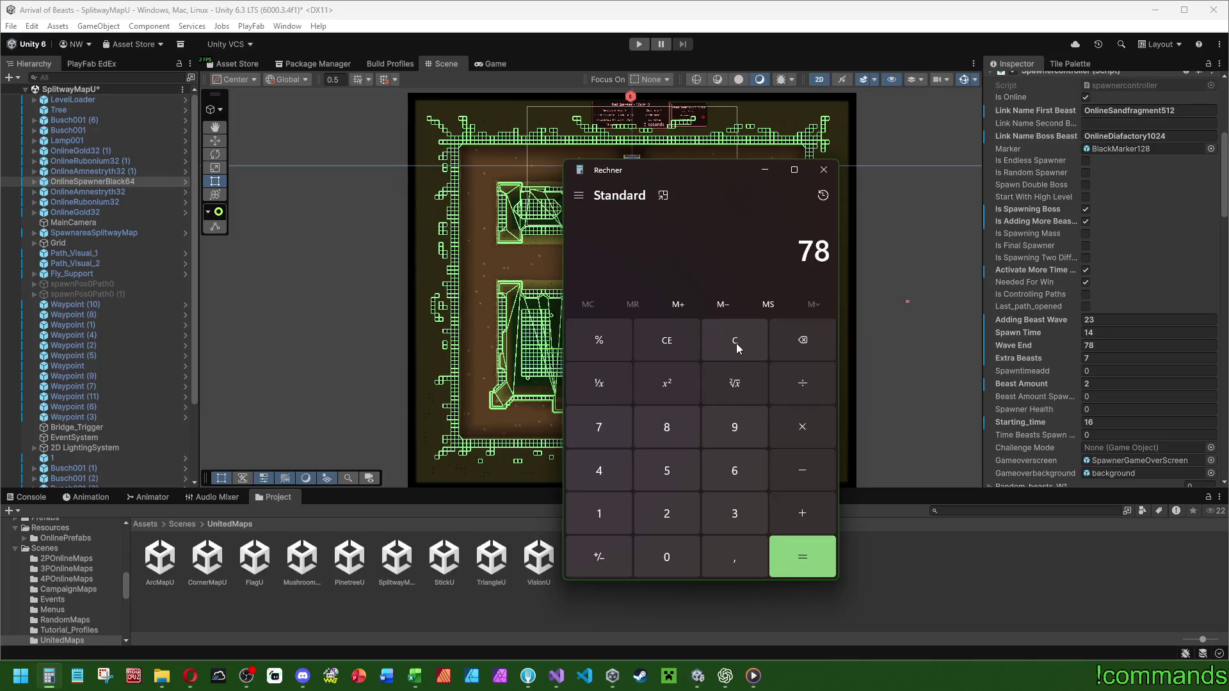
# Divide 78 by 23 and by 7 in Calculator, then set Extra Beasts to 6.
pyautogui.press('Return')
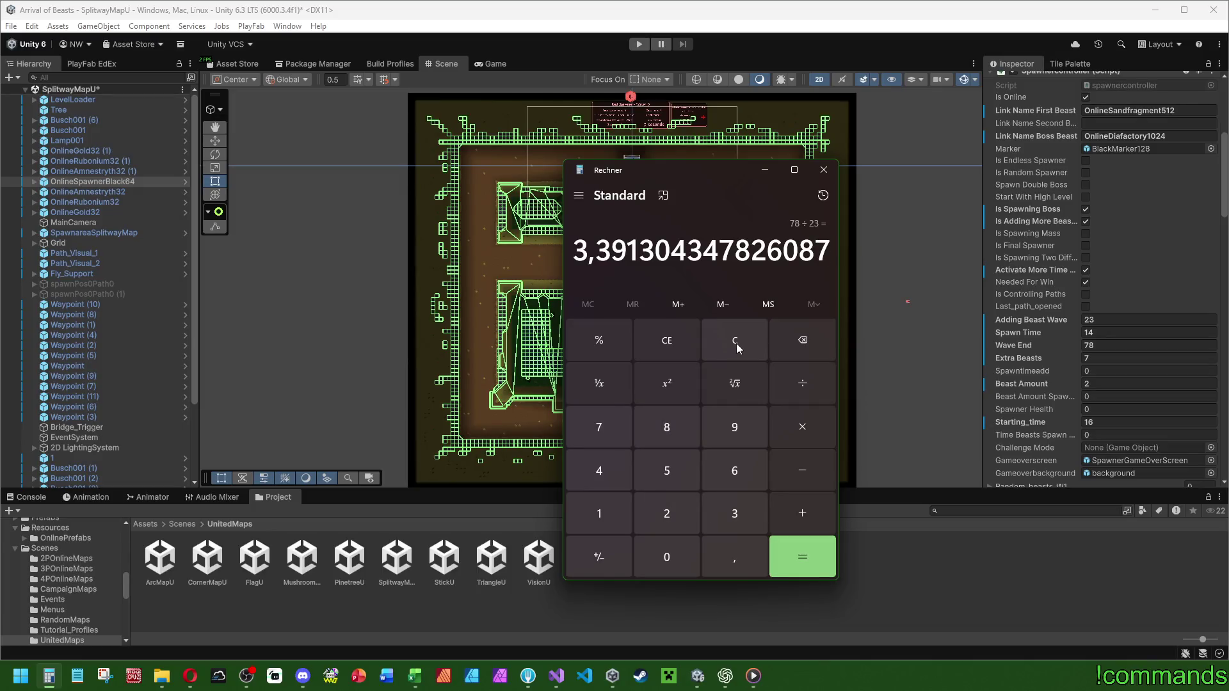
pyautogui.click(736, 343)
pyautogui.write('78')
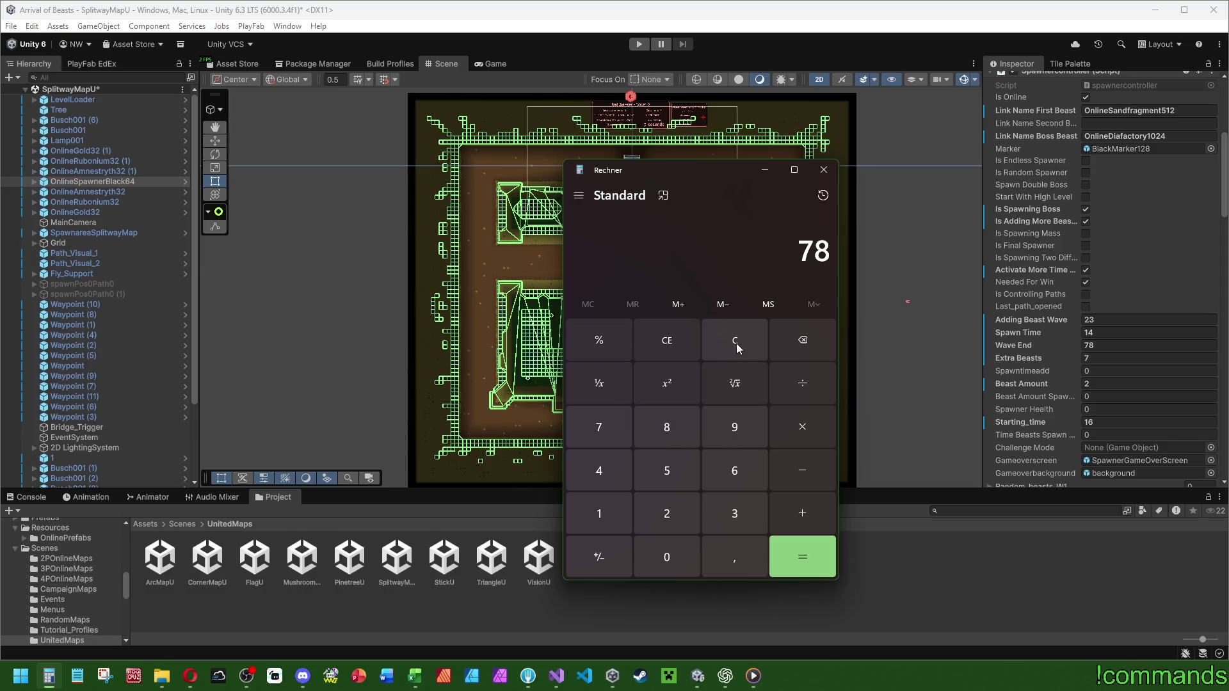
pyautogui.write('/7')
pyautogui.press('Return')
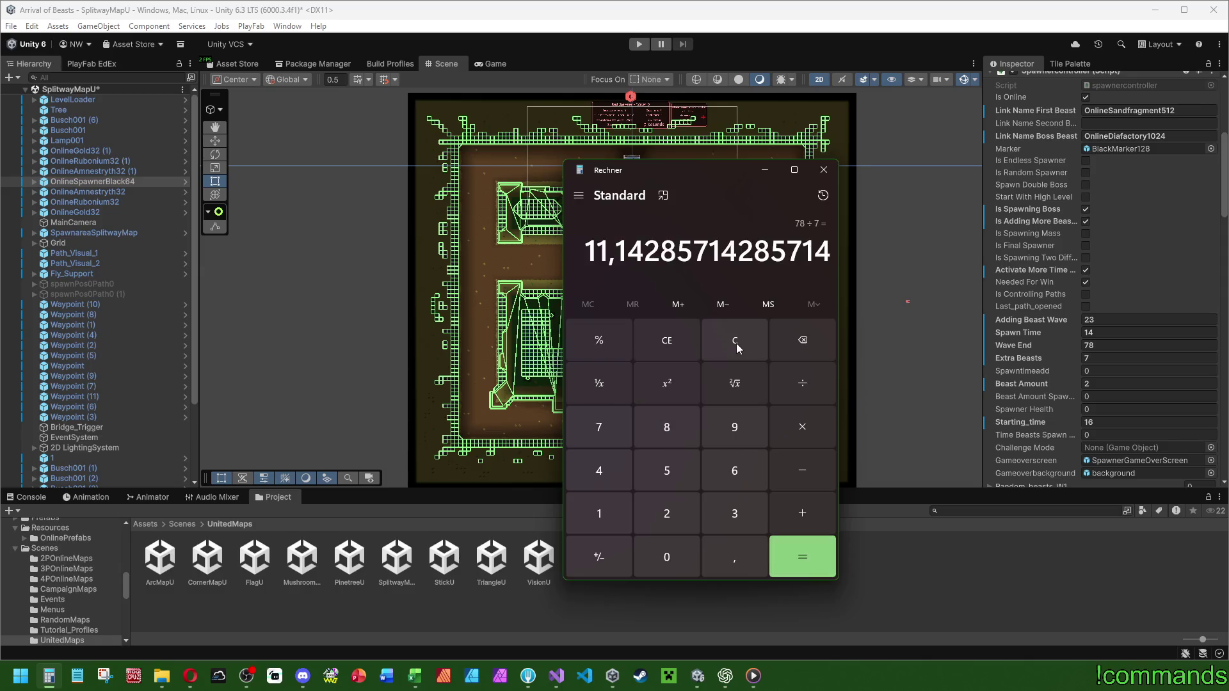
pyautogui.click(736, 343)
pyautogui.click(1139, 359)
pyautogui.write('6')
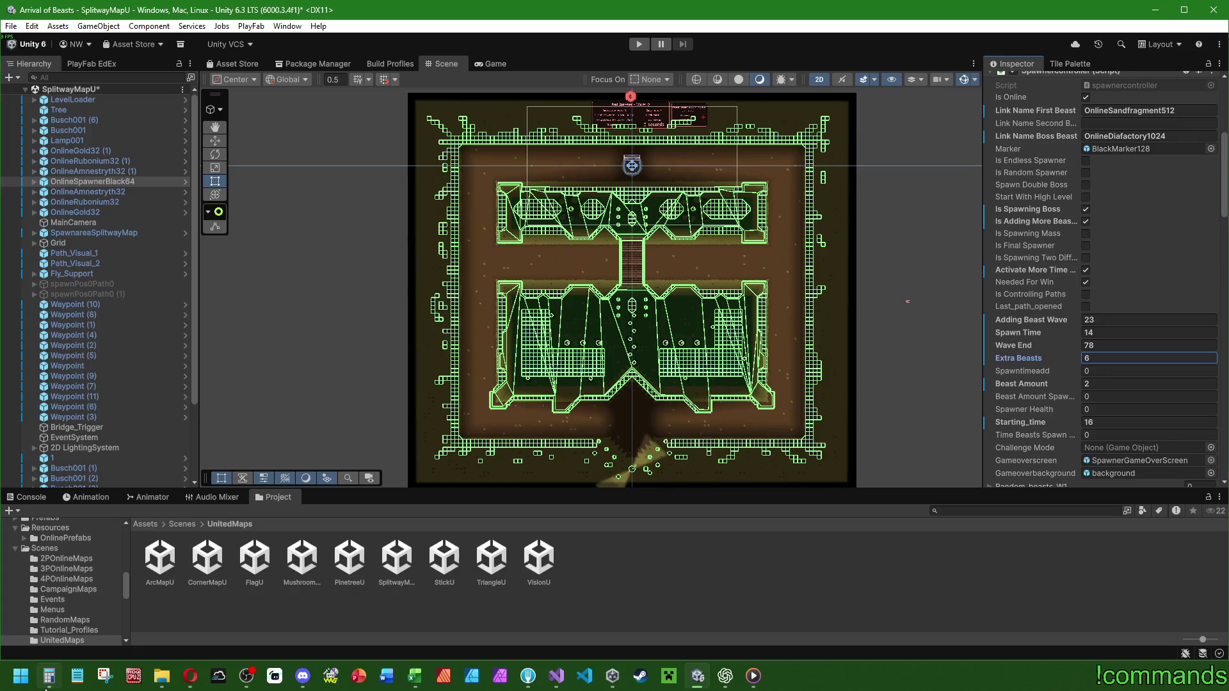
# Compute 78÷6, then 78×14 plus 16 to get 1108 seconds.
pyautogui.click(48, 676)
pyautogui.write('78')
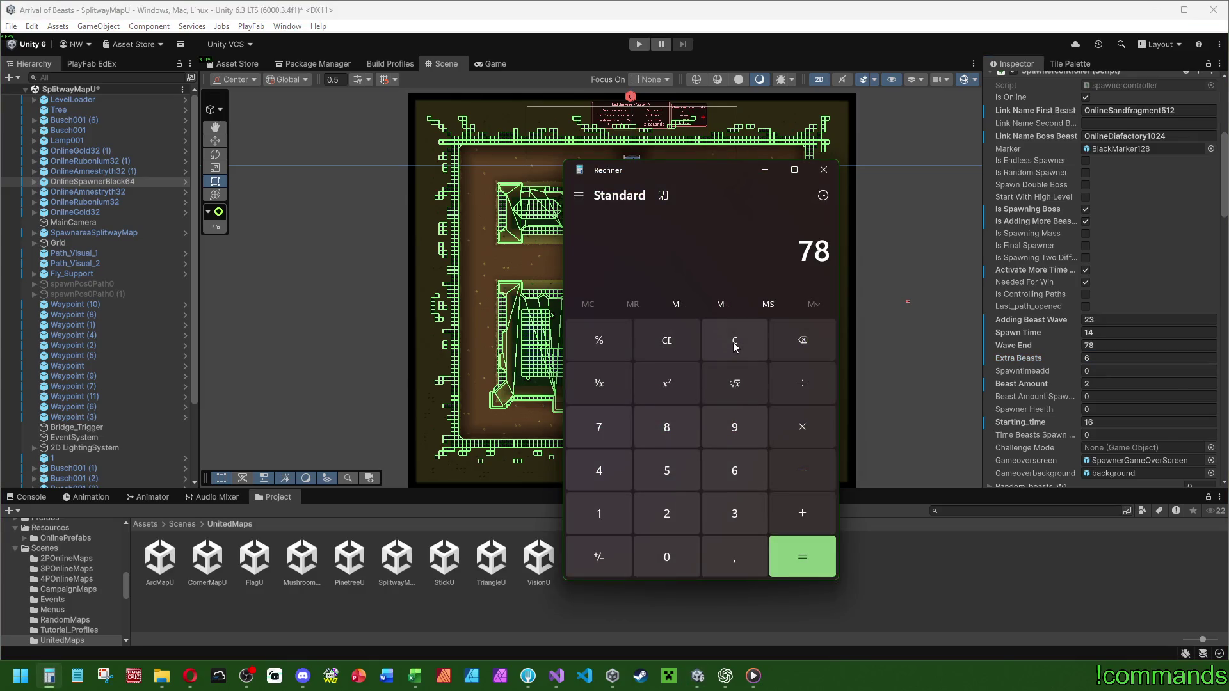
pyautogui.write('/6')
pyautogui.press('Return')
pyautogui.click(744, 340)
pyautogui.write('78')
pyautogui.write('*14')
pyautogui.press('Return')
pyautogui.write('+13')
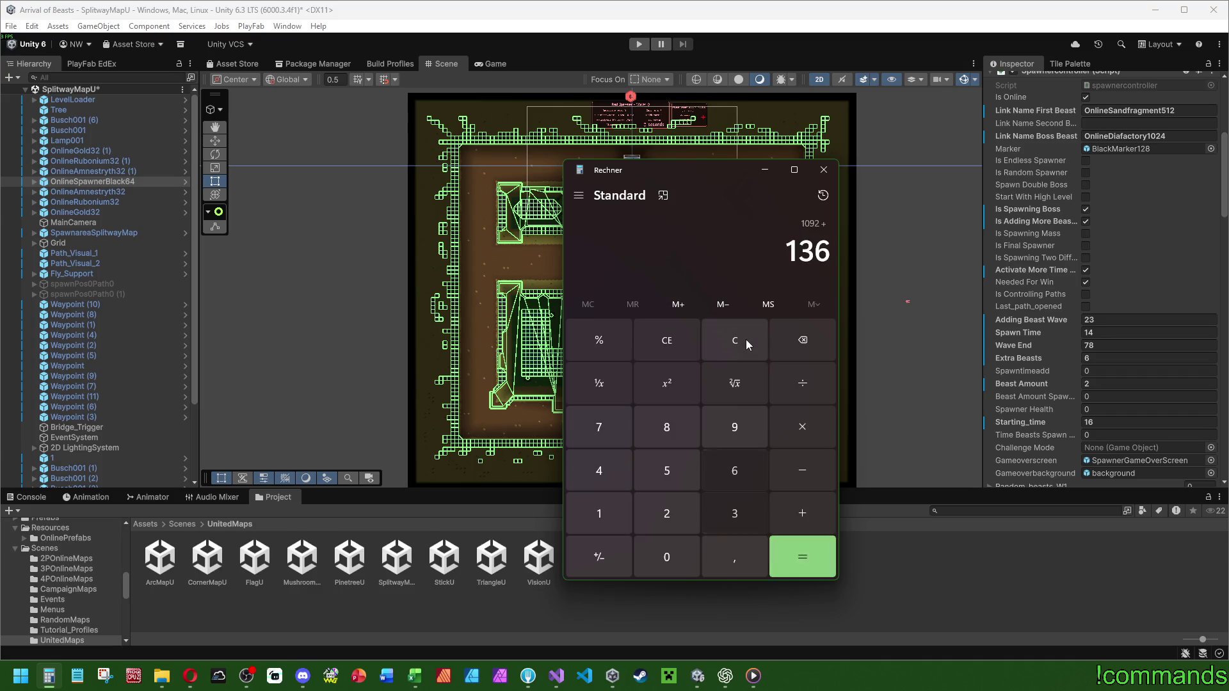
pyautogui.press('BackSpace')
pyautogui.write('6')
pyautogui.press('Return')
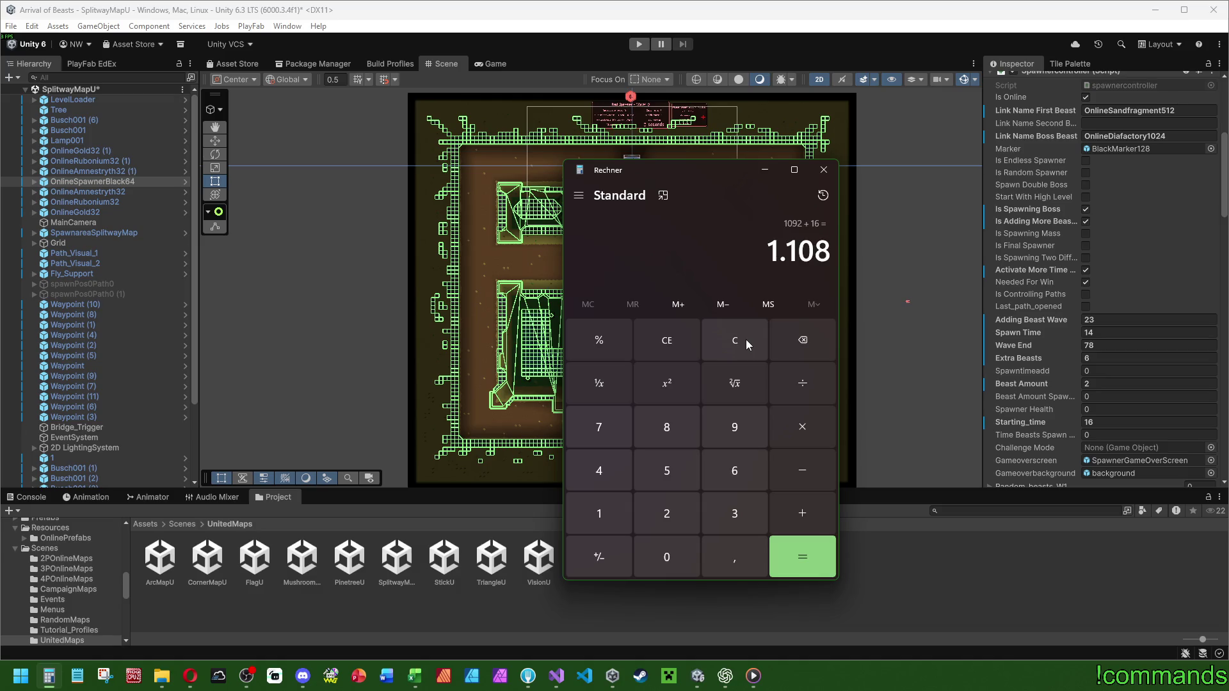
# Recompute 78×14+16 and divide by 60 for about 18.47 minutes, then close Calculator.
pyautogui.click(747, 339)
pyautogui.write('78*')
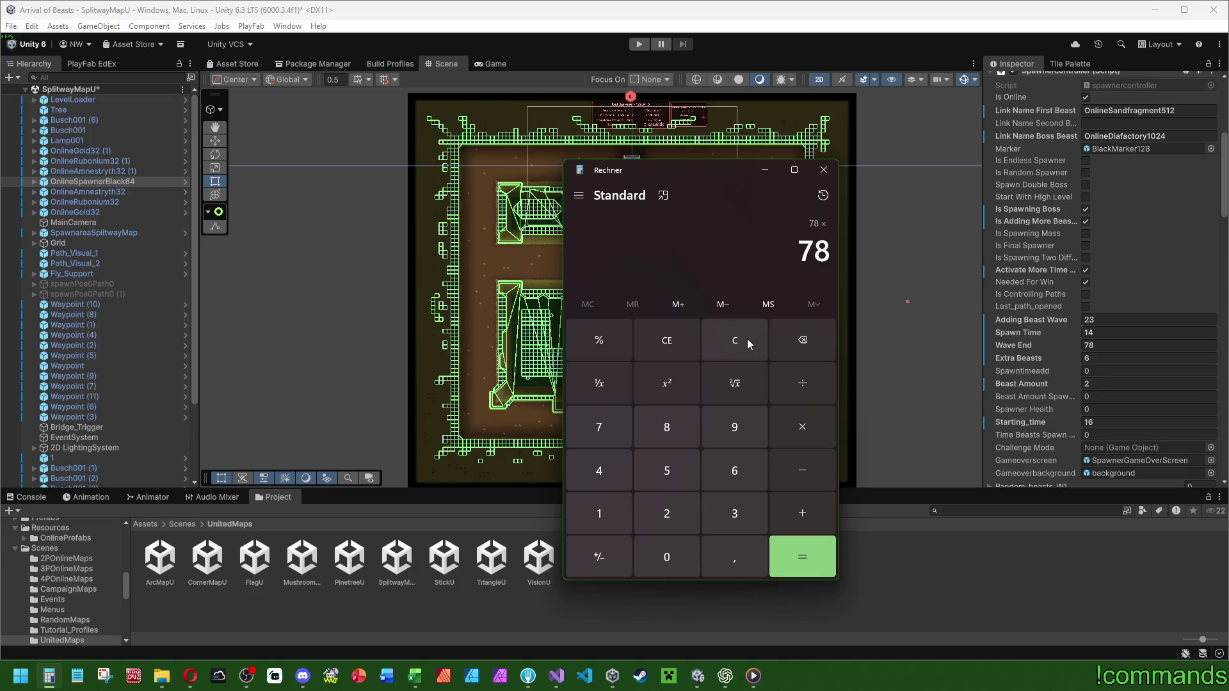
pyautogui.write('14')
pyautogui.press('Return')
pyautogui.write('+16')
pyautogui.press('Return')
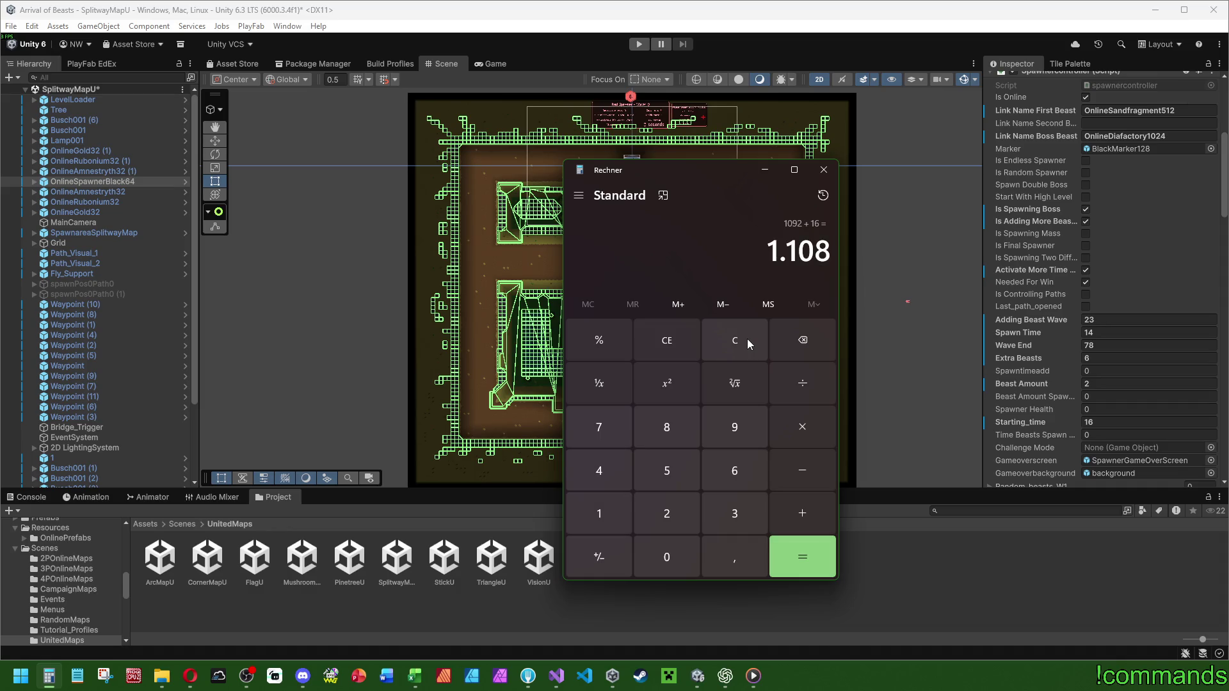
pyautogui.write('/60')
pyautogui.press('Return')
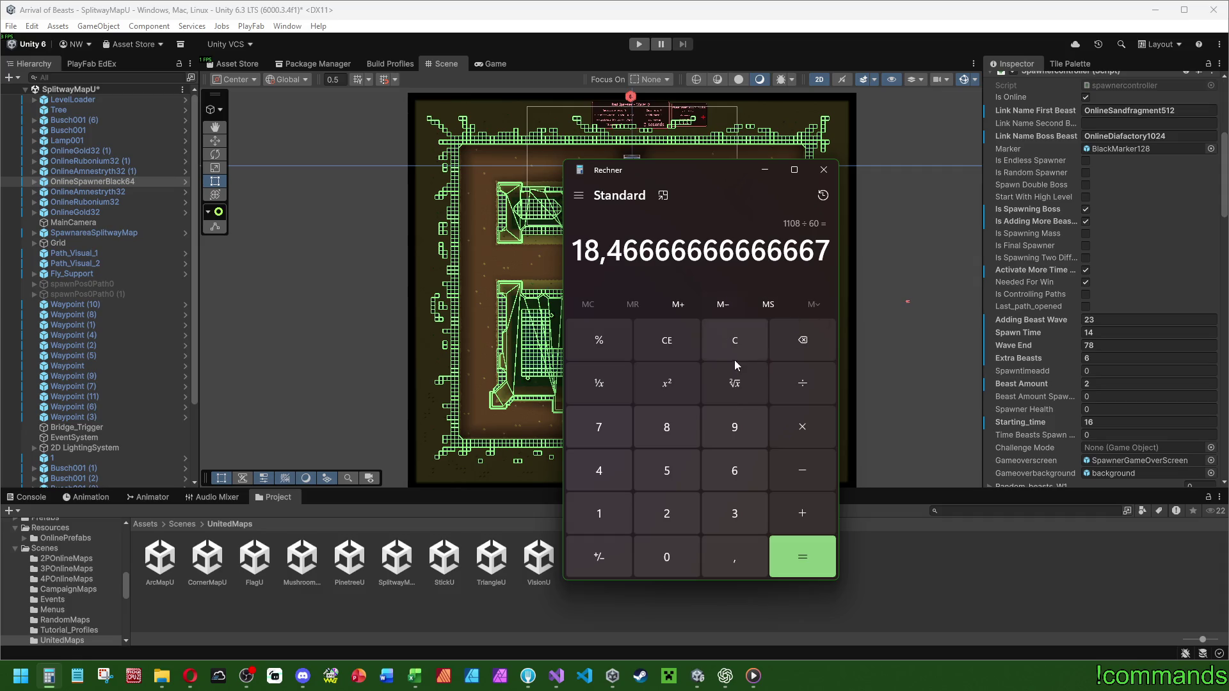
pyautogui.click(823, 170)
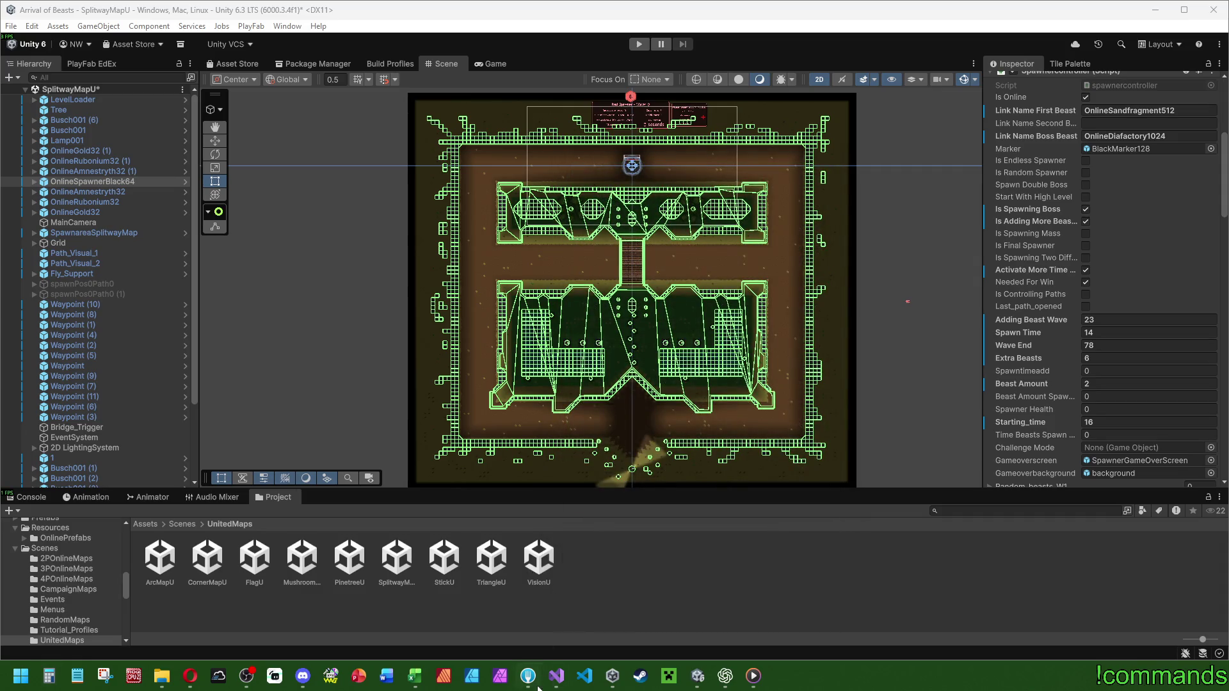
# Enter 19m as the Onlinekarte Splitway (2-4P) U playtime in cell A55.
pyautogui.click(415, 675)
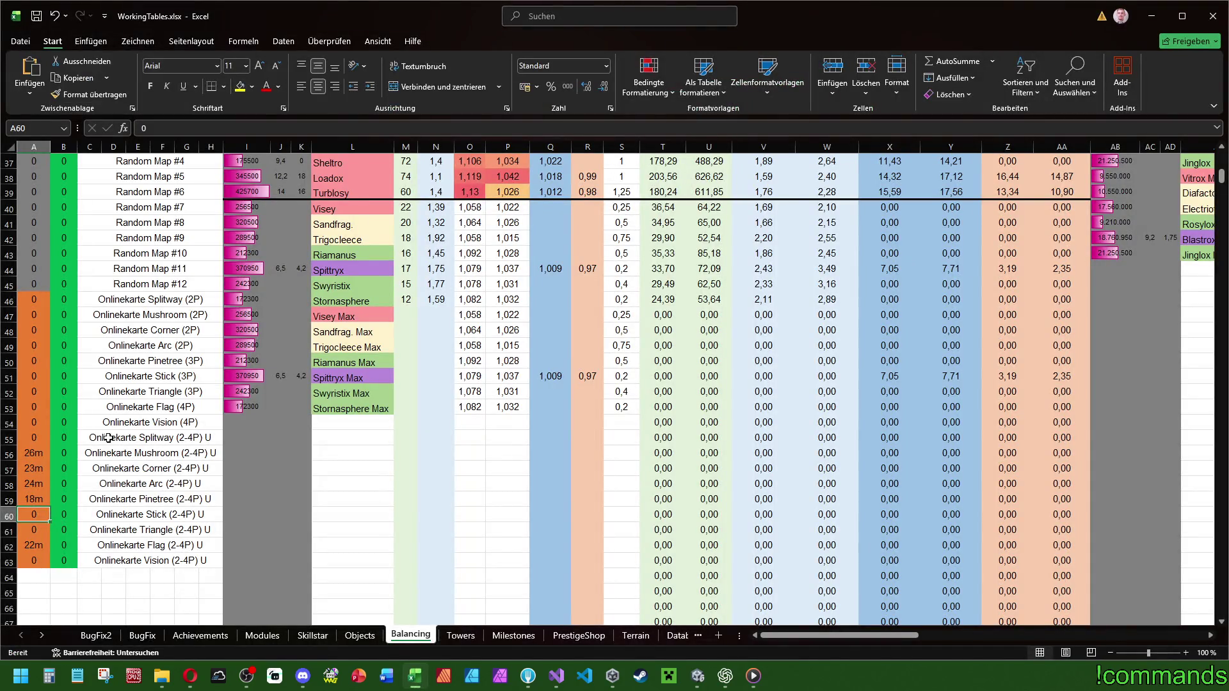
pyautogui.click(32, 437)
pyautogui.write('9')
pyautogui.click(138, 437)
pyautogui.press('Left')
pyautogui.press('Left')
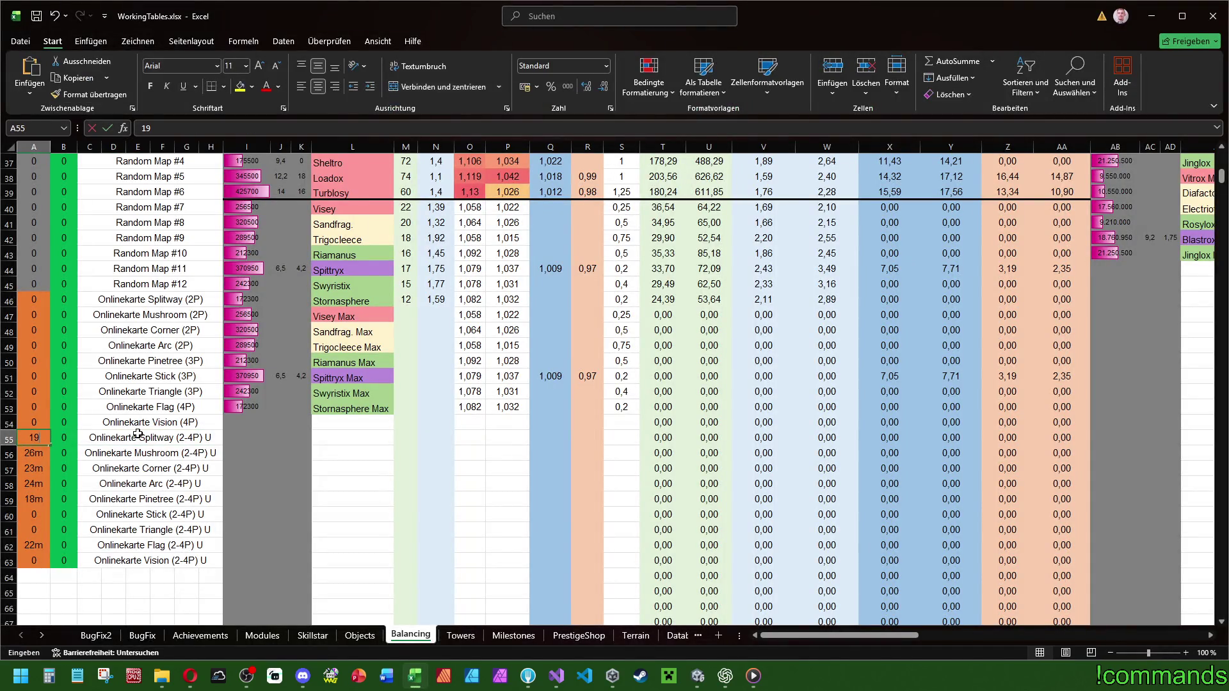
pyautogui.write('19m')
pyautogui.press('Return')
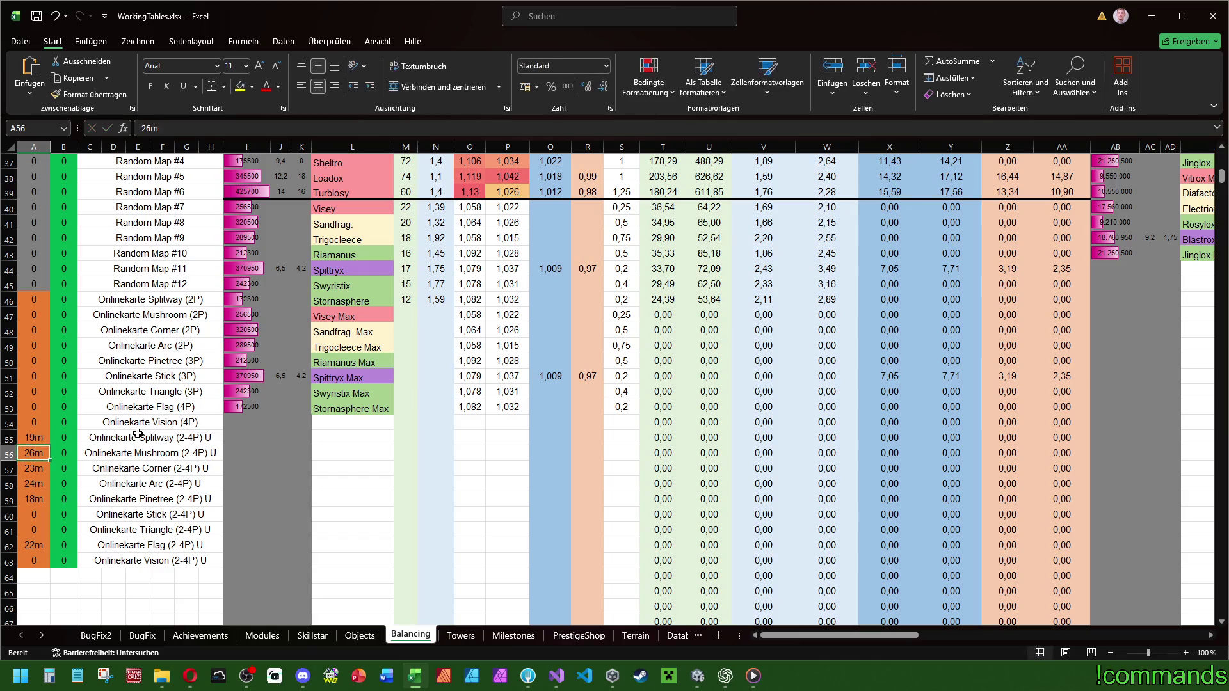
# Select cell A60, then open the StickU scene in Unity.
pyautogui.click(28, 514)
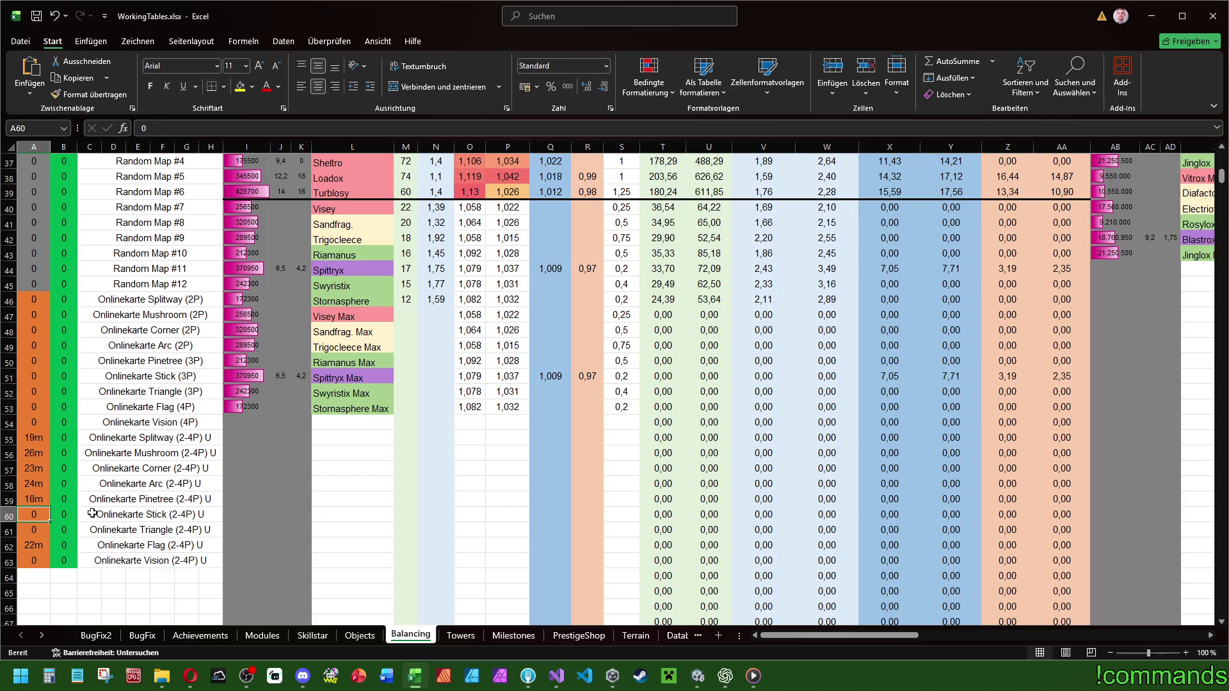
pyautogui.click(697, 676)
pyautogui.doubleClick(444, 557)
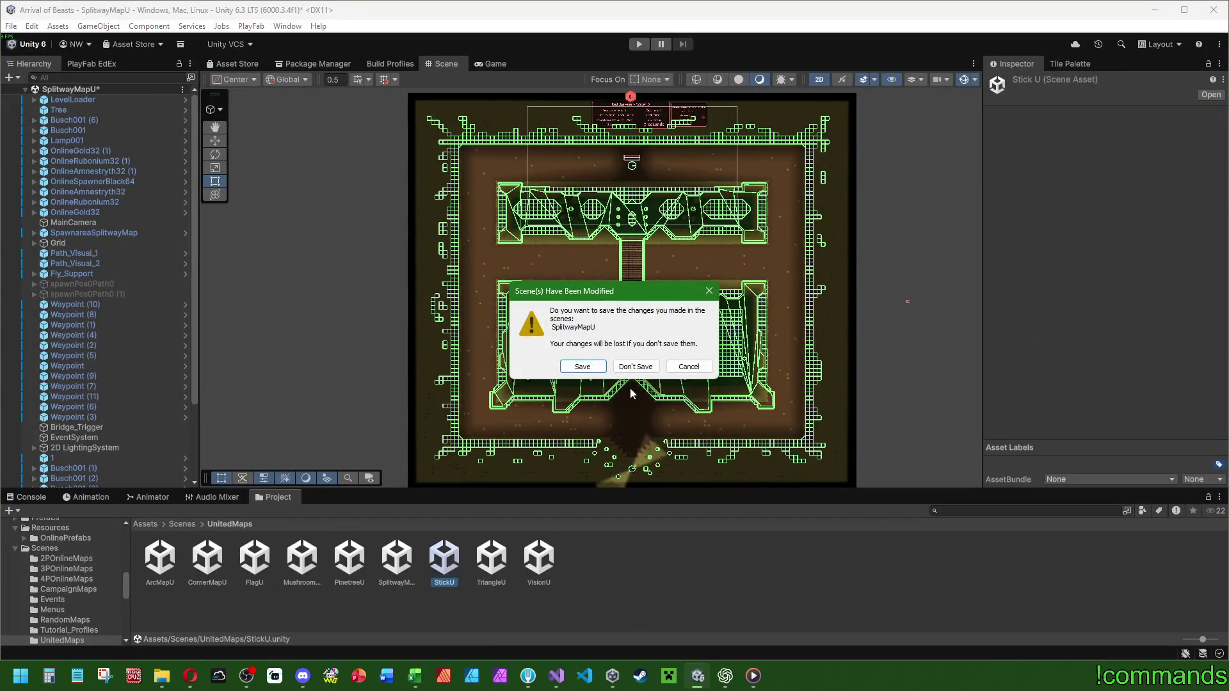
# Save SplitwayMapU, then show StickU's OnlineSpawnerBlack64 settings: Spawn Time 13, Wave End 89.
pyautogui.click(579, 367)
pyautogui.scroll(-3, 501, 362)
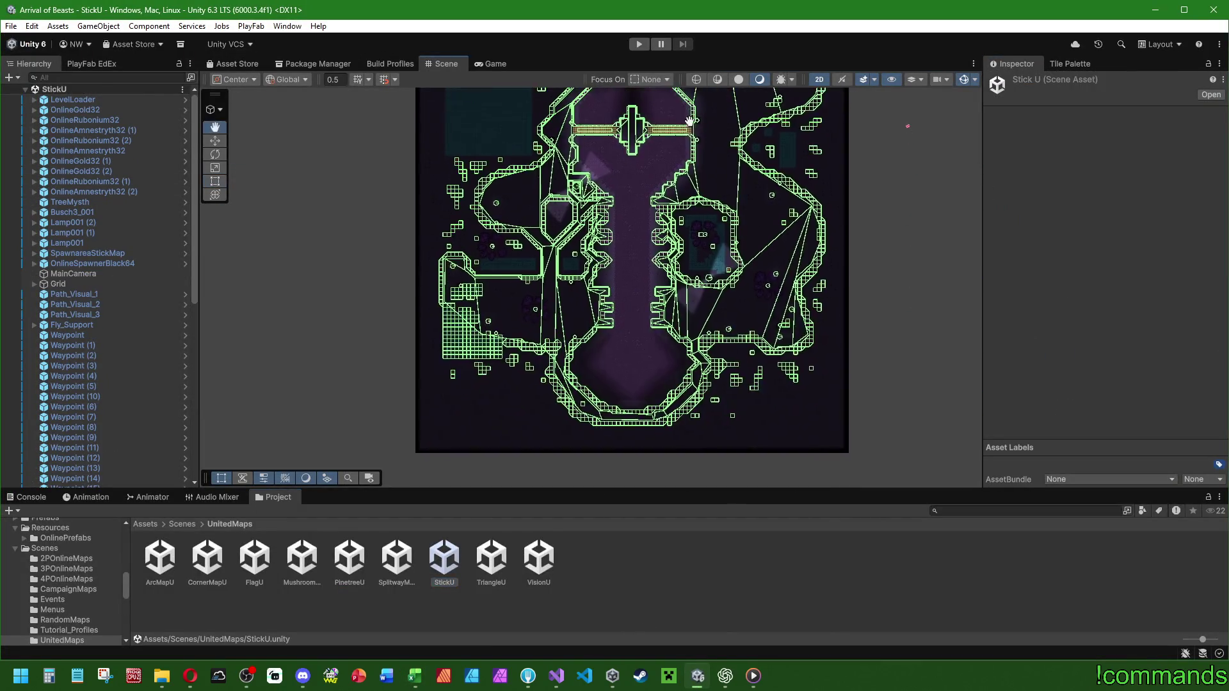
pyautogui.click(92, 263)
pyautogui.scroll(-5, 1053, 361)
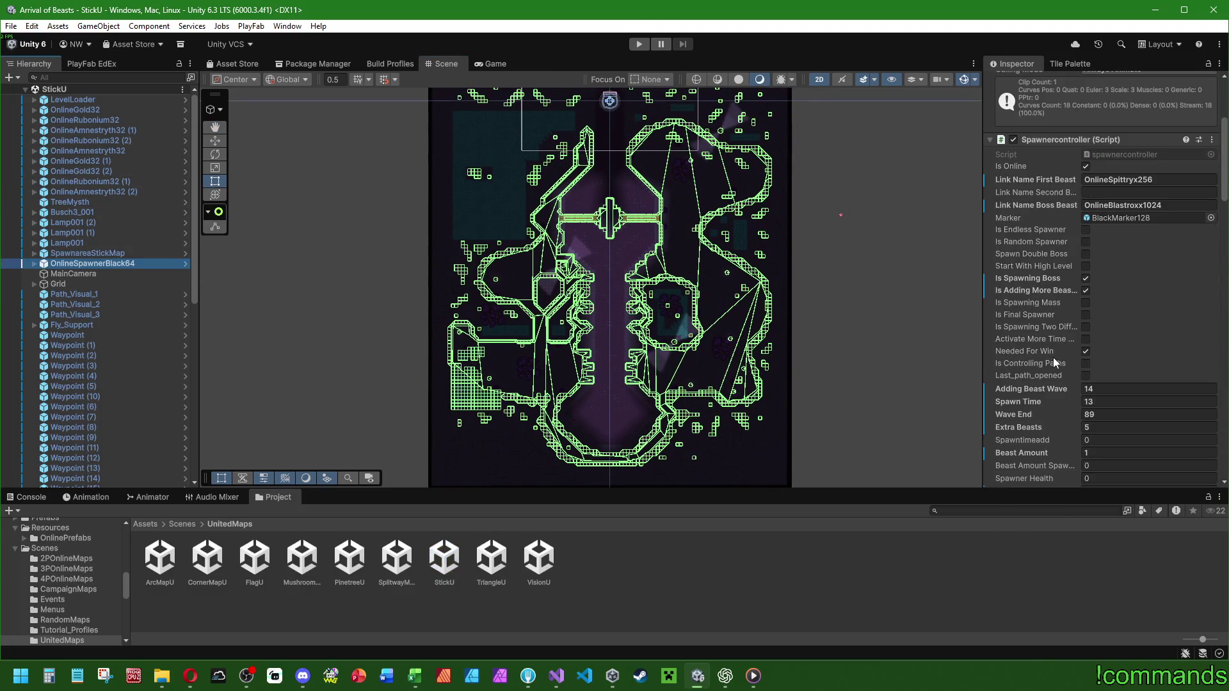
pyautogui.scroll(-5, 1031, 334)
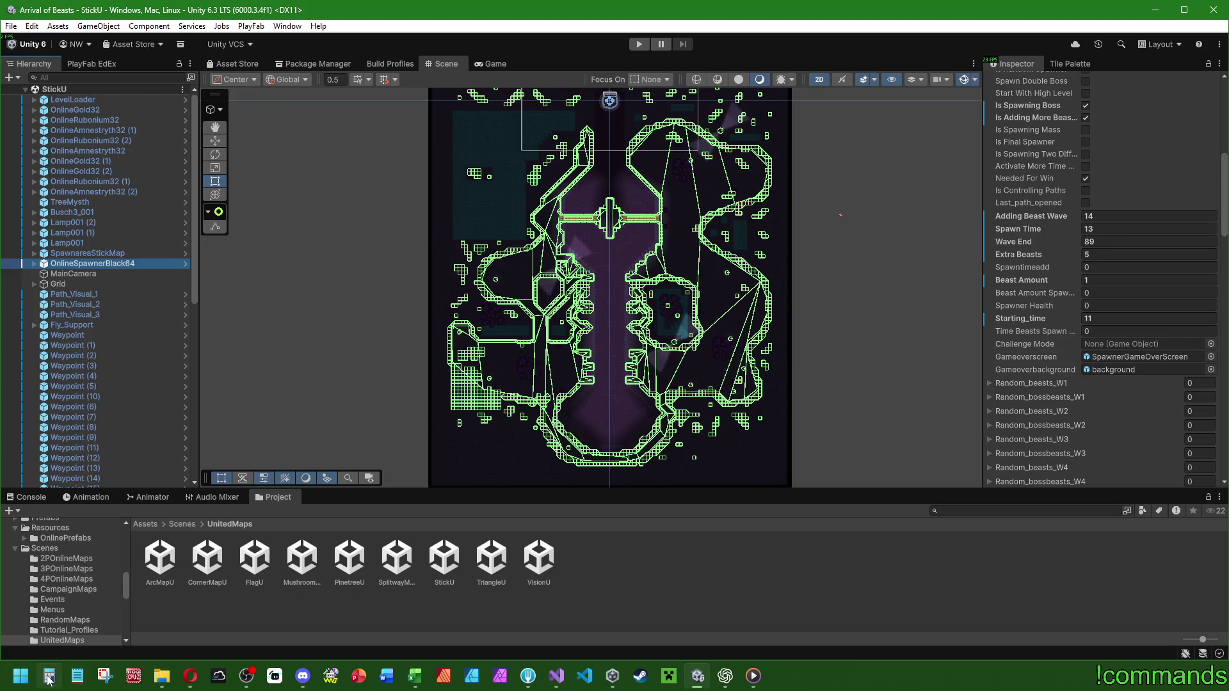
pyautogui.scroll(2, 1015, 350)
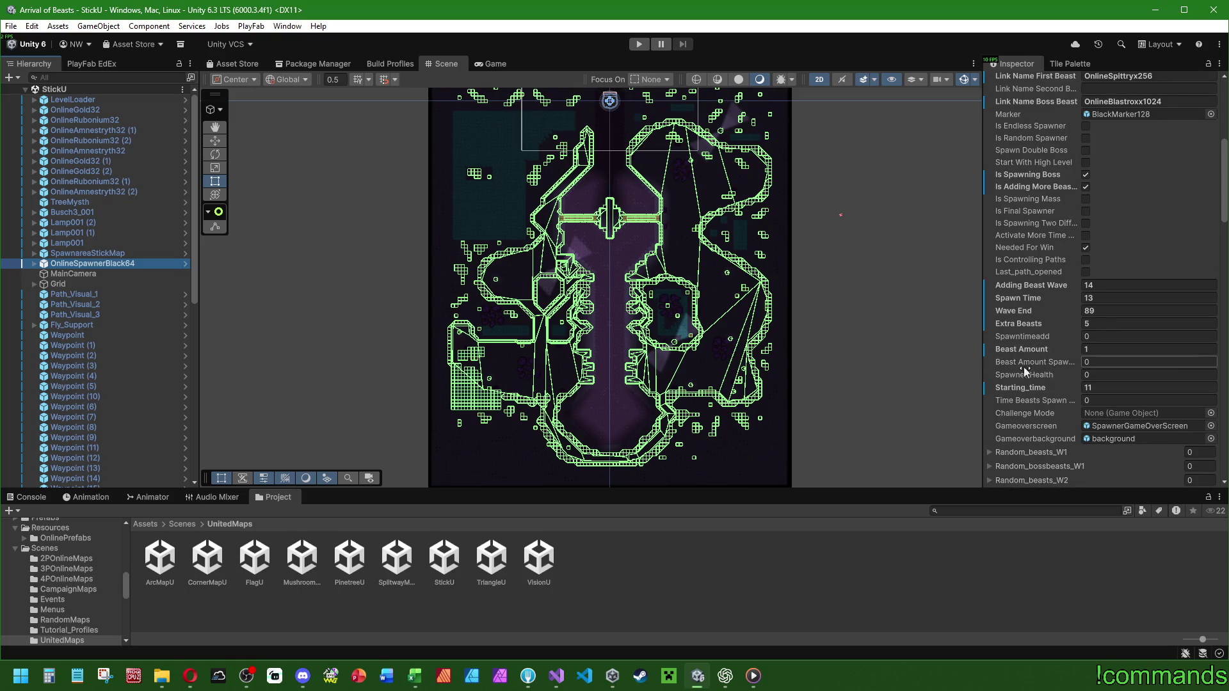
# Compute 89÷14 in Calculator and set the spawner's Spawn Time to 14.
pyautogui.click(49, 676)
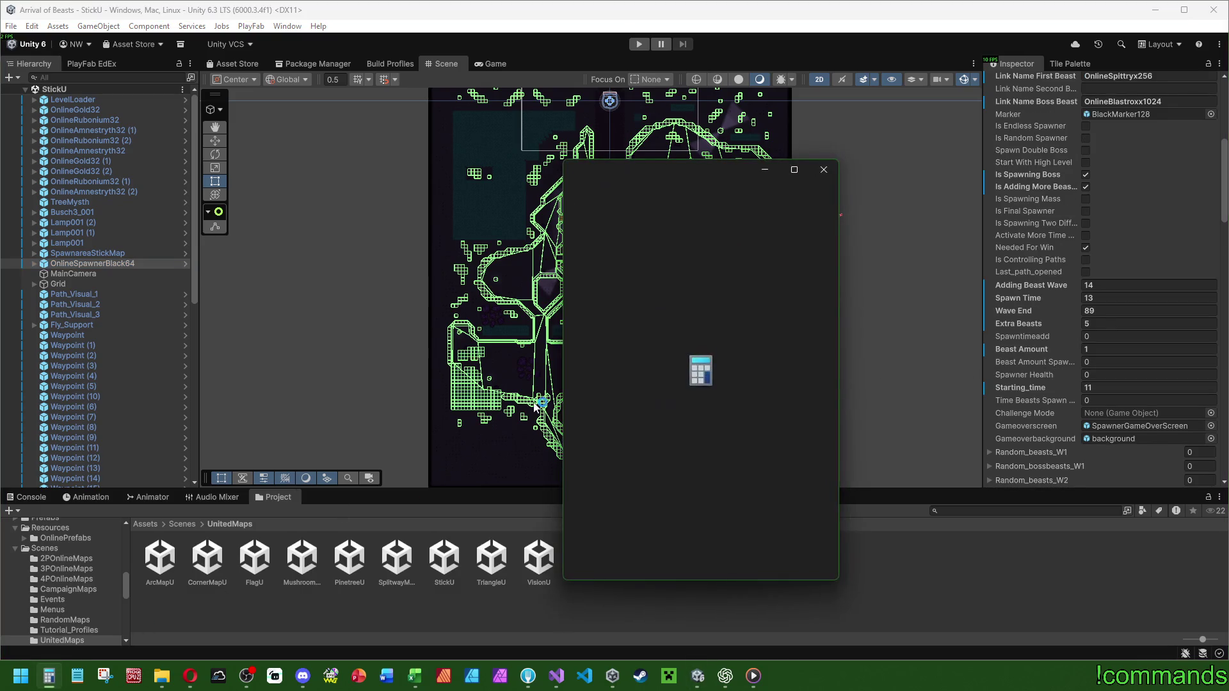
pyautogui.write('8')
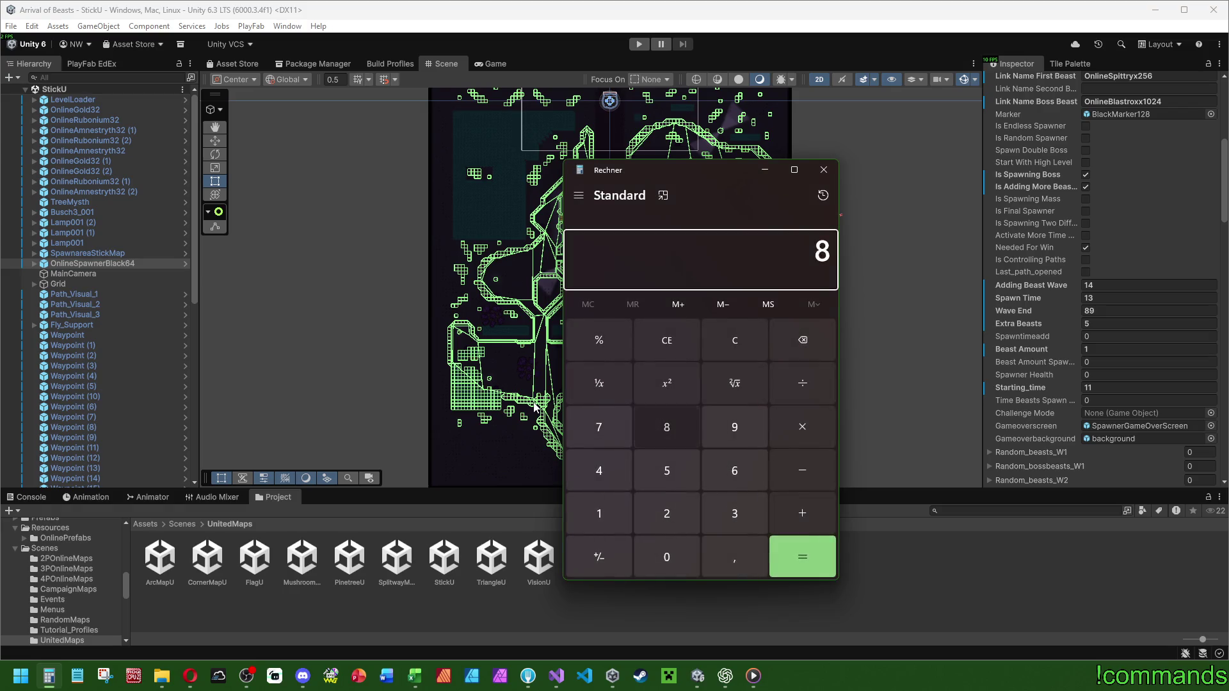
pyautogui.write('9/14')
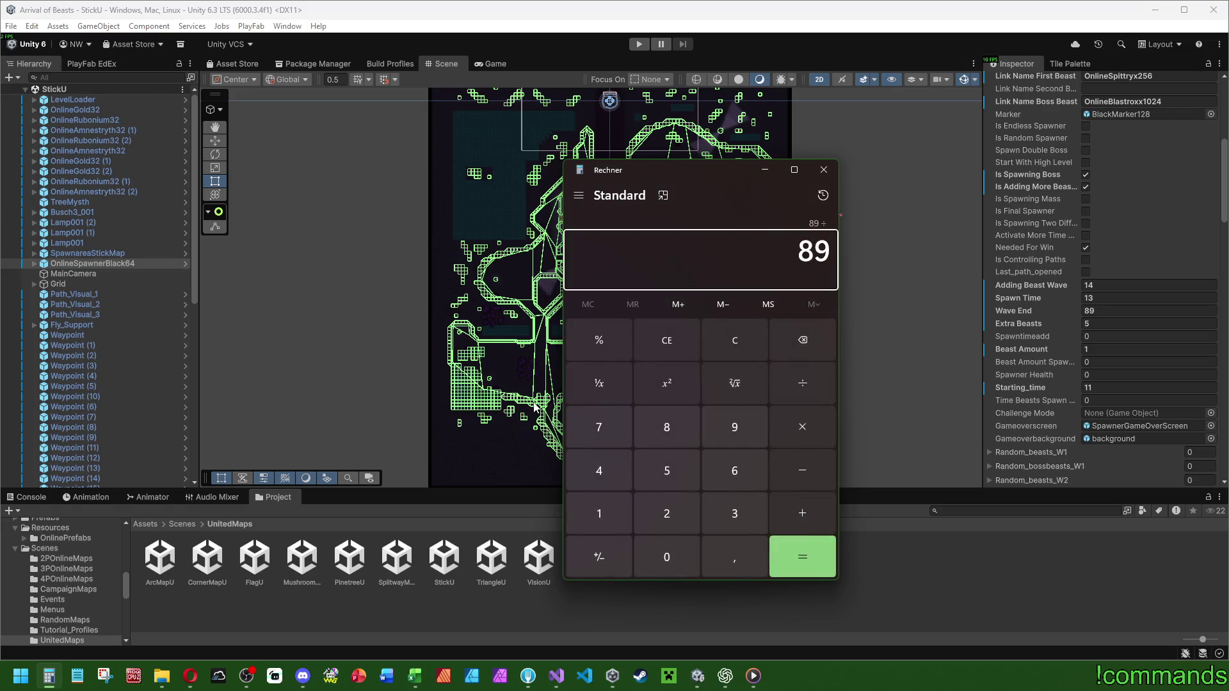
pyautogui.press('Return')
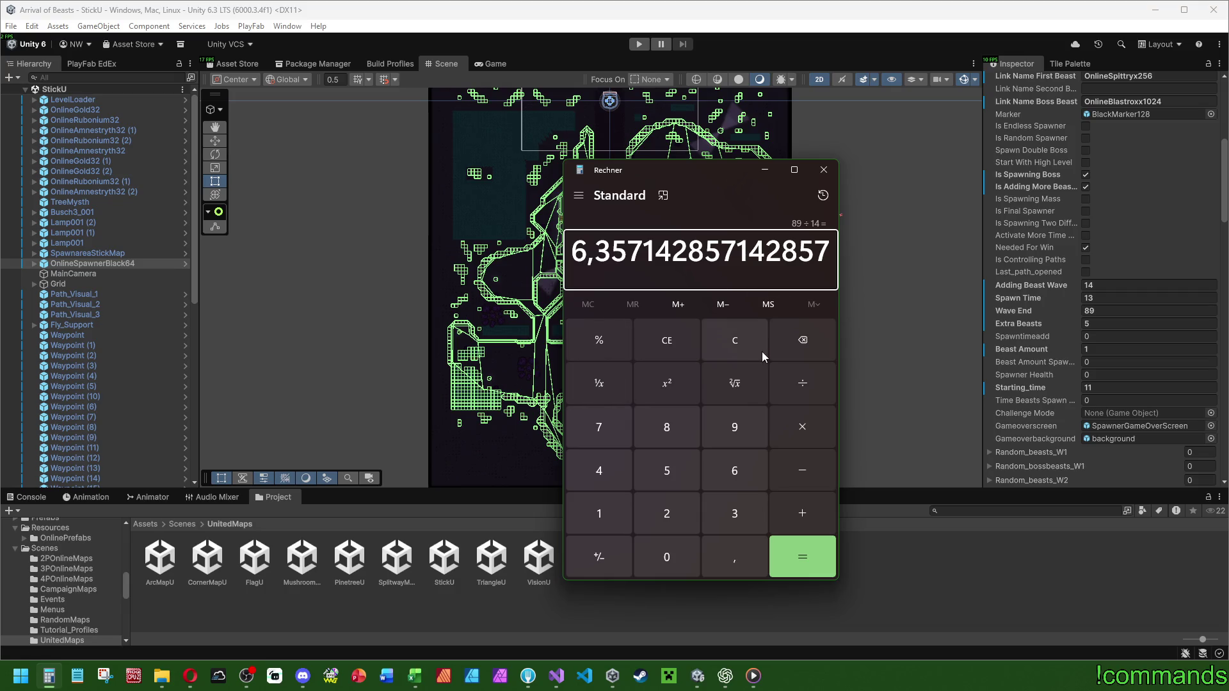
pyautogui.click(749, 342)
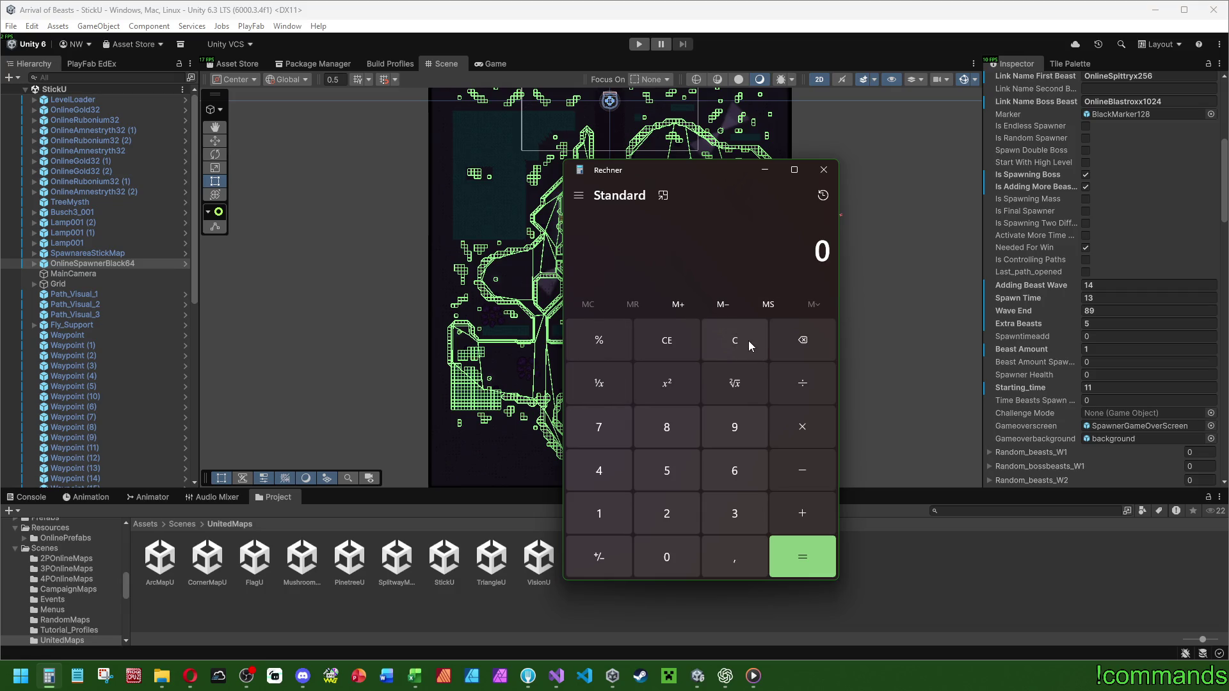
pyautogui.click(1104, 298)
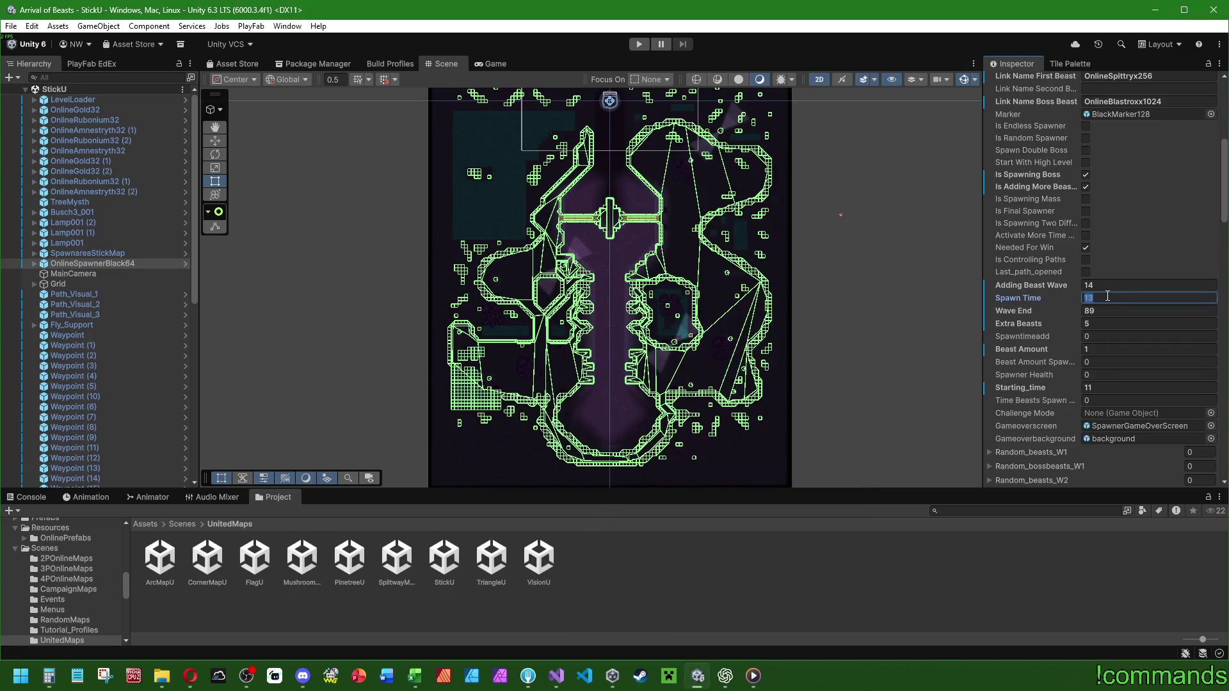
pyautogui.write('14')
pyautogui.hotkey('alt', 'Tab')
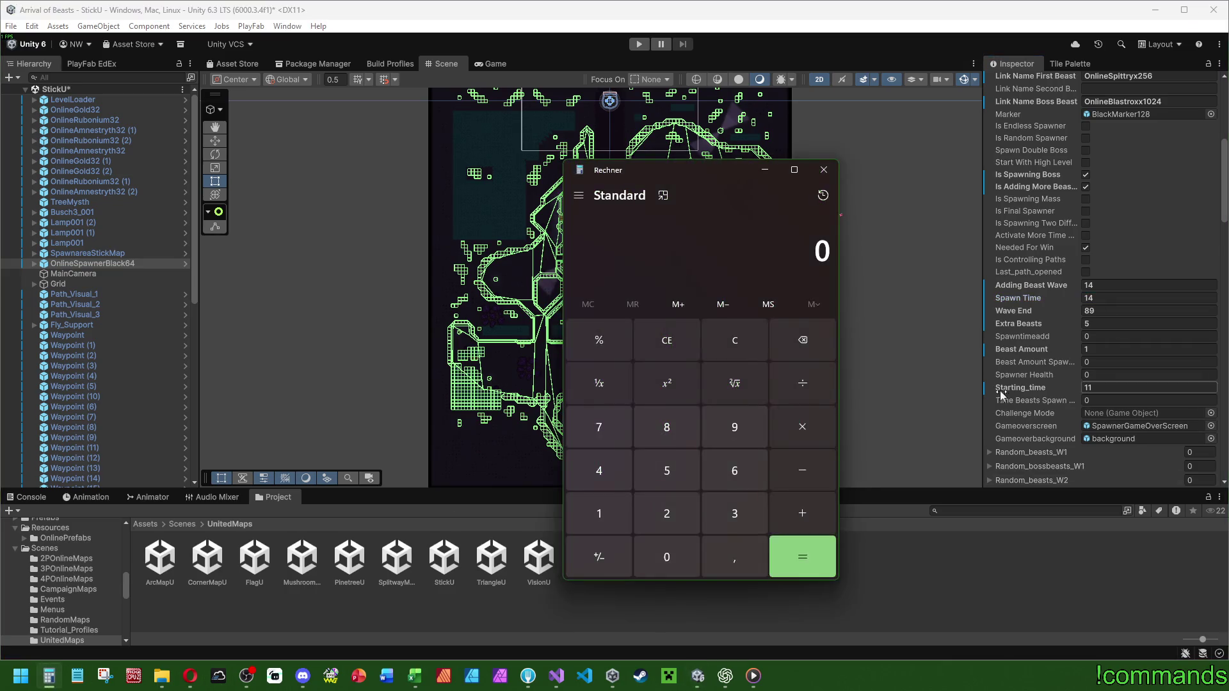
# Compute 89÷5, then try 89×14+122 in Calculator.
pyautogui.write('/89')
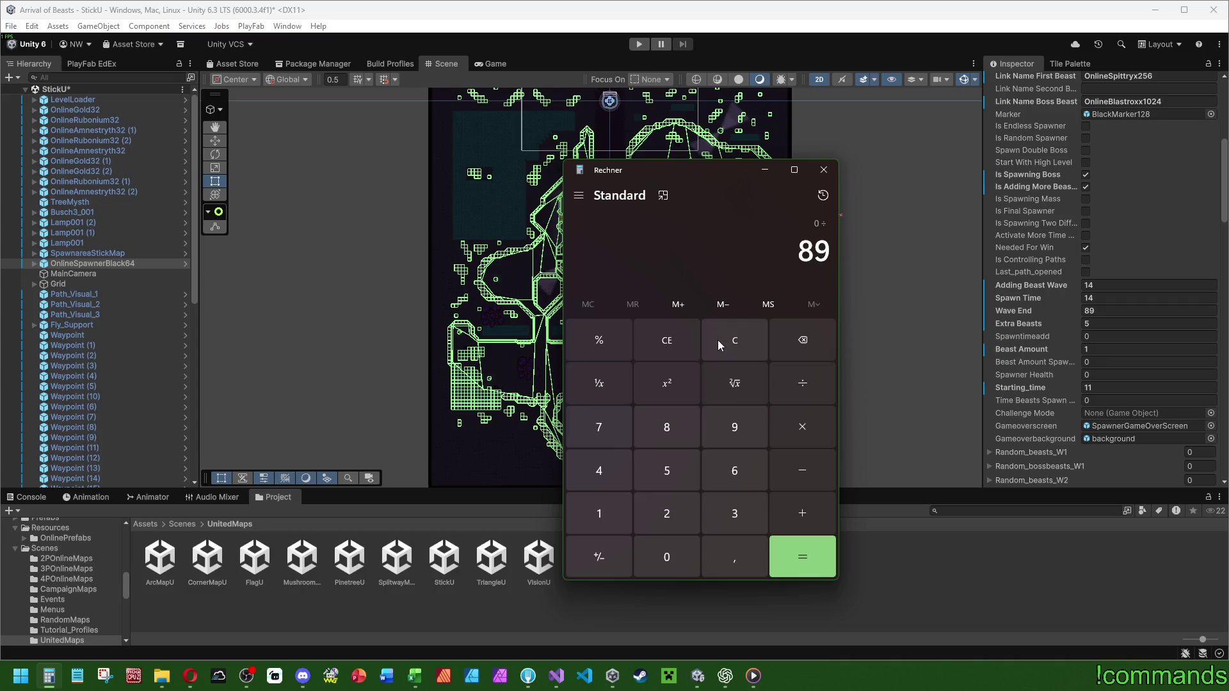
pyautogui.press('BackSpace')
pyautogui.click(738, 348)
pyautogui.write('89/5')
pyautogui.press('Return')
pyautogui.click(748, 348)
pyautogui.write('89*14')
pyautogui.press('Return')
pyautogui.write('+122')
pyautogui.press('Return')
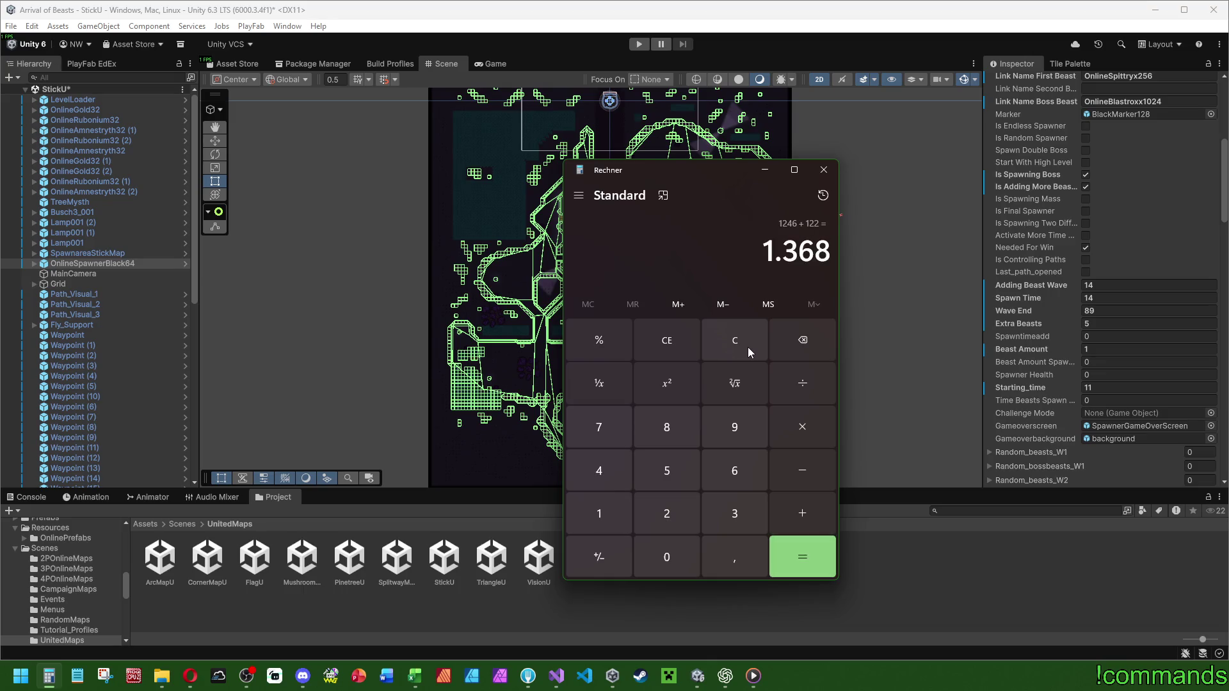
# Compute (89×14+11)÷60 = 20.95 minutes, then close Calculator.
pyautogui.click(747, 347)
pyautogui.write('89')
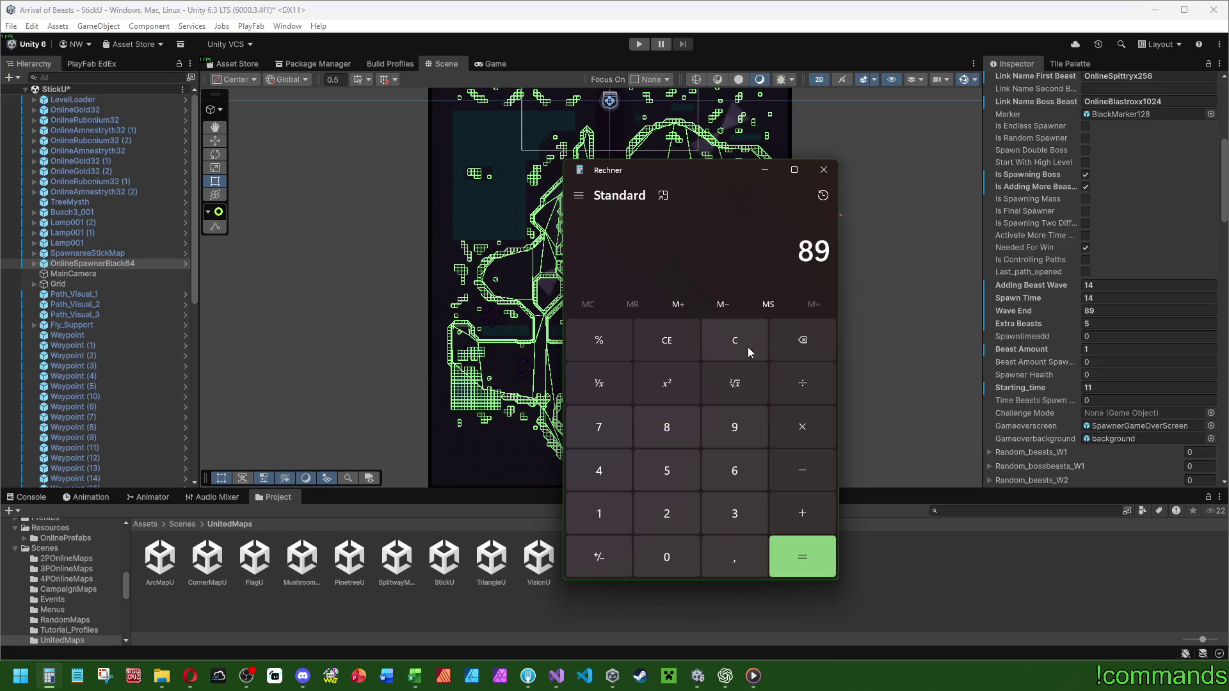
pyautogui.write('*14')
pyautogui.press('Return')
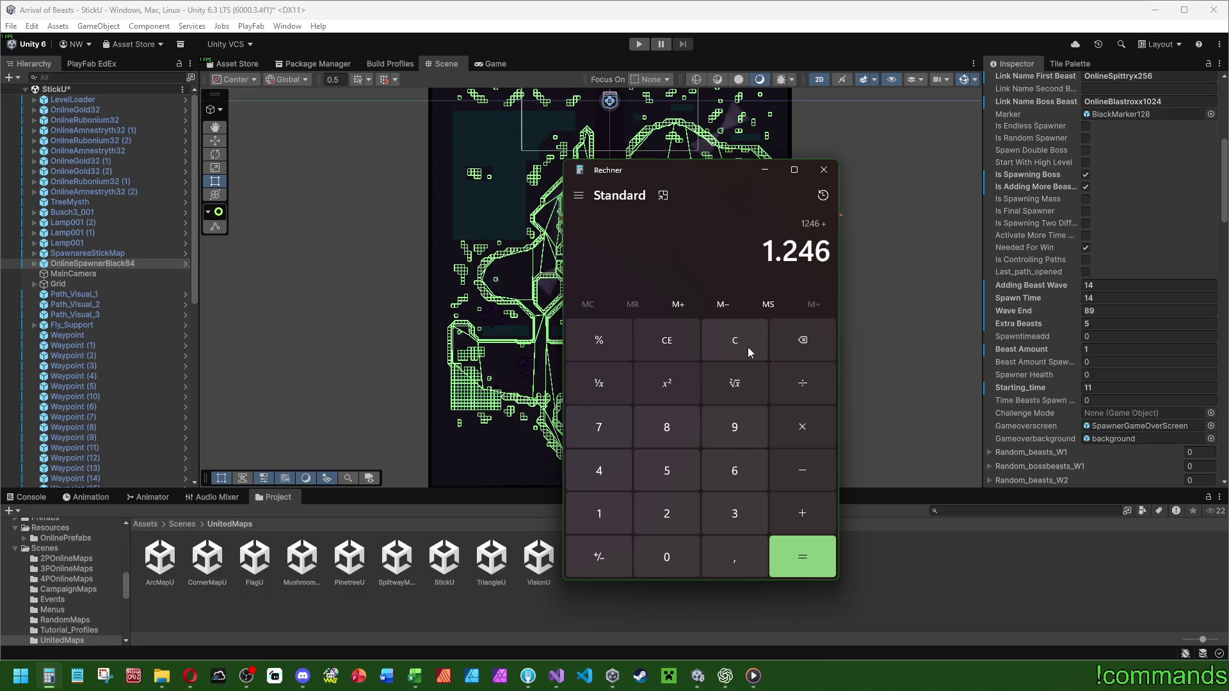
pyautogui.write('+11')
pyautogui.press('Return')
pyautogui.write('/')
pyautogui.write('60')
pyautogui.press('Return')
pyautogui.click(823, 170)
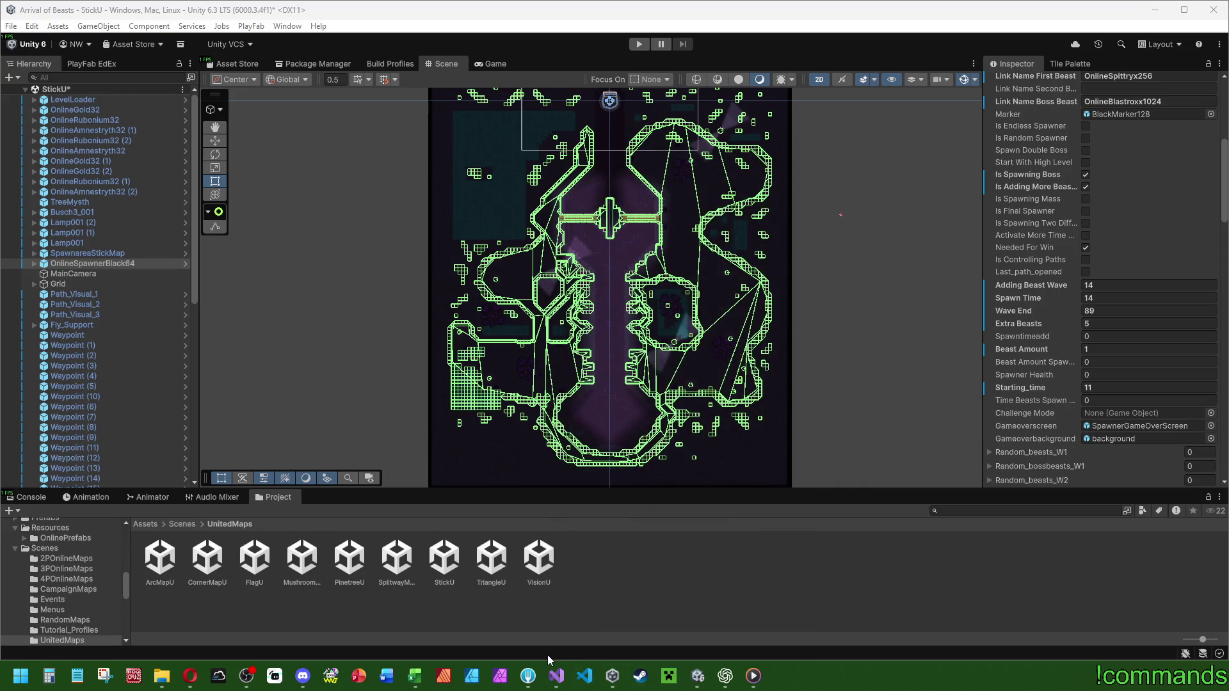
# Enter 21m for Onlinekarte Stick (2-4P) U in Excel, then return to Unity.
pyautogui.click(414, 675)
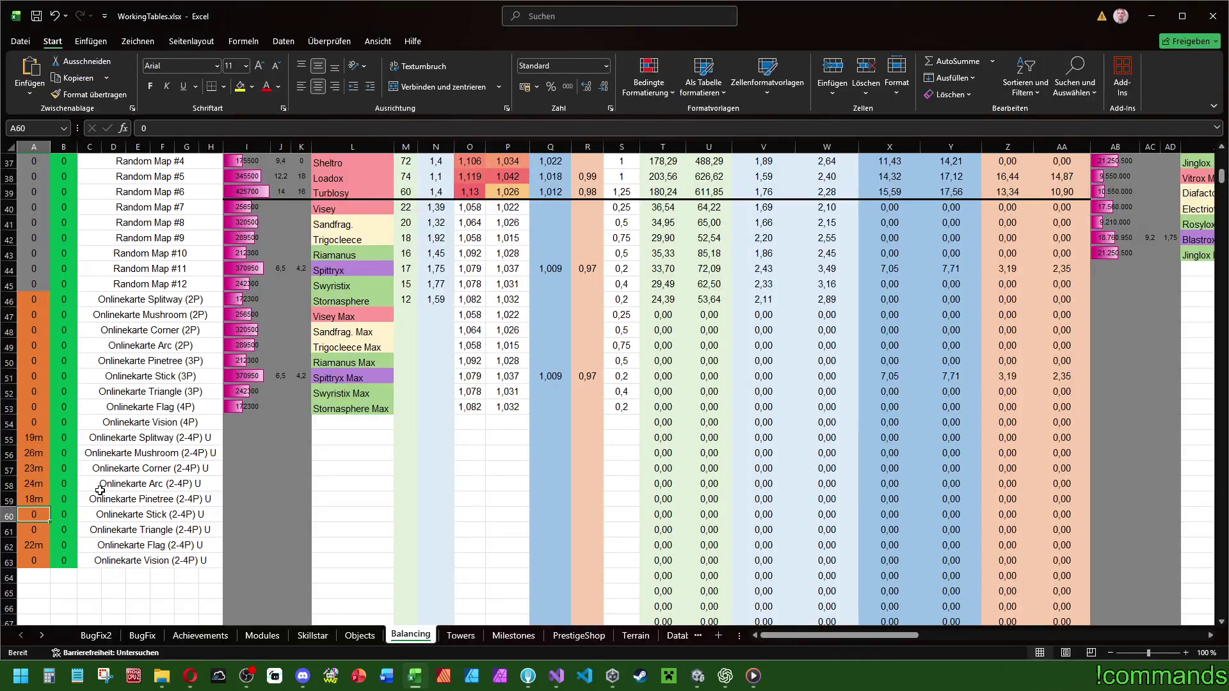
pyautogui.write('21m')
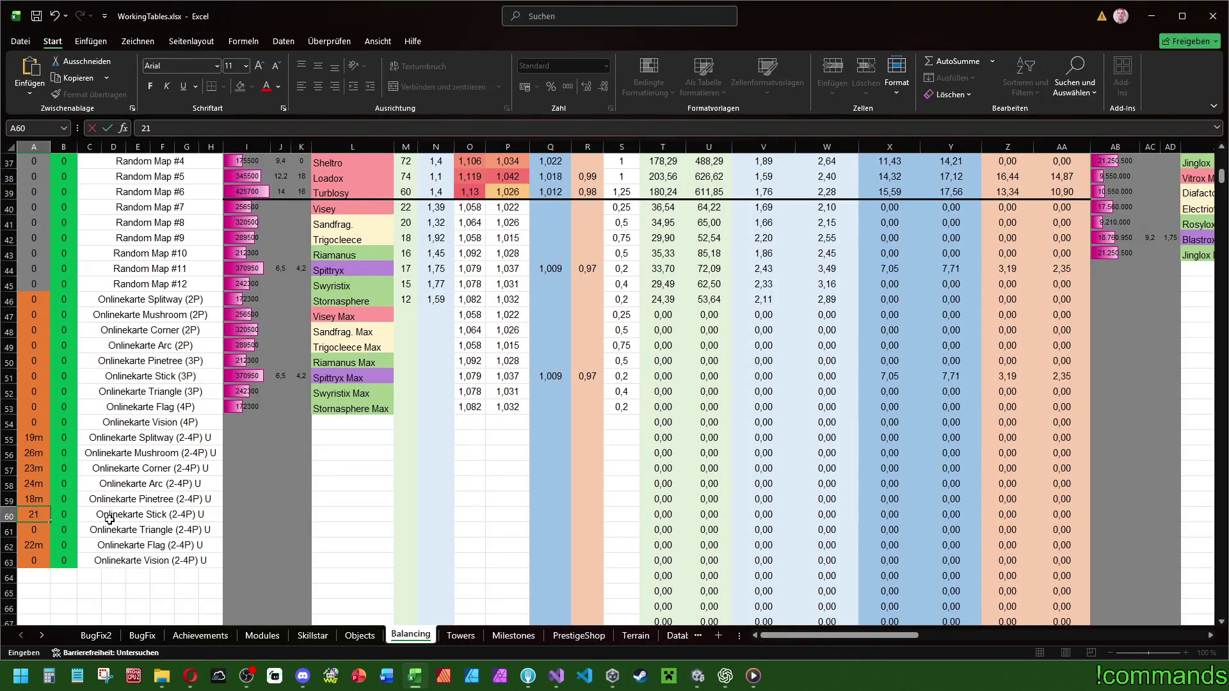
pyautogui.click(184, 575)
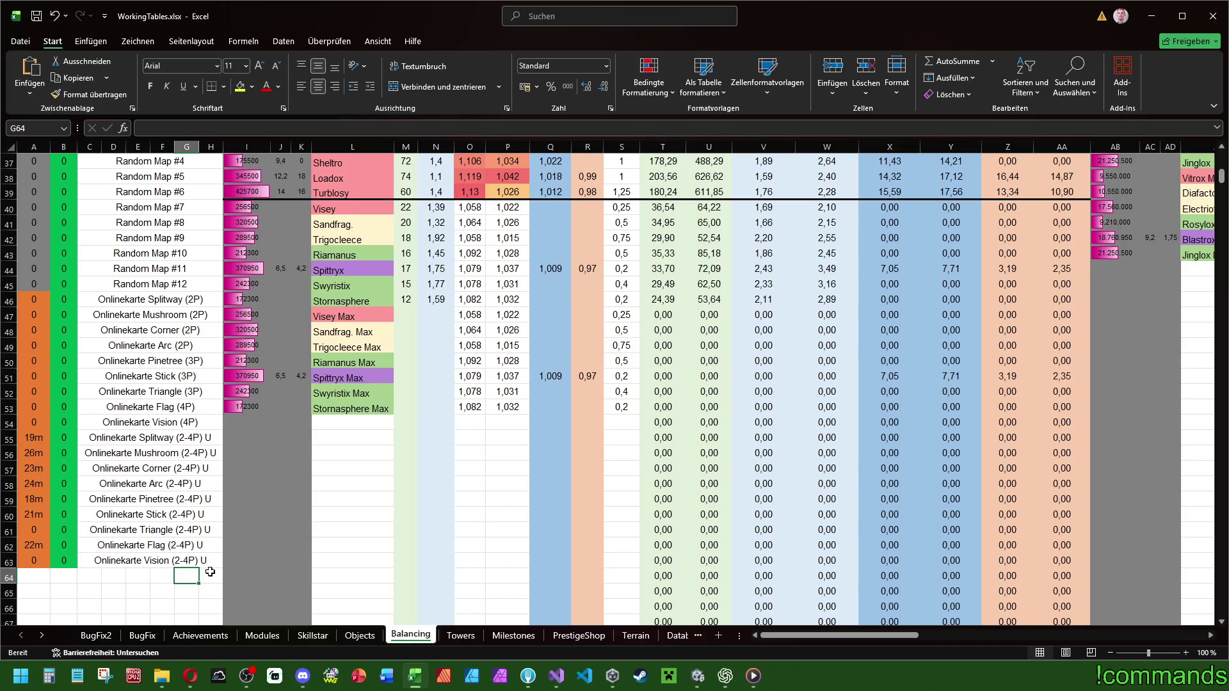
pyautogui.click(685, 677)
# Open TriangleU, saving StickU, and view its OnlineSpawnerBlack64 settings (Wave End 68, Spawn Time 14).
pyautogui.doubleClick(482, 563)
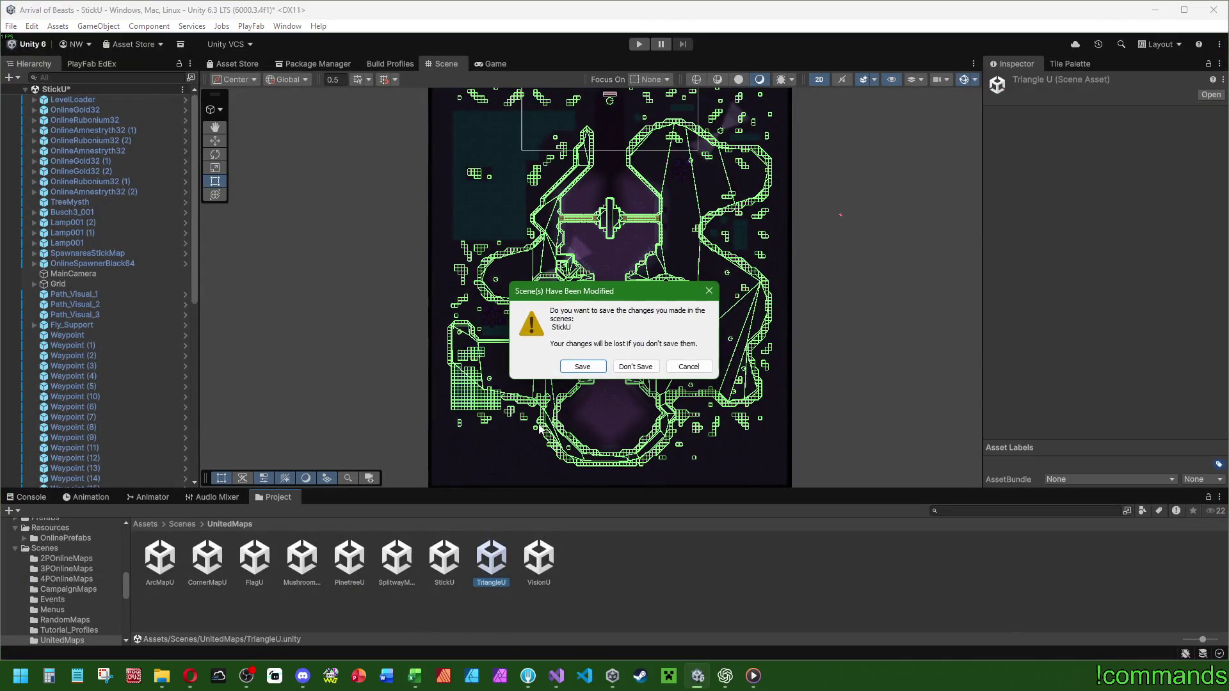
pyautogui.click(567, 371)
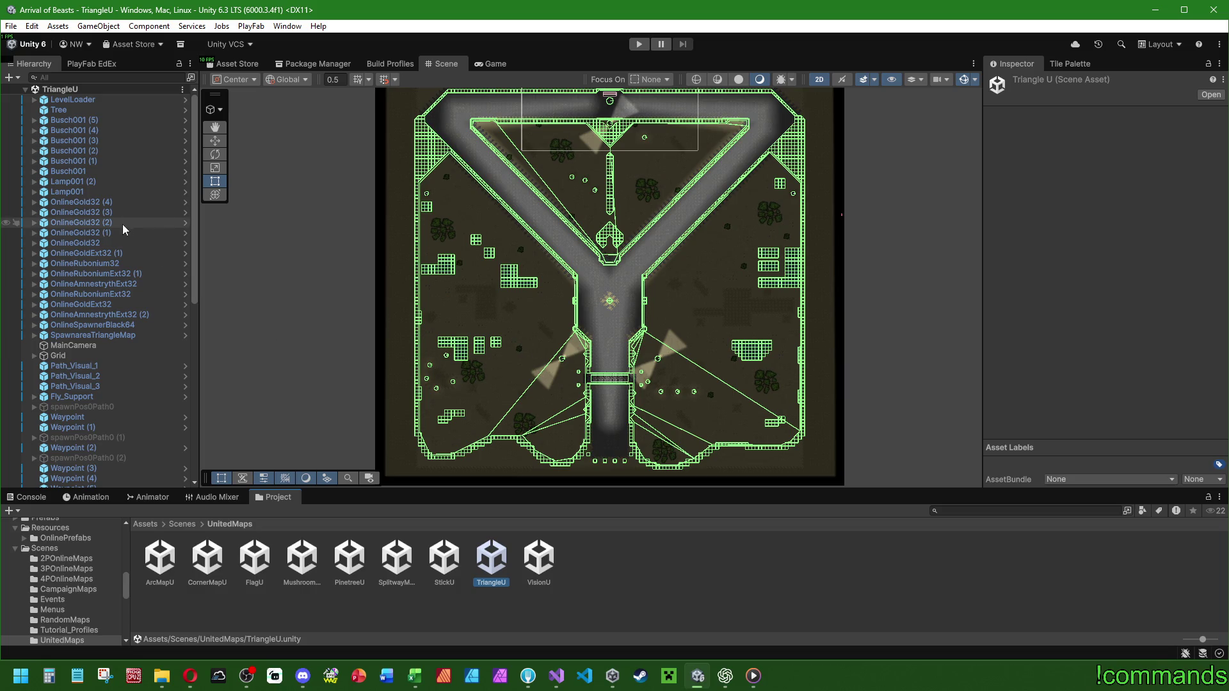
pyautogui.click(119, 327)
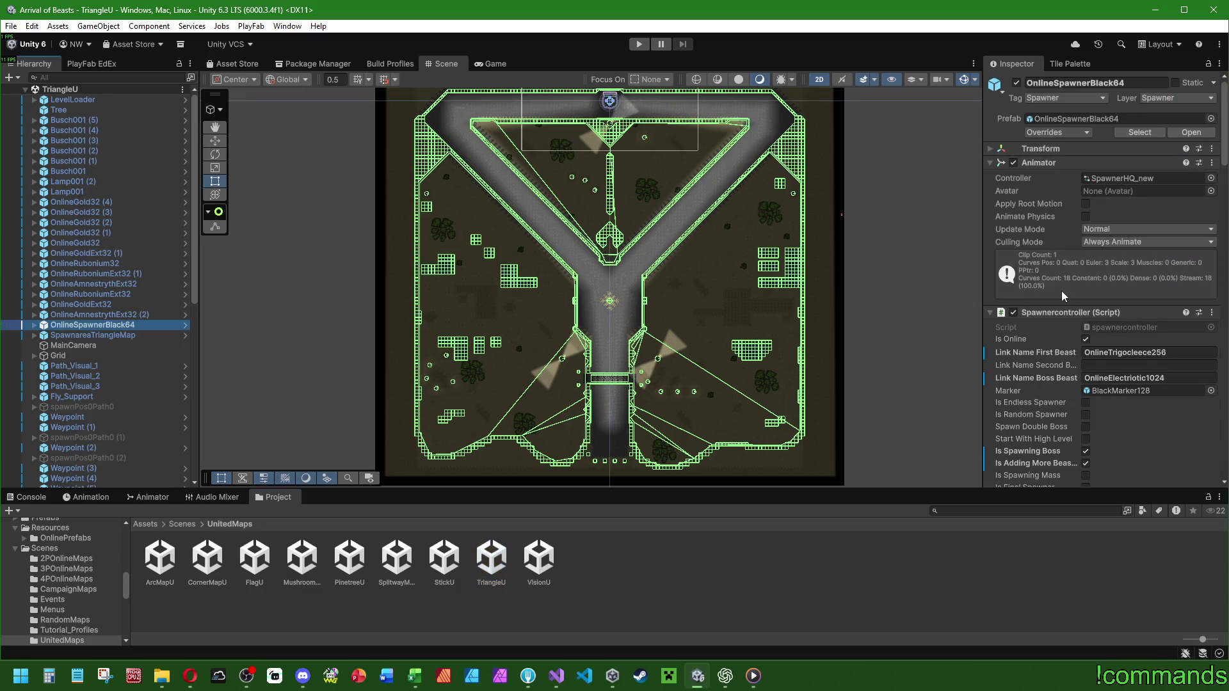
pyautogui.scroll(-10, 1064, 295)
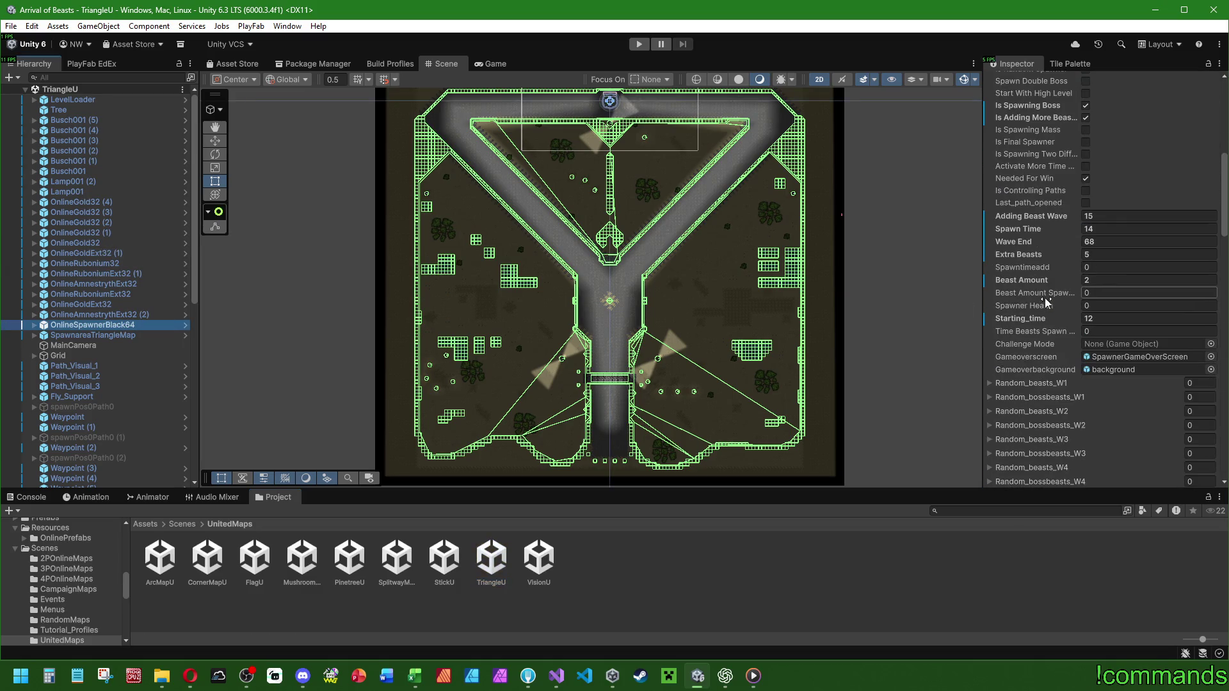
# Compute 68÷5 in Calculator.
pyautogui.click(52, 676)
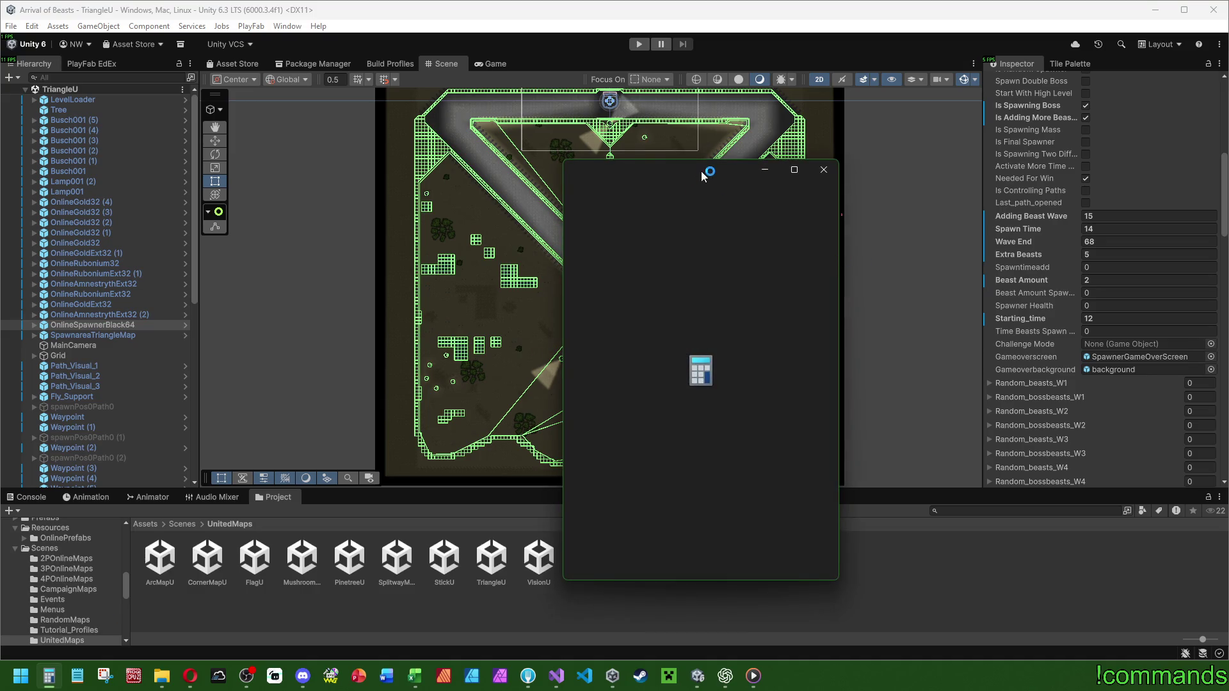
pyautogui.write('68')
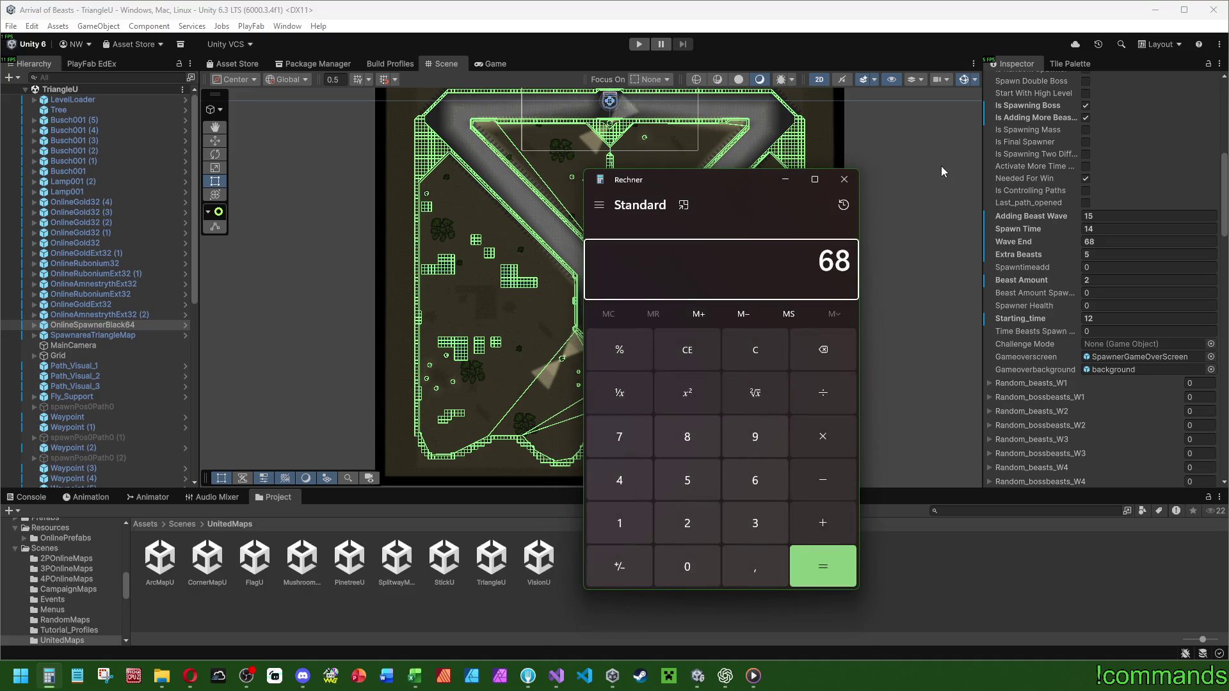
pyautogui.write('/5')
pyautogui.press('Return')
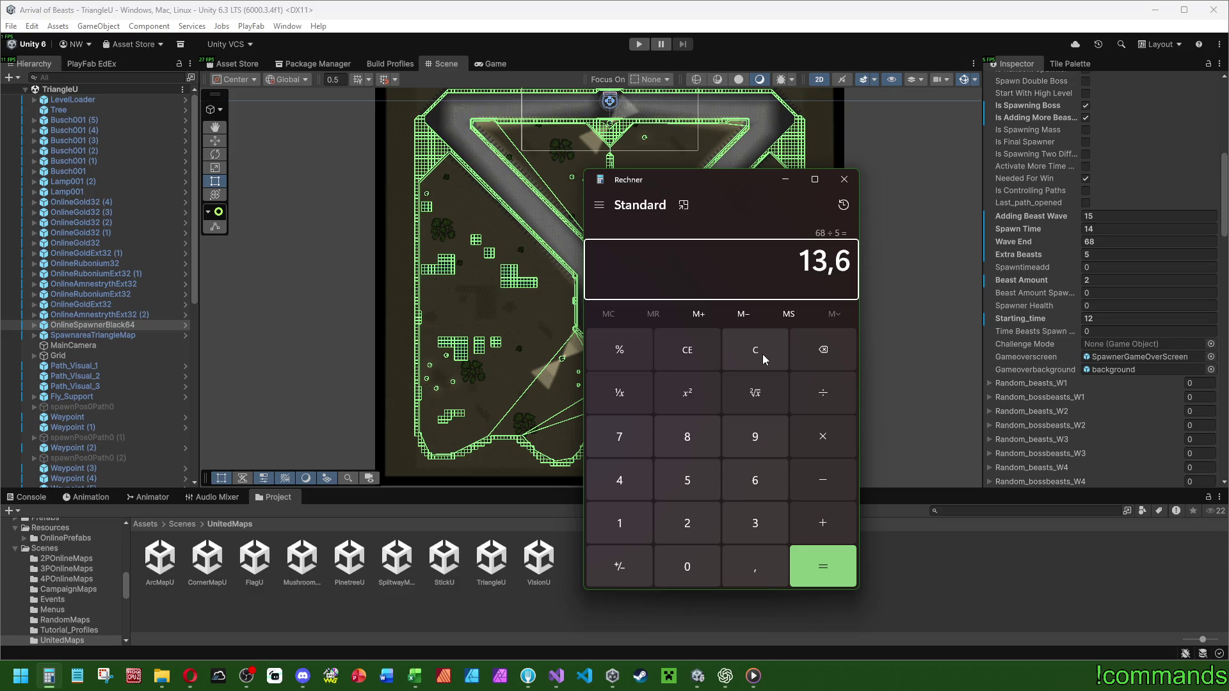
pyautogui.click(763, 354)
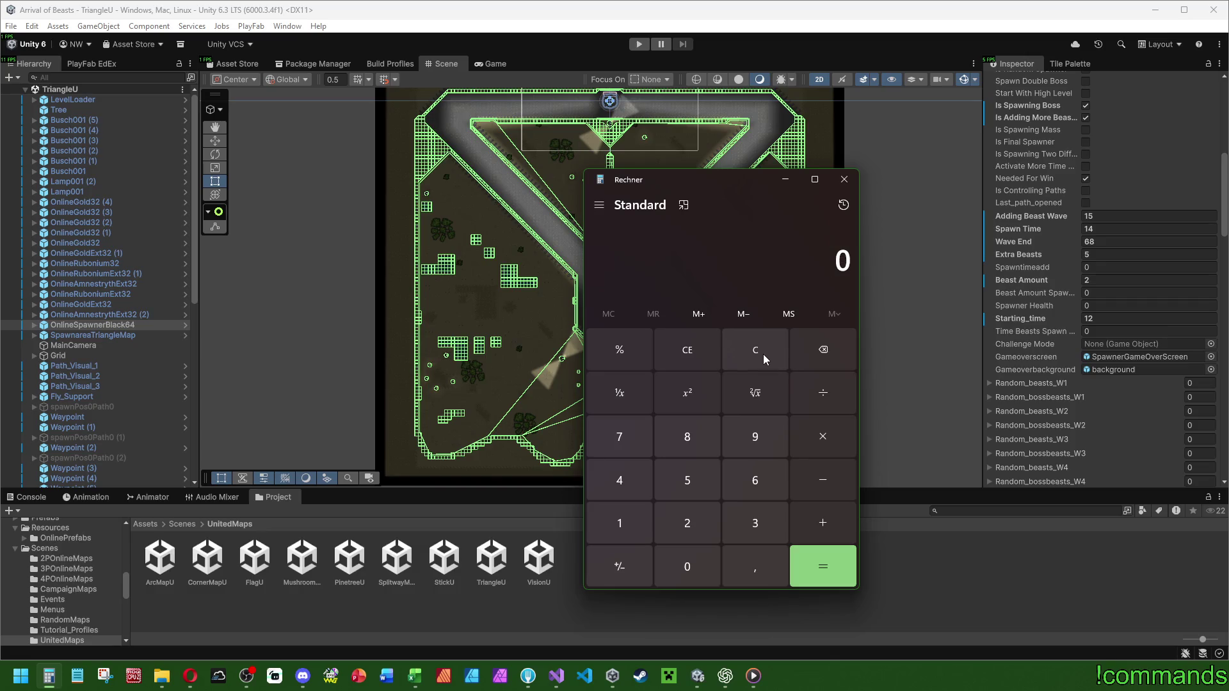
# Set the spawner's Spawn Time to 16, Extra Beasts to 3 and Wave End to 52.
pyautogui.click(1120, 230)
pyautogui.write('16')
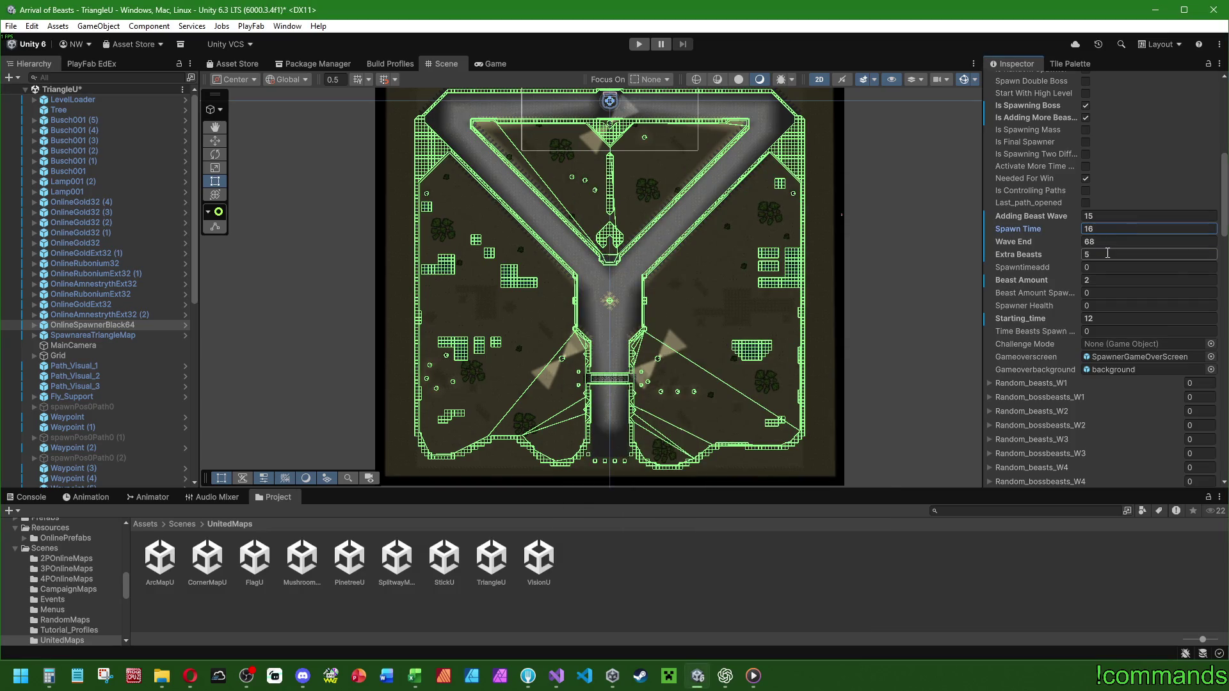
pyautogui.click(1106, 254)
pyautogui.write('4')
pyautogui.click(1101, 229)
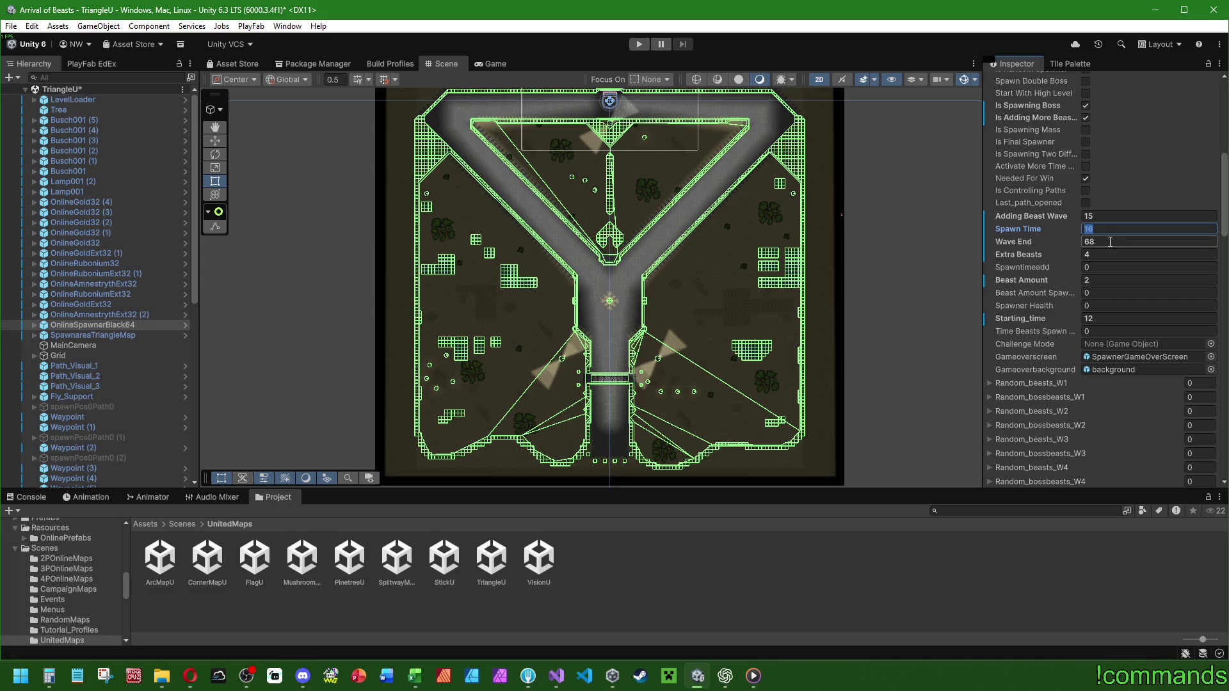
pyautogui.click(1110, 242)
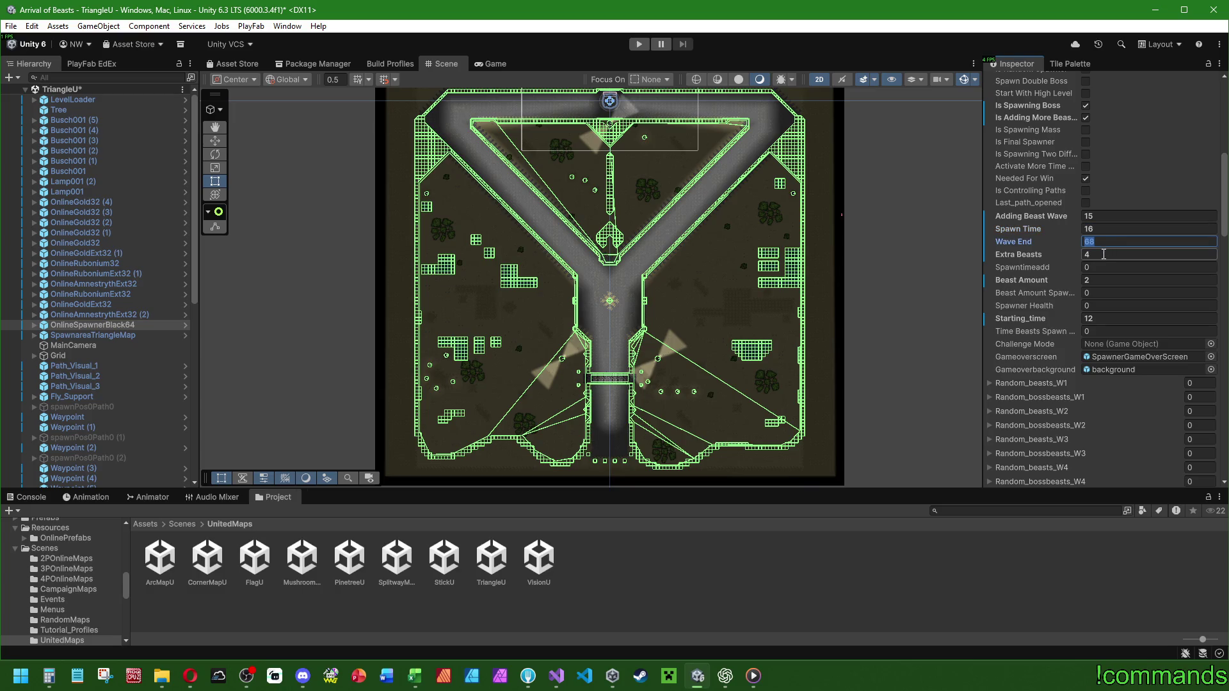
pyautogui.click(1103, 254)
pyautogui.write('3')
pyautogui.click(1103, 241)
pyautogui.write('52')
# Compute 52÷3 and 52×16 in Calculator.
pyautogui.click(50, 676)
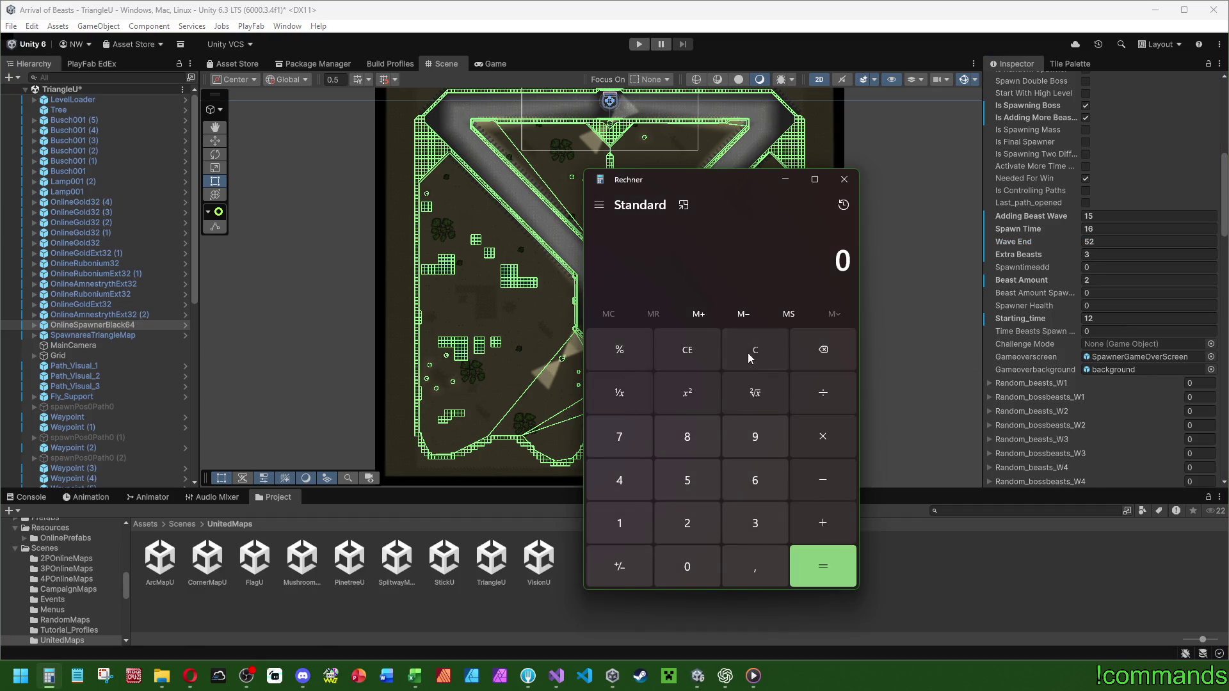
pyautogui.write('52')
pyautogui.write('/3')
pyautogui.press('Return')
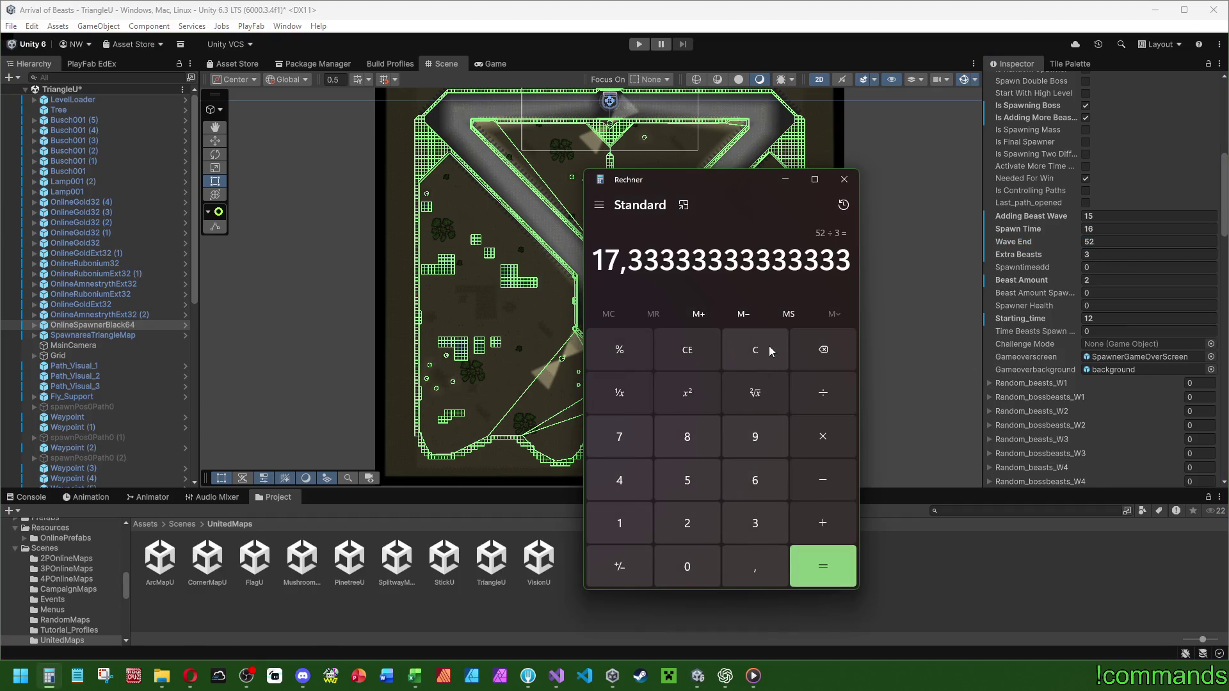
pyautogui.click(769, 346)
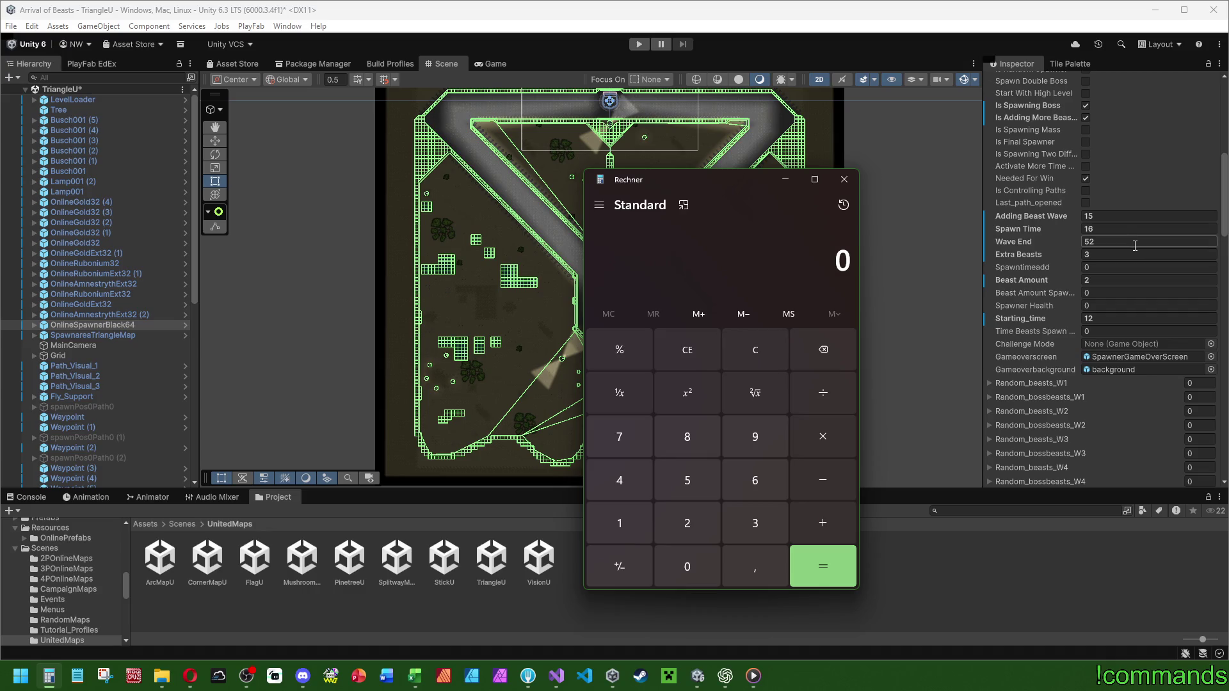
pyautogui.write('52')
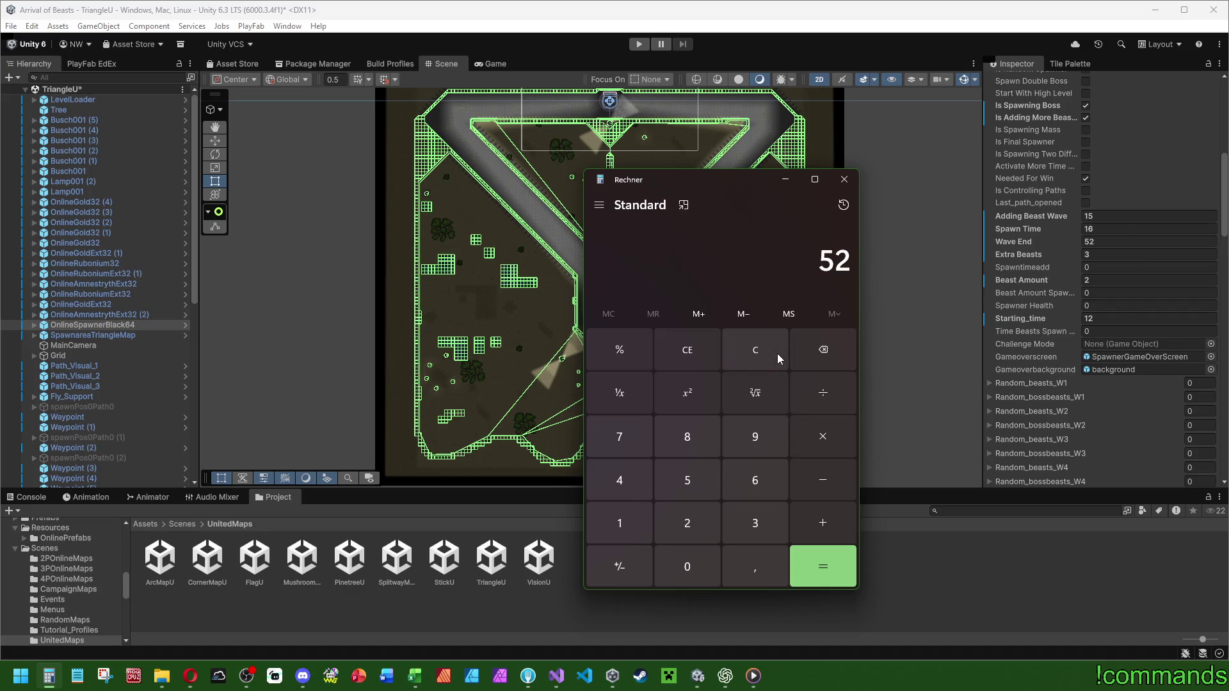
pyautogui.write('*16')
pyautogui.press('Return')
# Set Spawn Time to 20 and compute (52×20+12)÷60, about 17.5 minutes.
pyautogui.click(777, 353)
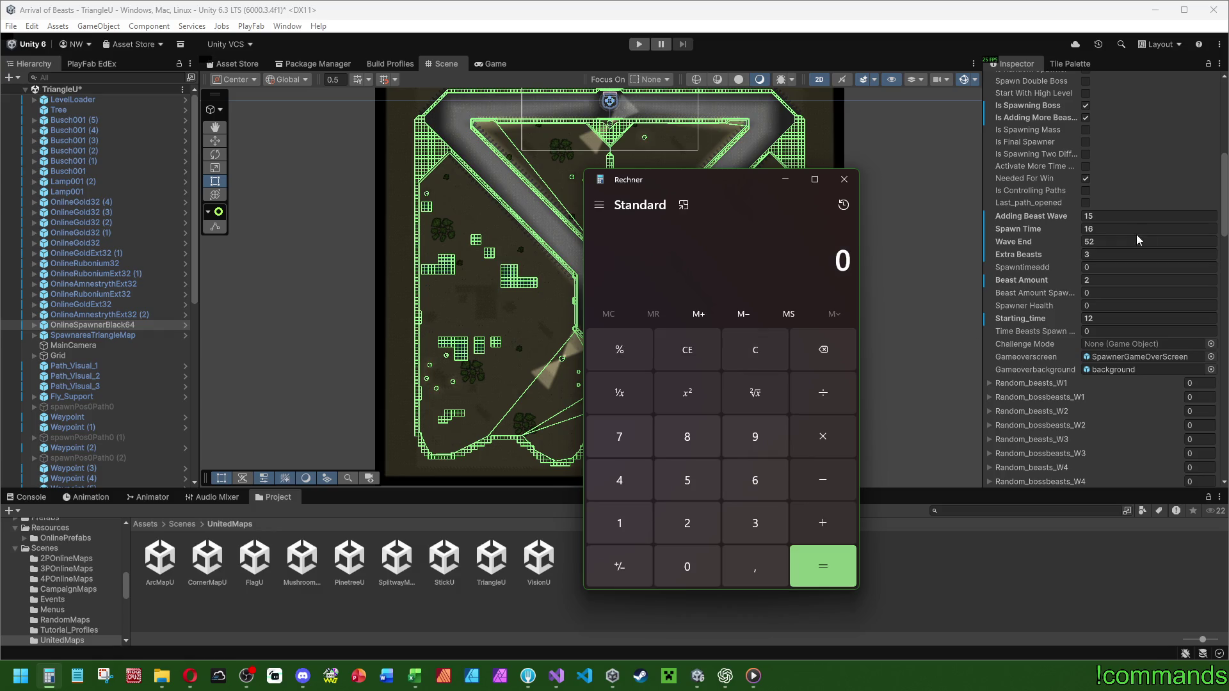
pyautogui.doubleClick(1137, 229)
pyautogui.write('20')
pyautogui.click(49, 675)
pyautogui.write('52')
pyautogui.write('*20')
pyautogui.press('Return')
pyautogui.write('+12')
pyautogui.press('Return')
pyautogui.write('/60')
pyautogui.press('Return')
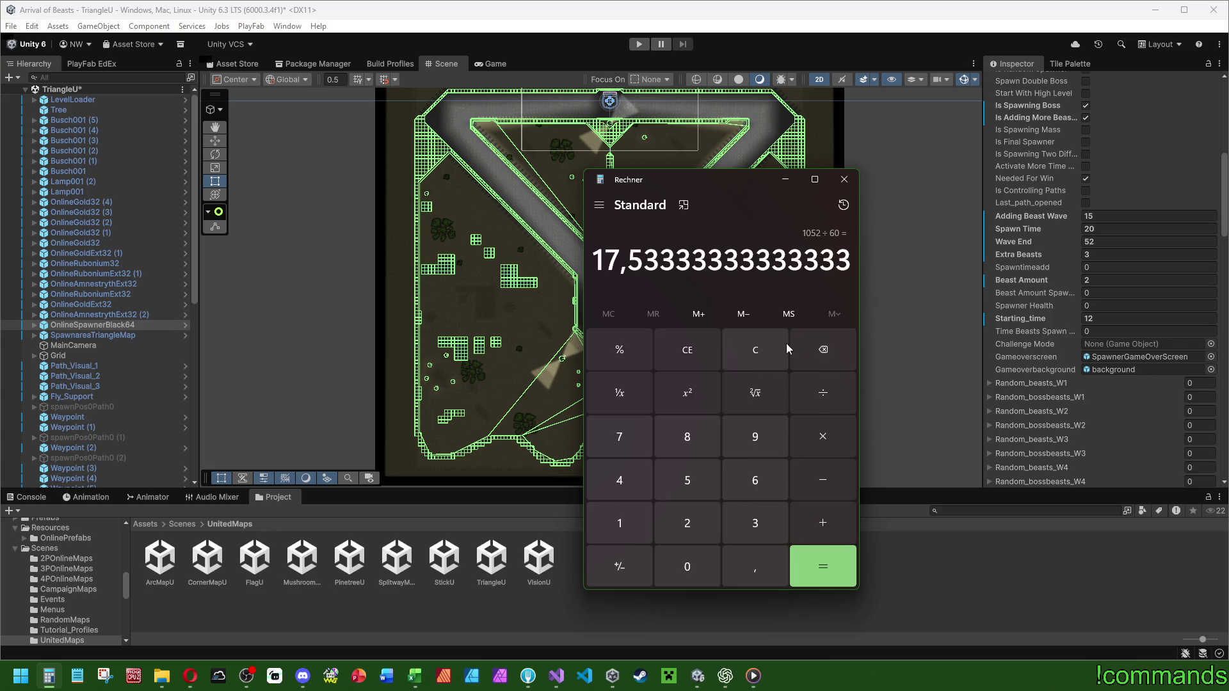
# Recompute (52×20+12)÷60, then raise Spawn Time to 22.
pyautogui.click(779, 349)
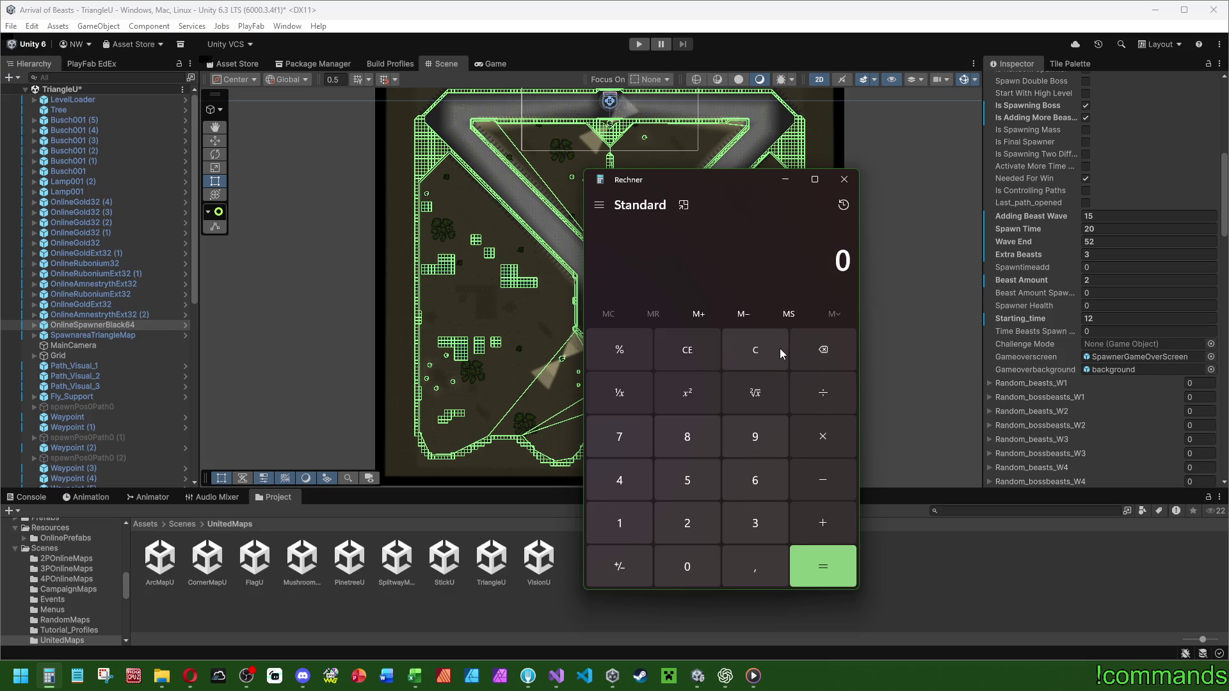
pyautogui.write('52*20')
pyautogui.press('Return')
pyautogui.write('+12')
pyautogui.press('Return')
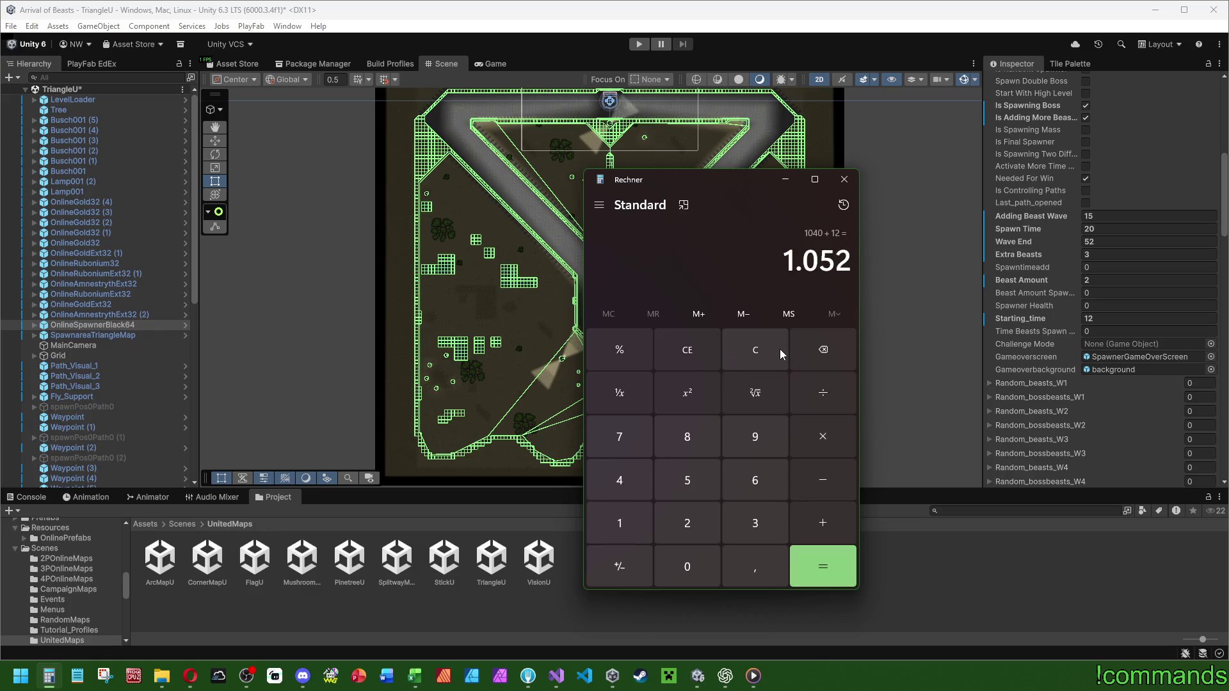
pyautogui.write('/60')
pyautogui.press('Return')
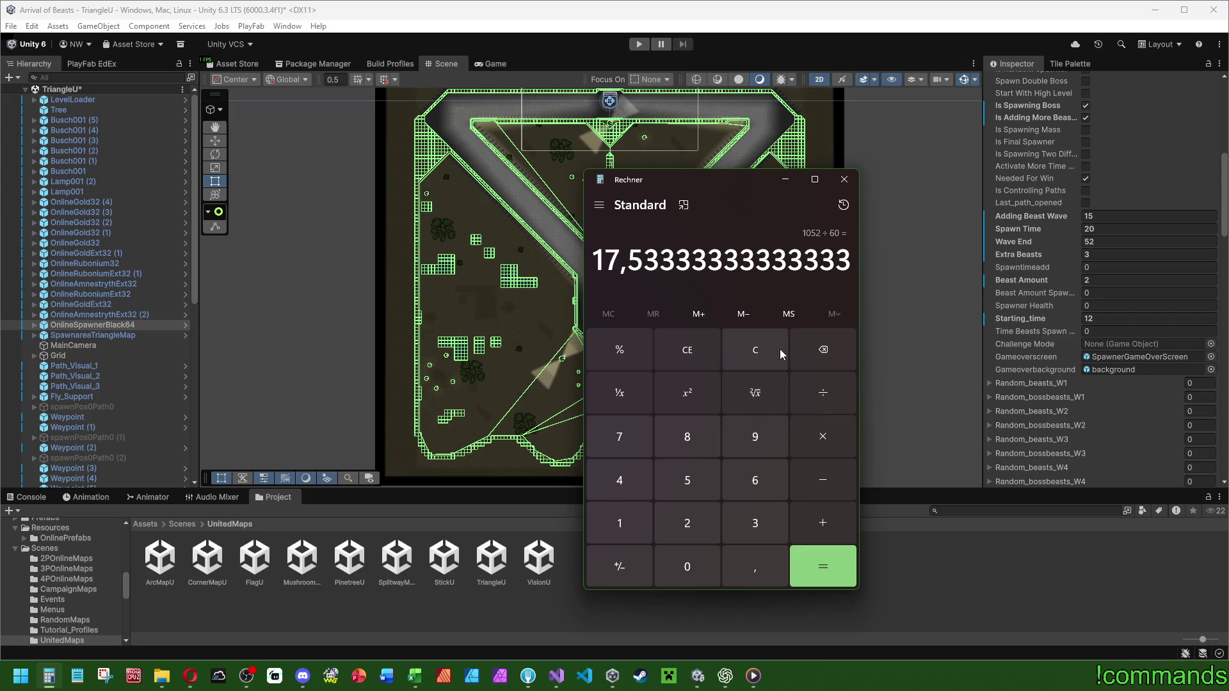
pyautogui.click(780, 348)
pyautogui.click(1149, 228)
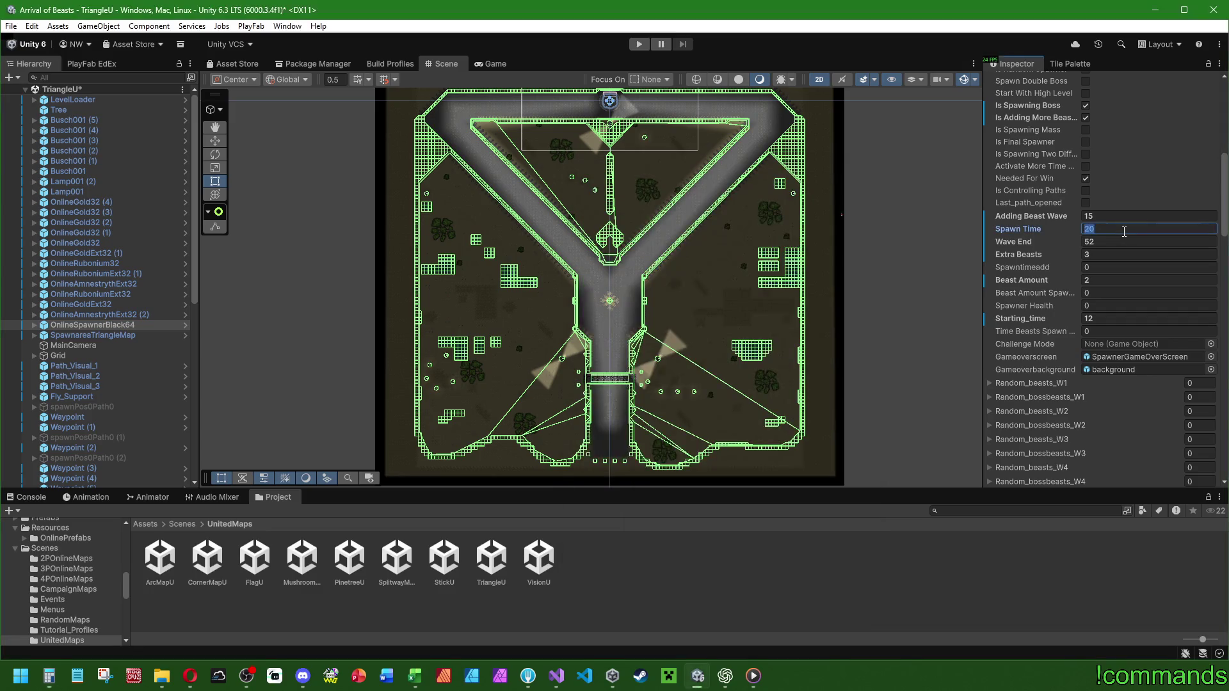
pyautogui.write('22')
# Compute (22×52+12)÷60 for about 19.3 minutes, then 52÷15 ≈ 3.47.
pyautogui.click(49, 675)
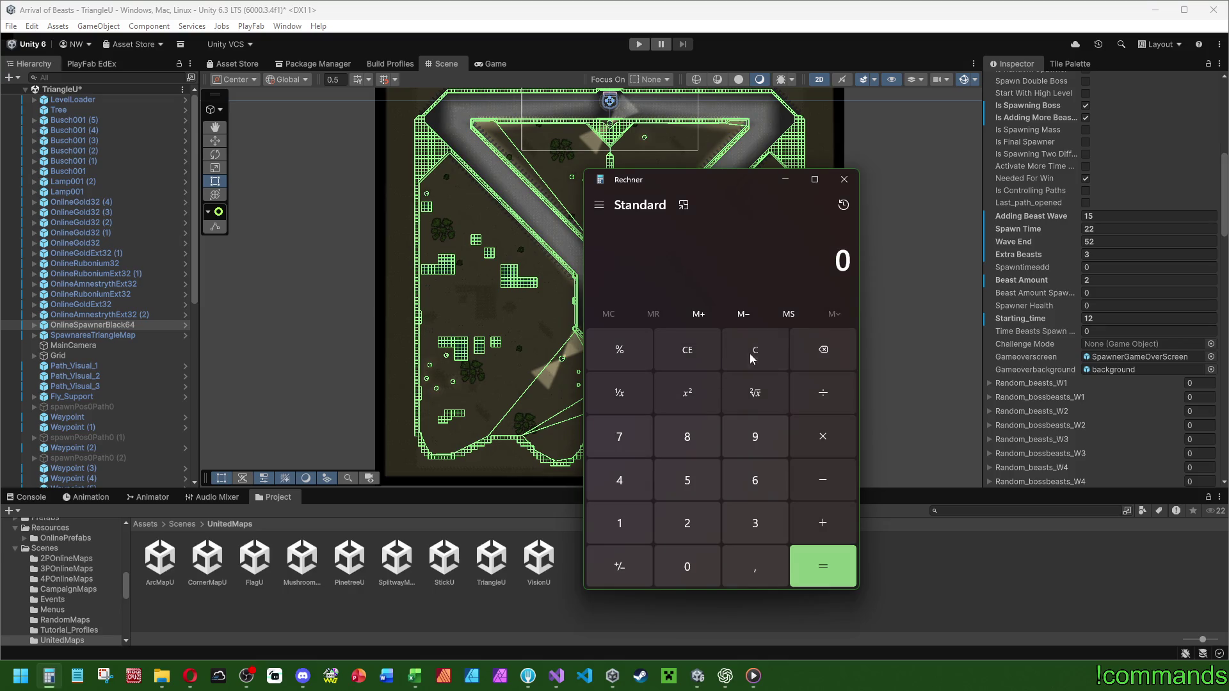
pyautogui.write('22')
pyautogui.write('*52')
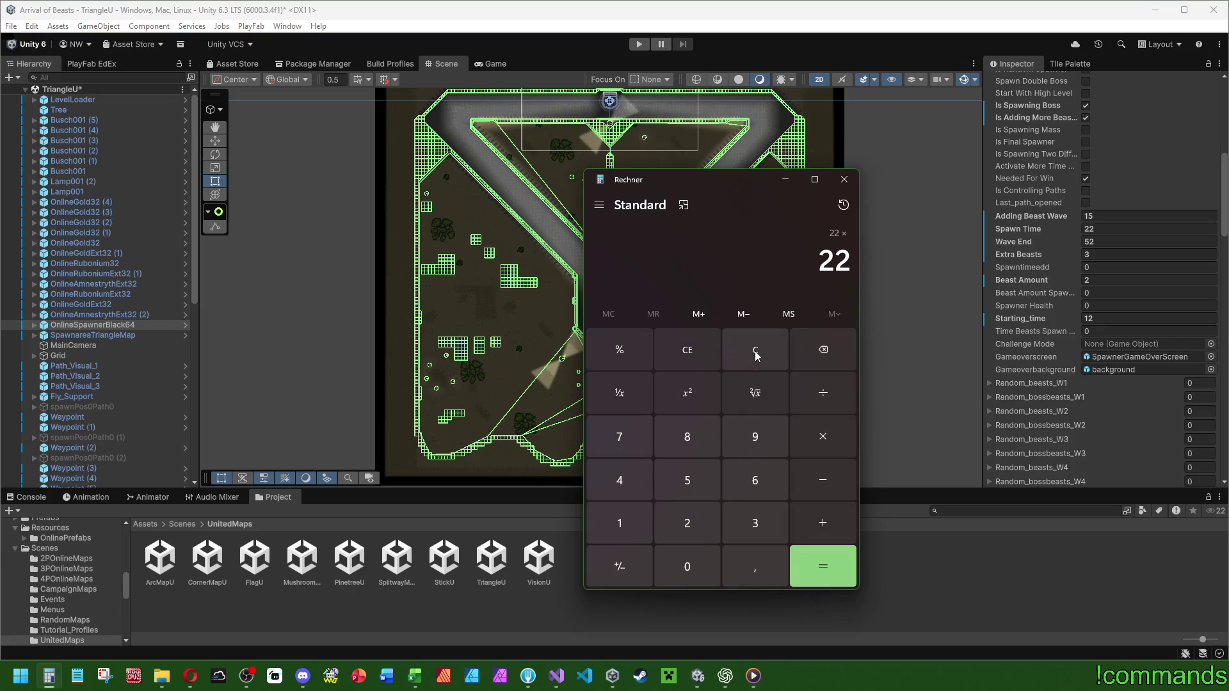
pyautogui.press('Return')
pyautogui.write('+12+')
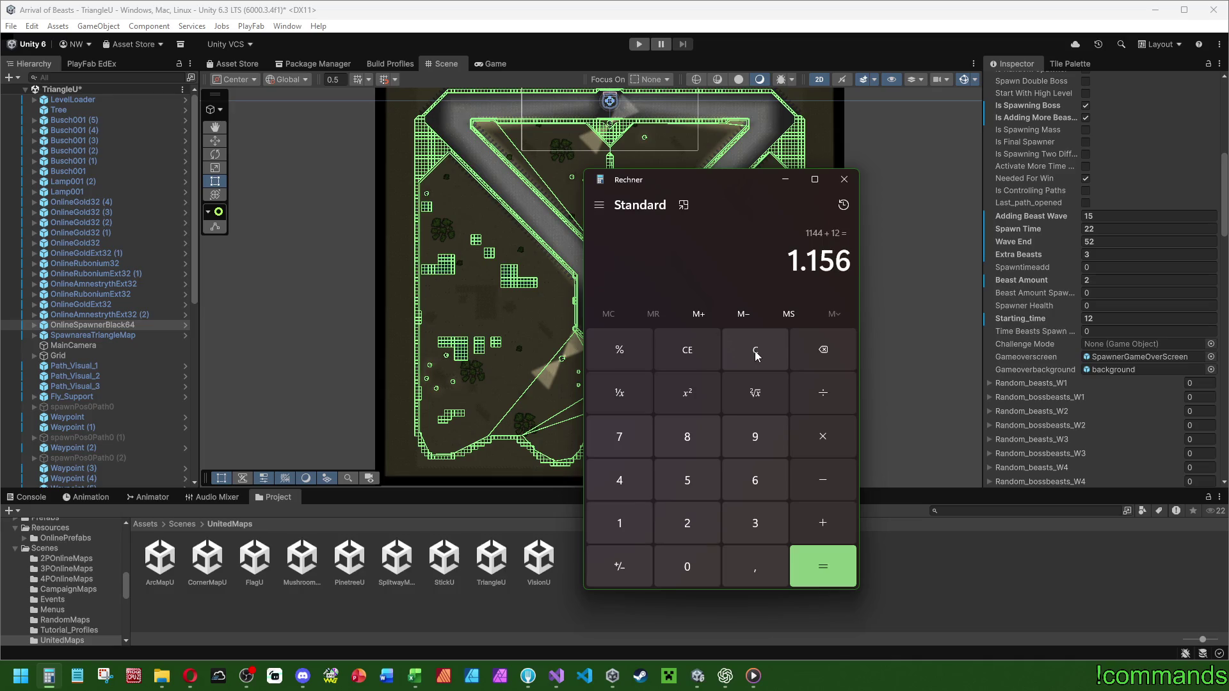
pyautogui.write('/60')
pyautogui.press('Return')
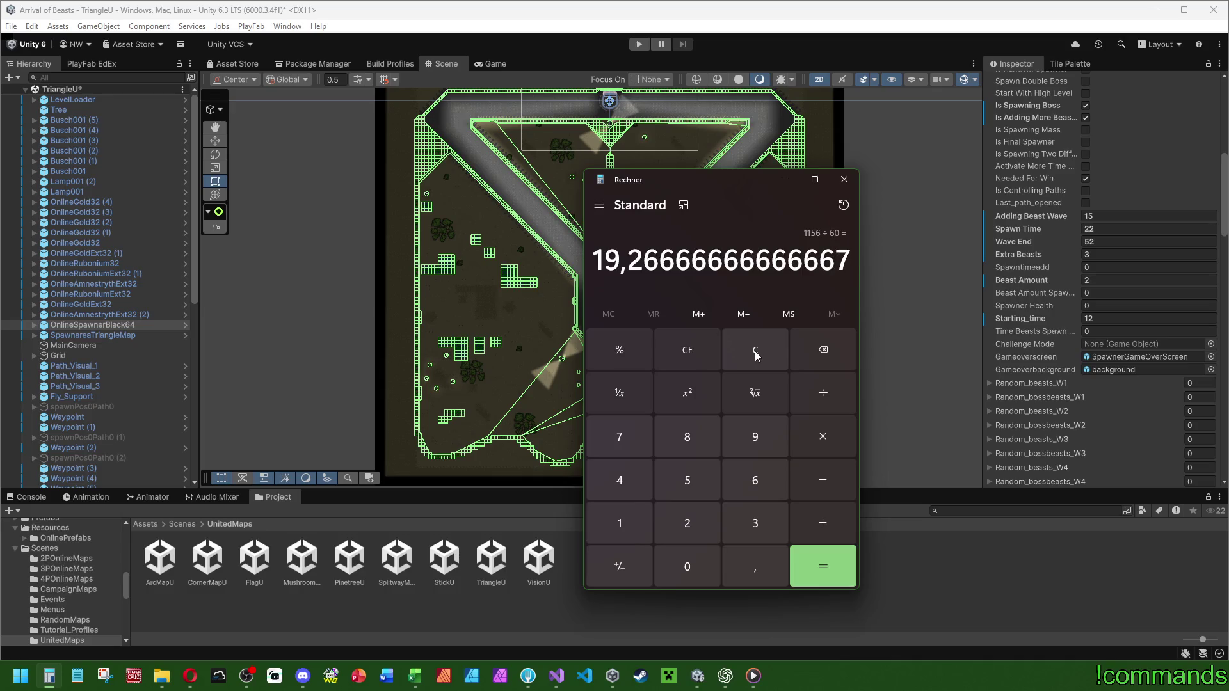
pyautogui.click(757, 353)
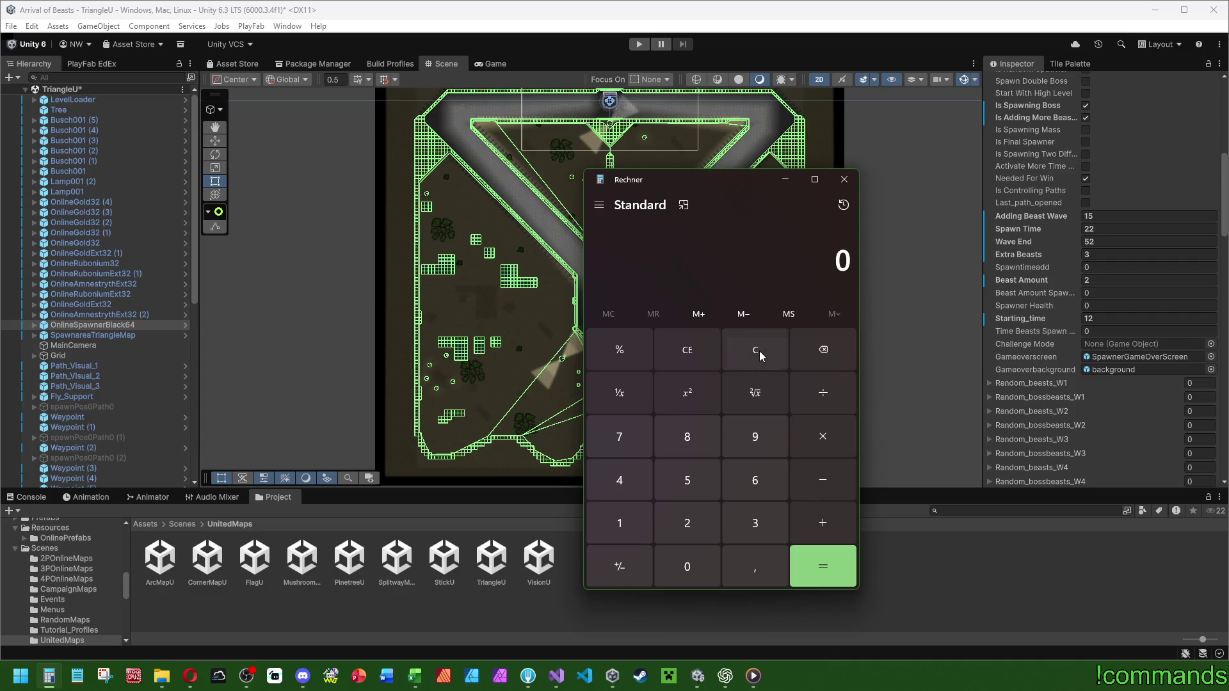
pyautogui.write('52/15')
pyautogui.press('Return')
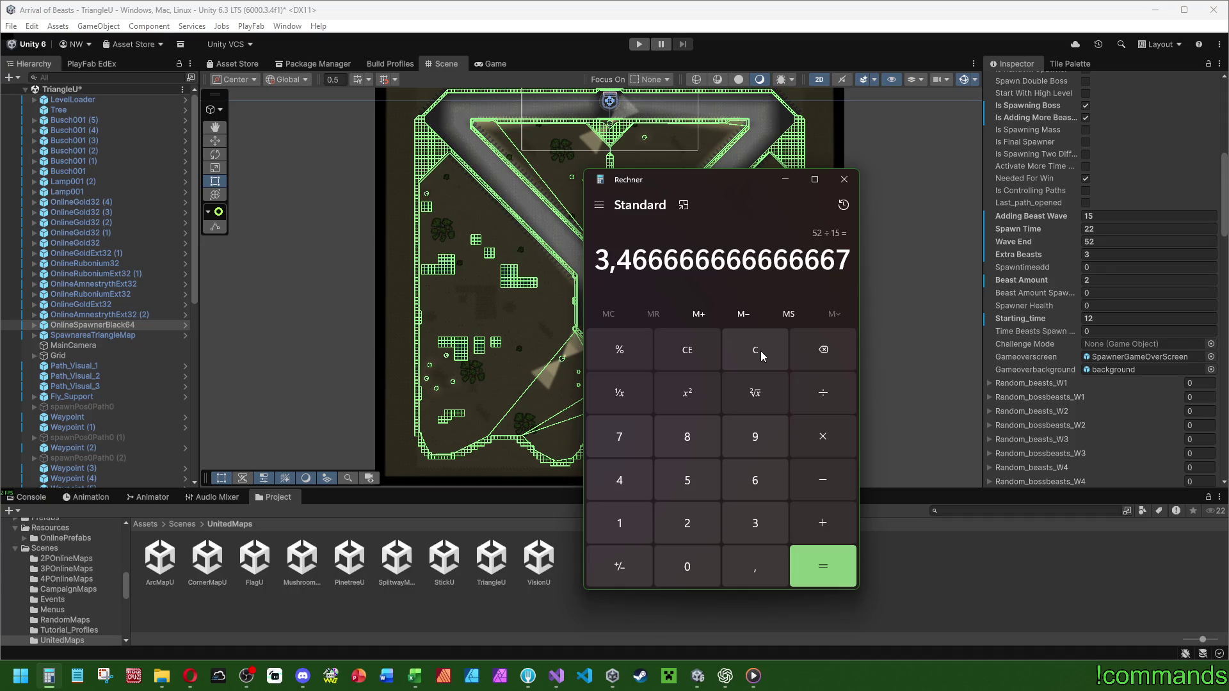
# Try Adding Beast Wave 14 on TriangleU's spawner and check 52/14 in Calculator.
pyautogui.click(1126, 216)
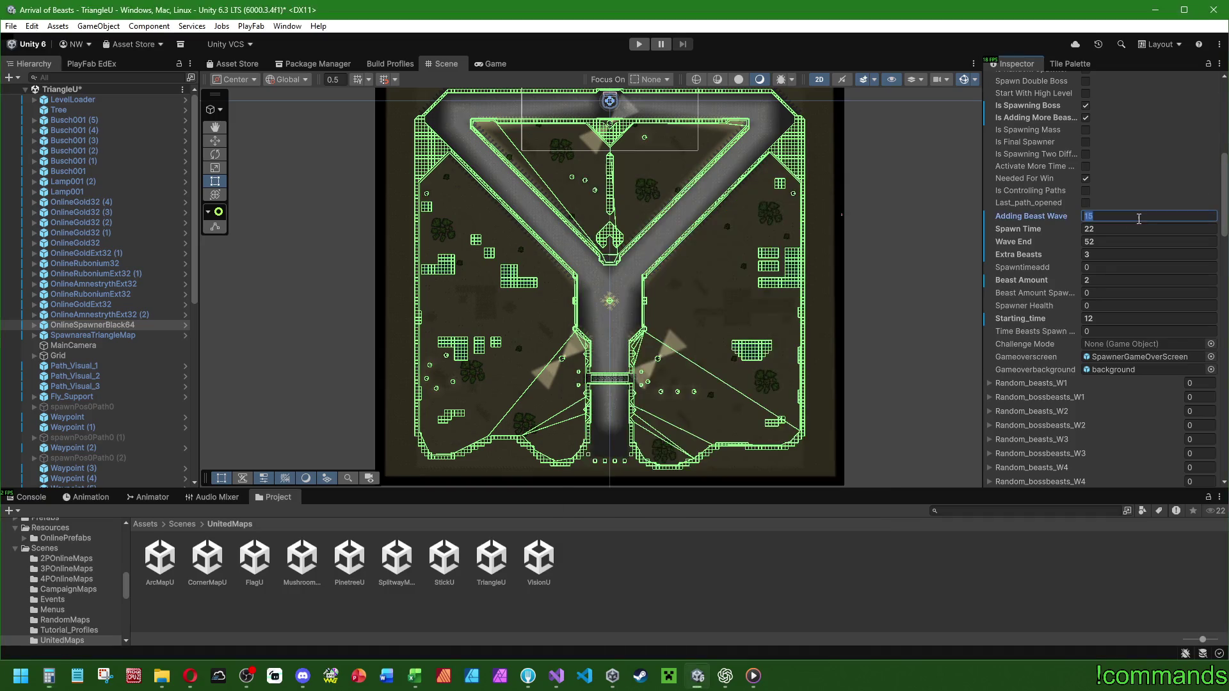
pyautogui.write('14')
pyautogui.click(49, 676)
pyautogui.click(755, 357)
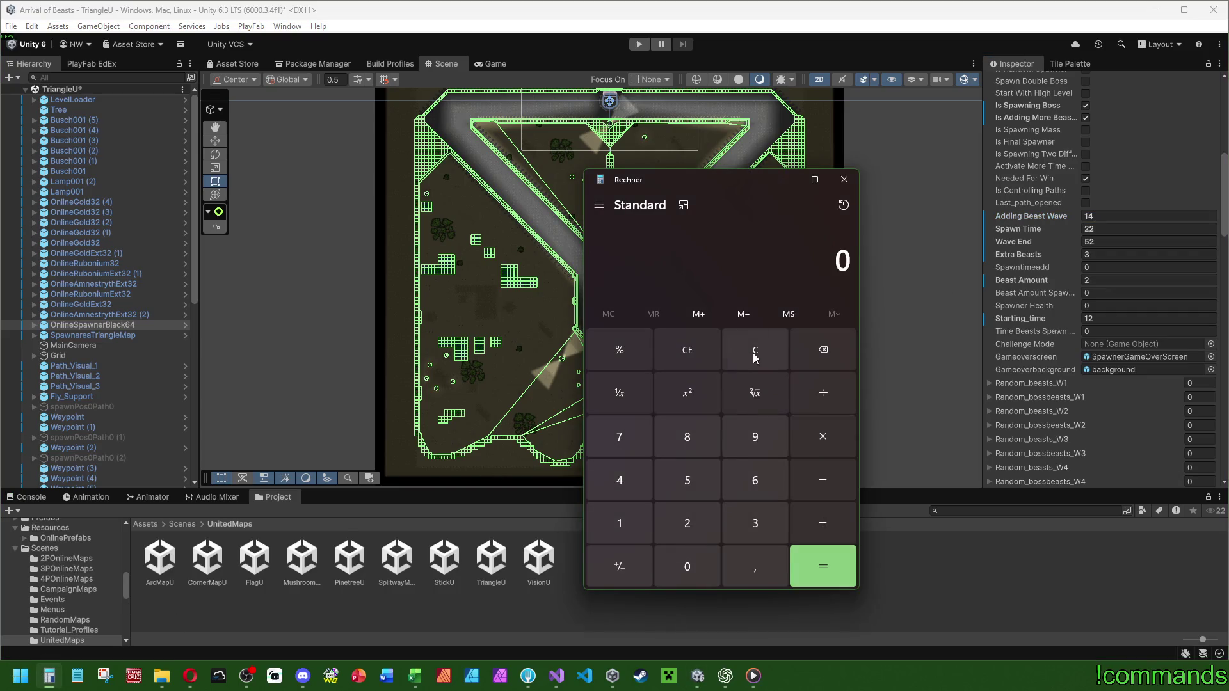
pyautogui.write('52/14')
pyautogui.press('Return')
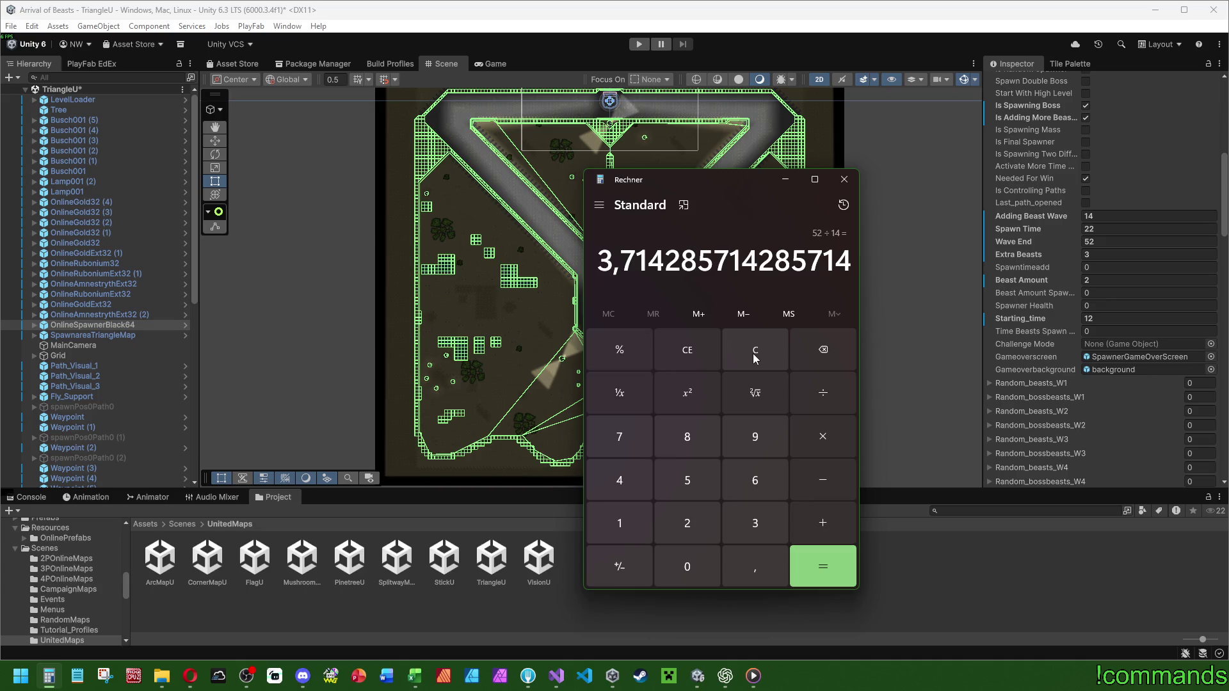
pyautogui.click(753, 354)
# Try Adding Beast Wave 13 instead and check 52/13 in Calculator.
pyautogui.click(1114, 215)
pyautogui.write('13')
pyautogui.click(49, 676)
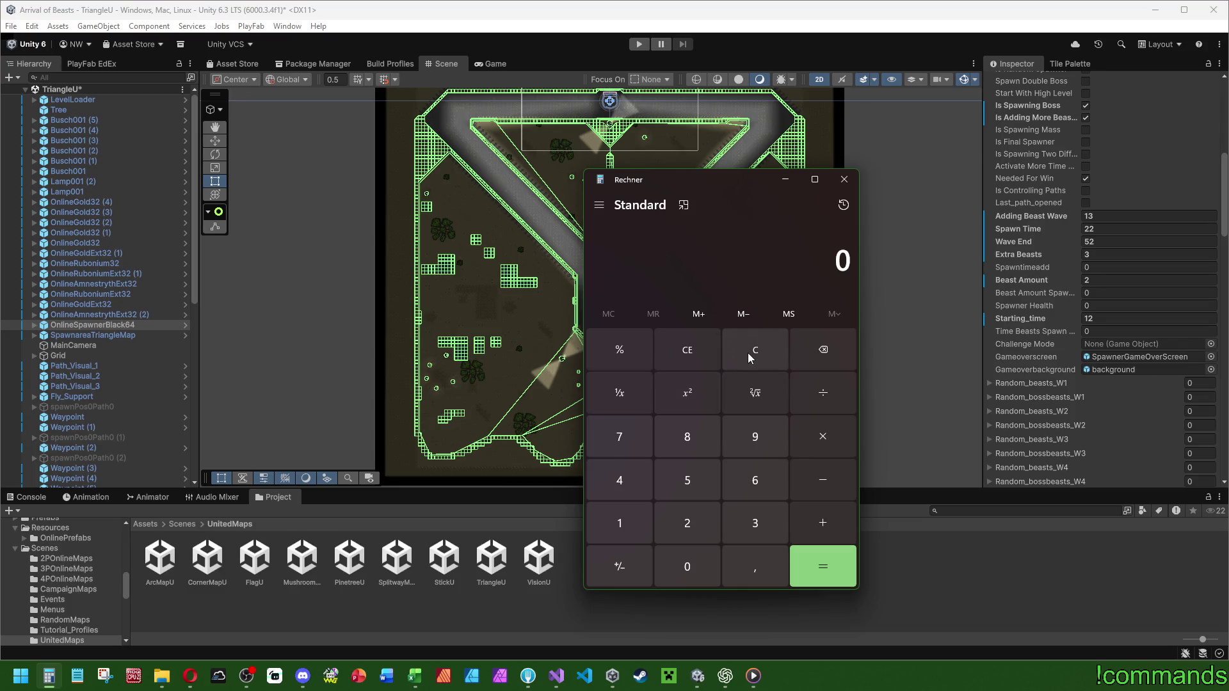
pyautogui.write('52')
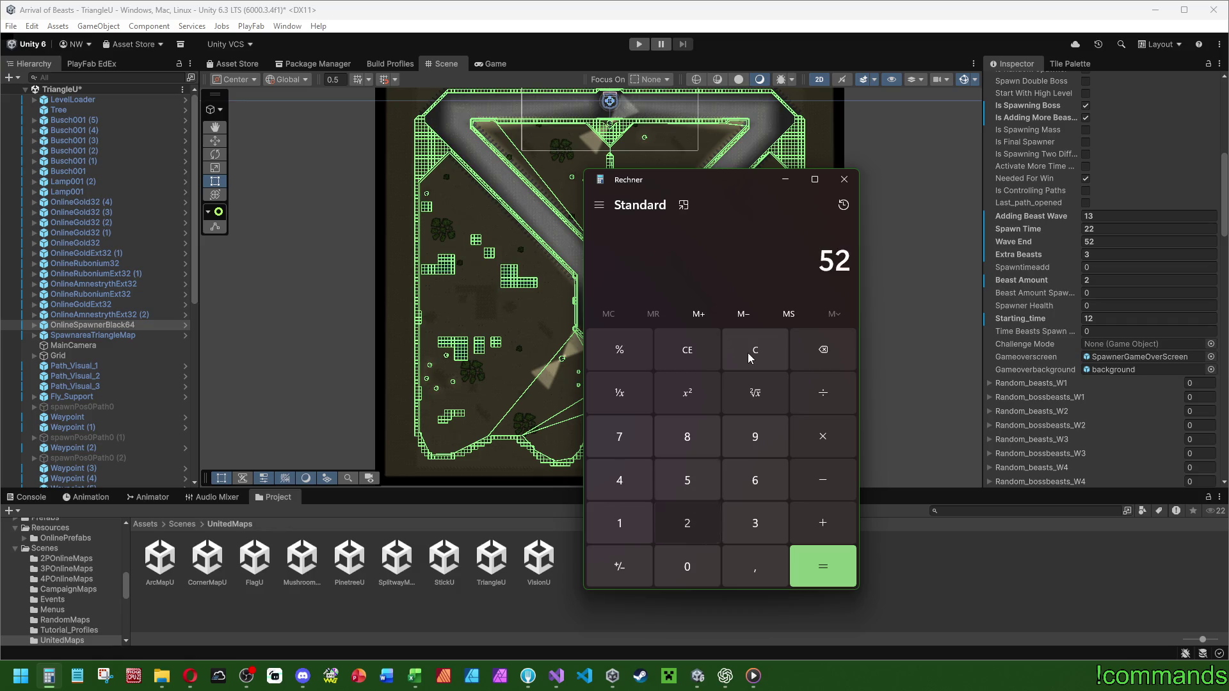
pyautogui.write('/13')
pyautogui.press('Return')
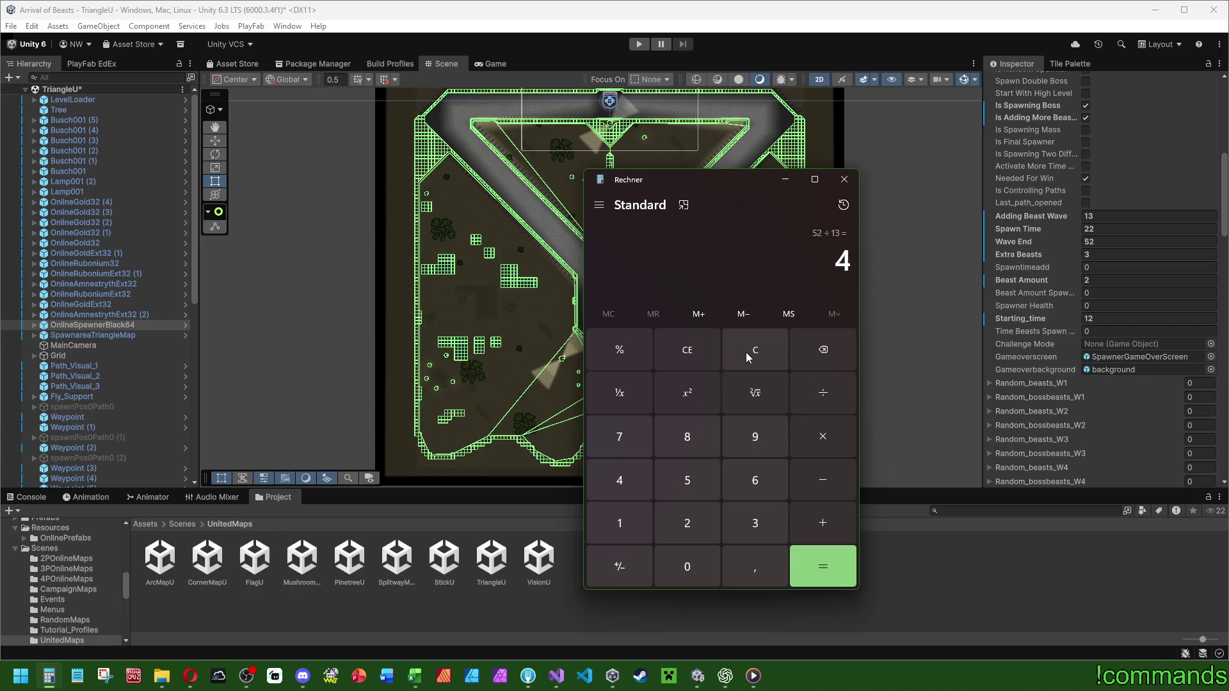
pyautogui.click(755, 352)
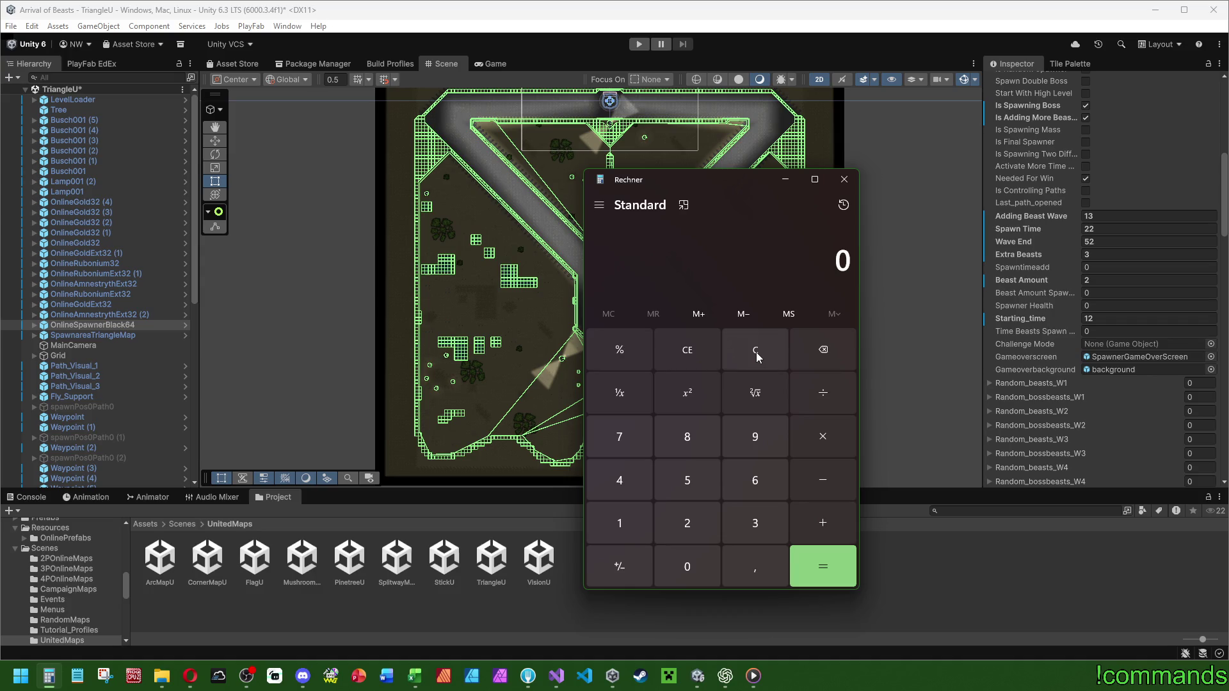
# Set Adding Beast Wave back to 14 and recompute the playtime as about 19.27 minutes.
pyautogui.click(843, 180)
pyautogui.click(1119, 216)
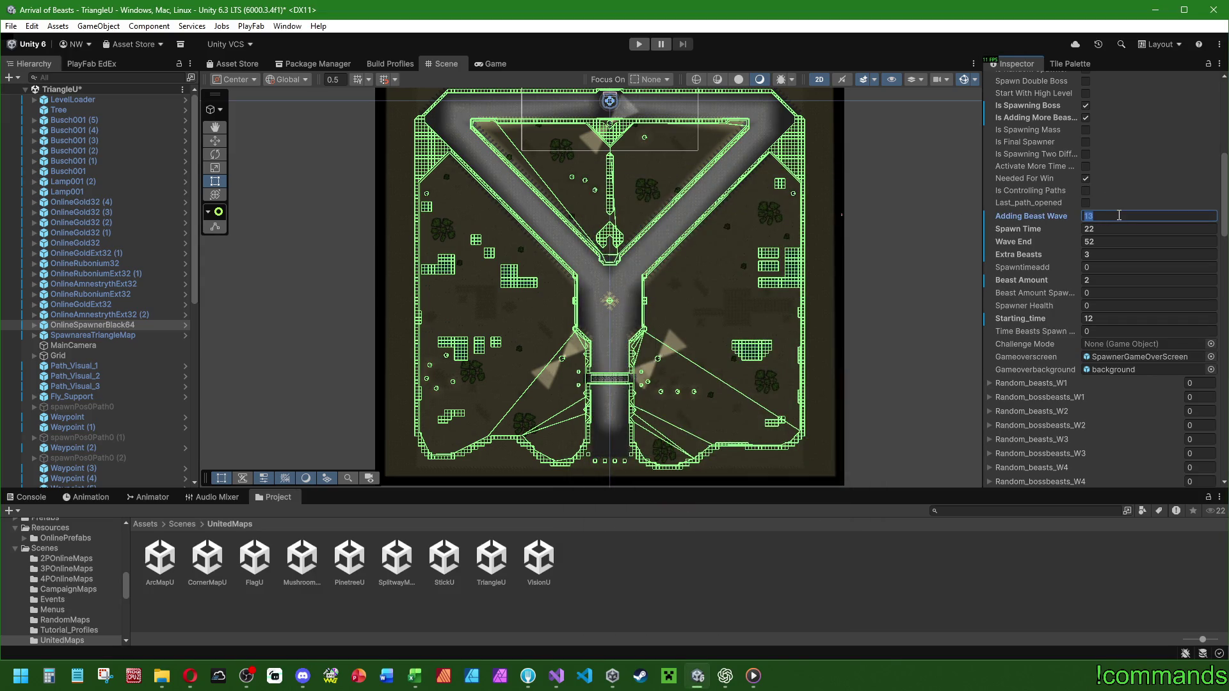
pyautogui.write('14')
pyautogui.scroll(2, 1028, 247)
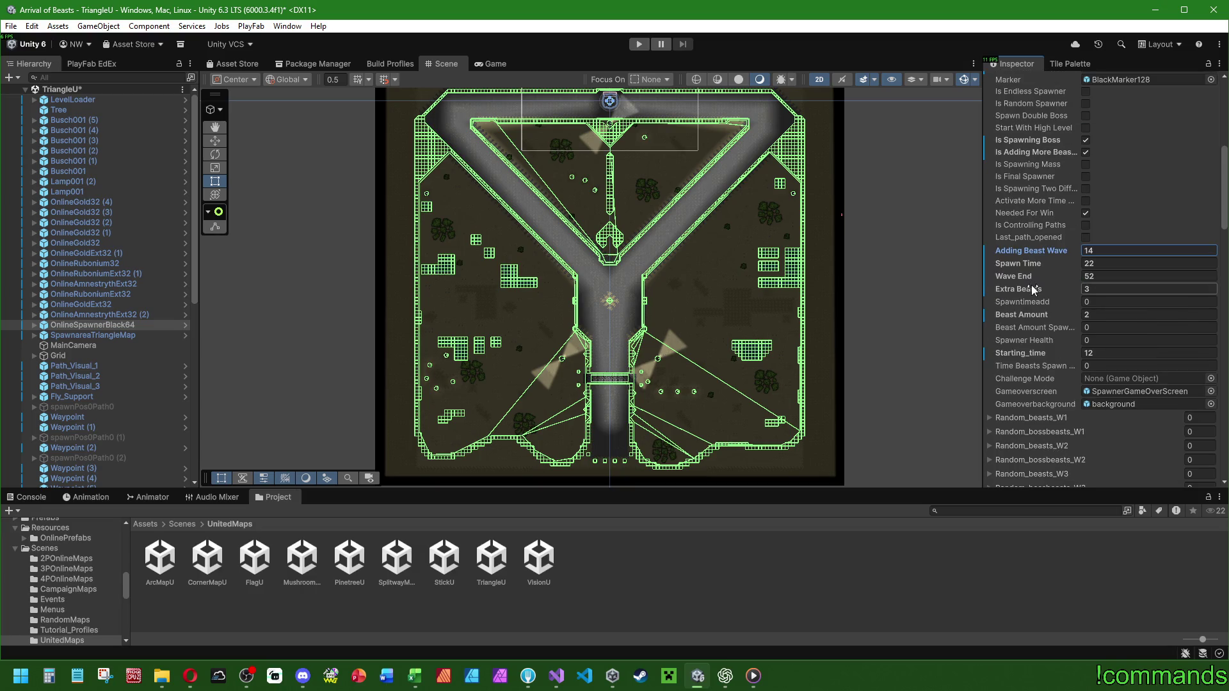
pyautogui.click(49, 676)
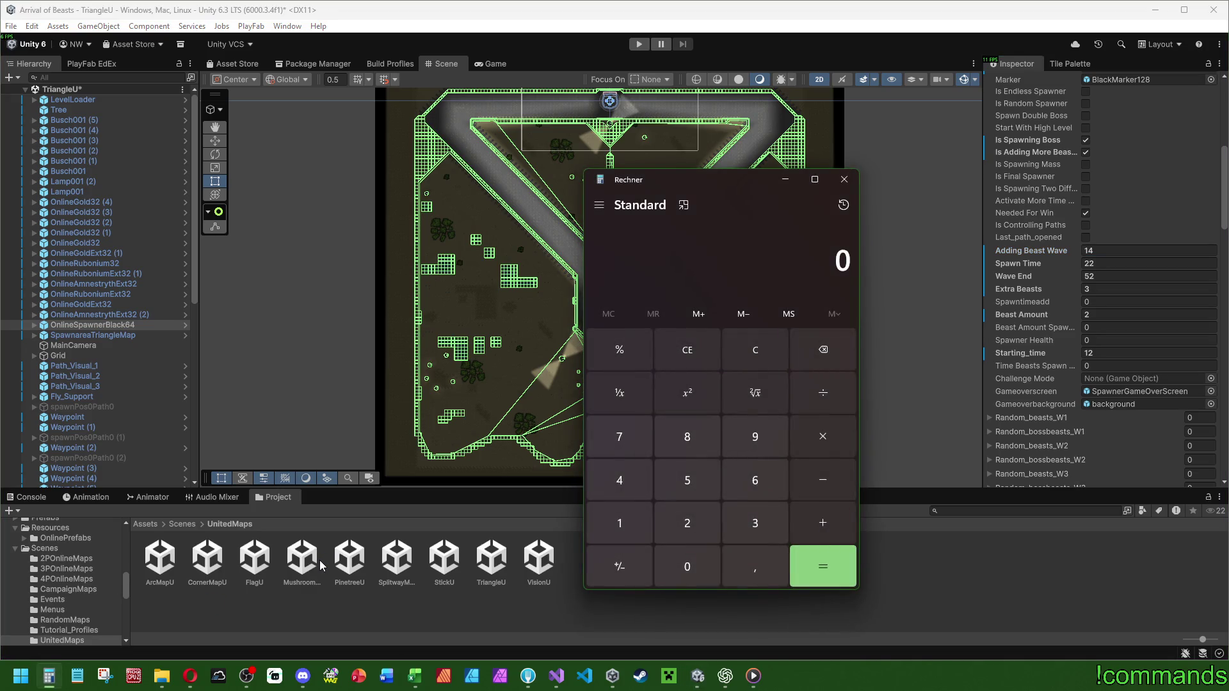
pyautogui.write('52*22+')
pyautogui.write('12/60')
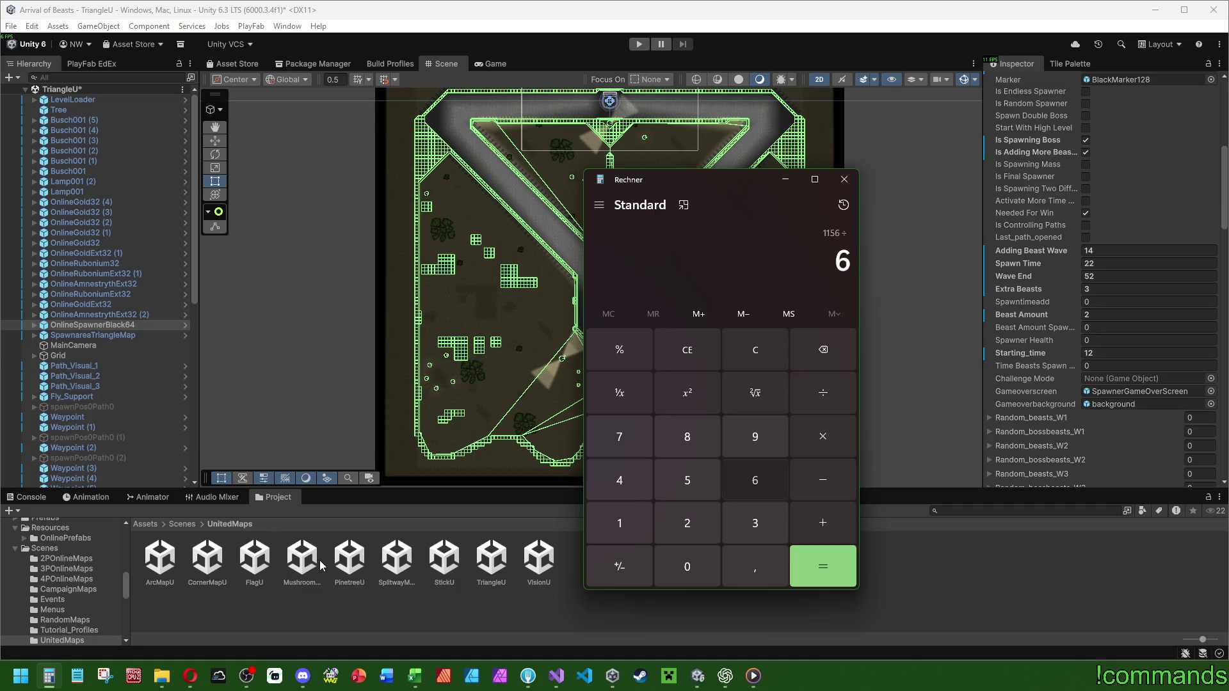
pyautogui.press('Return')
pyautogui.click(843, 179)
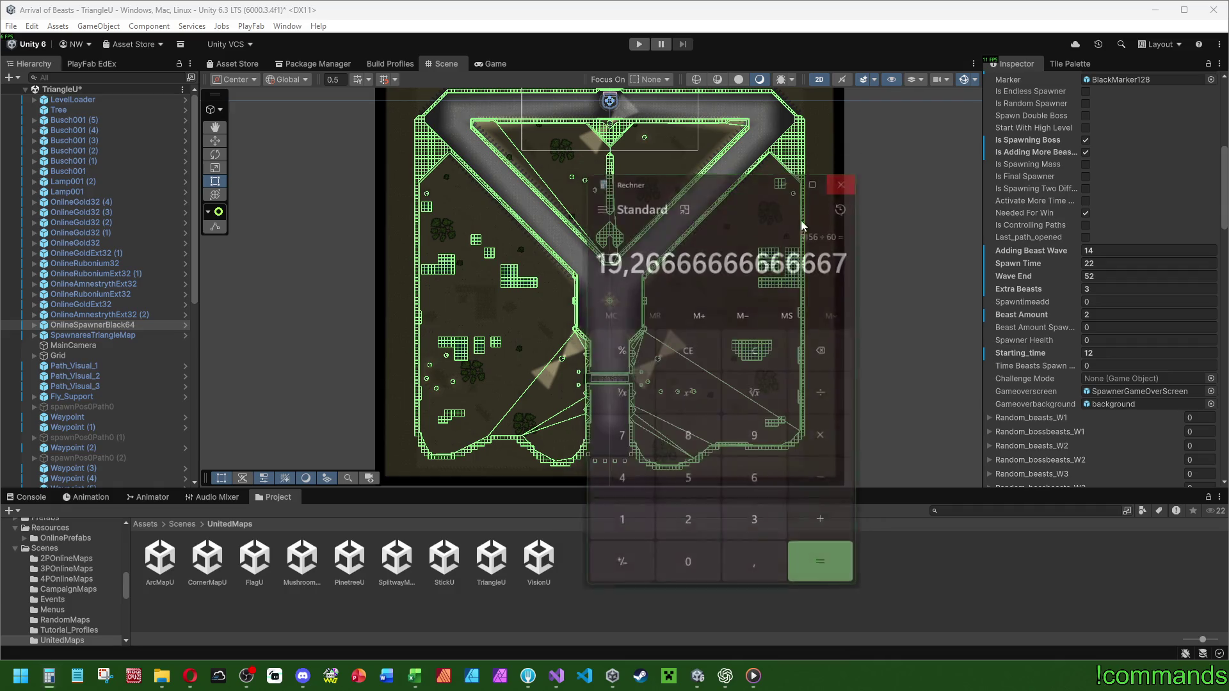
# Enter 20 in cell A61 as Onlinekarte Triangle (2-4P) U's estimated playtime.
pyautogui.click(415, 676)
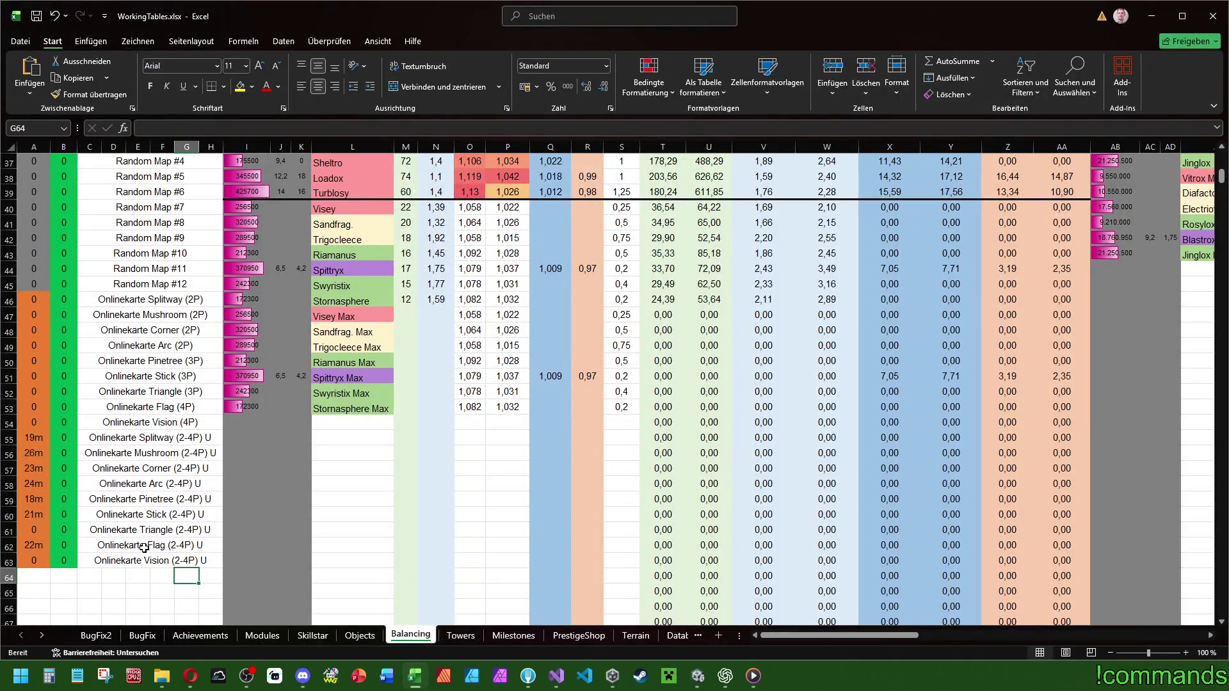
pyautogui.click(29, 531)
pyautogui.write('20')
pyautogui.click(198, 515)
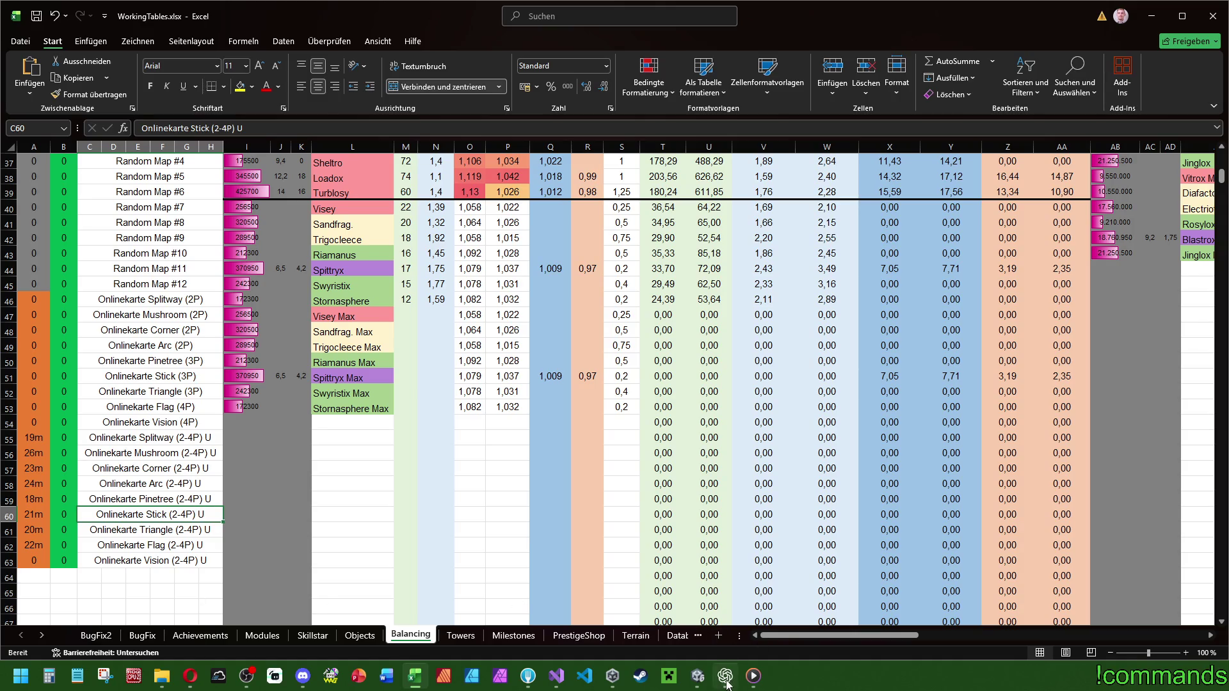
# Open the VisionU scene in Unity, saving the modified TriangleU scene.
pyautogui.click(697, 676)
pyautogui.doubleClick(549, 558)
pyautogui.click(584, 369)
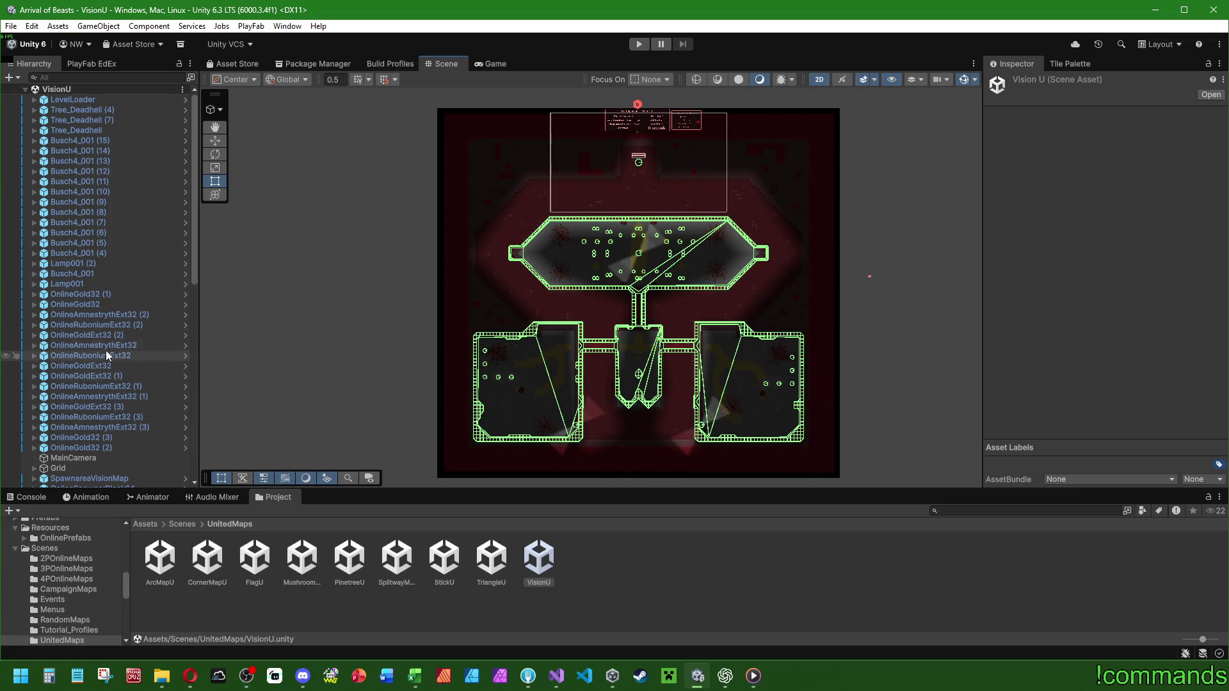
# Show VisionU's OnlineSpawnerBlack64 settings (Wave End 72, Spawn Time 15, 5 Extra Beasts) and launch Calculator.
pyautogui.scroll(-10, 99, 444)
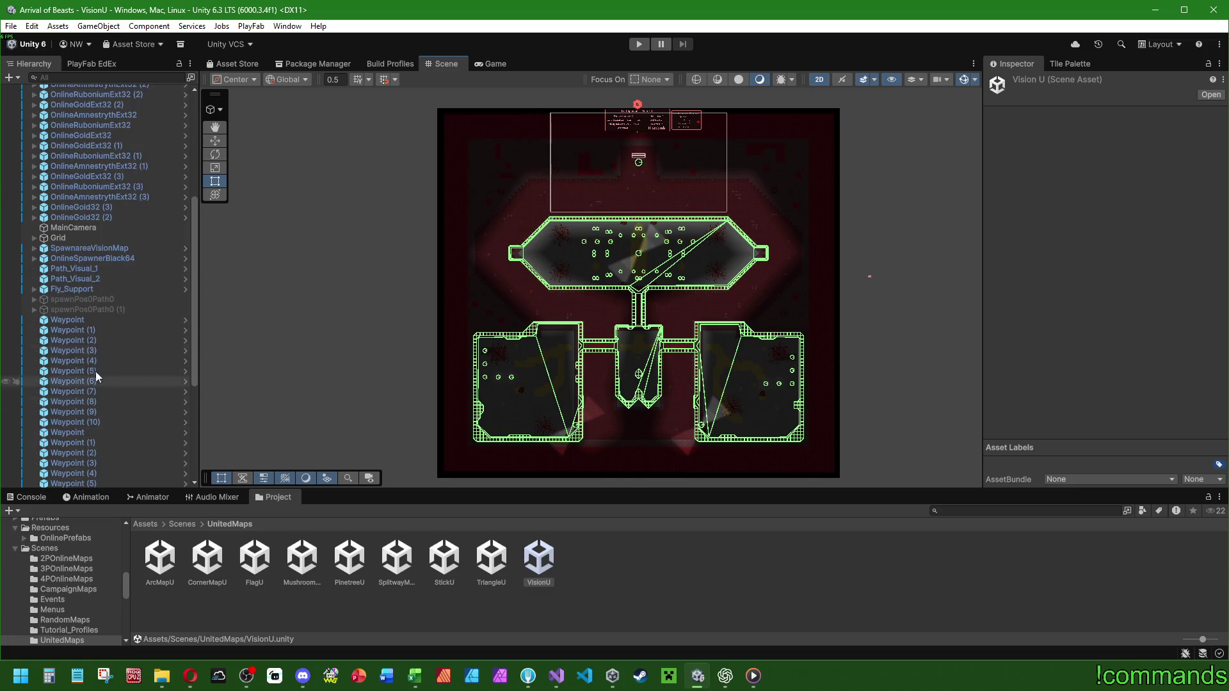
pyautogui.click(108, 258)
pyautogui.scroll(-15, 1062, 346)
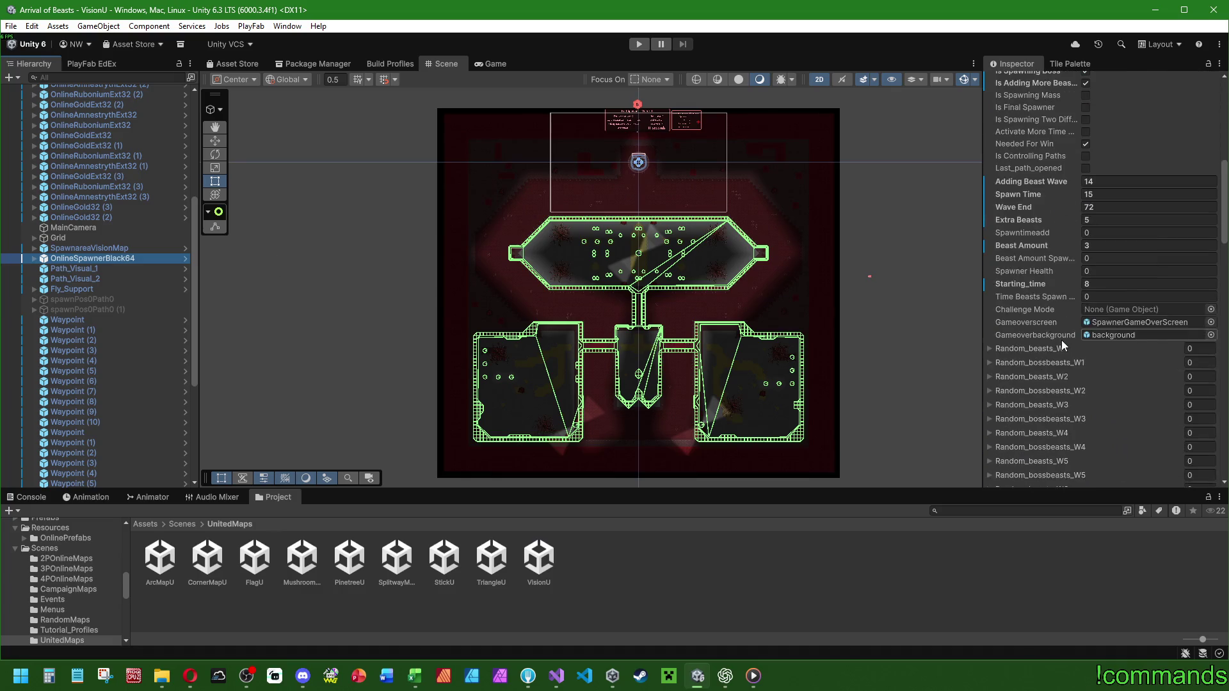
pyautogui.scroll(2, 1061, 344)
pyautogui.click(48, 675)
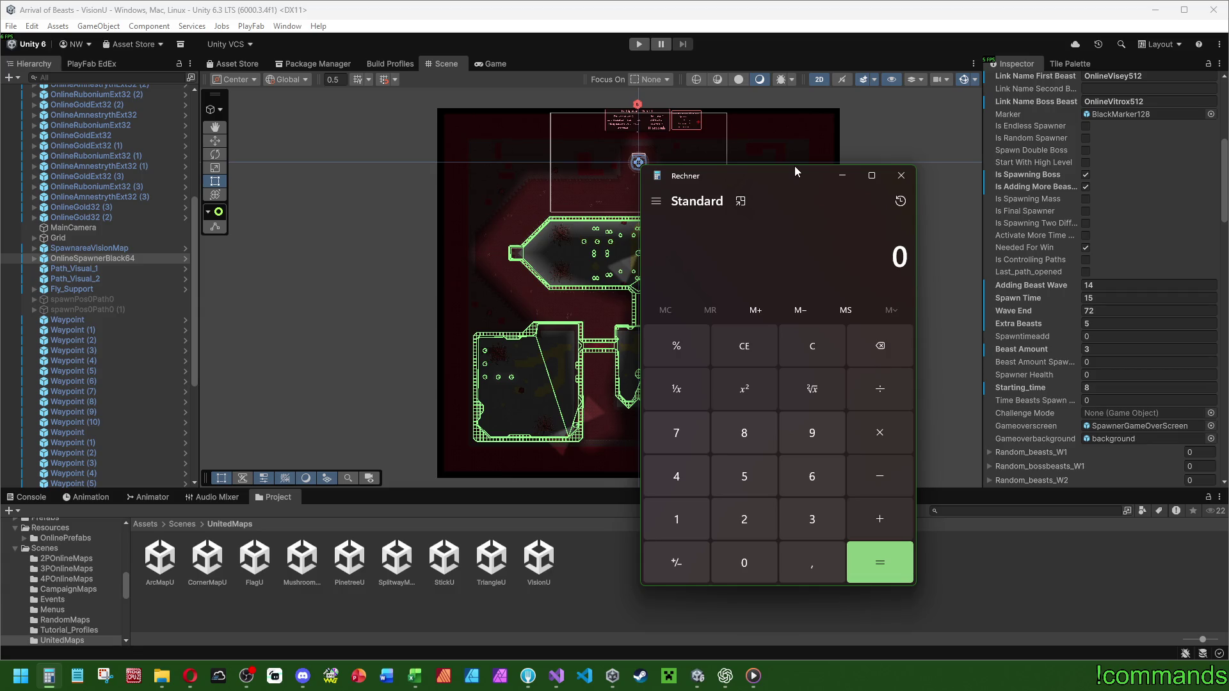
# Compute 72×15 = 1088 seconds and 1088/60 ≈ 18.13 minutes, then close Calculator.
pyautogui.write('72*15')
pyautogui.press('Return')
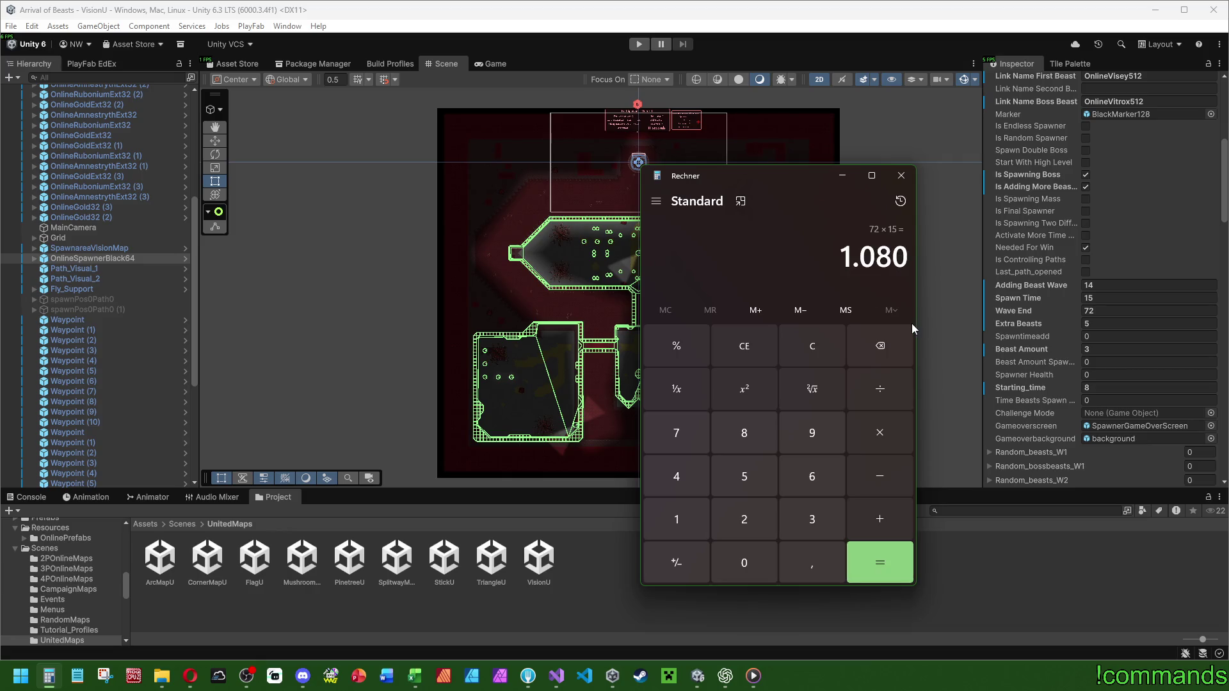
pyautogui.write('1088/60')
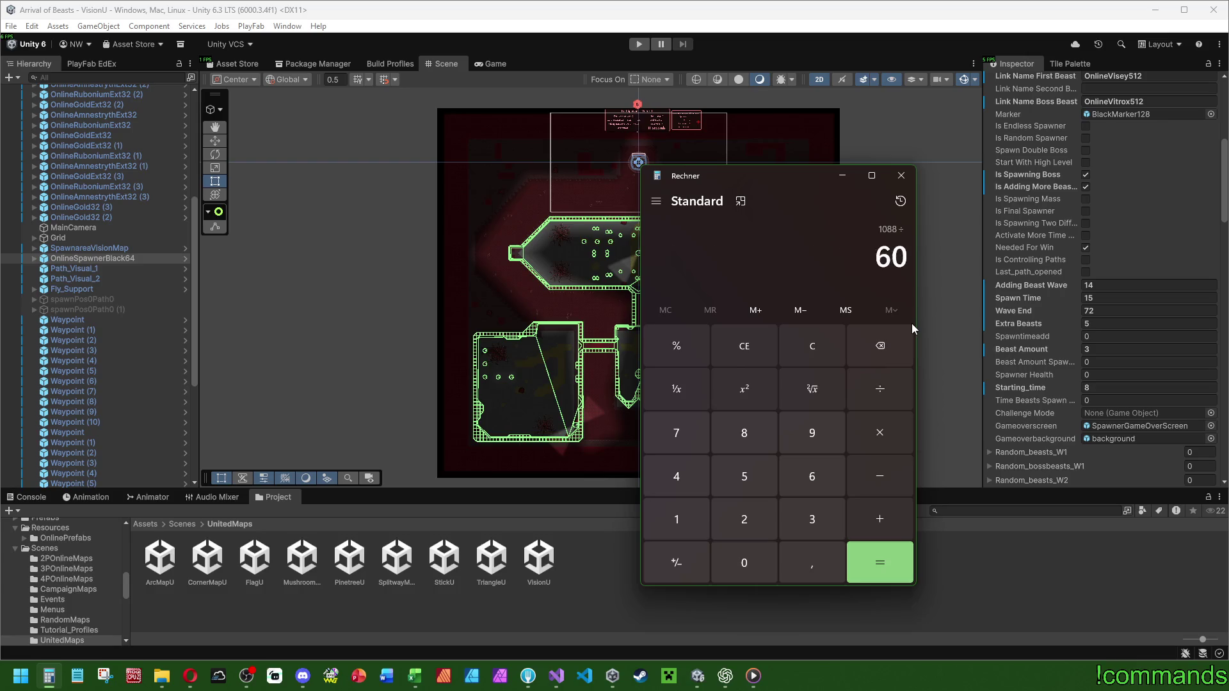
pyautogui.press('Return')
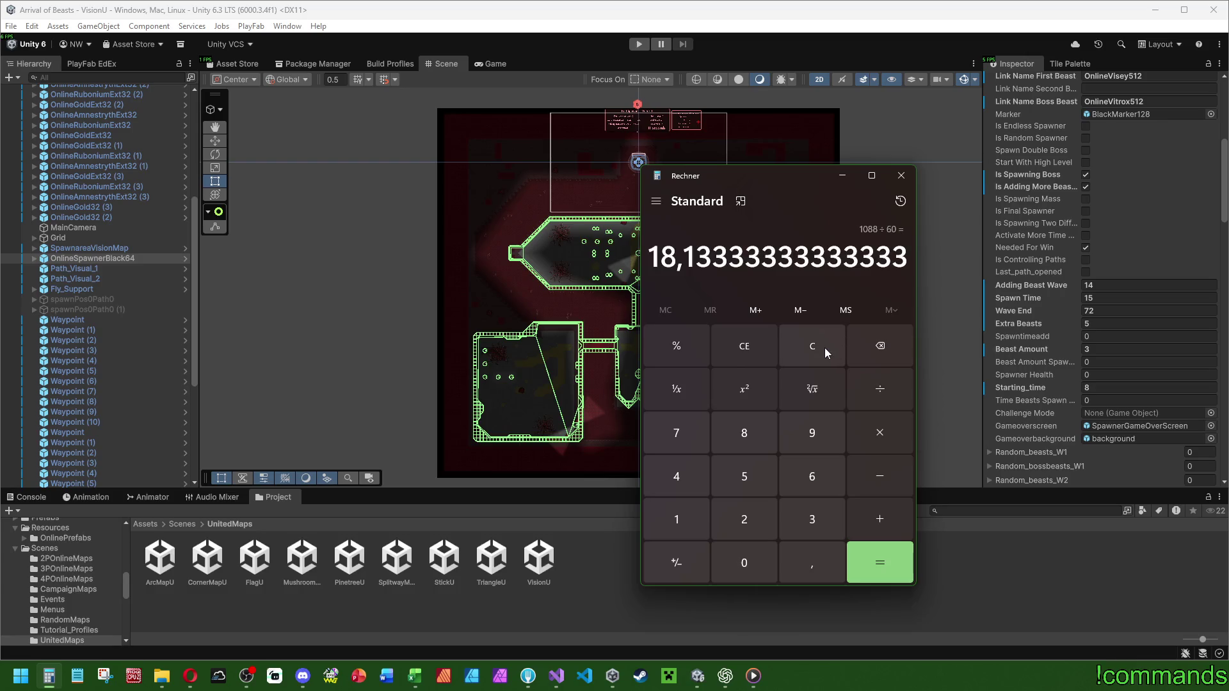
pyautogui.click(824, 348)
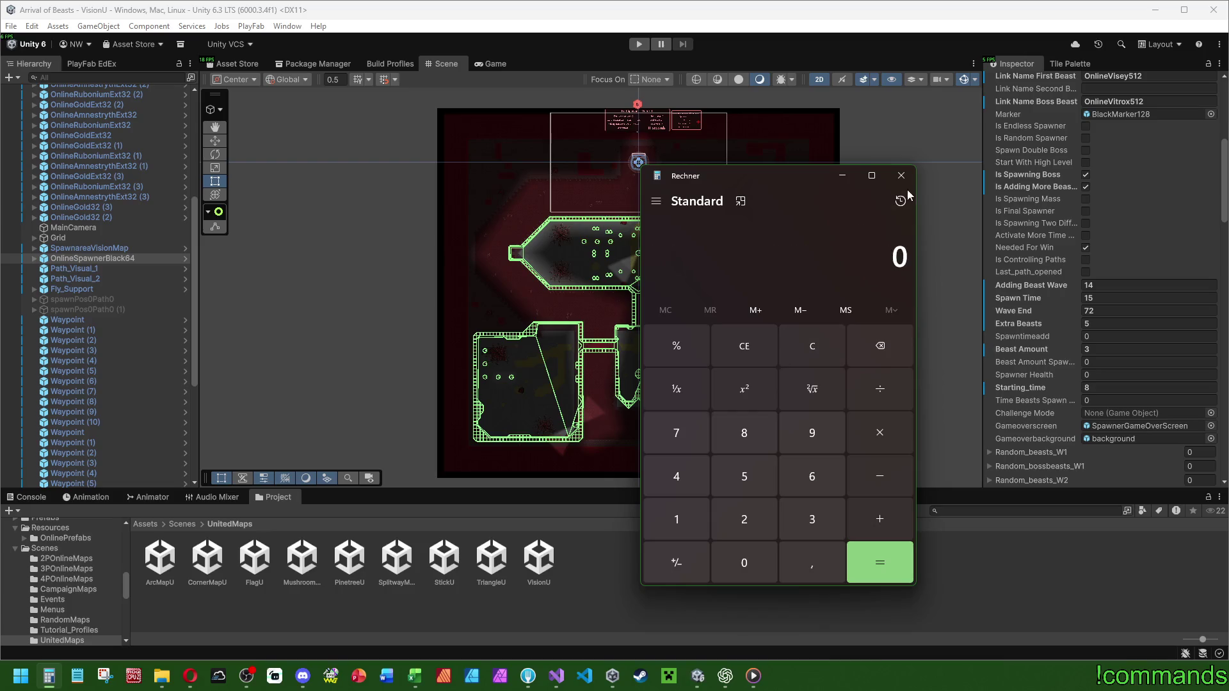
pyautogui.click(901, 175)
pyautogui.click(1094, 387)
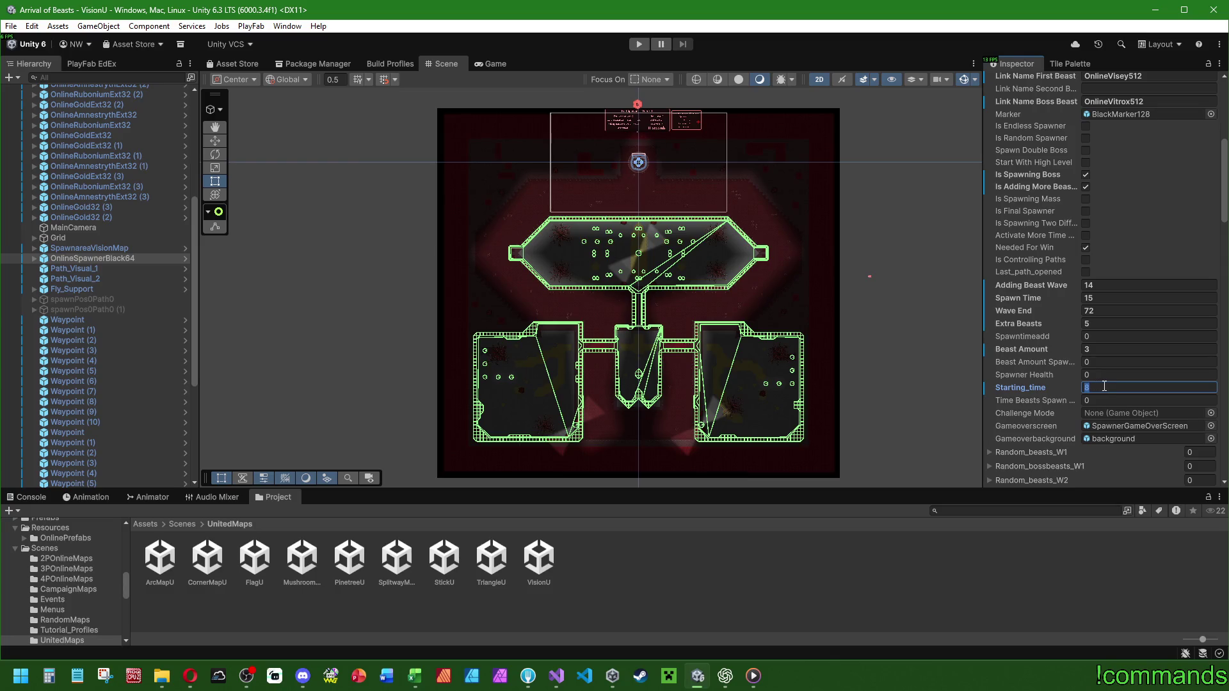
# Set VisionU's spawner to Starting_time 10, Wave End 48, Spawn Time 19 and Extra Beasts 3.
pyautogui.write('11')
pyautogui.press('BackSpace')
pyautogui.write('0')
pyautogui.click(1113, 309)
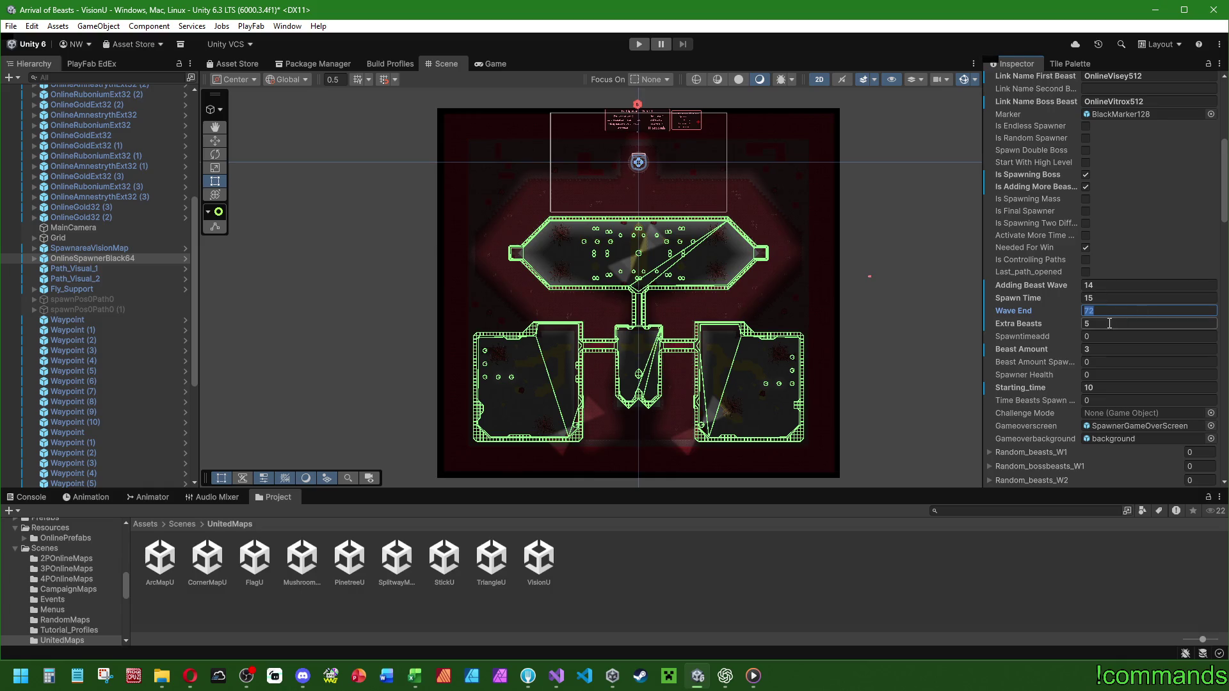
pyautogui.write('48')
pyautogui.hotkey('shift', 'Tab')
pyautogui.write('19')
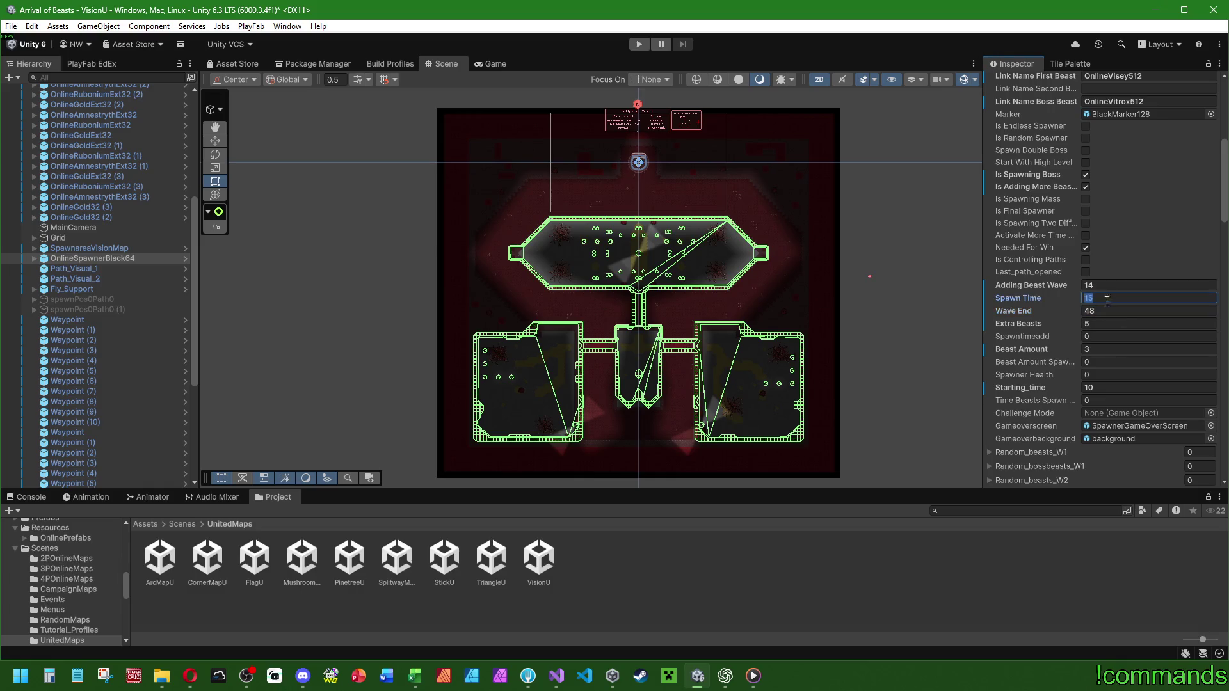
pyautogui.click(1129, 326)
pyautogui.write('3')
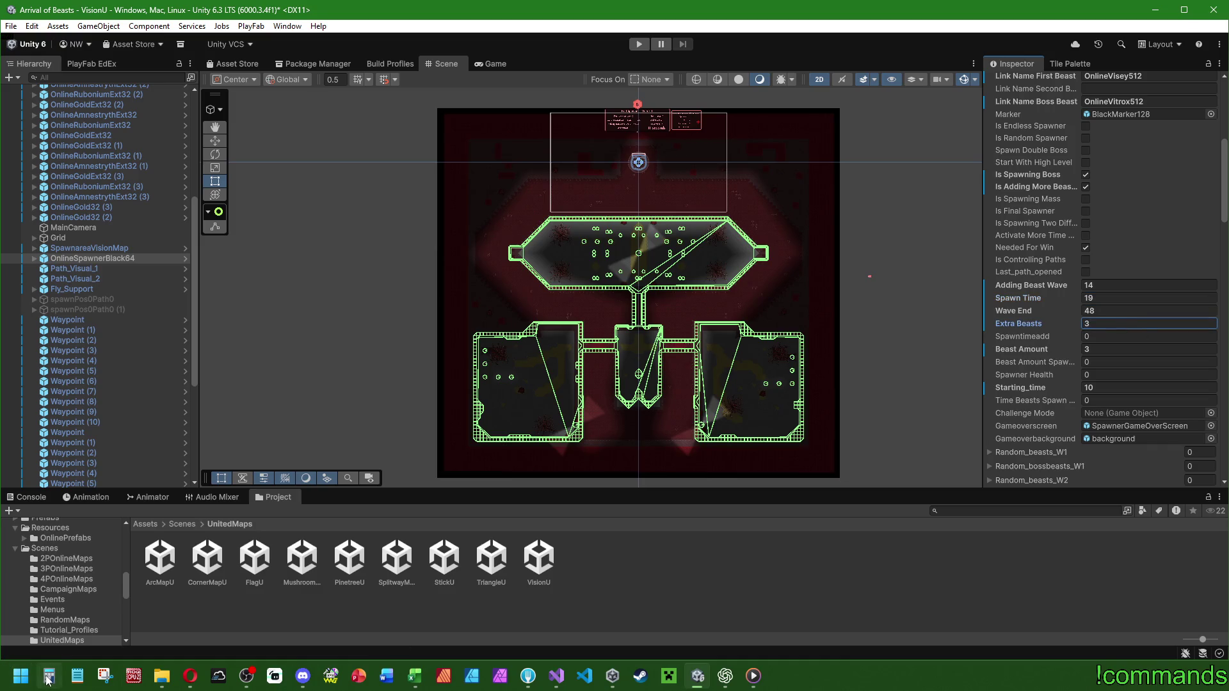
pyautogui.click(49, 675)
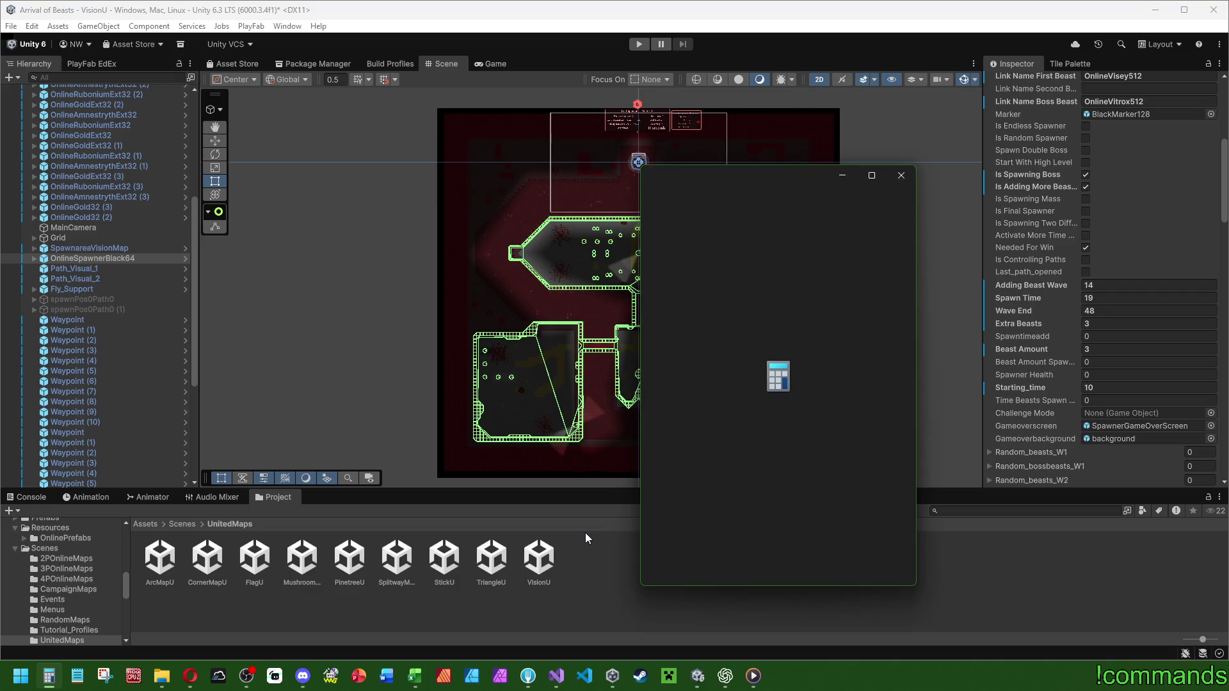
# Compute 48÷3 and the 19-second-spawn playtime (48×19+10)/60 in Calculator.
pyautogui.write('48')
pyautogui.press('/')
pyautogui.write('3')
pyautogui.press('Return')
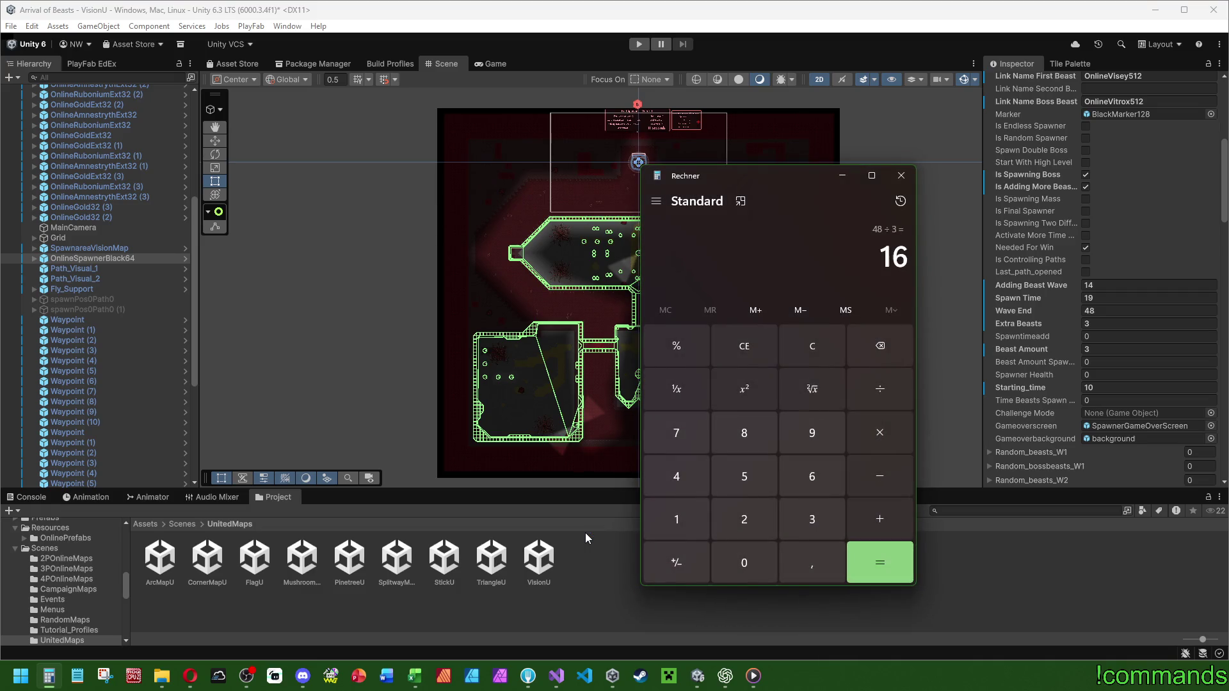
pyautogui.click(823, 347)
pyautogui.write('48')
pyautogui.press('*')
pyautogui.write('16')
pyautogui.press('BackSpace')
pyautogui.write('9')
pyautogui.press('Return')
pyautogui.write('+10')
pyautogui.press('Return')
pyautogui.write('/60')
pyautogui.press('Return')
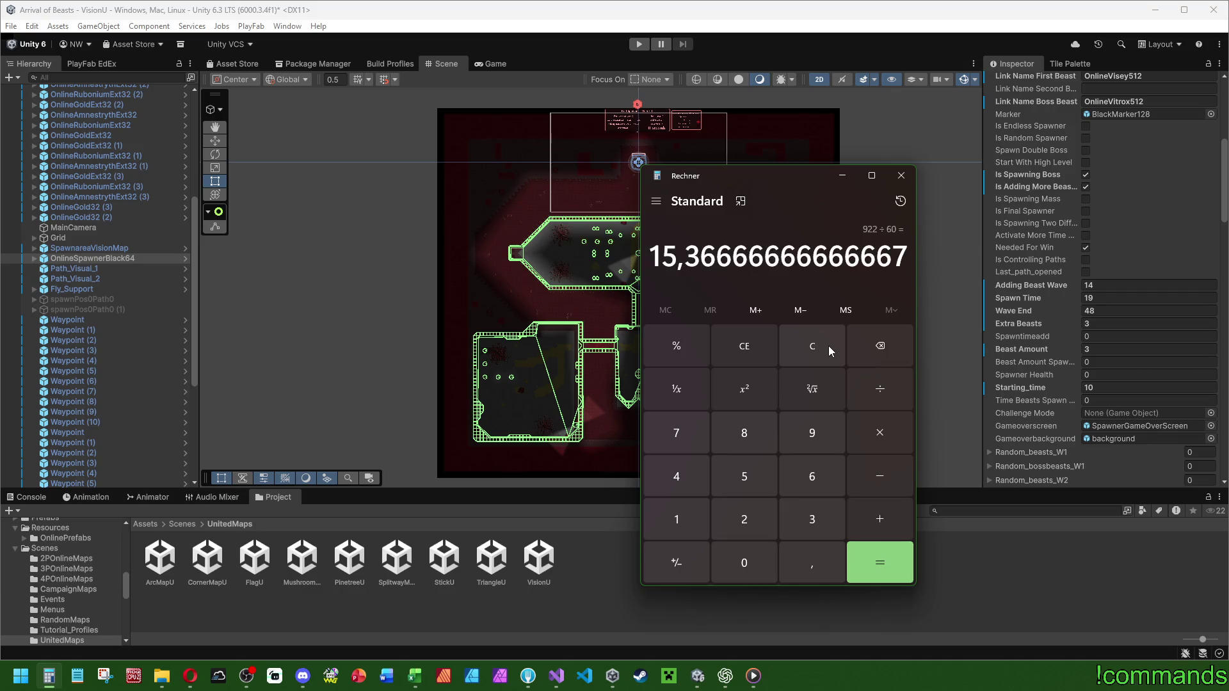
pyautogui.press('Escape')
# Set Spawn Time to 23, then compute (48×23+10)/60 ≈ 18.57 minutes and 48÷14.
pyautogui.hotkey('alt', 'Tab')
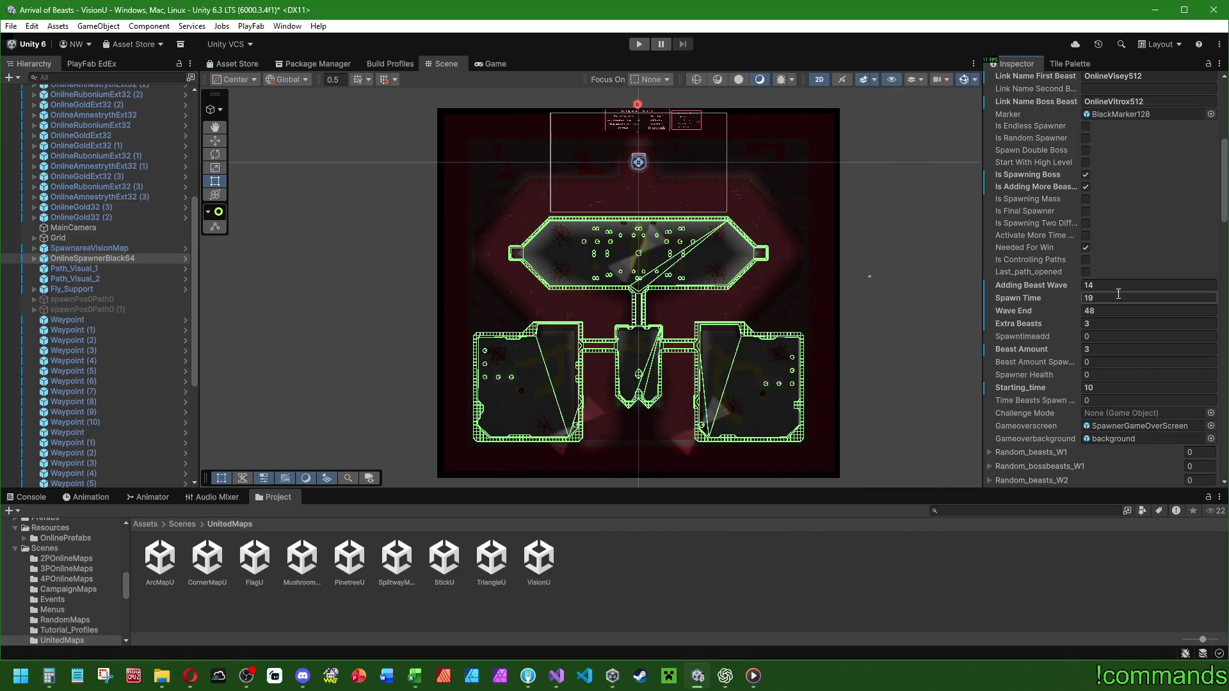
pyautogui.write('23')
pyautogui.click(49, 675)
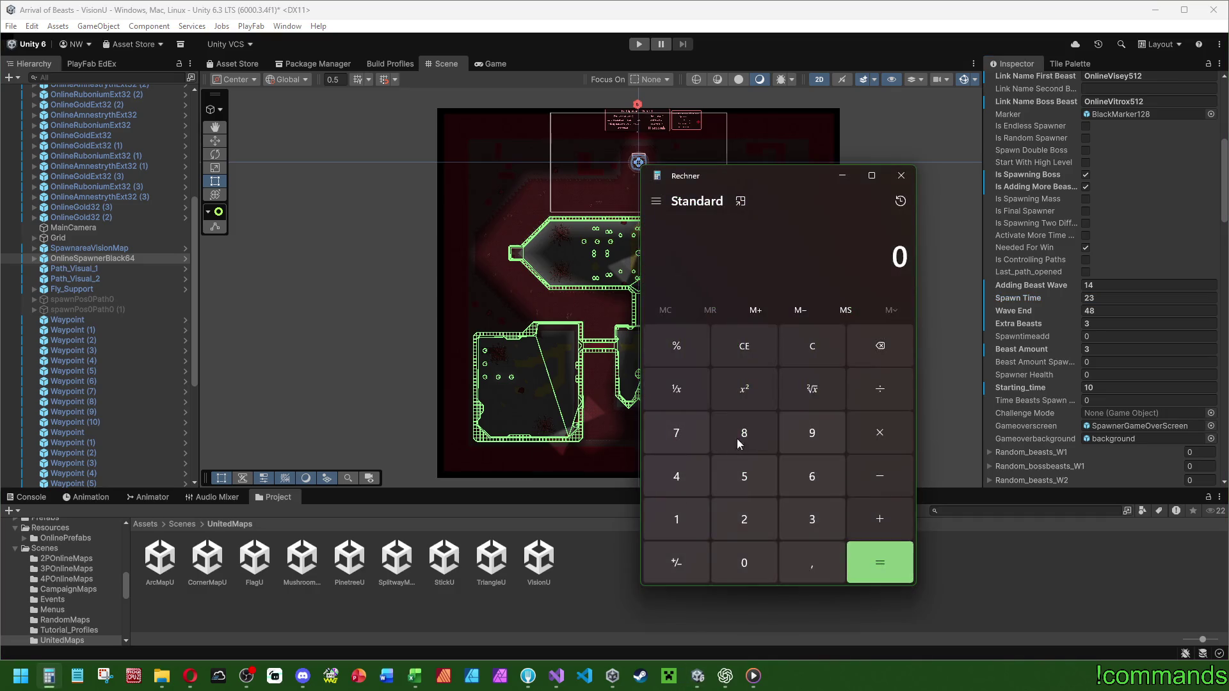
pyautogui.write('48*23')
pyautogui.press('Return')
pyautogui.write('+10/60')
pyautogui.press('Return')
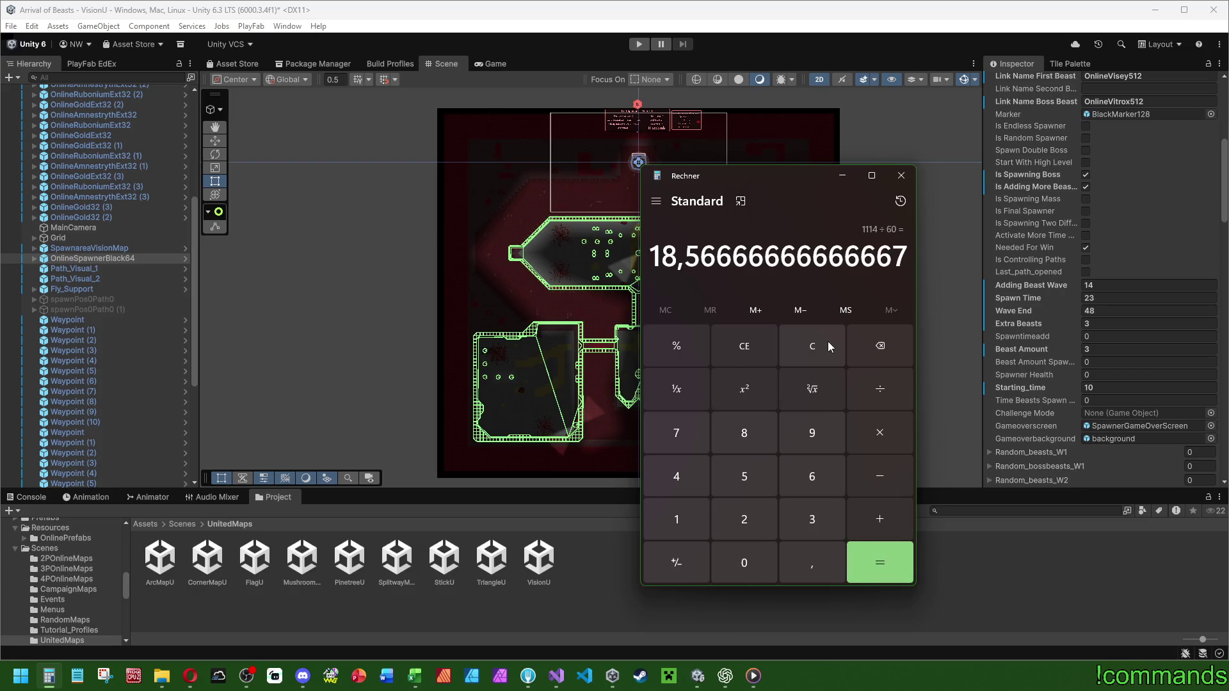
pyautogui.click(828, 341)
pyautogui.write('4')
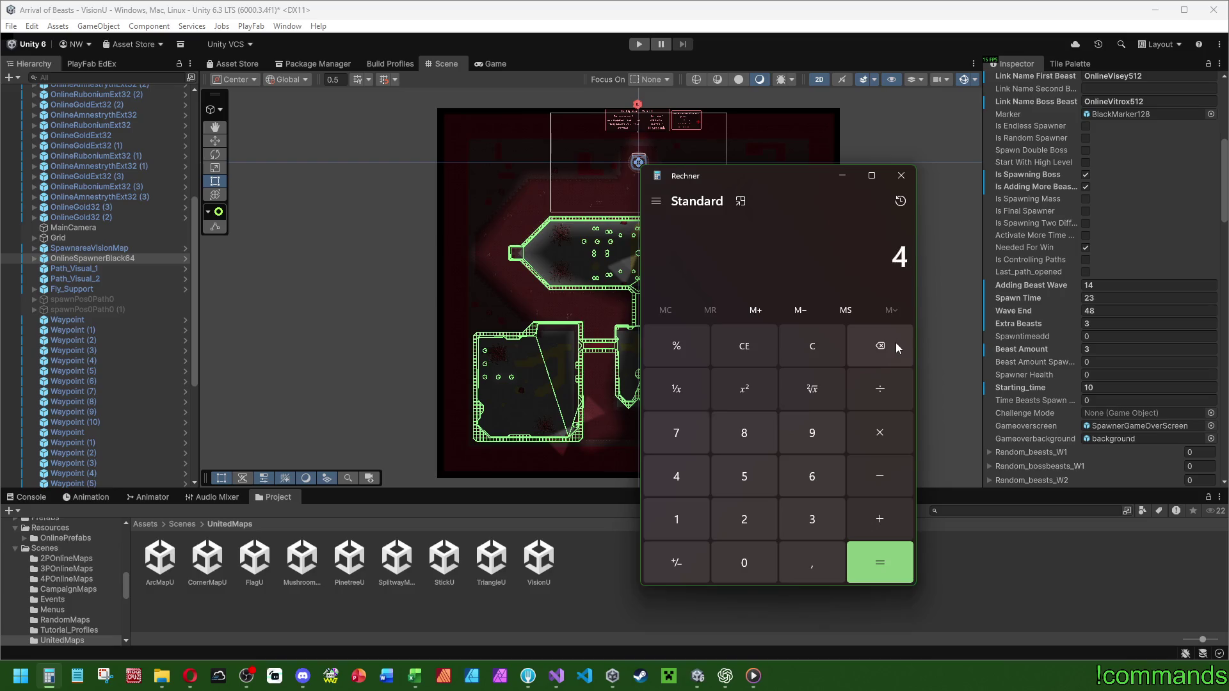
pyautogui.write('8/14')
pyautogui.press('Return')
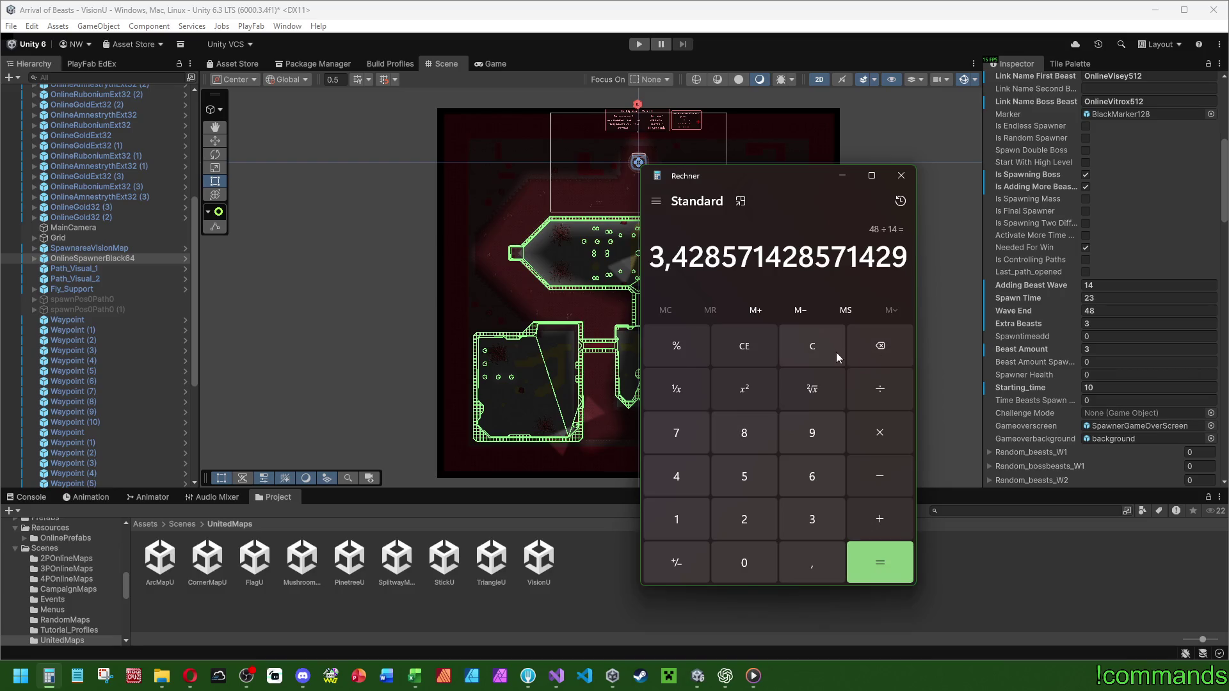
# Try Adding Beast Wave 13 and 12, checking 48/13 and 48/12 in Calculator.
pyautogui.click(1104, 285)
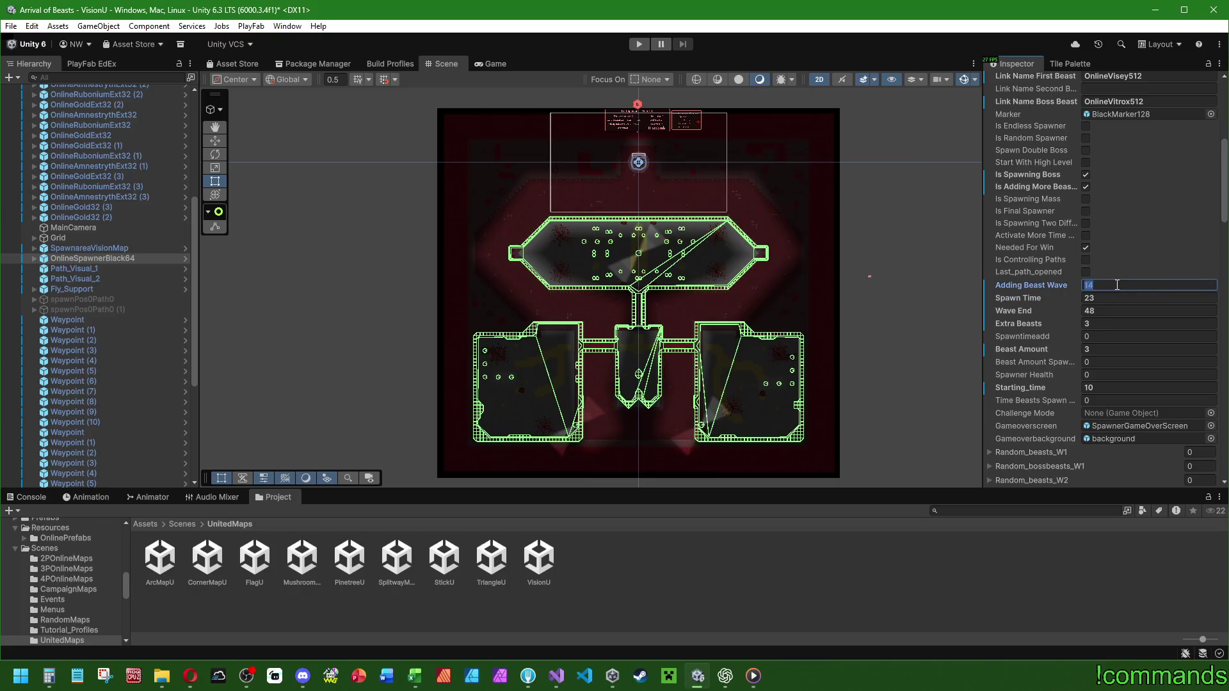
pyautogui.write('13')
pyautogui.click(49, 676)
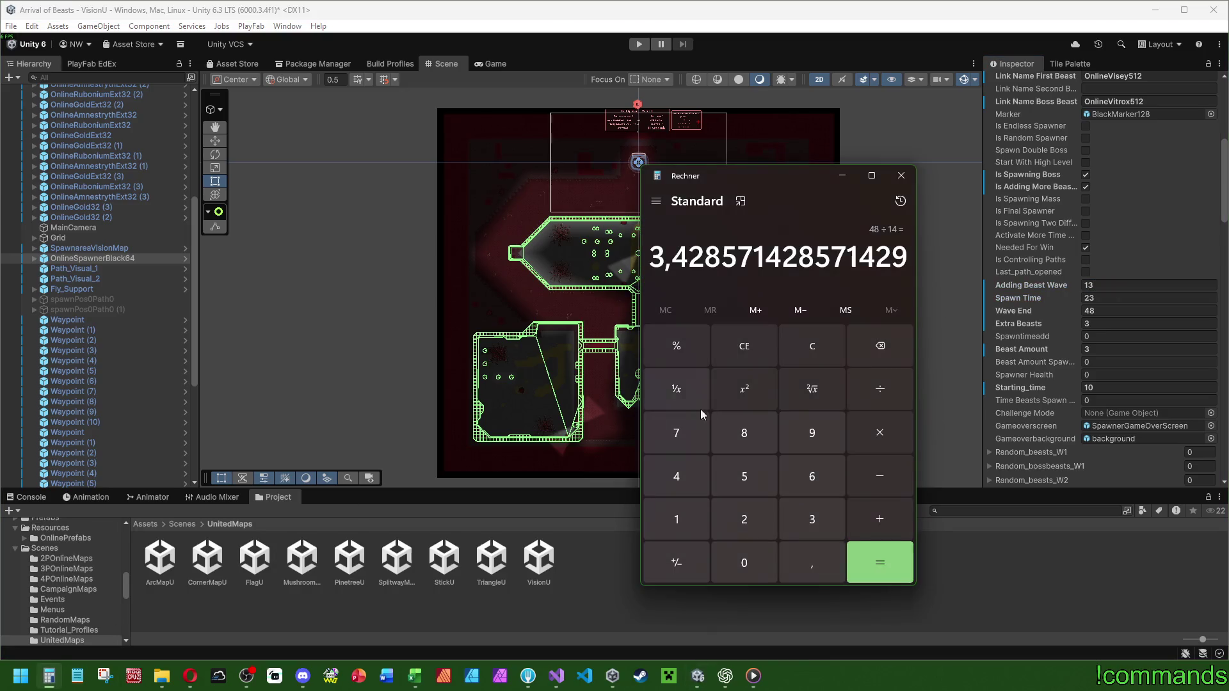
pyautogui.click(823, 356)
pyautogui.write('48')
pyautogui.write('/13')
pyautogui.press('Return')
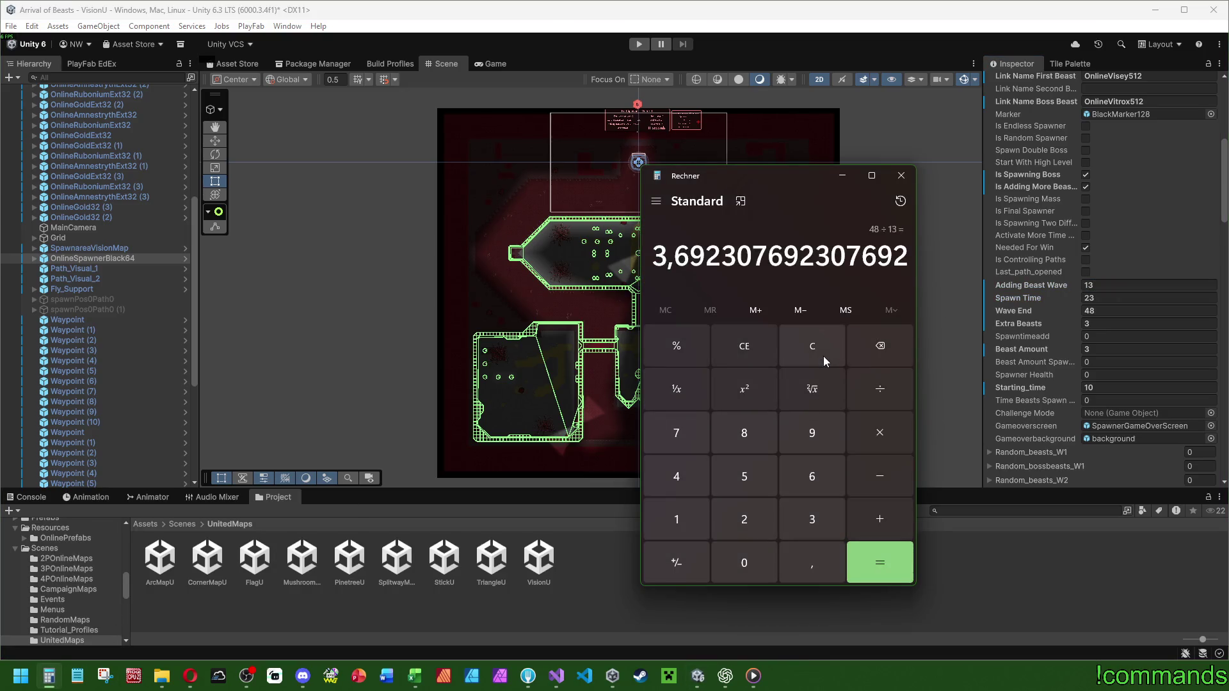
pyautogui.click(1104, 284)
pyautogui.write('12')
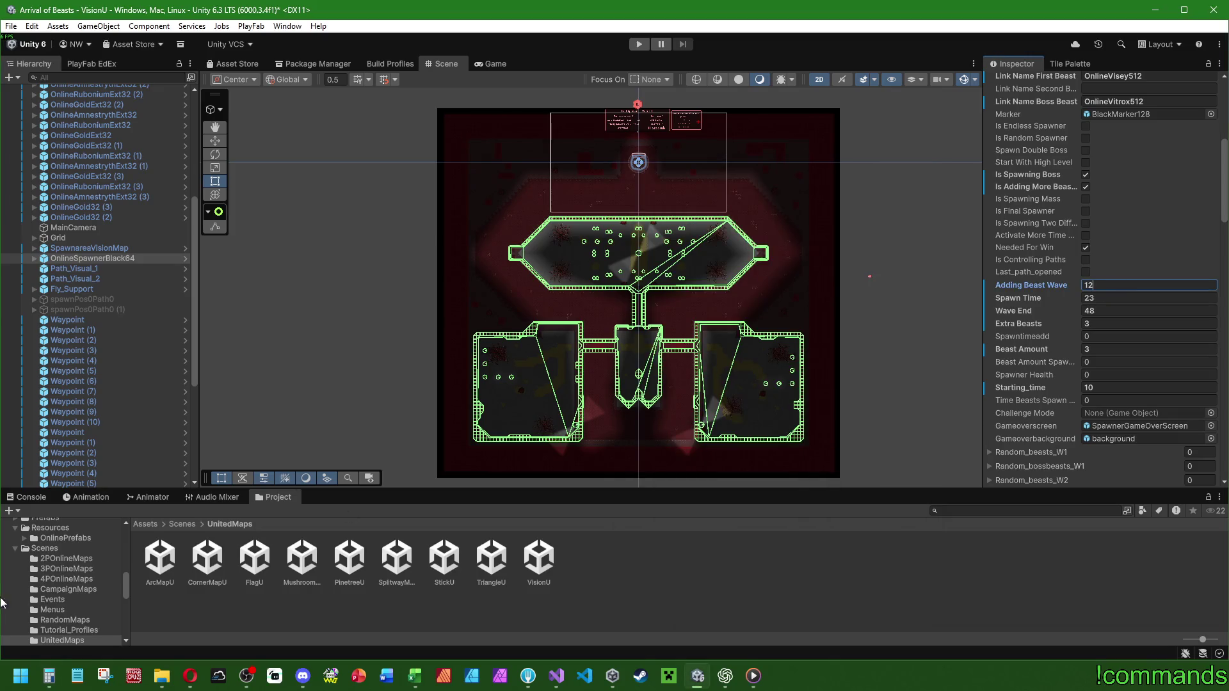
pyautogui.click(48, 676)
pyautogui.click(805, 346)
pyautogui.write('48')
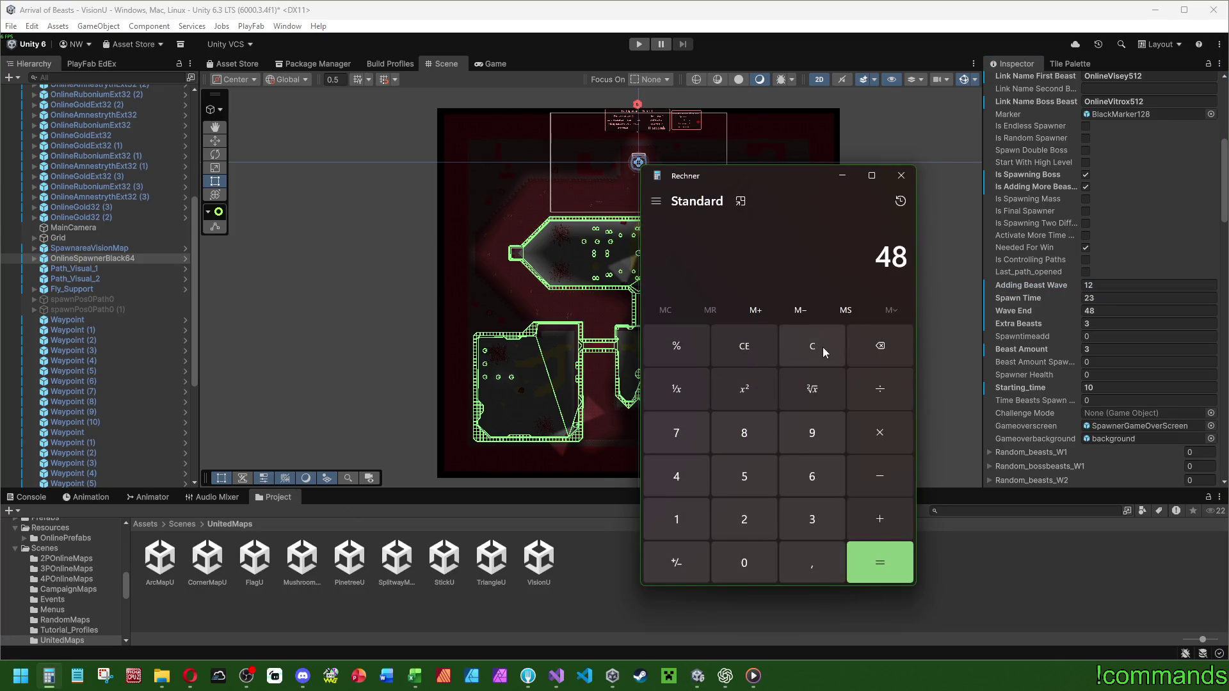
pyautogui.write('/12')
pyautogui.press('Return')
# Settle Adding Beast Wave at 13, confirm 1114/60 ≈ 18.57 minutes, and close Calculator.
pyautogui.click(1108, 285)
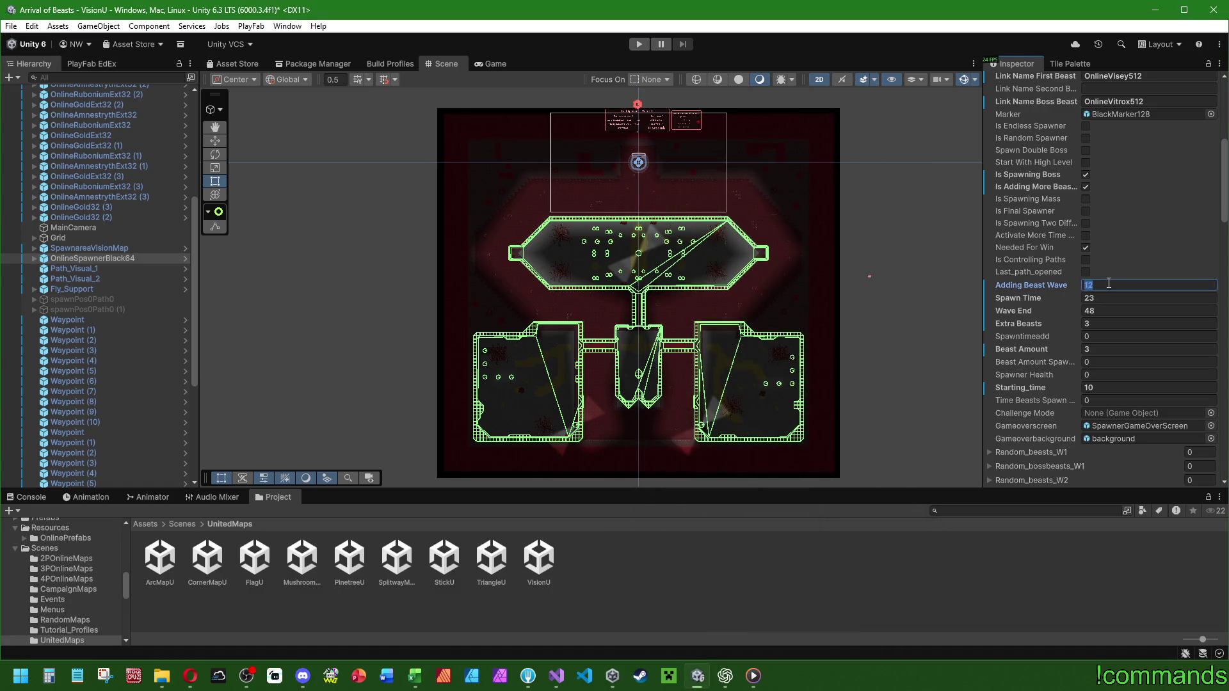
pyautogui.write('13')
pyautogui.click(49, 675)
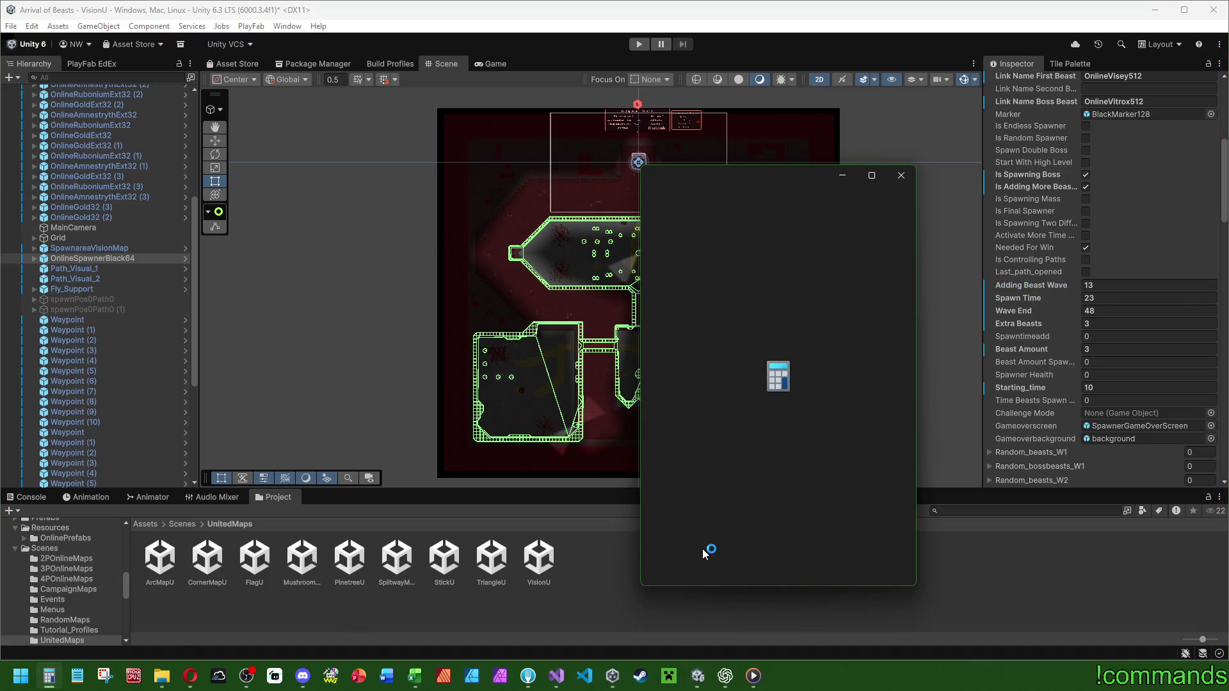
pyautogui.write('48*23+10/')
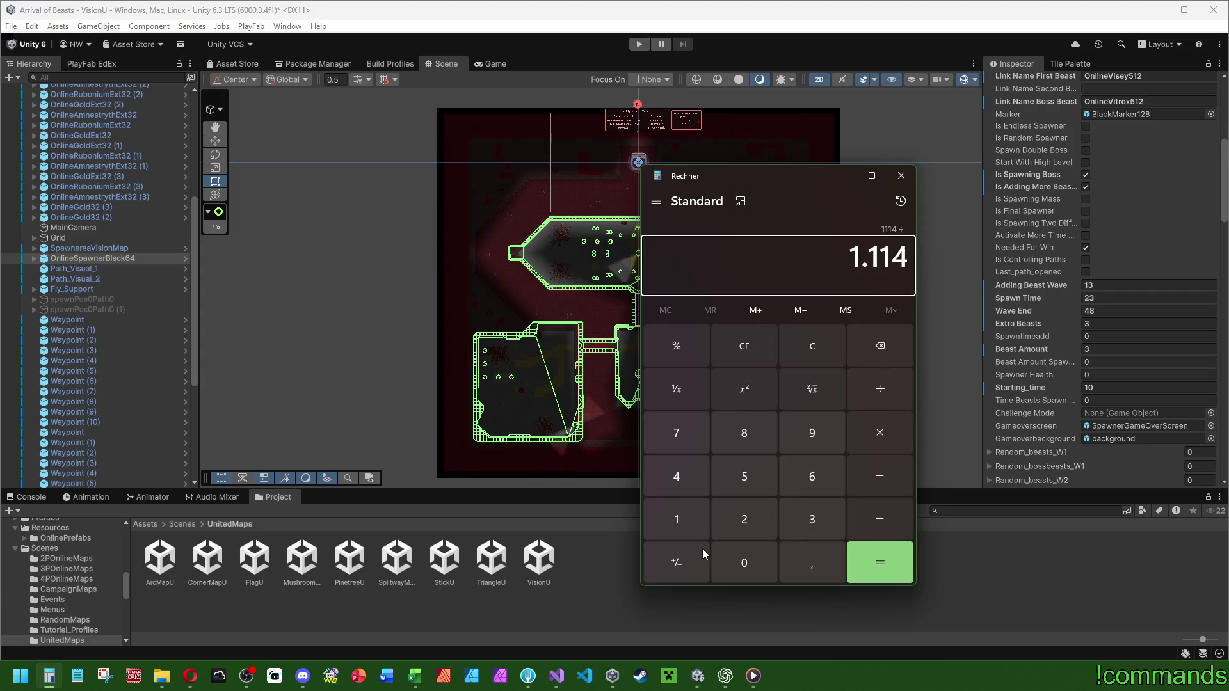
pyautogui.write('60')
pyautogui.press('Return')
pyautogui.click(883, 174)
pyautogui.click(883, 175)
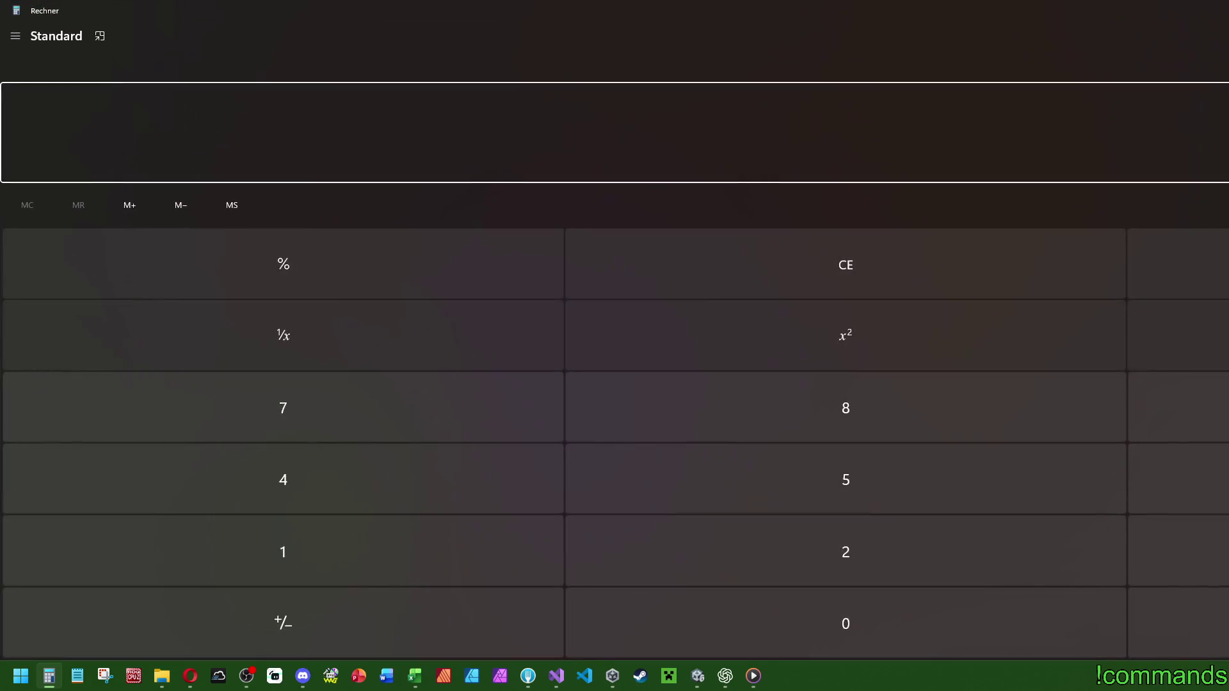
pyautogui.press('super+Down')
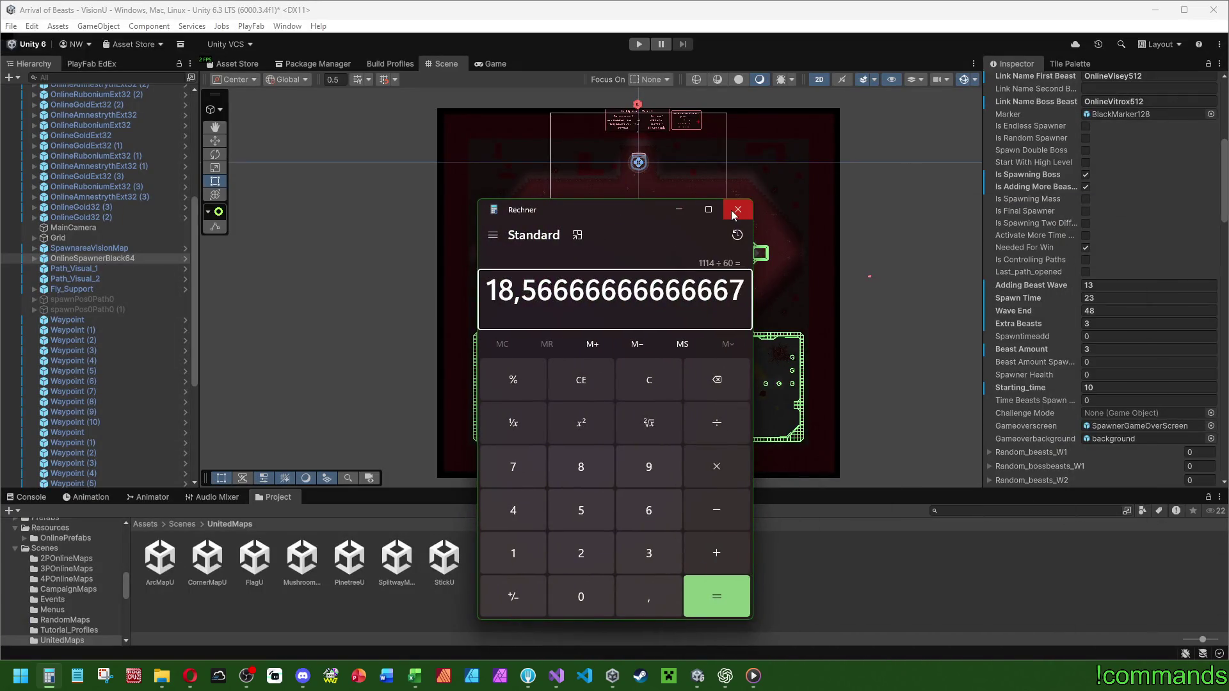
pyautogui.click(737, 210)
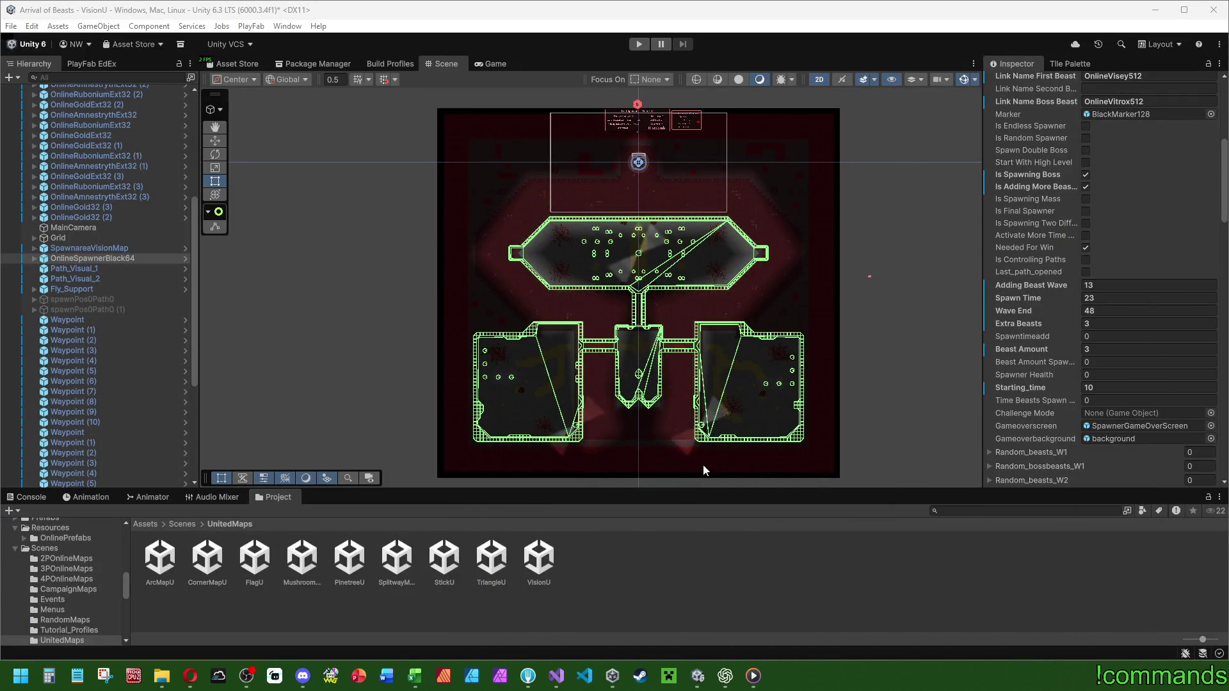
# Enter 19 in A63 for Onlinekarte Vision (2-4P) U, then select A55:A63.
pyautogui.click(414, 675)
pyautogui.click(47, 566)
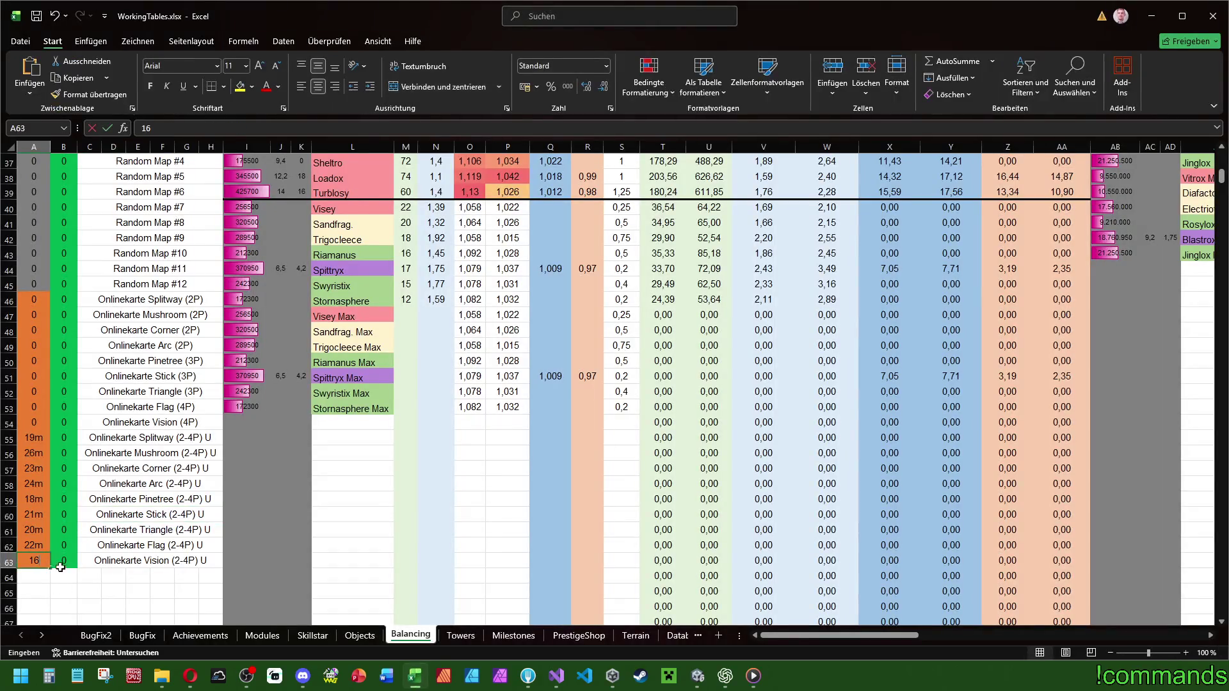
pyautogui.write('19')
pyautogui.press('Return')
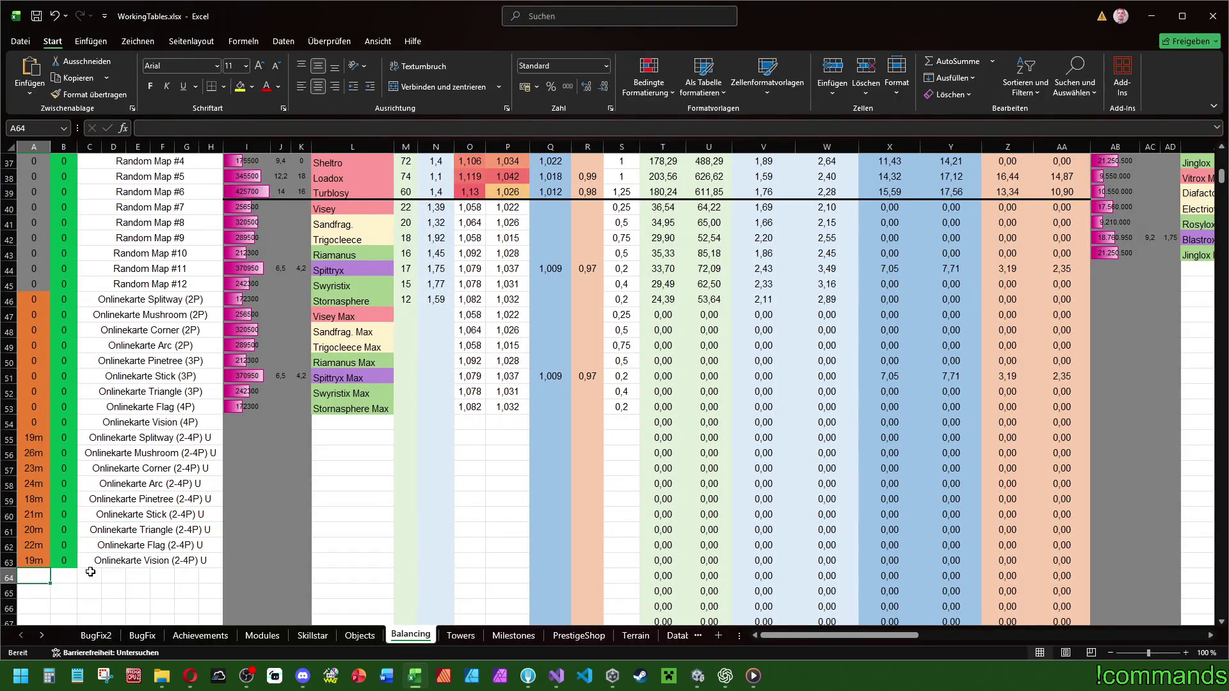
pyautogui.moveTo(35, 560)
pyautogui.mouseDown()
pyautogui.moveTo(13, 492)
pyautogui.moveTo(17, 426)
pyautogui.moveTo(19, 438)
pyautogui.mouseUp()
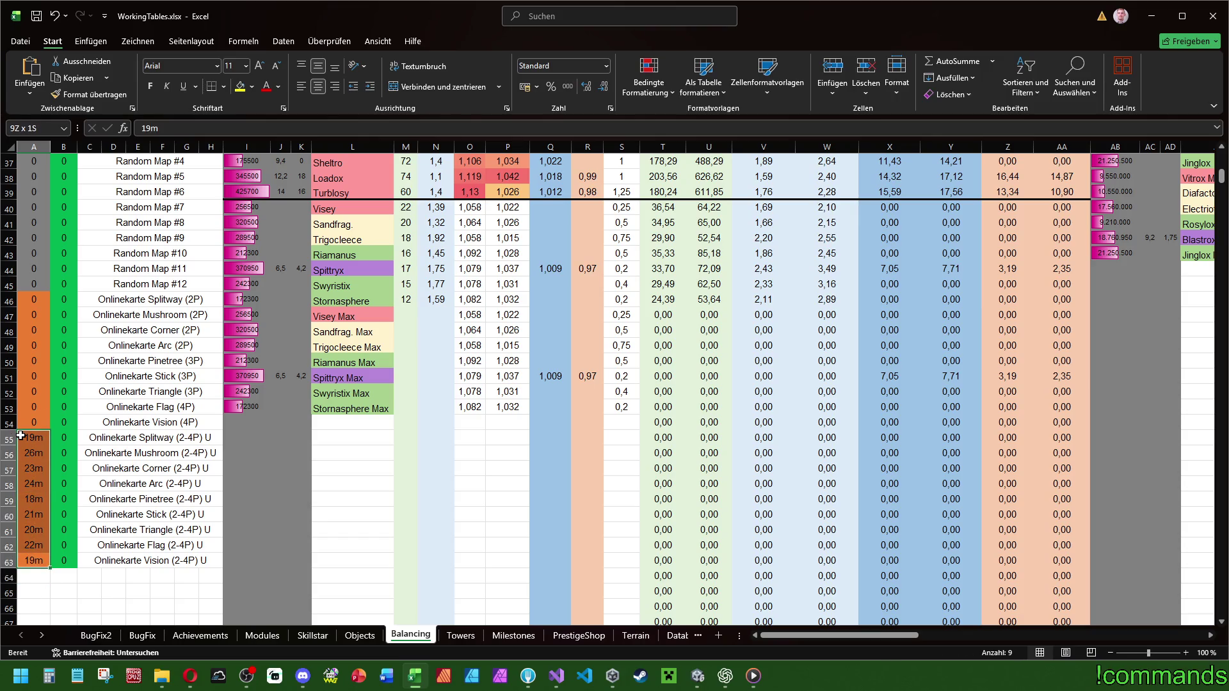
pyautogui.click(36, 16)
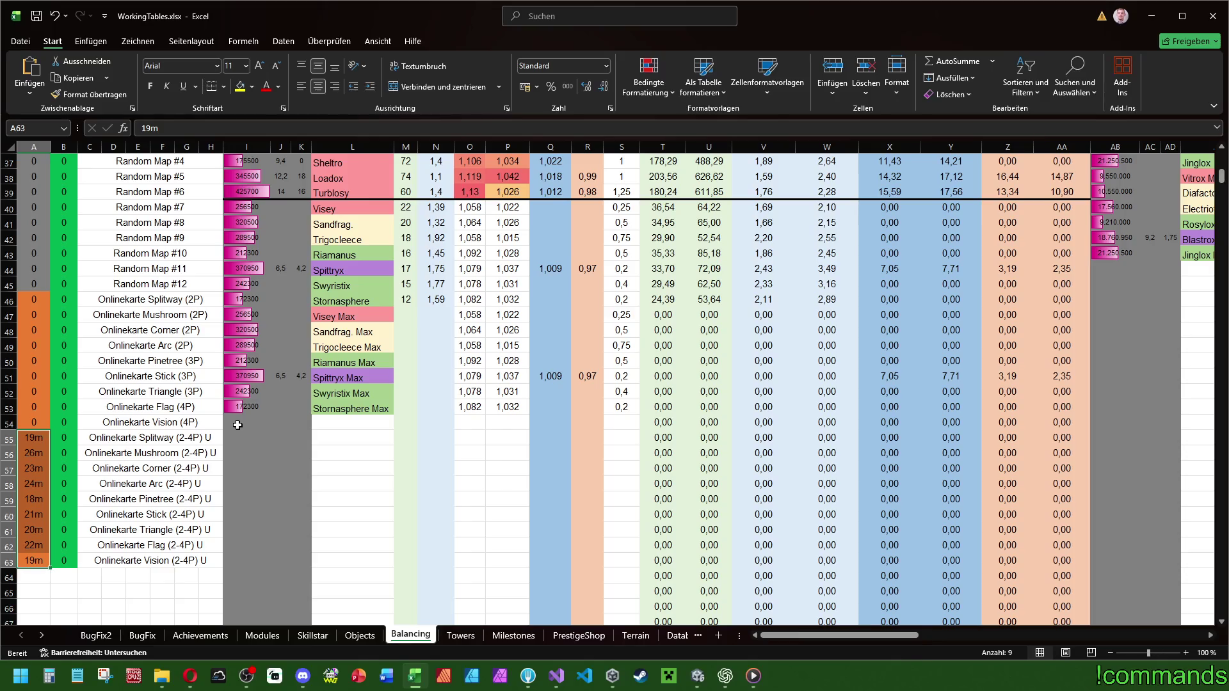
# Save the VisionU scene and open ArcMapU from the UnitedMaps folder.
pyautogui.click(698, 680)
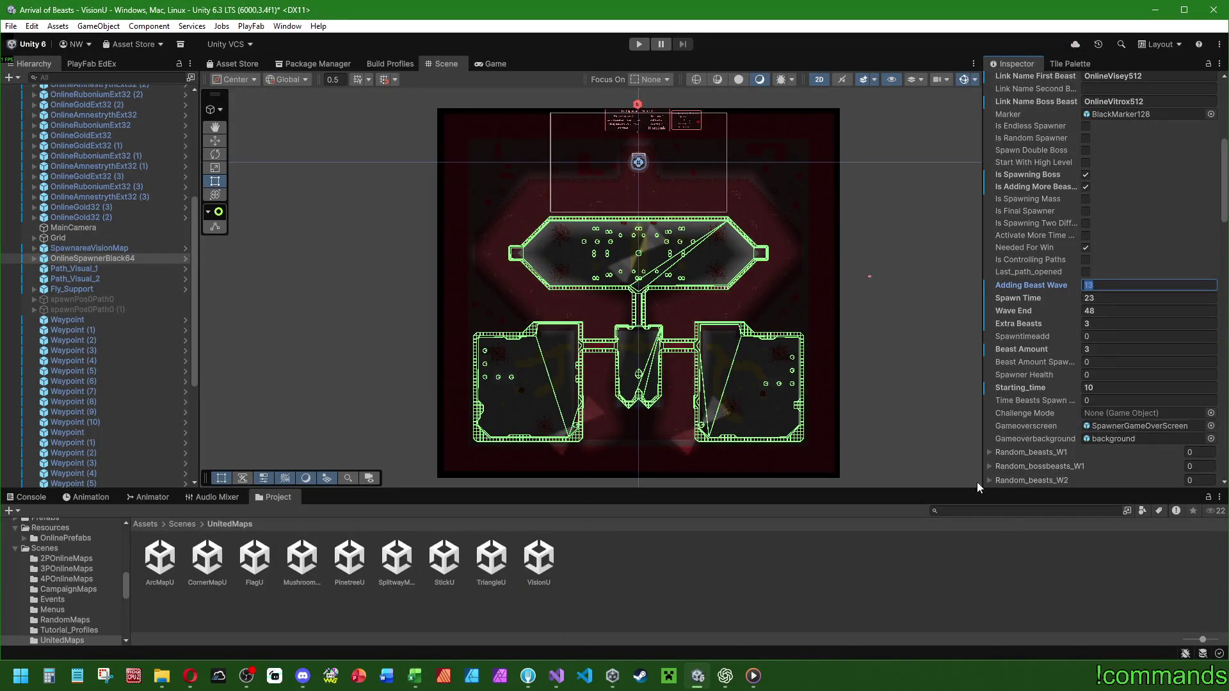
pyautogui.doubleClick(161, 563)
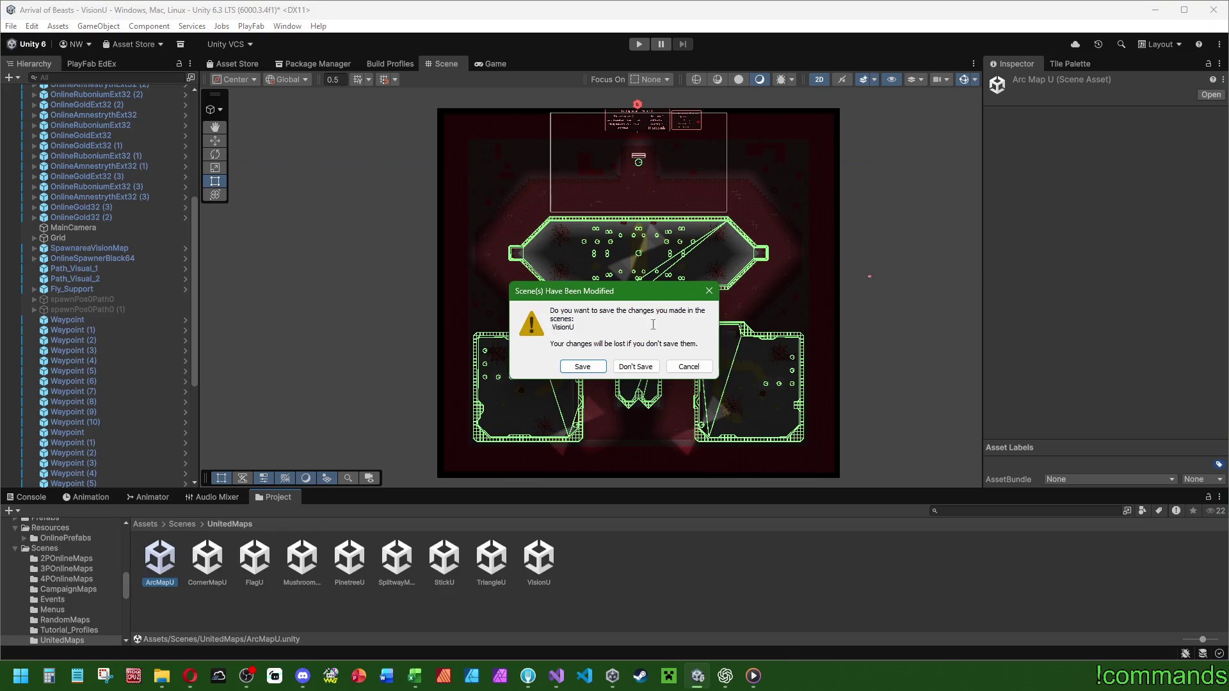
pyautogui.click(582, 366)
pyautogui.click(182, 525)
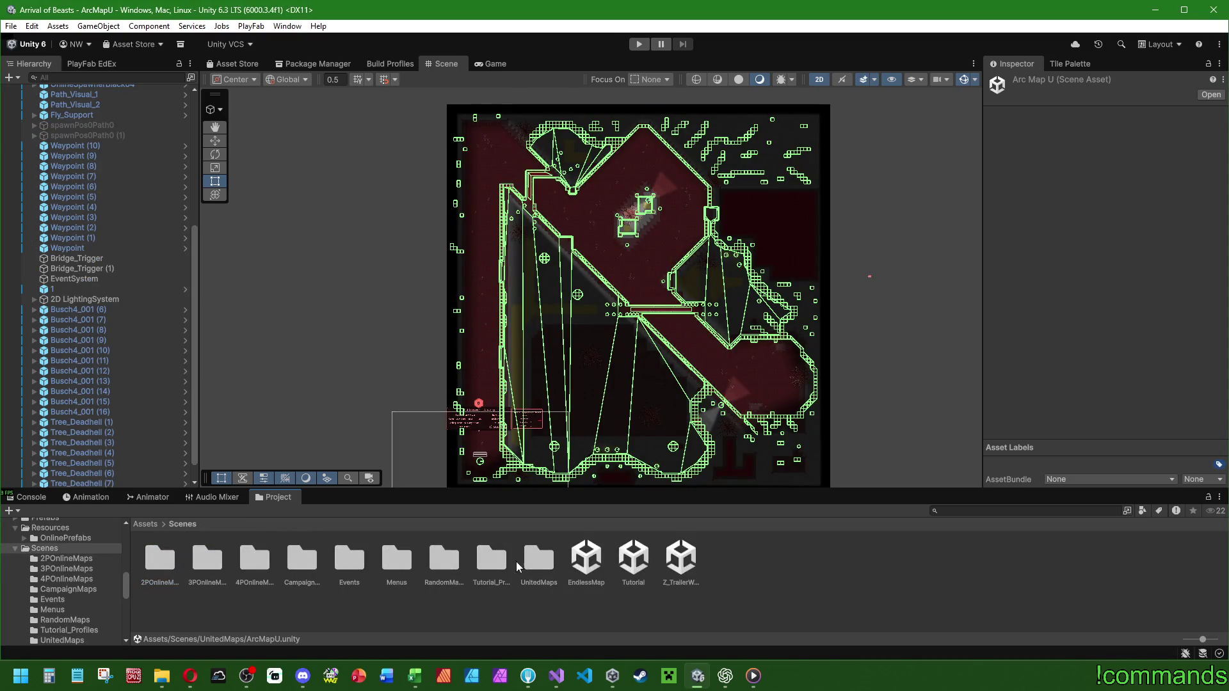
pyautogui.doubleClick(536, 562)
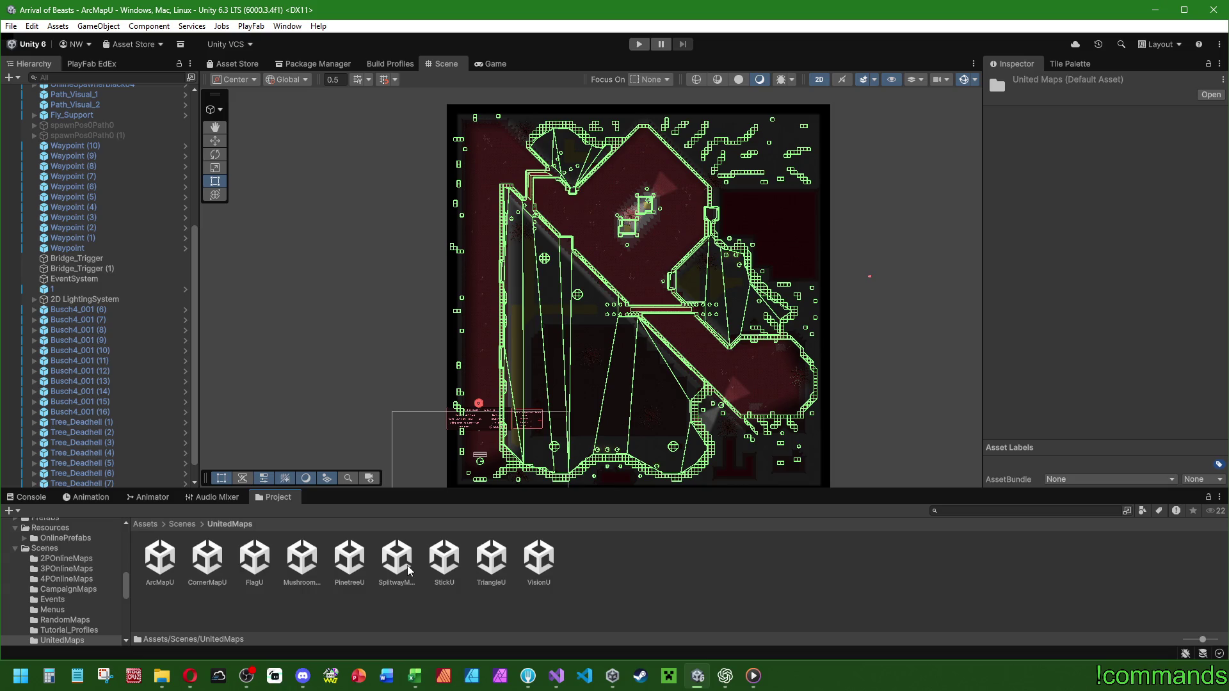
# Copy the Spawnercontroller of ArcMapU's OnlineSpawnerBlack64 (Wave End 92, Spawn Time 15, 7 Extra Beasts).
pyautogui.click(160, 572)
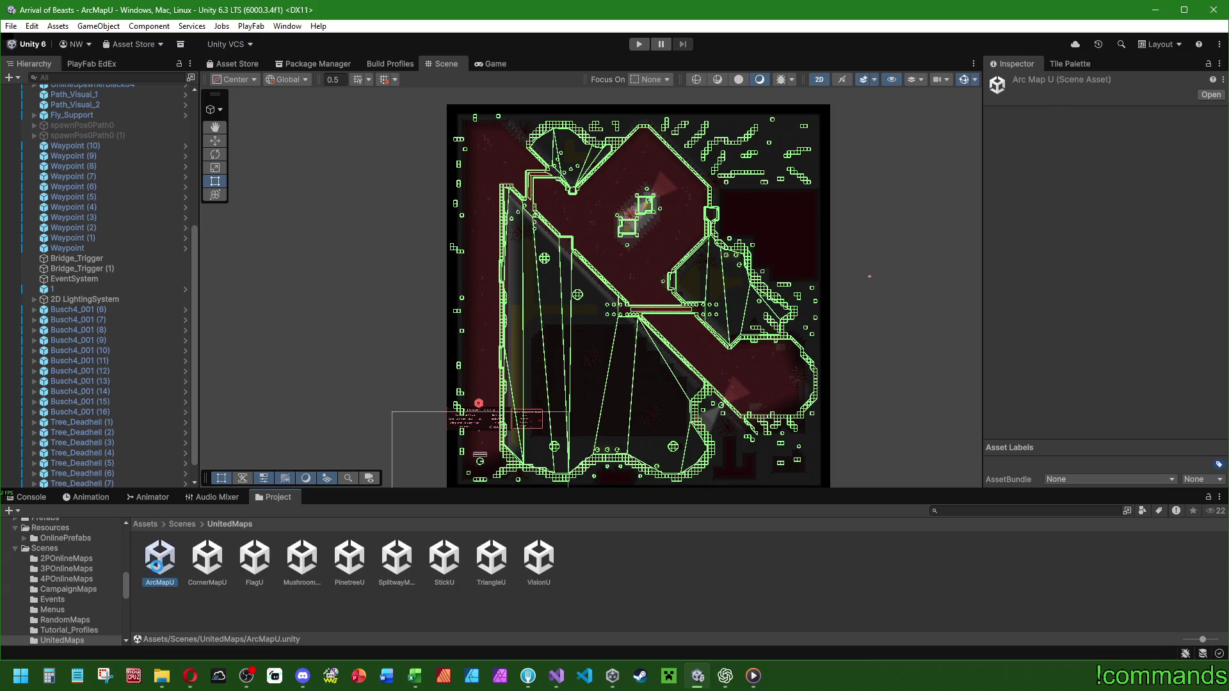
pyautogui.scroll(6, 75, 393)
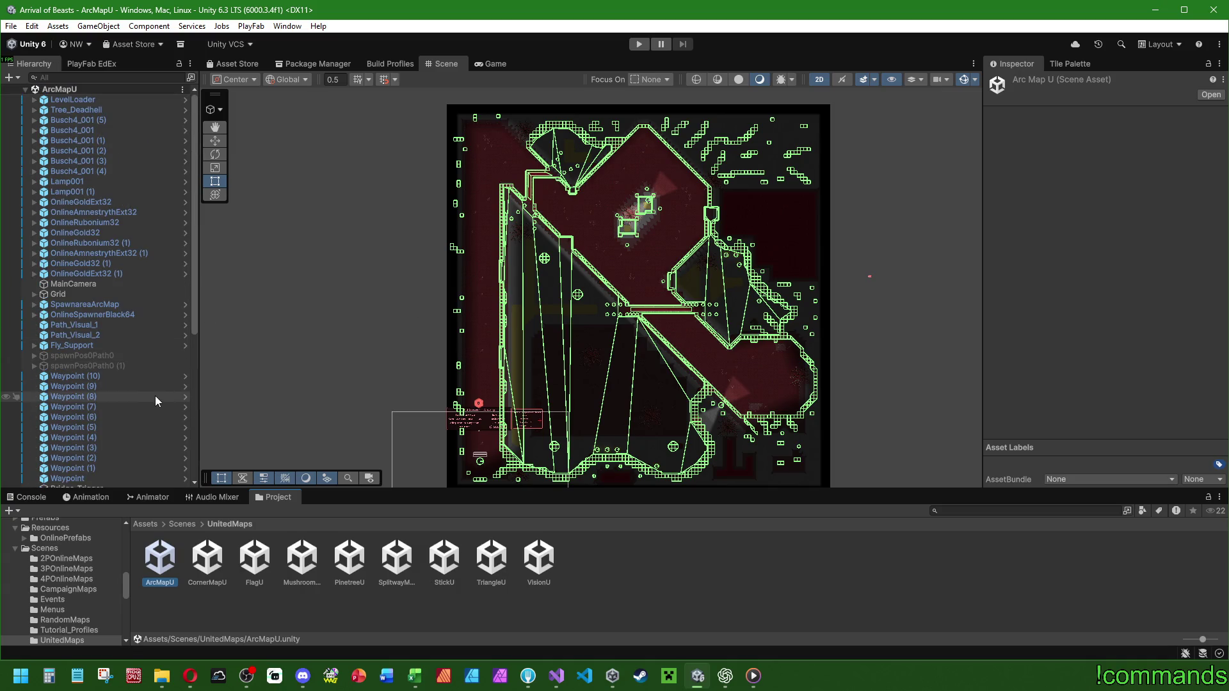
pyautogui.click(110, 315)
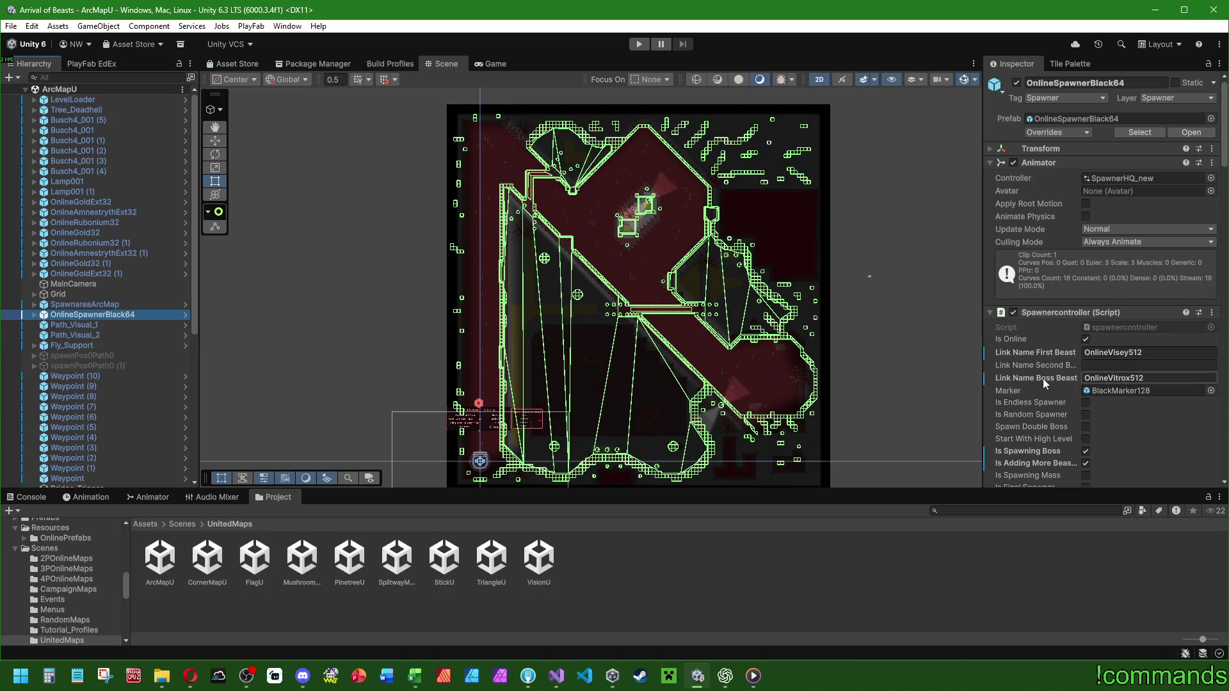
pyautogui.scroll(-3, 1046, 378)
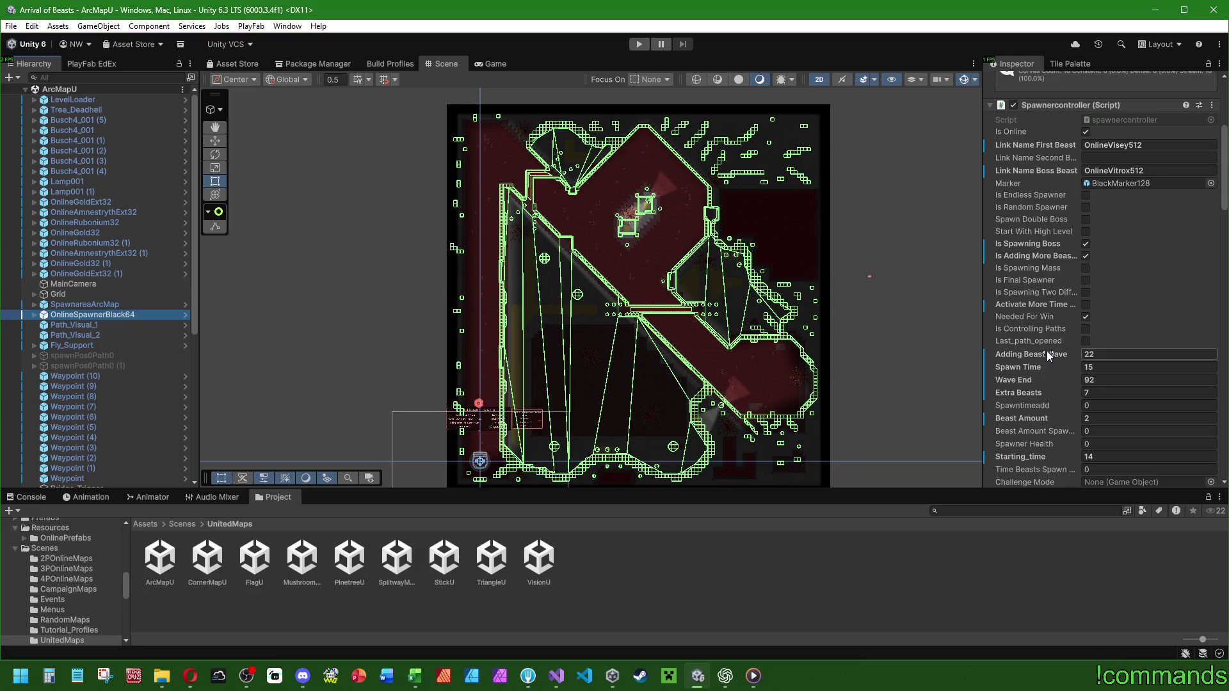
pyautogui.rightClick(1070, 106)
pyautogui.press('Escape')
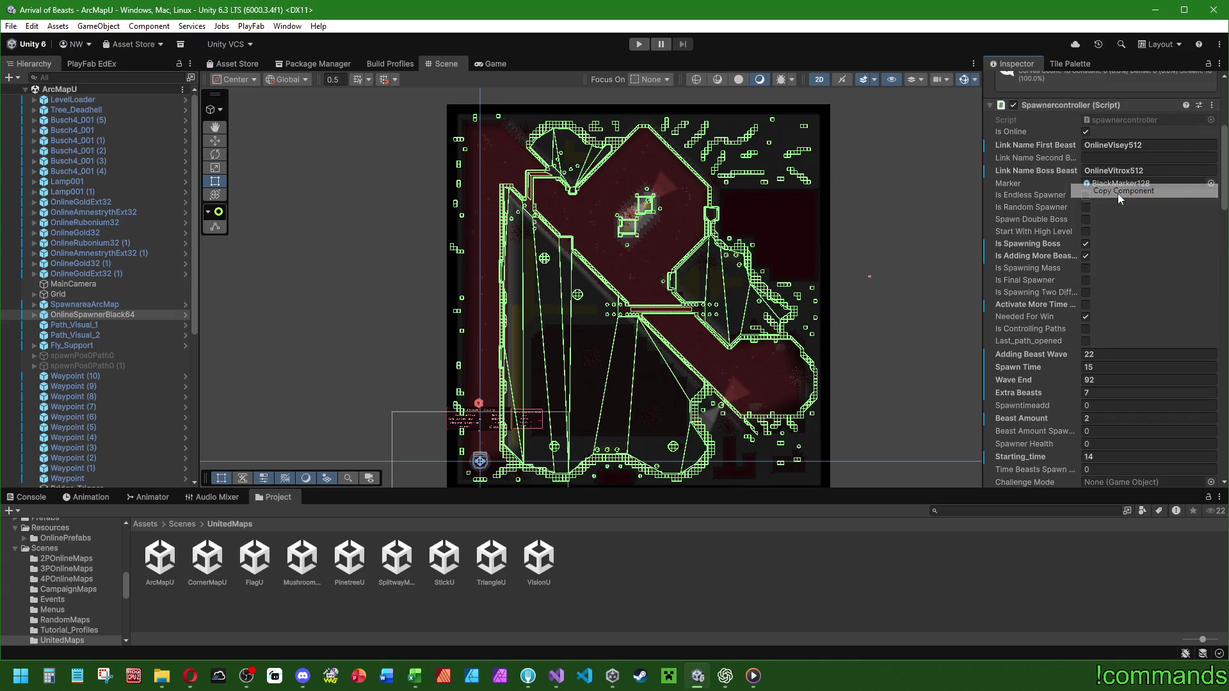
pyautogui.moveTo(190, 675)
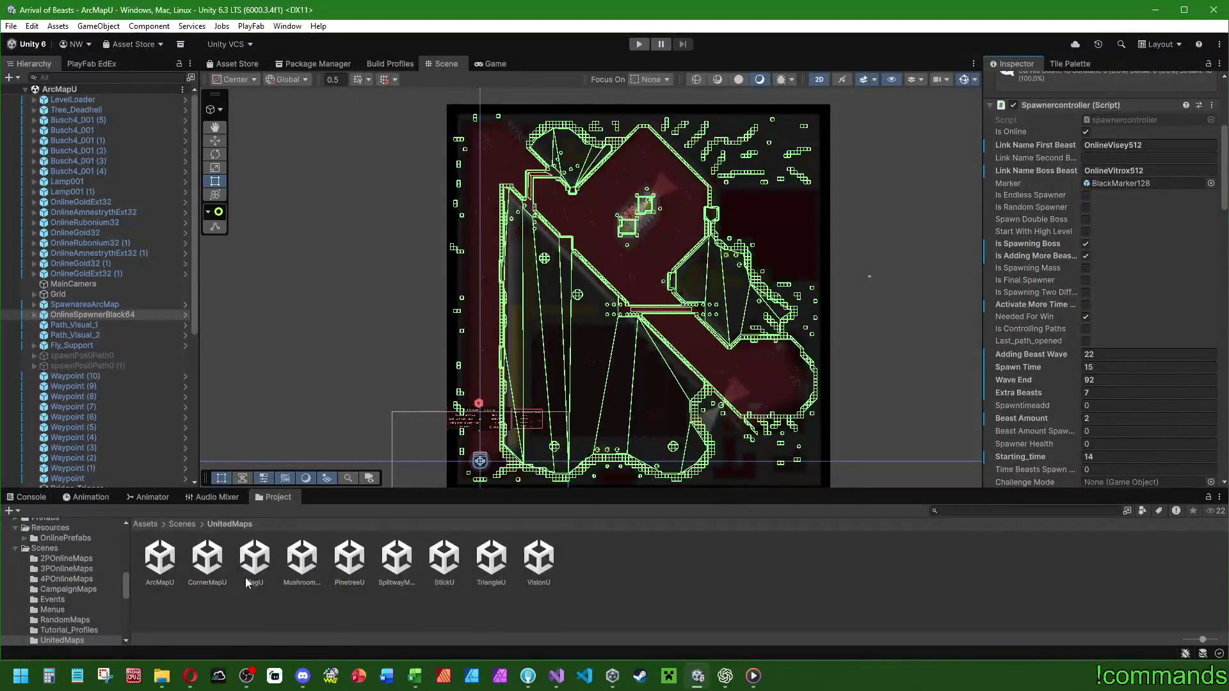
pyautogui.click(173, 525)
pyautogui.click(160, 576)
# Paste the copied component values into the 2P ArcMap scene's OnlineSpawnerBlack64 Spawnercontroller.
pyautogui.doubleClick(160, 576)
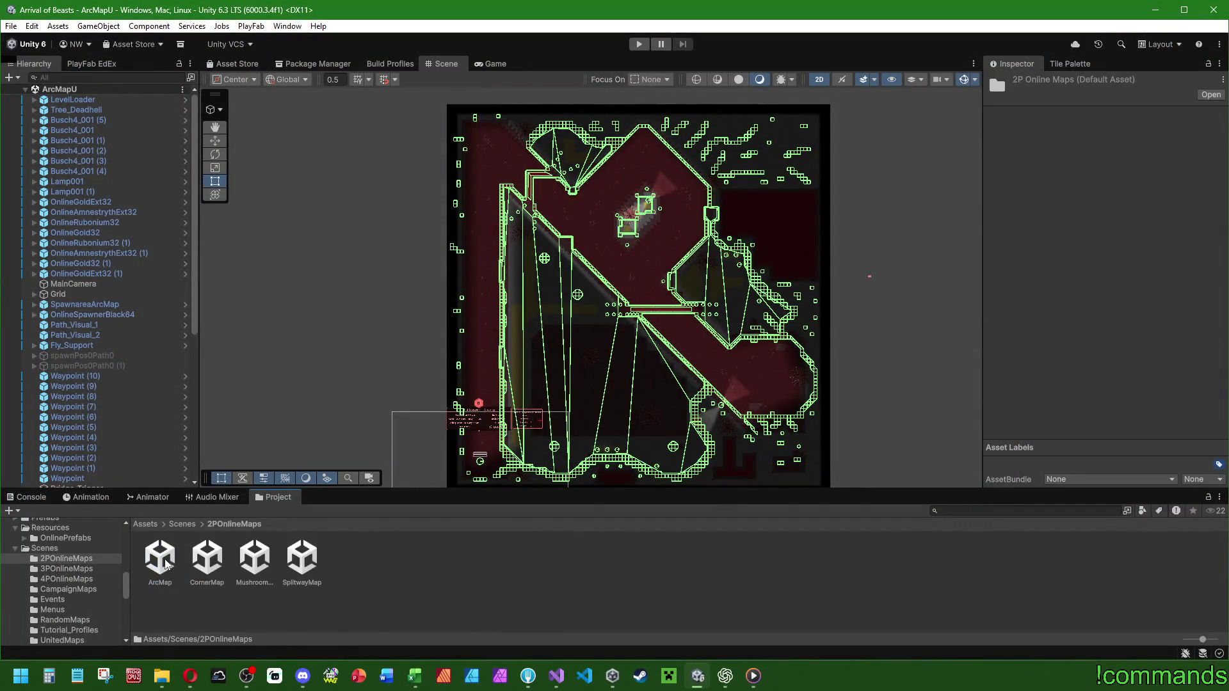
pyautogui.doubleClick(164, 561)
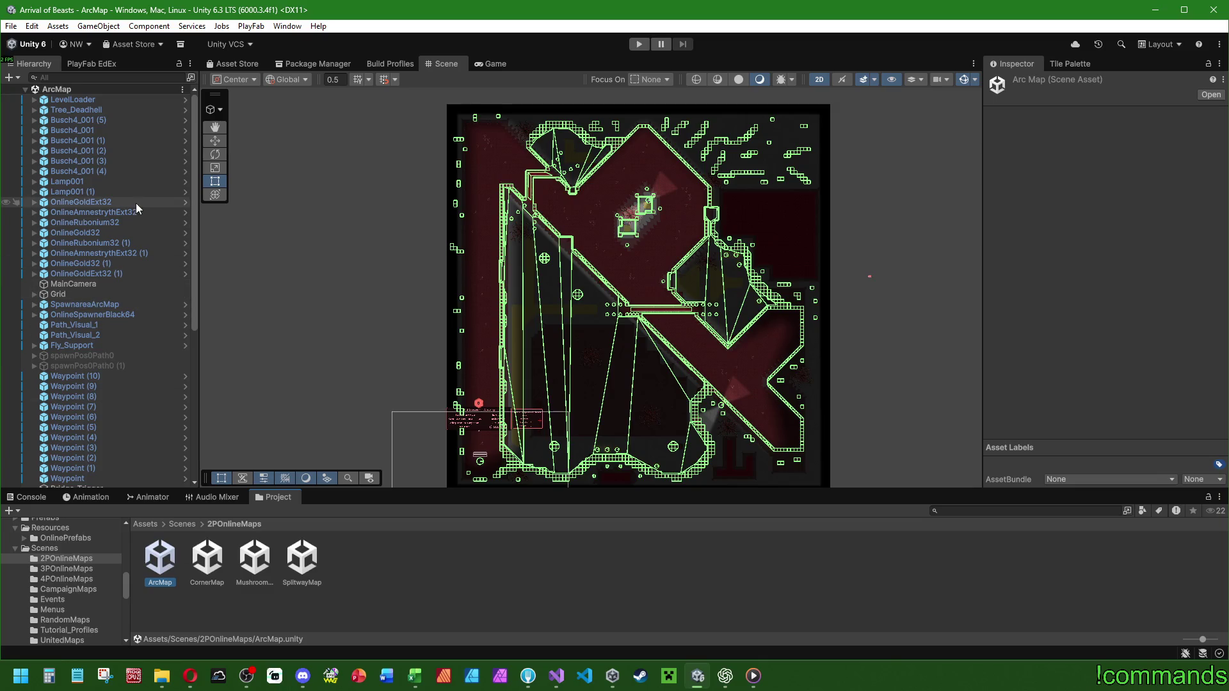
pyautogui.click(117, 314)
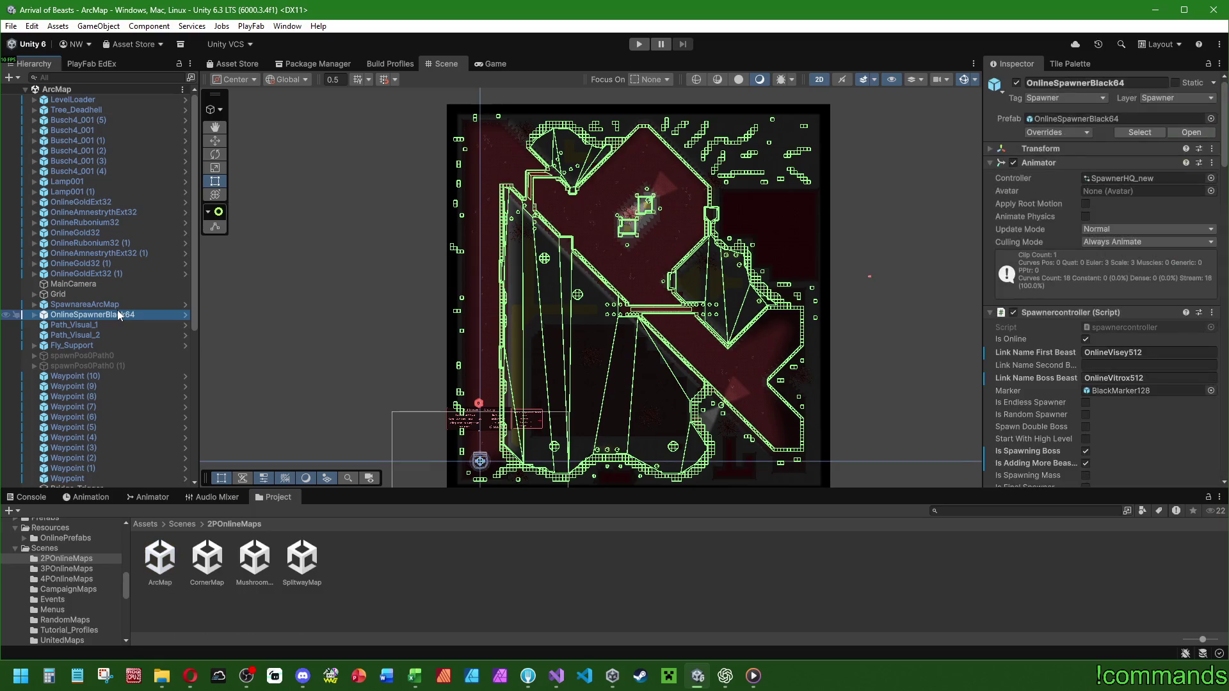
pyautogui.scroll(-5, 1097, 321)
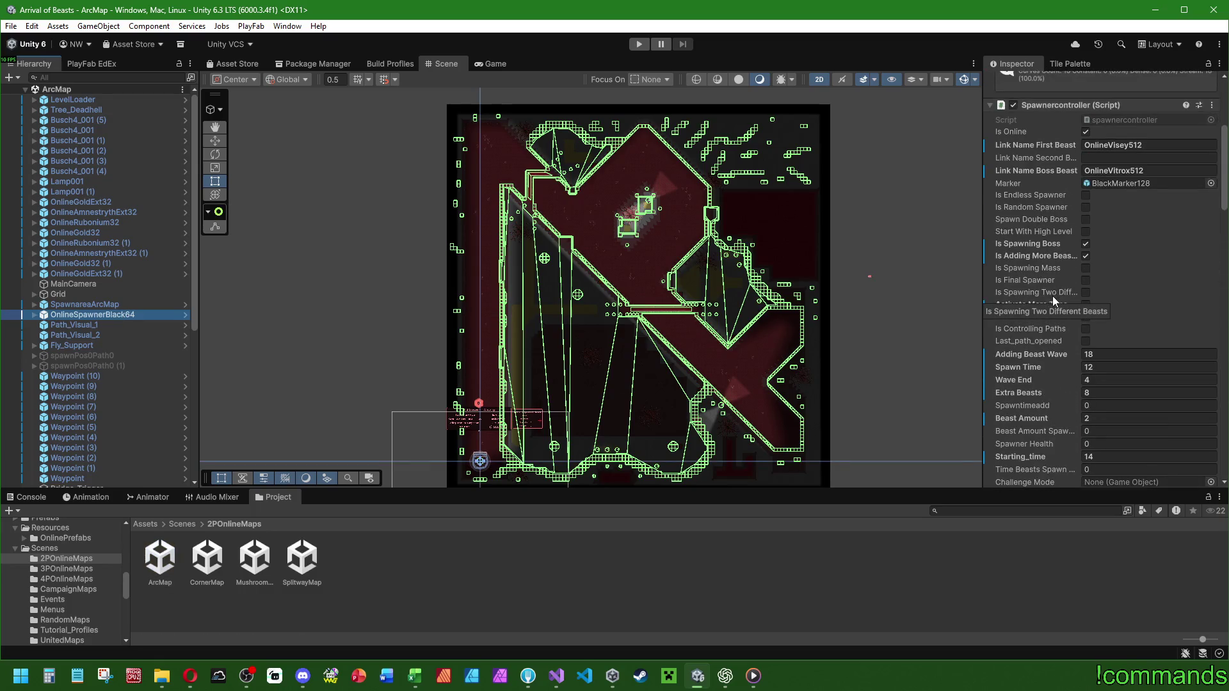
pyautogui.click(1057, 97)
pyautogui.rightClick(1042, 105)
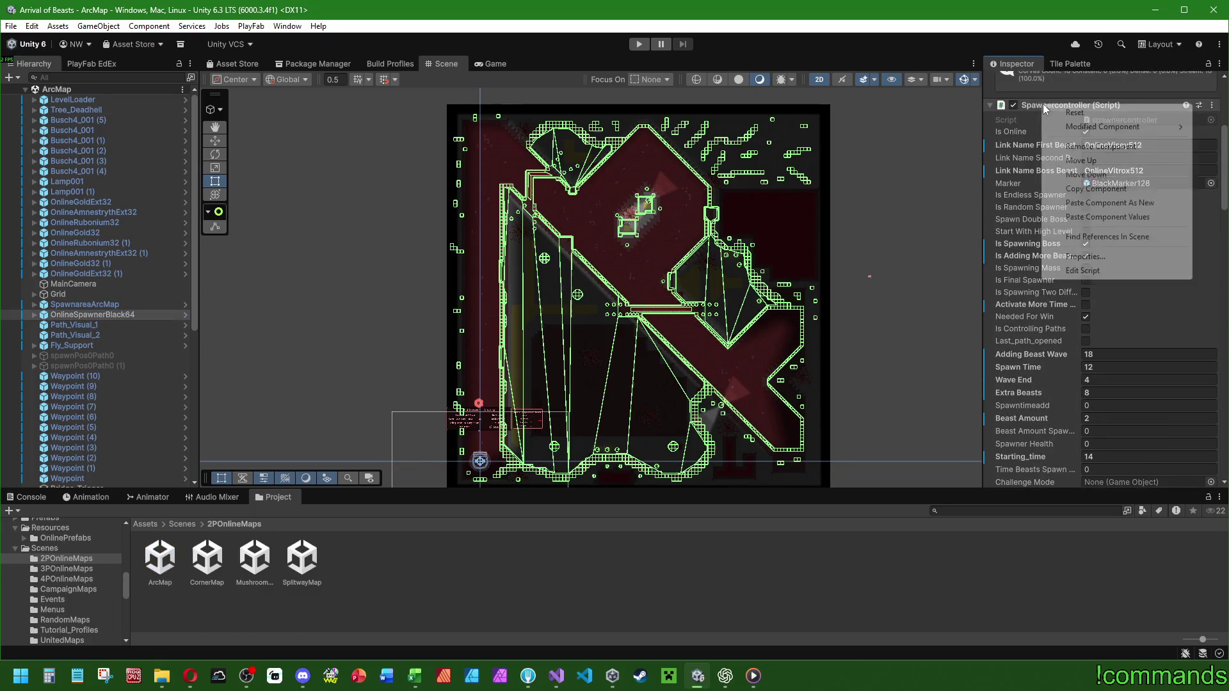
pyautogui.click(1109, 217)
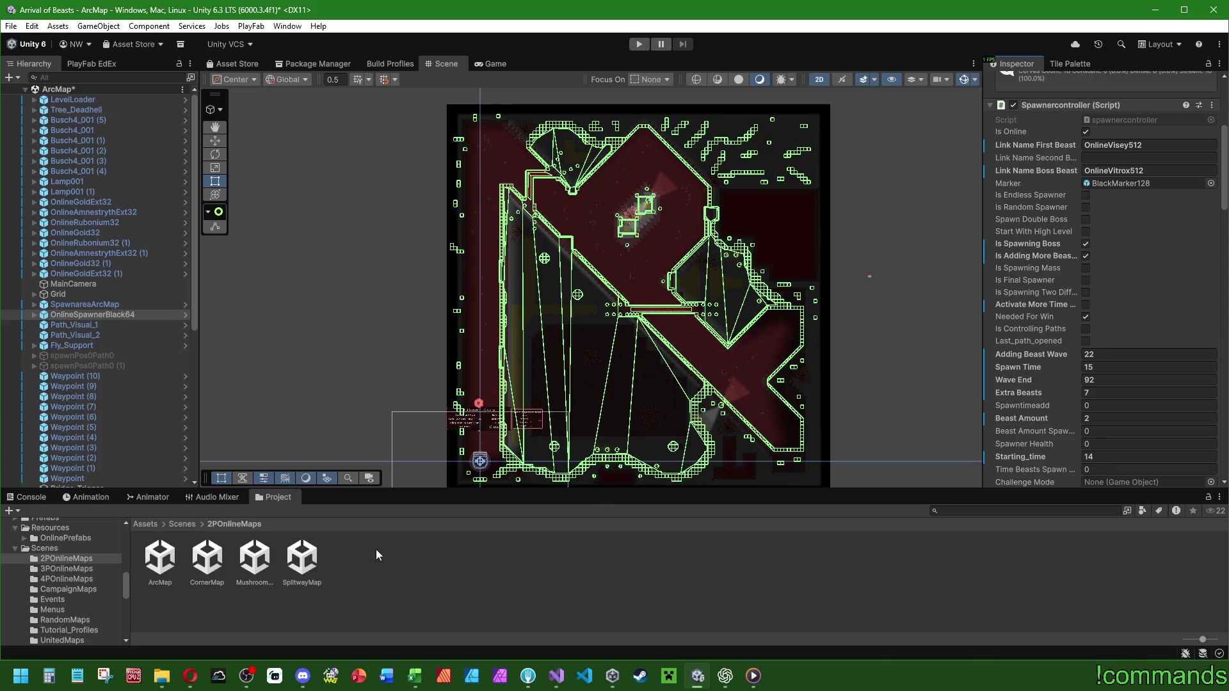
# Open the CornerMapU scene from the UnitedMaps folder.
pyautogui.click(188, 524)
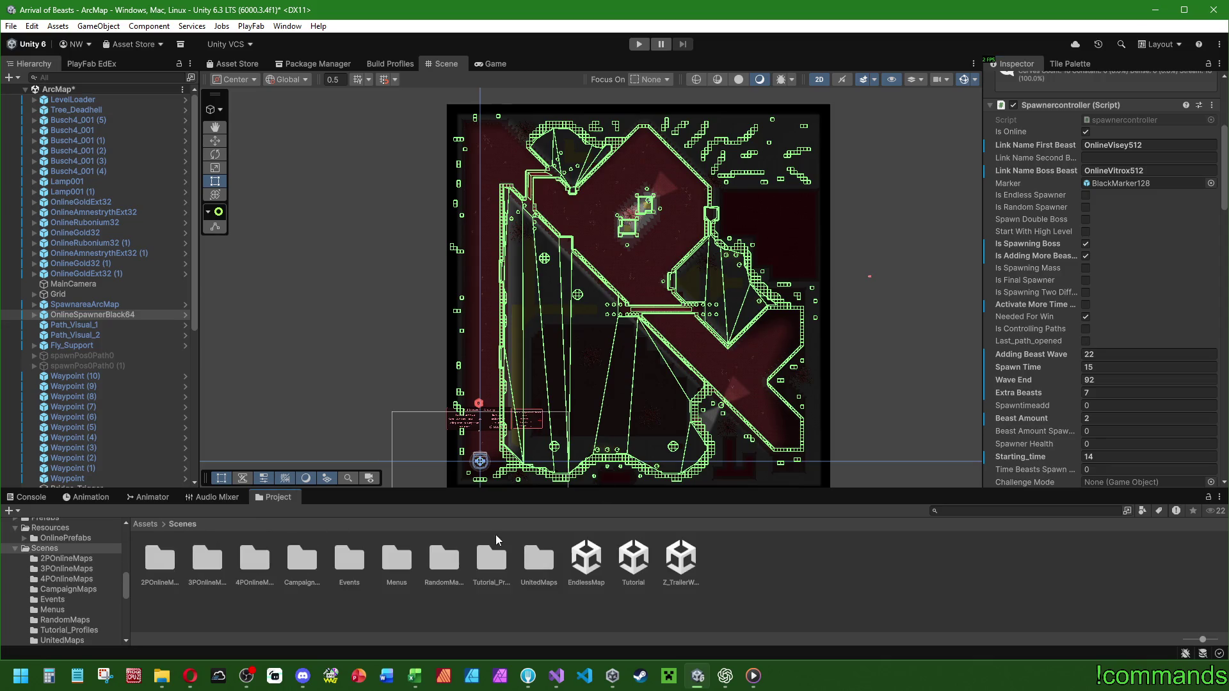
pyautogui.doubleClick(540, 570)
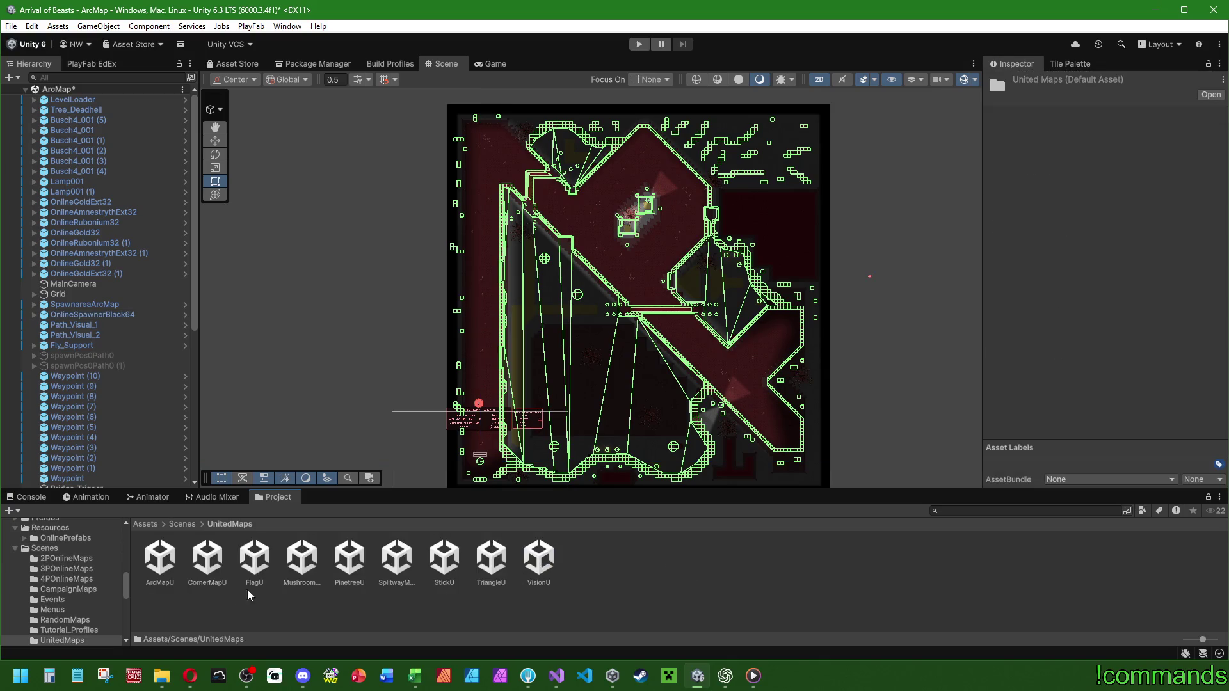
pyautogui.doubleClick(216, 562)
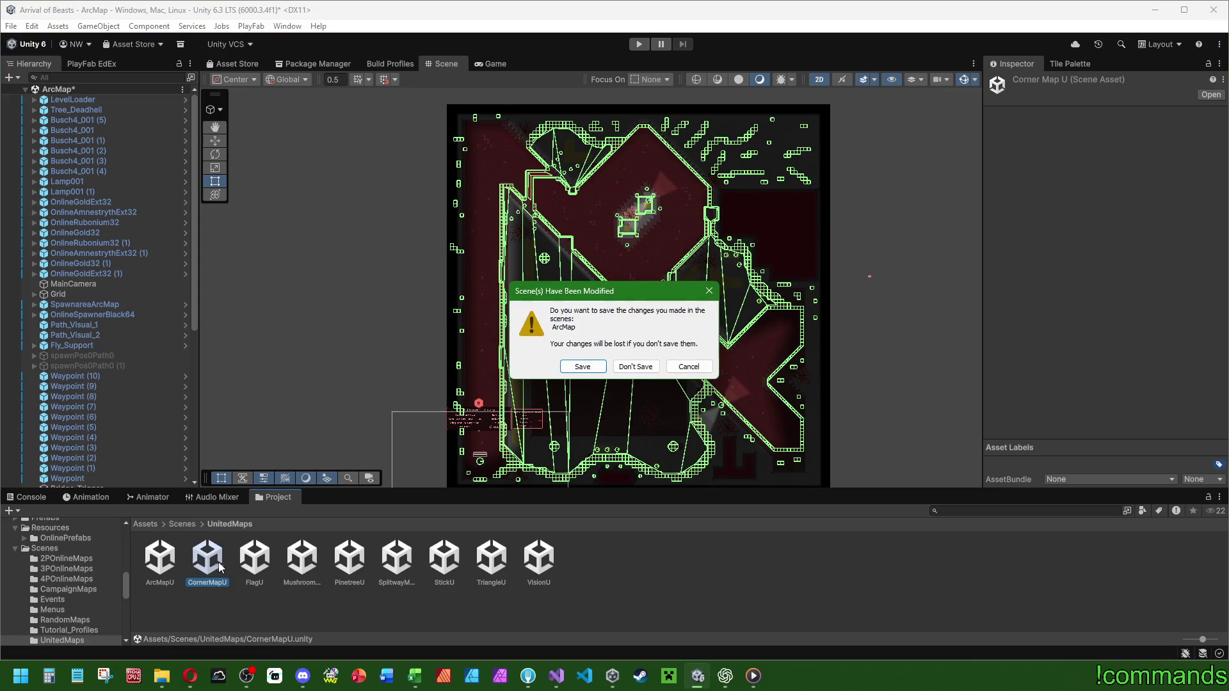
# Save ArcMap and copy the Spawnercontroller component from CornerMapU's OnlineSpawnerBlack64.
pyautogui.click(583, 367)
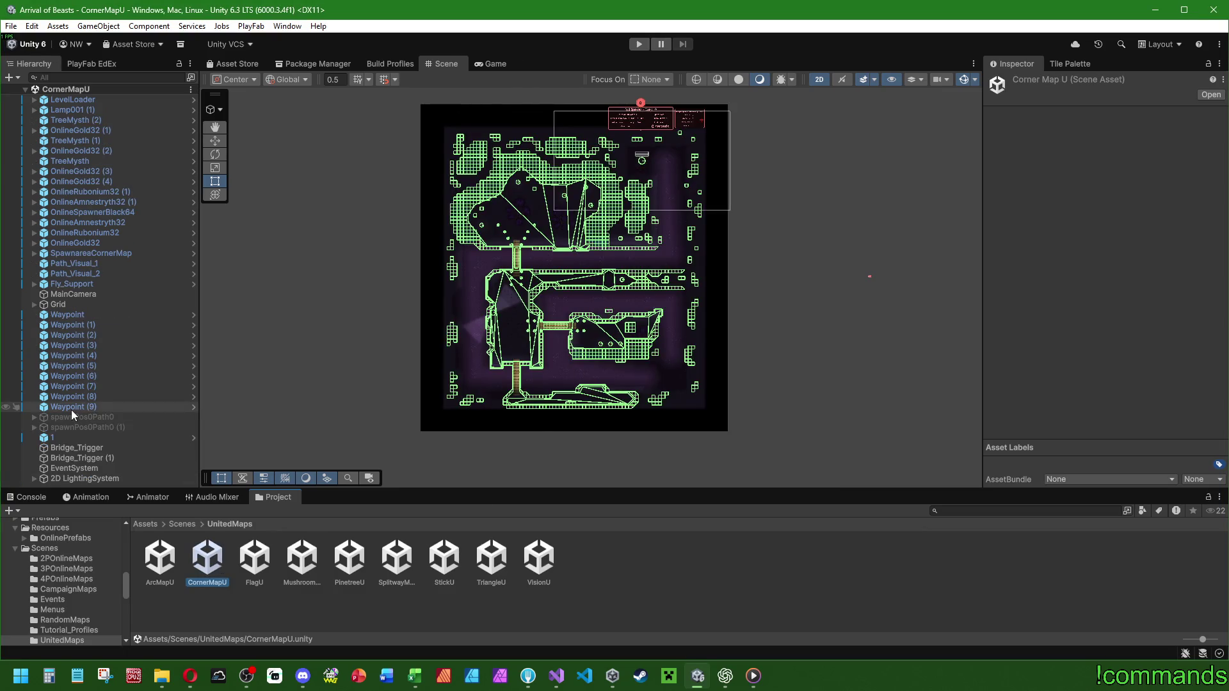
pyautogui.click(128, 211)
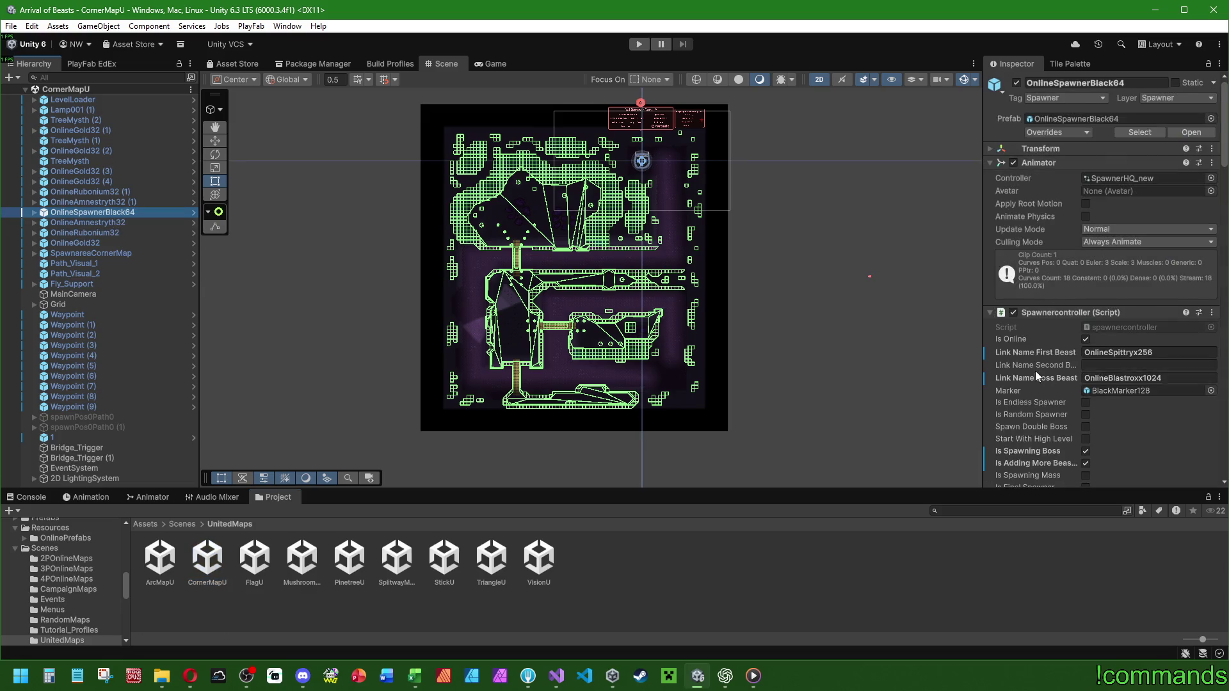
pyautogui.scroll(-2, 1035, 370)
pyautogui.rightClick(1072, 274)
pyautogui.click(1100, 358)
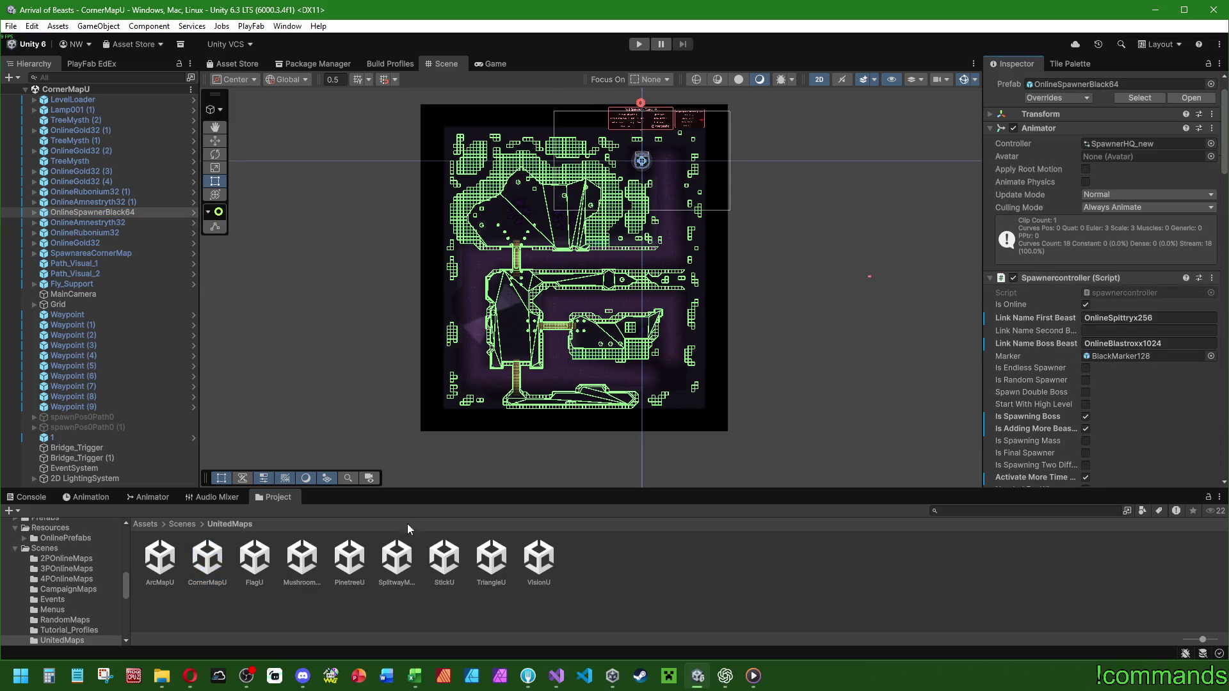
# Paste the values into 2POnlineMaps/CornerMap's spawner, giving Adding Beast Wave 18 and Spawn Time 16.
pyautogui.click(181, 524)
pyautogui.doubleClick(160, 557)
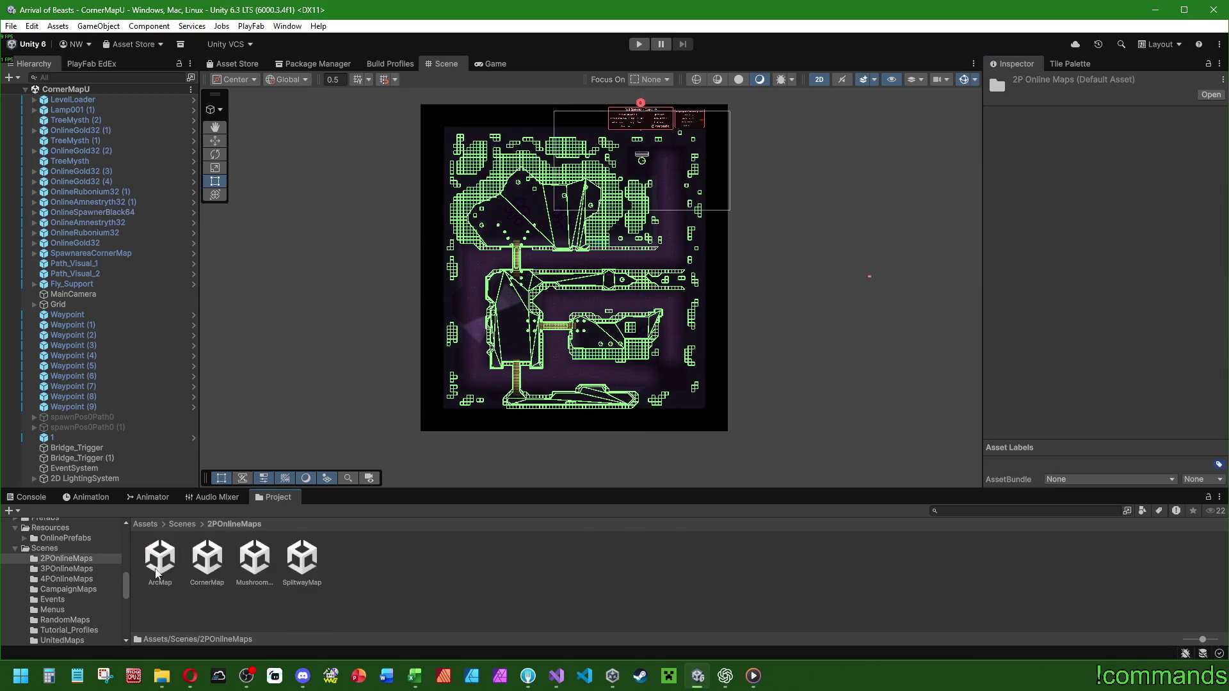
pyautogui.doubleClick(202, 558)
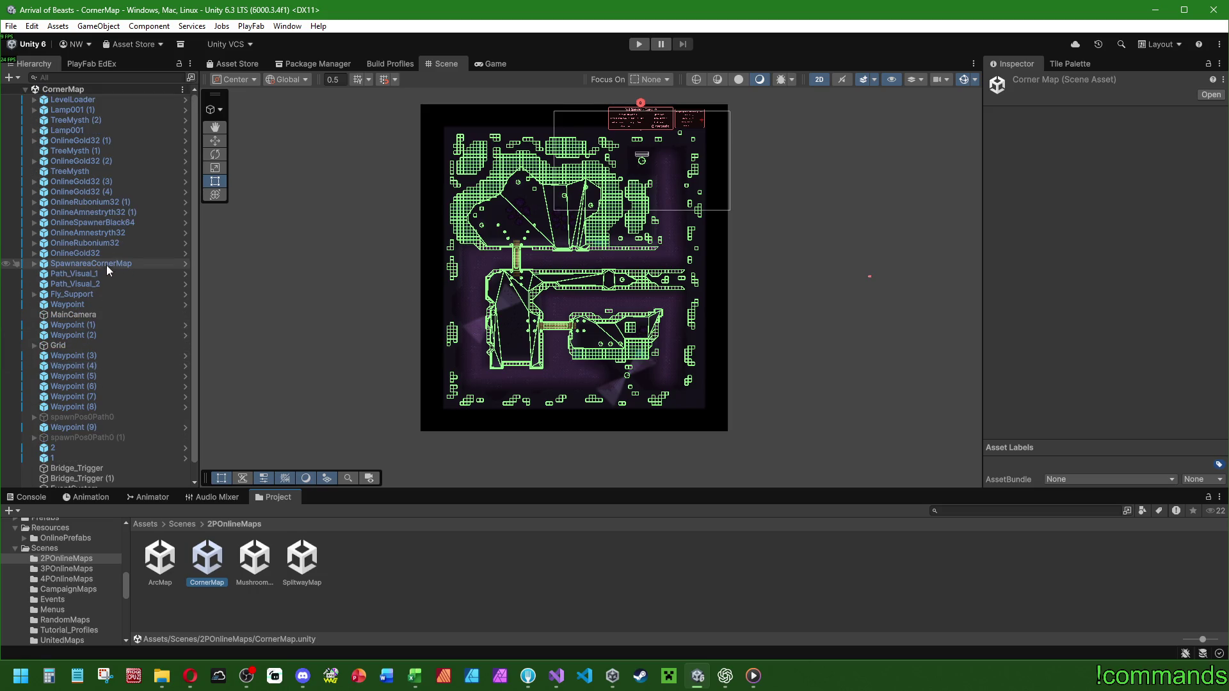
pyautogui.click(124, 224)
pyautogui.scroll(-6, 1047, 367)
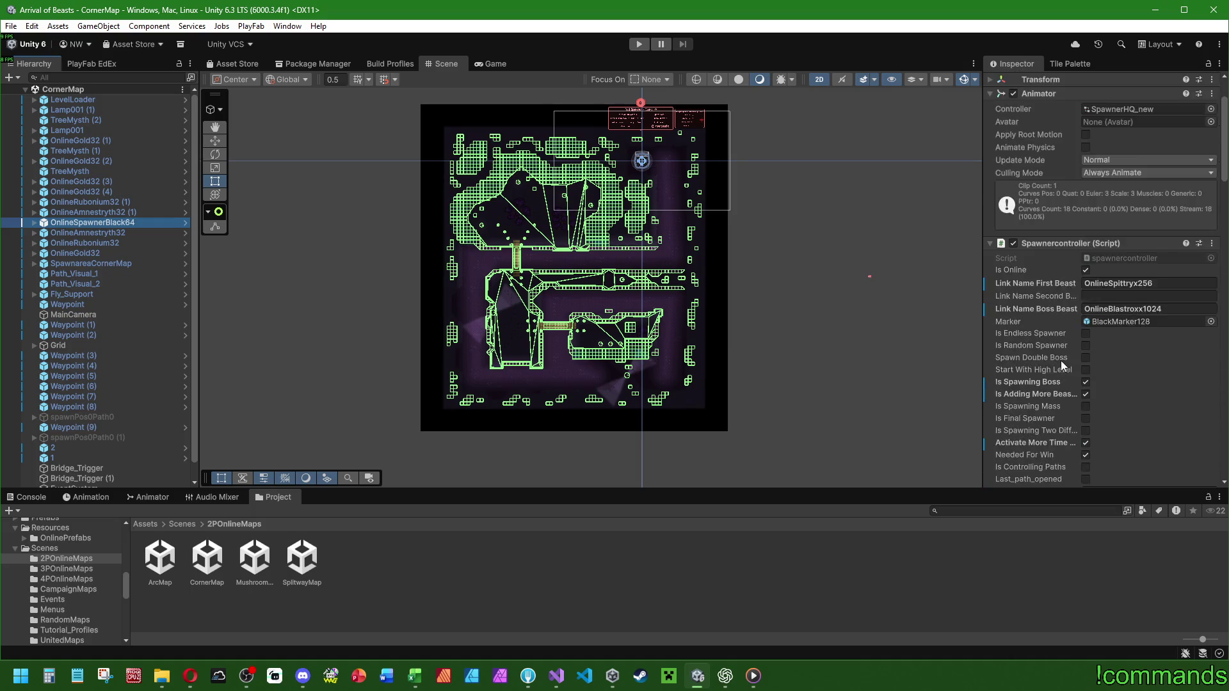
pyautogui.rightClick(1077, 106)
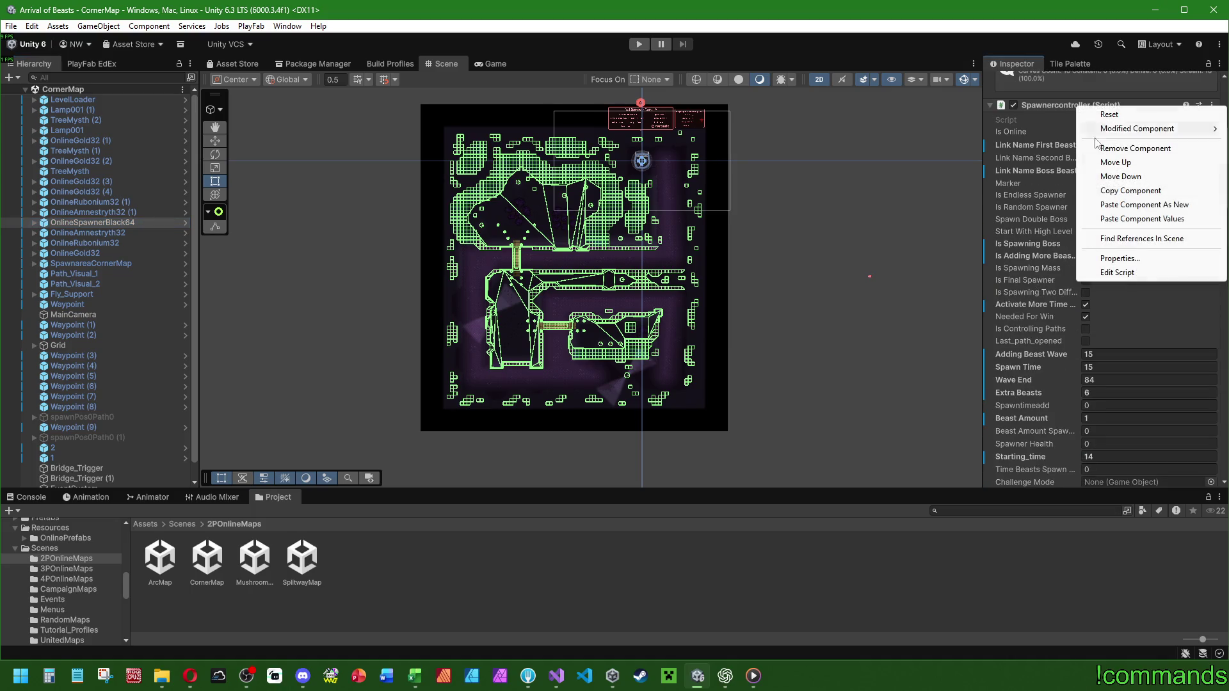
pyautogui.click(1133, 220)
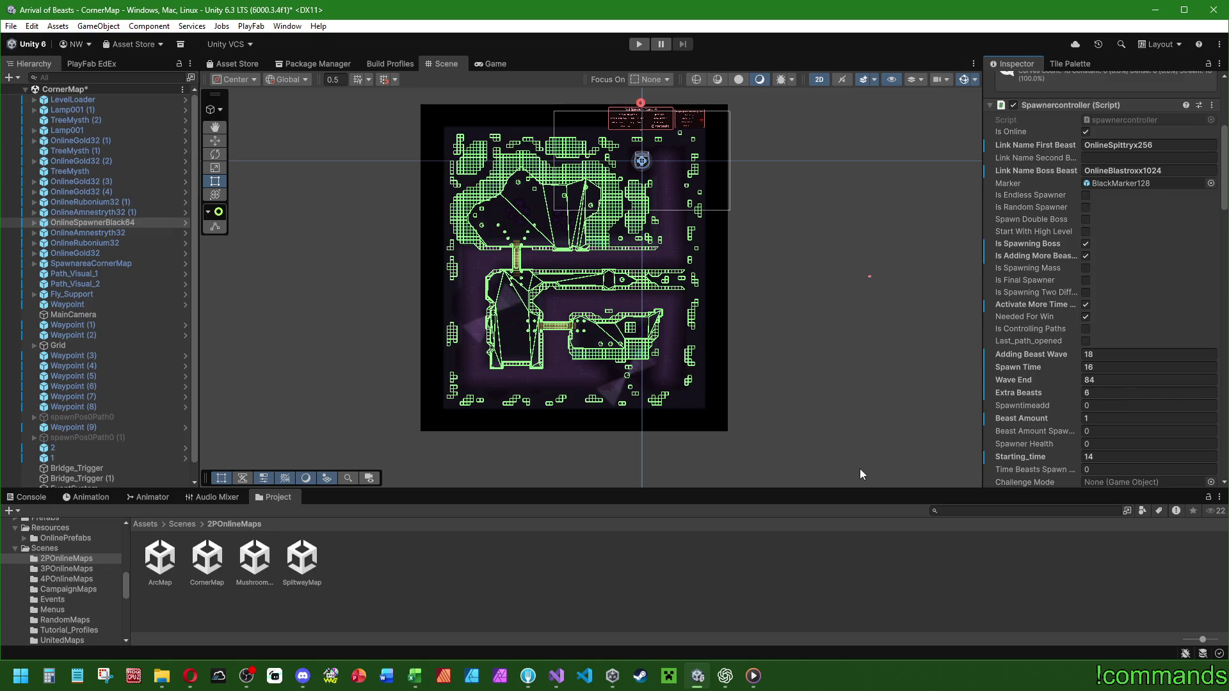
# Open the MushroomMapU scene from the UnitedMaps folder.
pyautogui.click(182, 524)
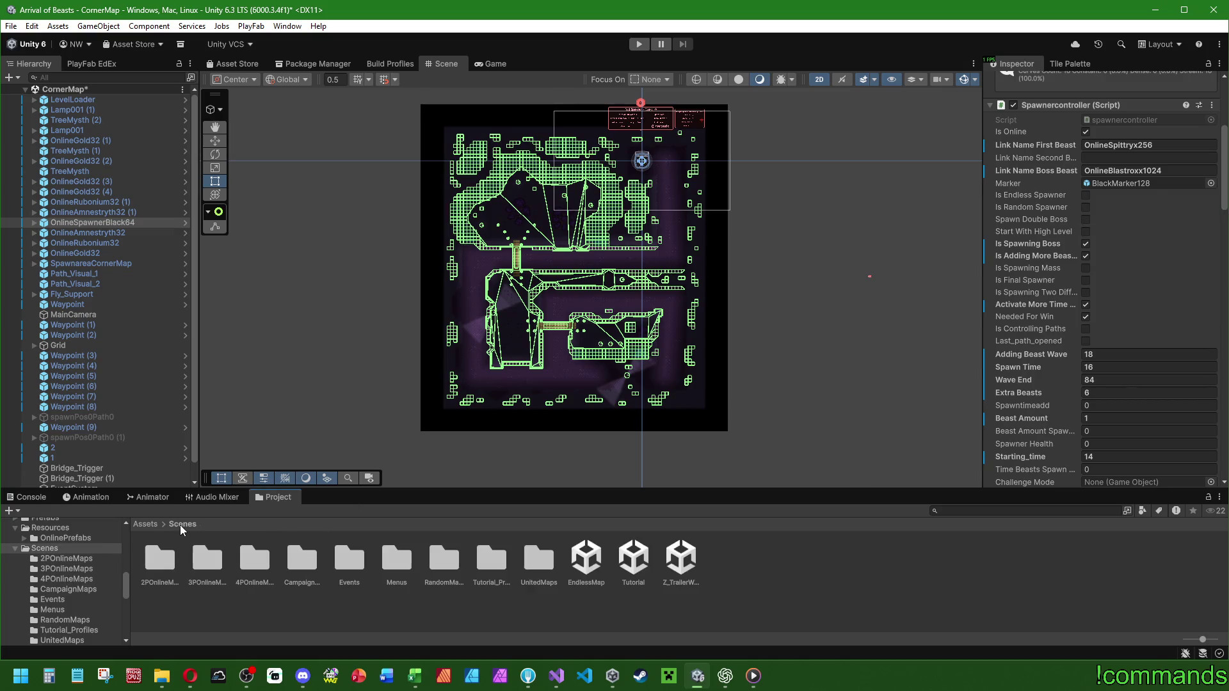
pyautogui.doubleClick(538, 558)
pyautogui.doubleClick(302, 557)
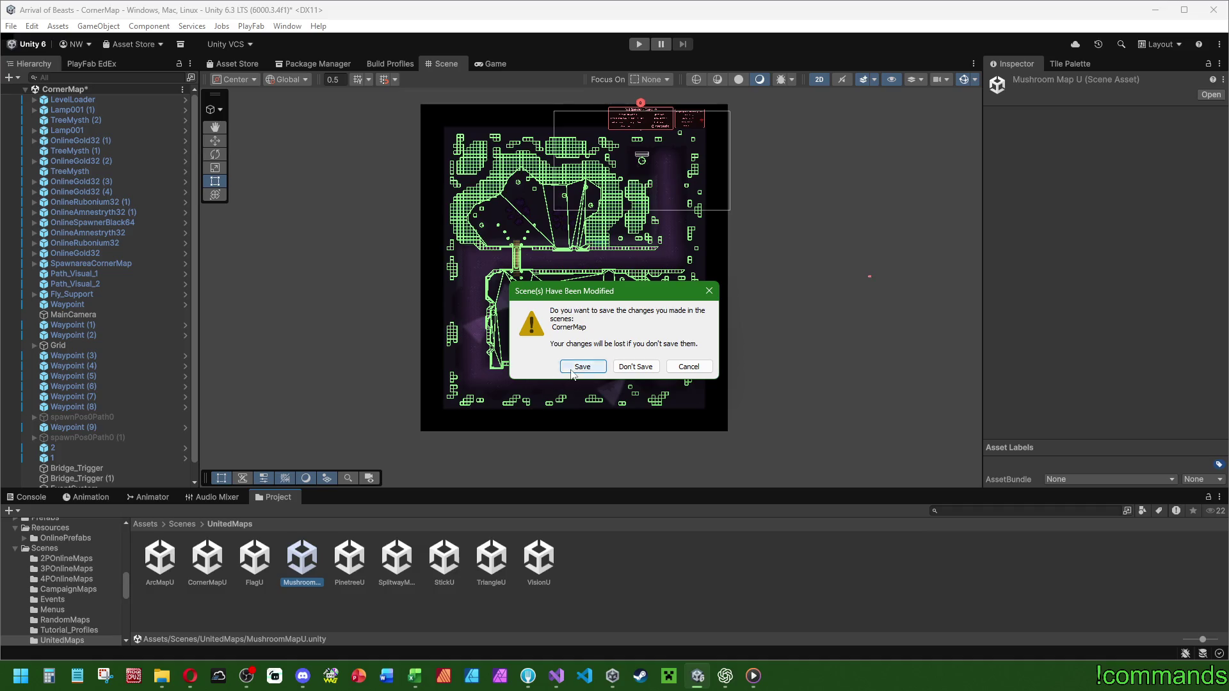
# Save CornerMap and copy the Spawnercontroller component from MushroomMapU's OnlineSpawnerBlack64.
pyautogui.click(582, 366)
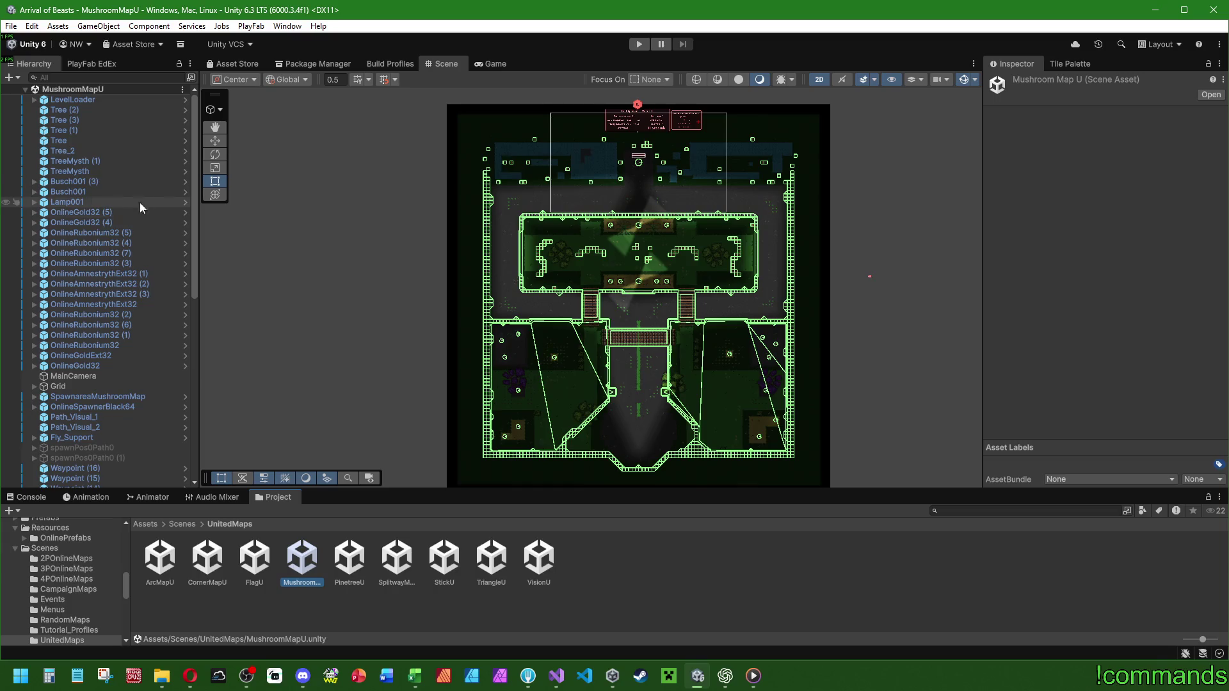
pyautogui.scroll(-3, 145, 212)
pyautogui.click(112, 330)
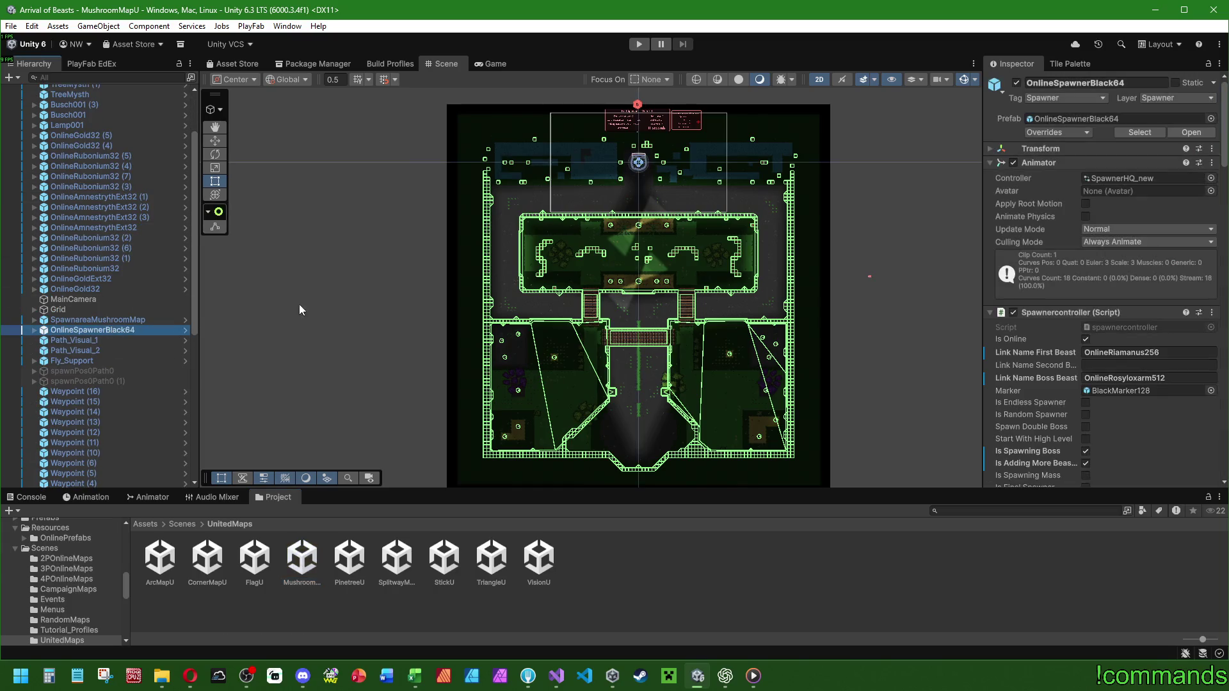
pyautogui.rightClick(1068, 314)
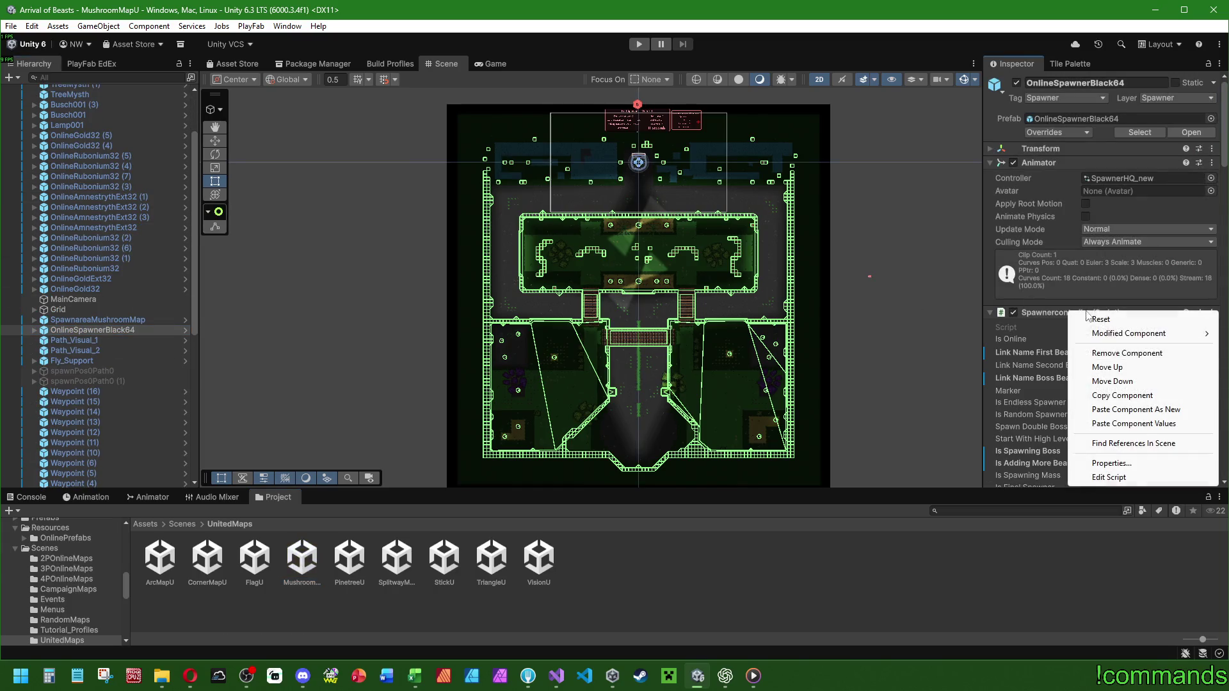
pyautogui.click(1112, 396)
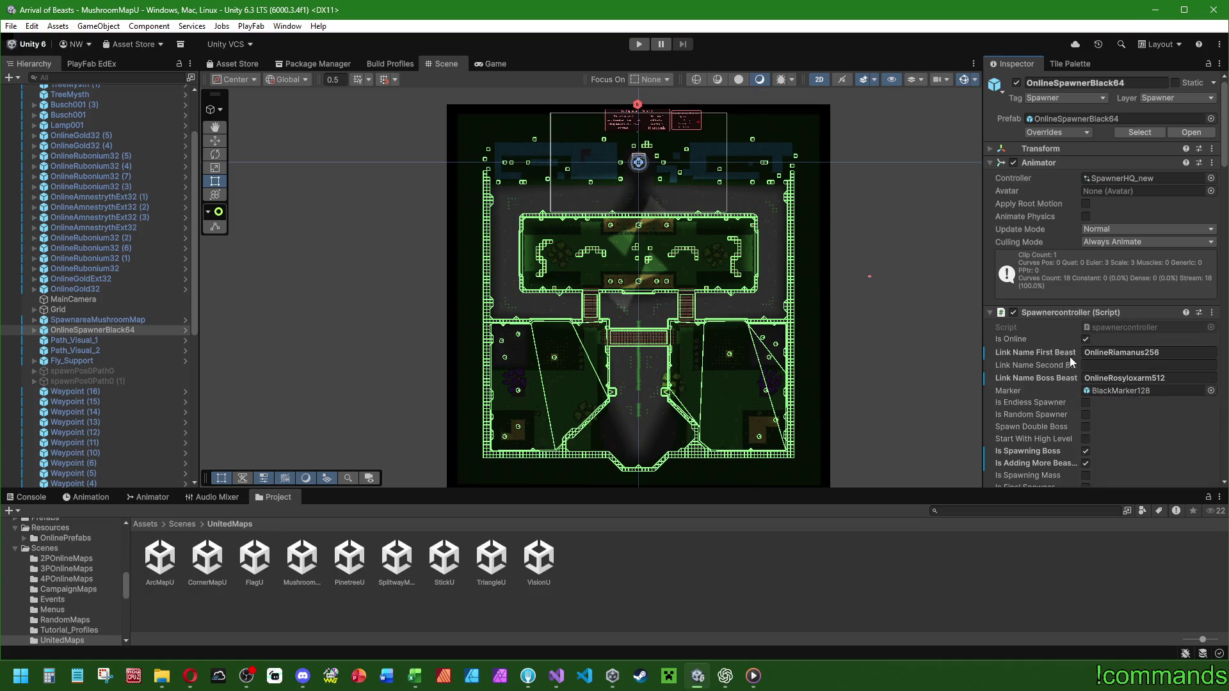
pyautogui.rightClick(1068, 314)
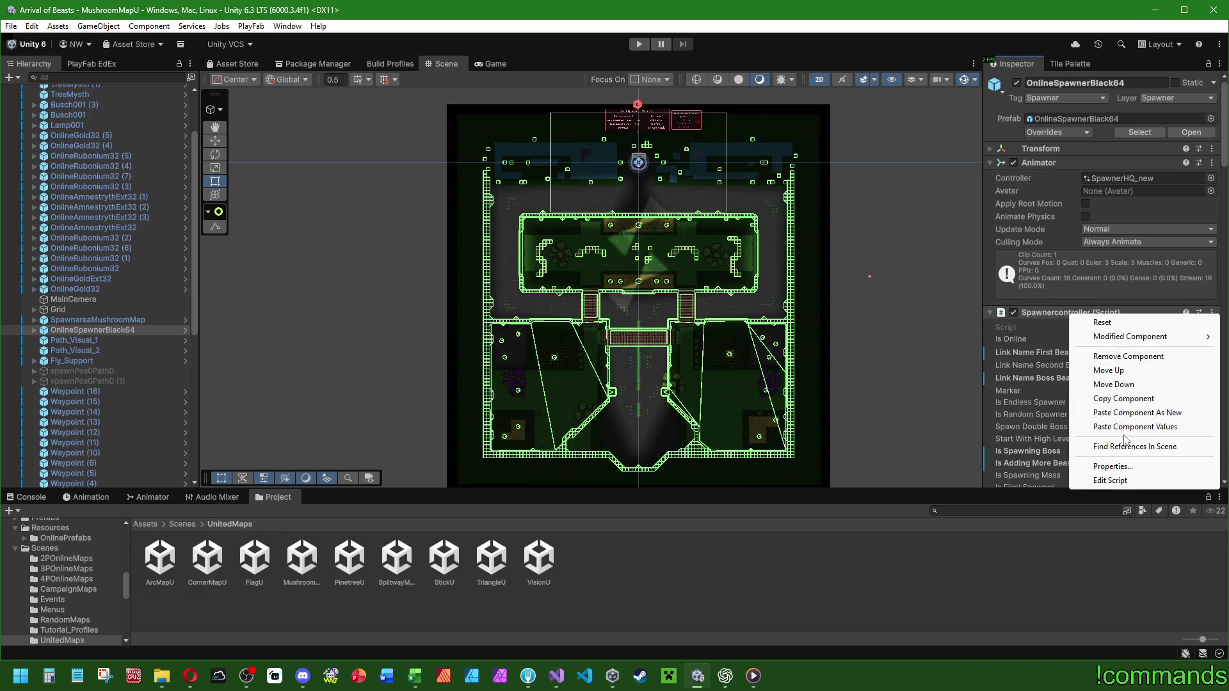
pyautogui.click(1126, 401)
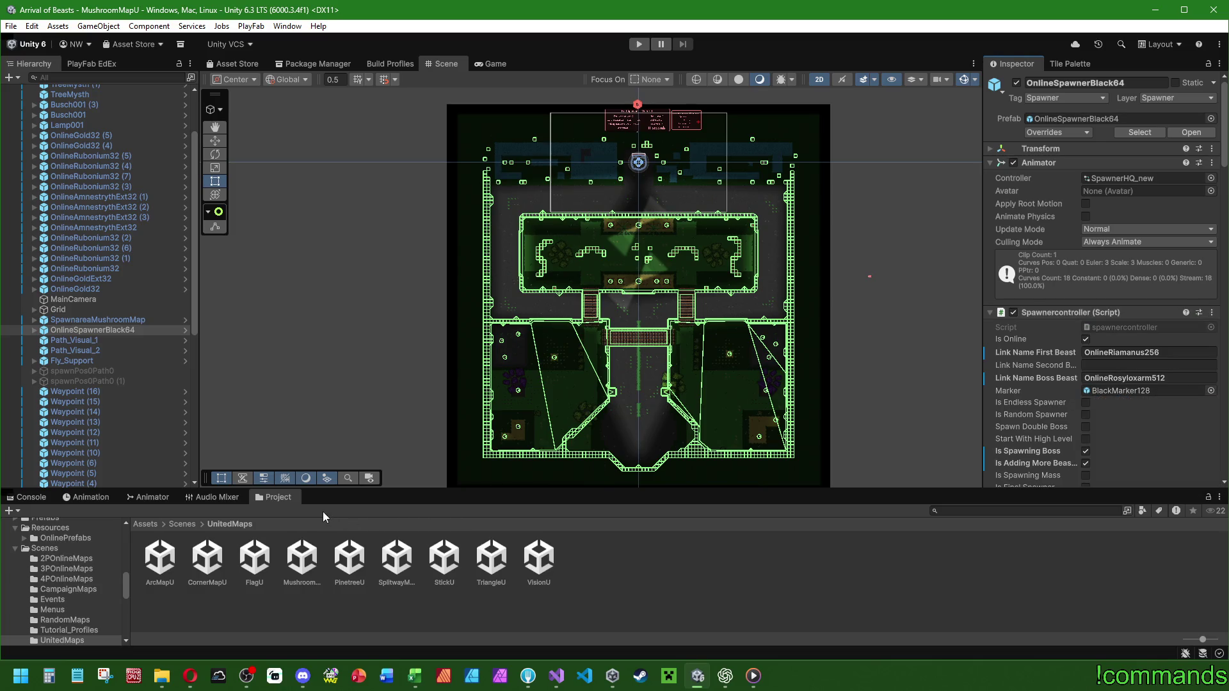
# Open the 2POnlineMaps/MushroomMap scene and select its OnlineSpawnerBlack64 spawner.
pyautogui.scroll(3, 128, 362)
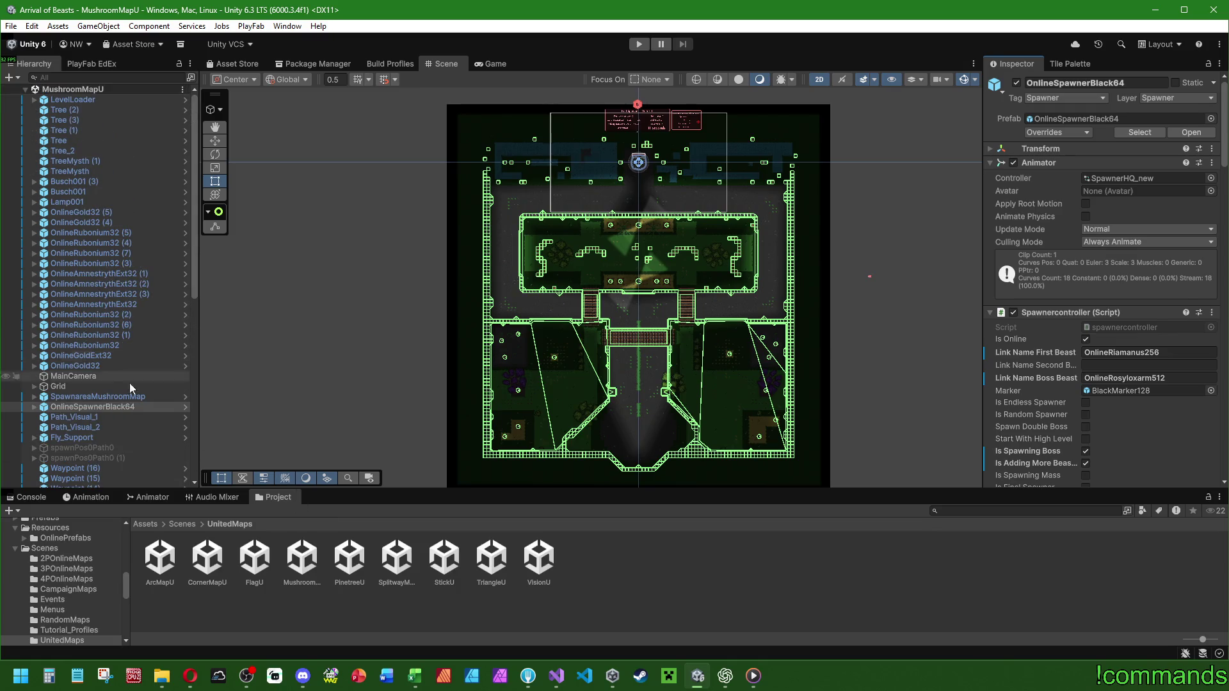
pyautogui.click(183, 524)
pyautogui.doubleClick(160, 557)
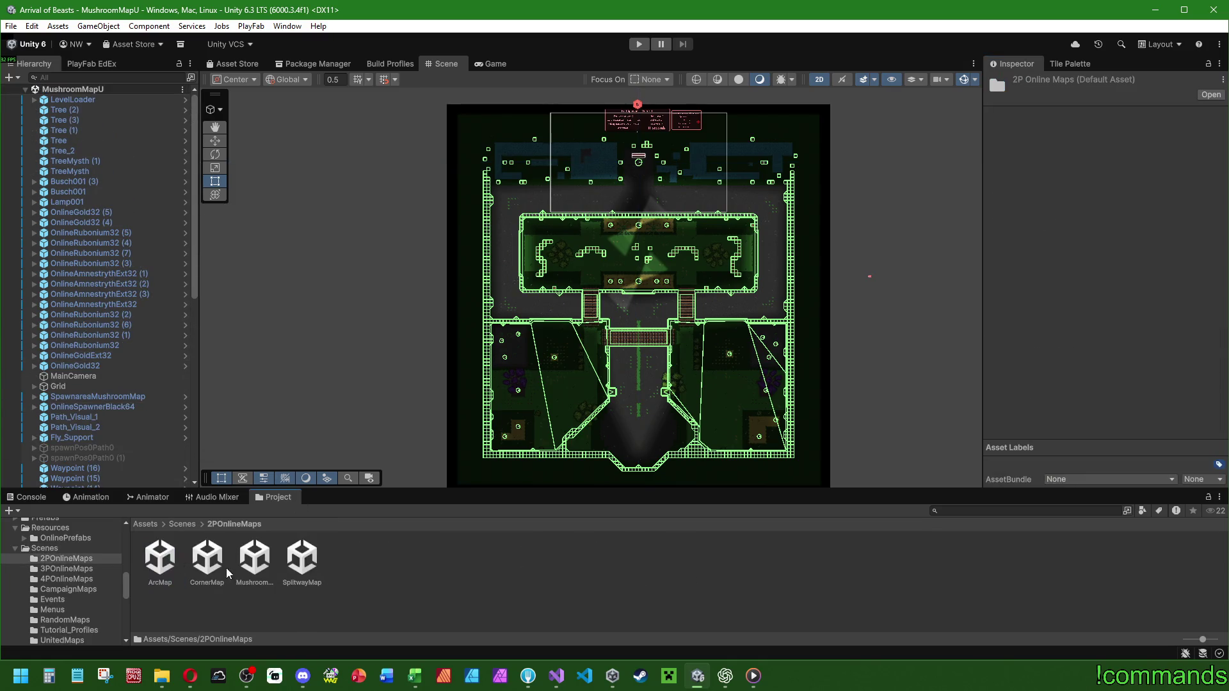
pyautogui.doubleClick(255, 557)
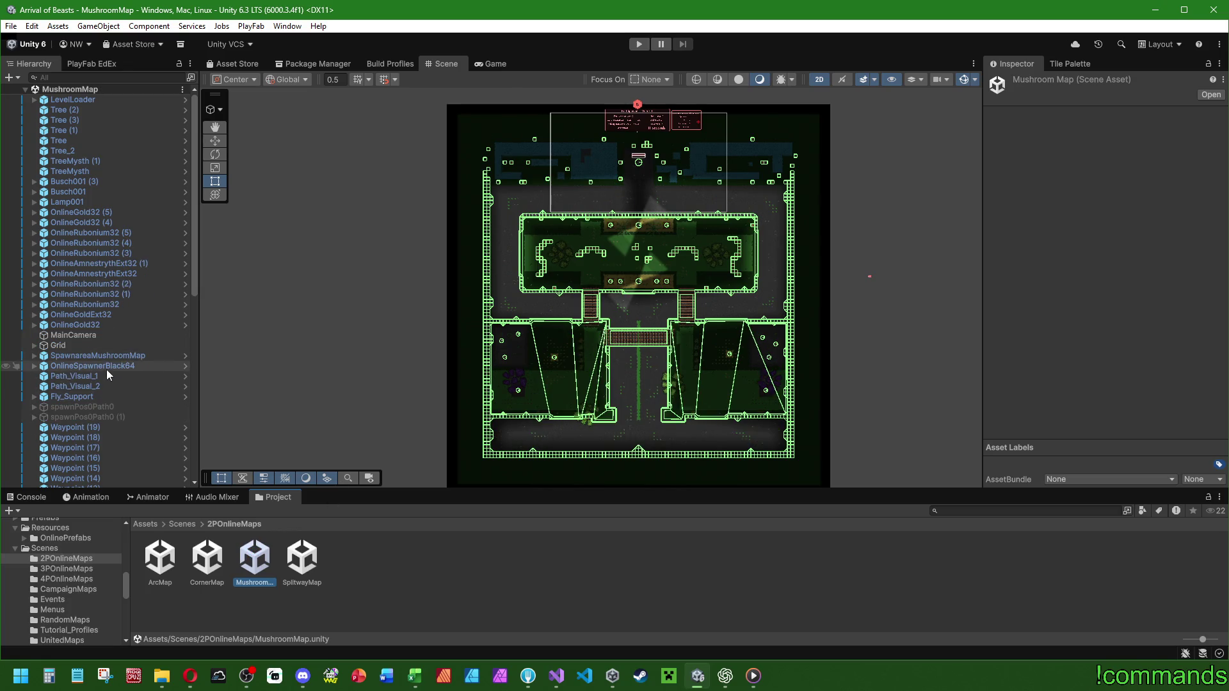
pyautogui.click(106, 367)
pyautogui.rightClick(1067, 316)
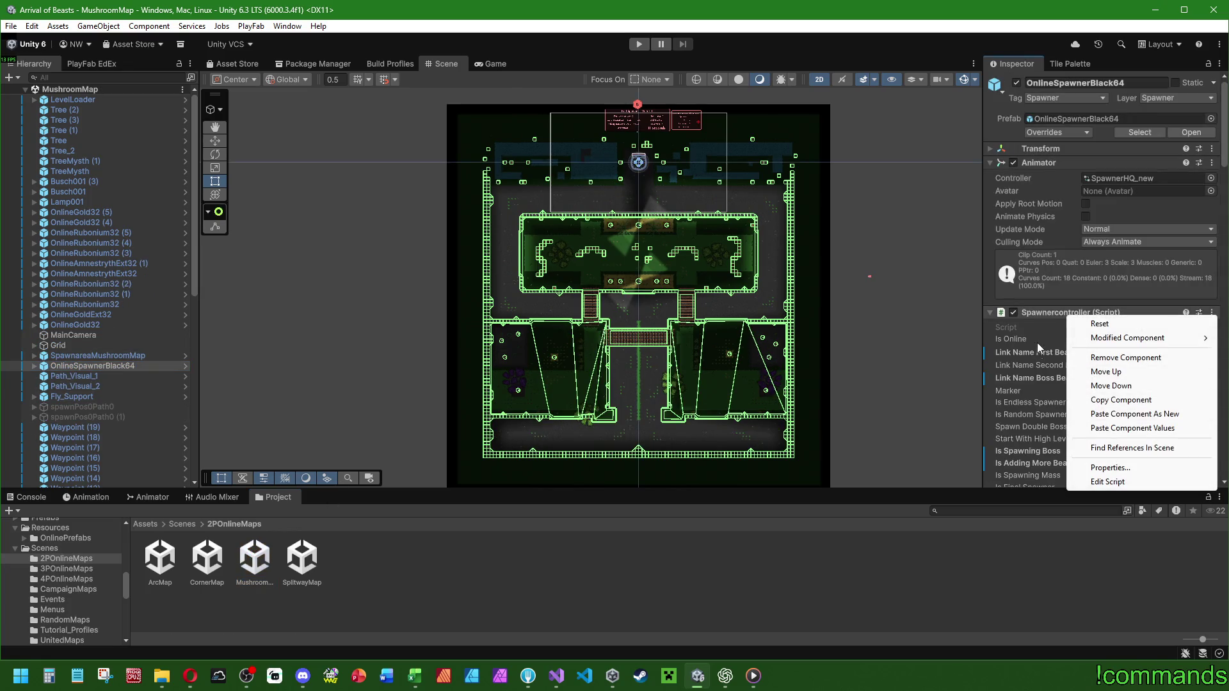
pyautogui.click(935, 598)
# Paste the copied values into MushroomMap's spawner: Adding Beast Wave 17, Wave End 108.
pyautogui.click(96, 366)
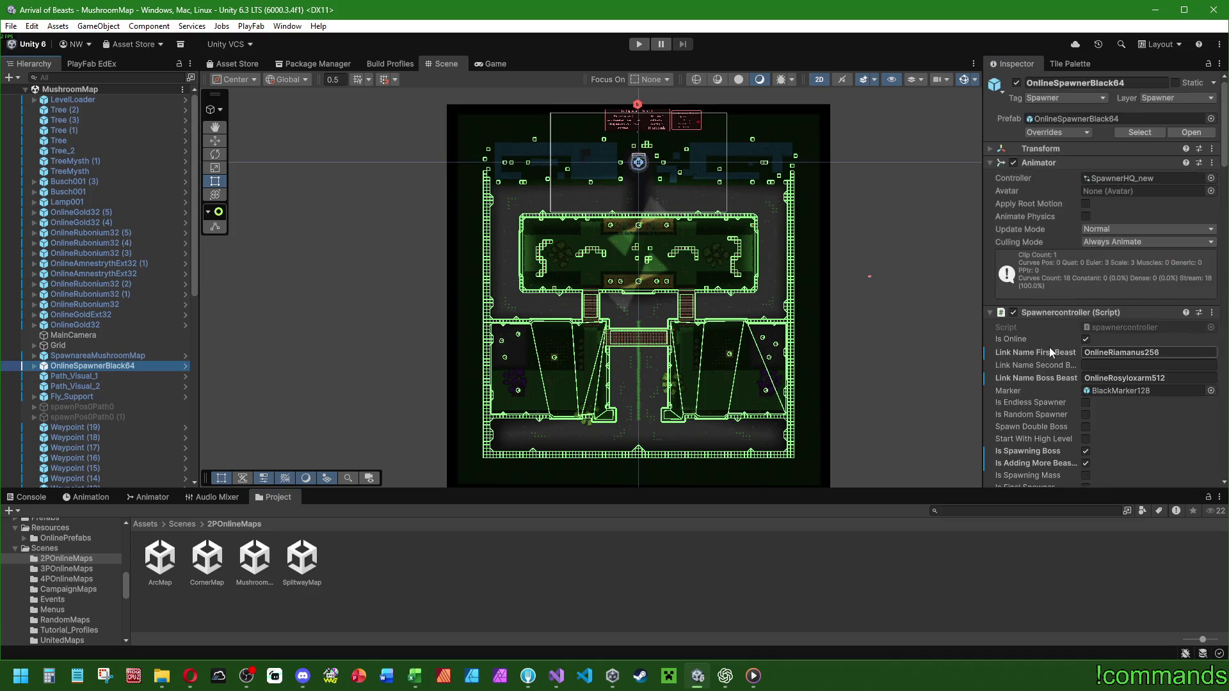
pyautogui.scroll(-5, 1049, 347)
pyautogui.scroll(2, 1033, 120)
pyautogui.rightClick(1055, 105)
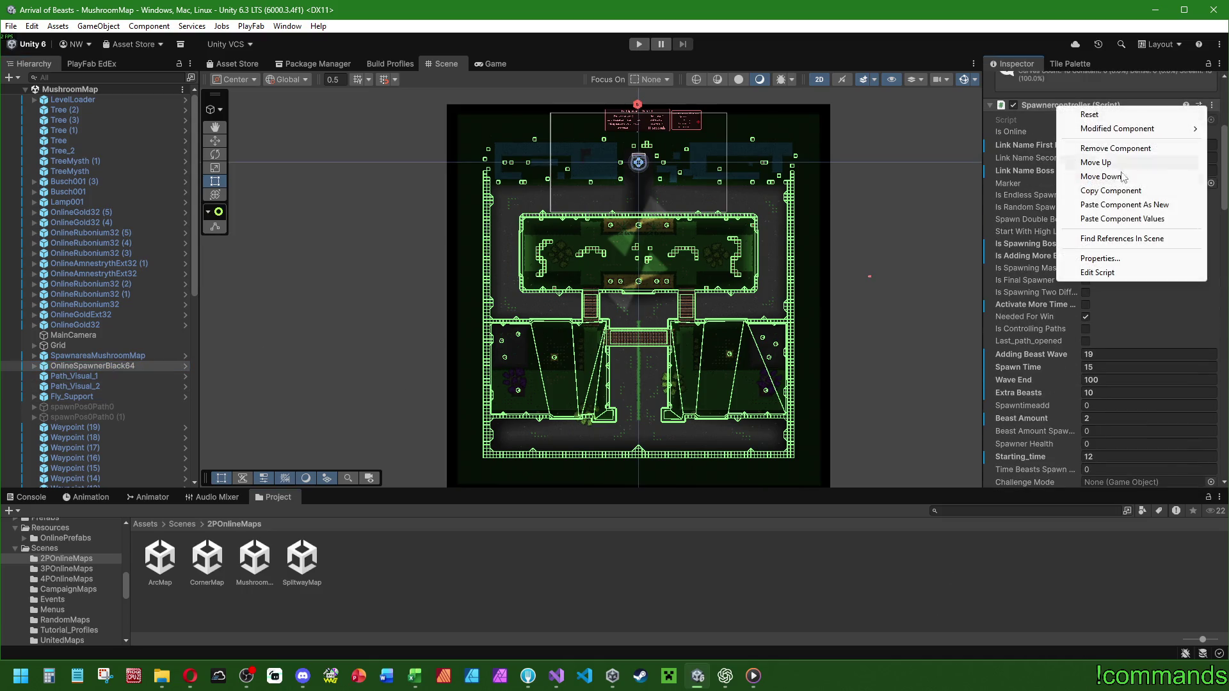
pyautogui.click(1127, 220)
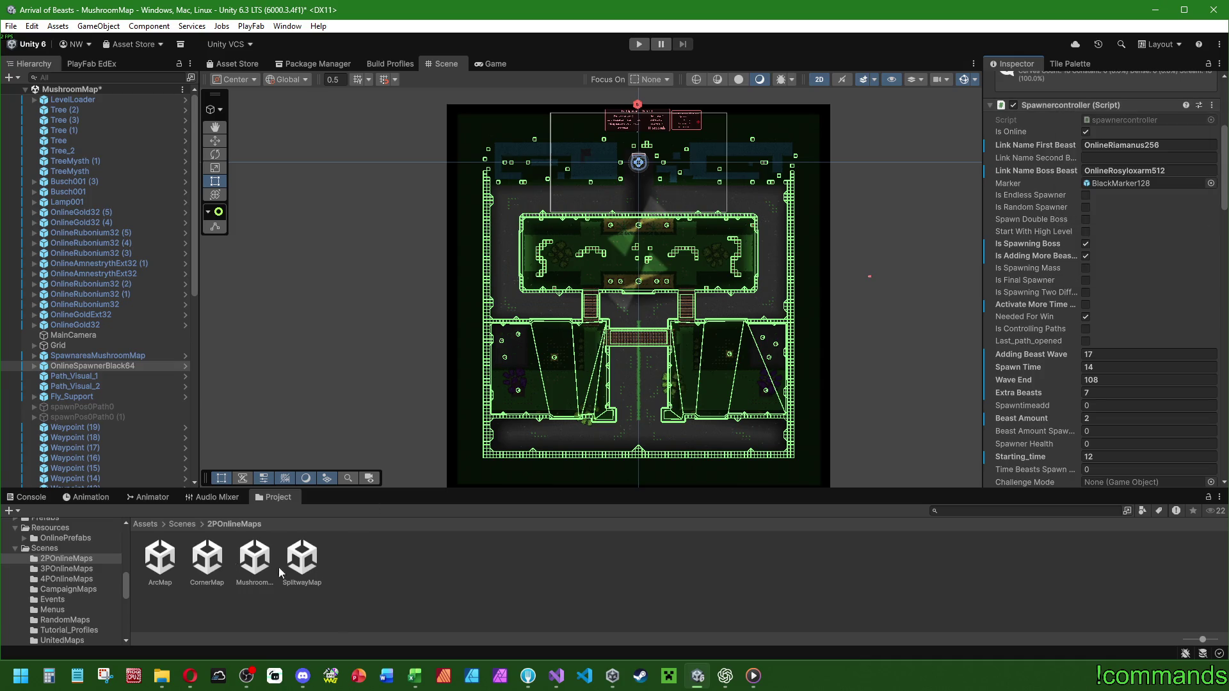
pyautogui.click(182, 524)
pyautogui.doubleClick(539, 556)
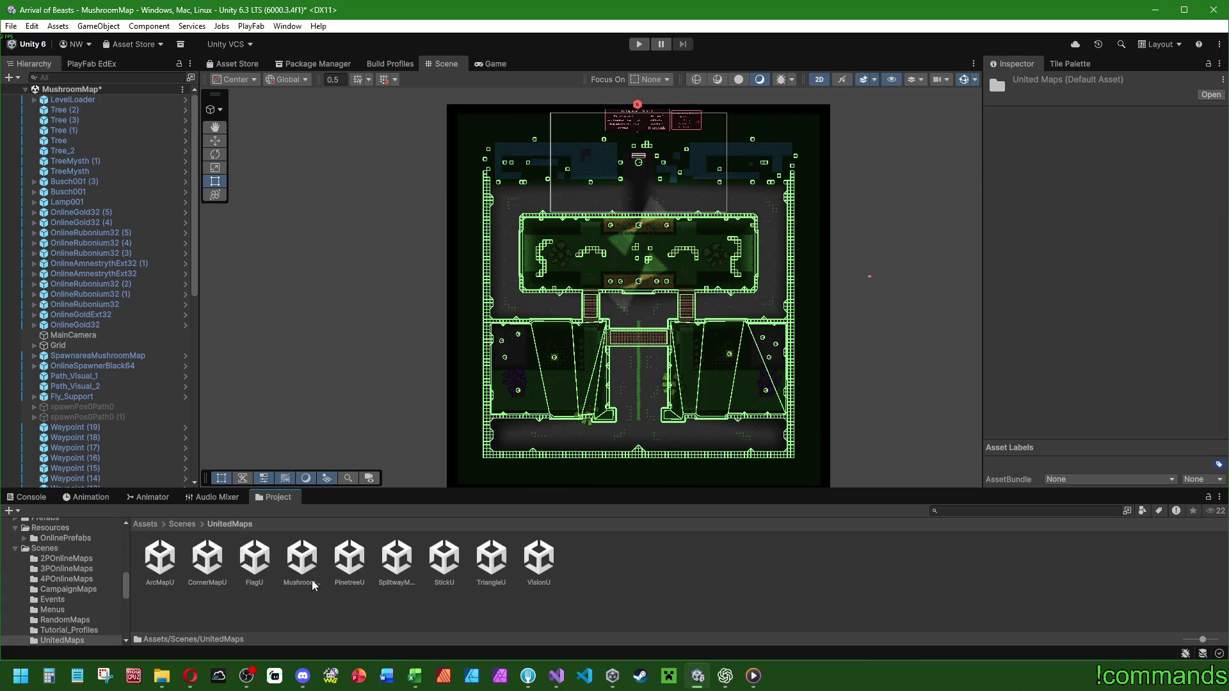
# Open SplitwayMapU and copy its OnlineSpawnerBlack64 Spawnercontroller component.
pyautogui.doubleClick(409, 558)
pyautogui.click(594, 367)
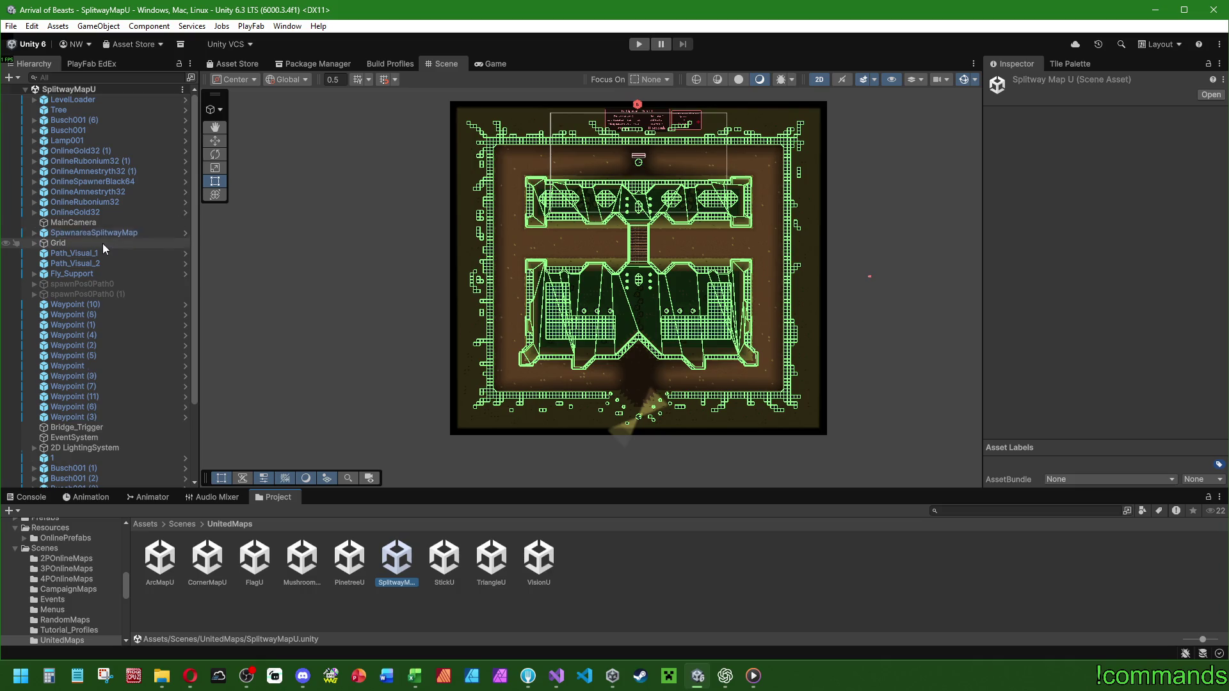
pyautogui.scroll(-3, 112, 301)
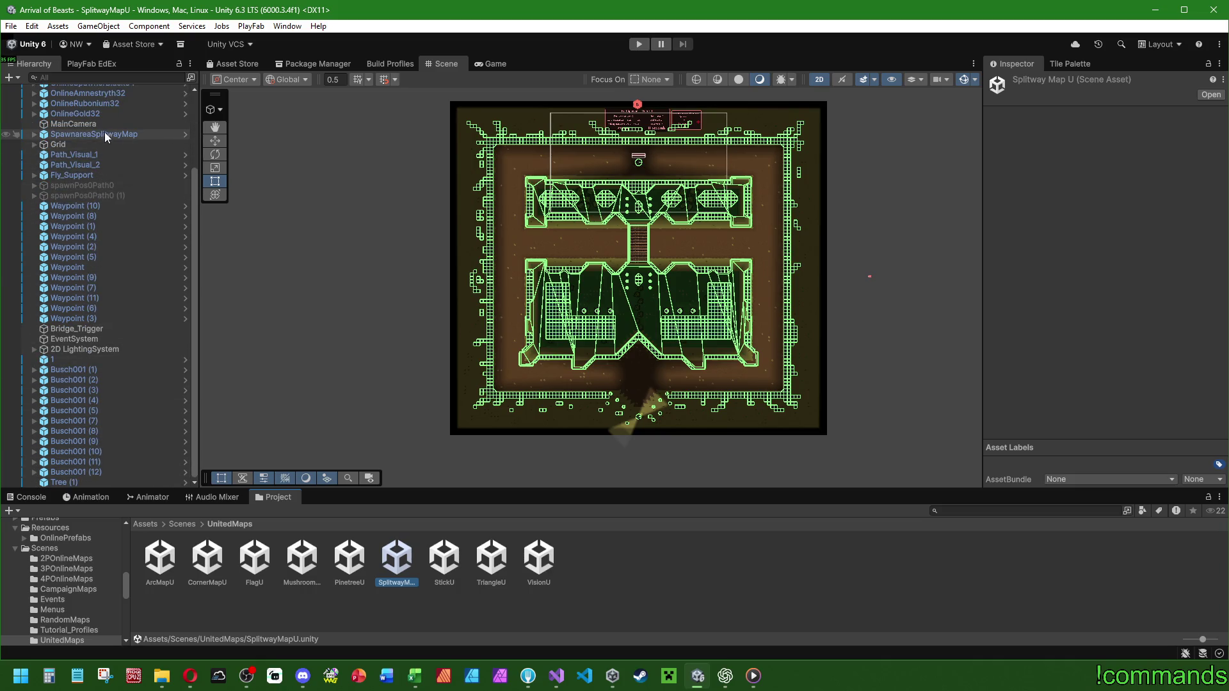
pyautogui.scroll(3, 104, 230)
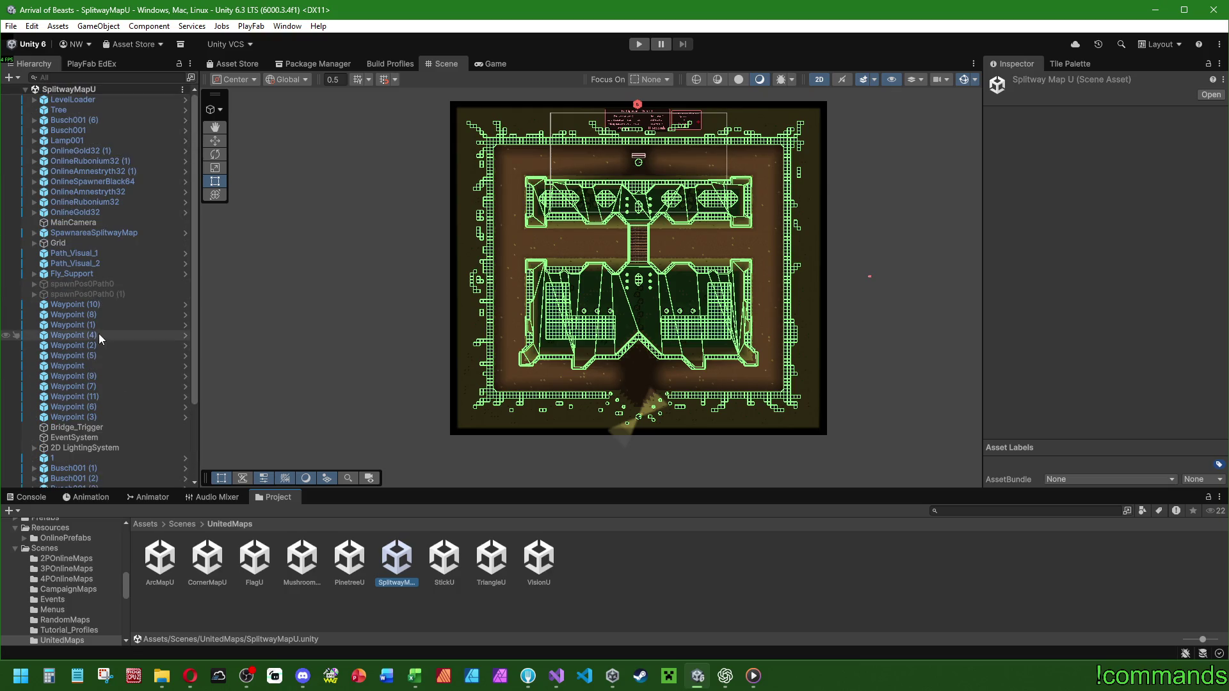
pyautogui.click(96, 181)
pyautogui.rightClick(1067, 312)
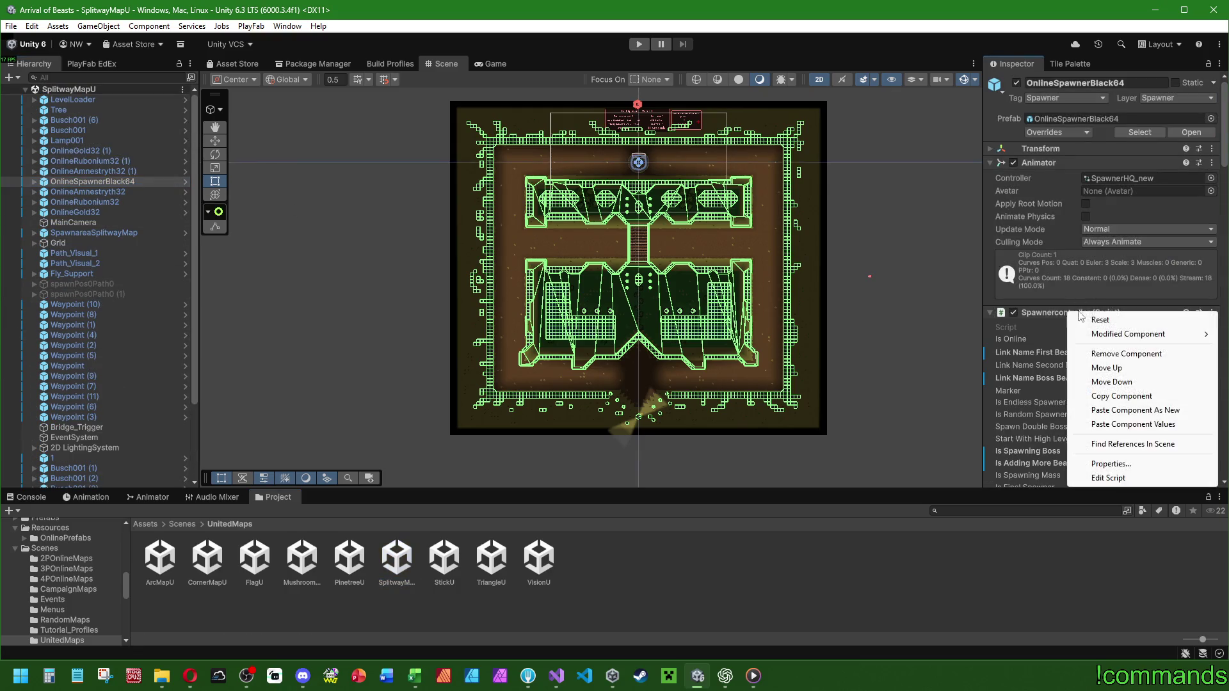
pyautogui.click(1136, 398)
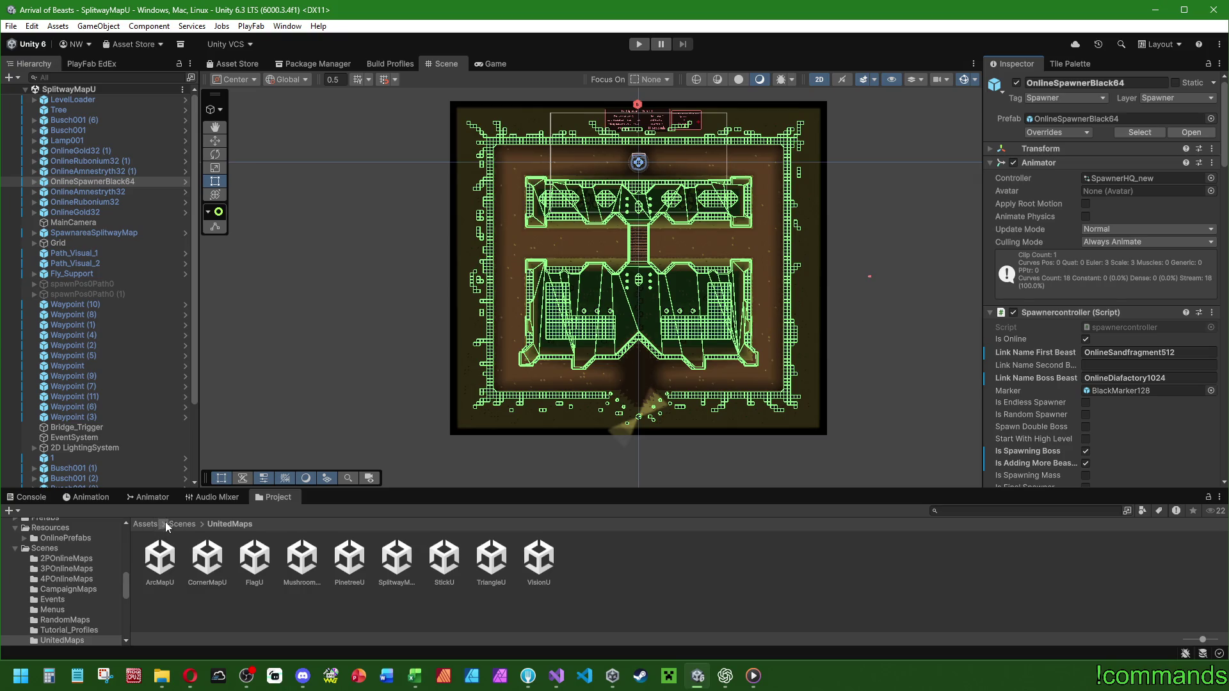
# Paste into 2POnlineMaps/SplitwayMap's spawner: Adding Beast Wave 23, Extra Beasts 6, Beast Amount 2.
pyautogui.click(70, 558)
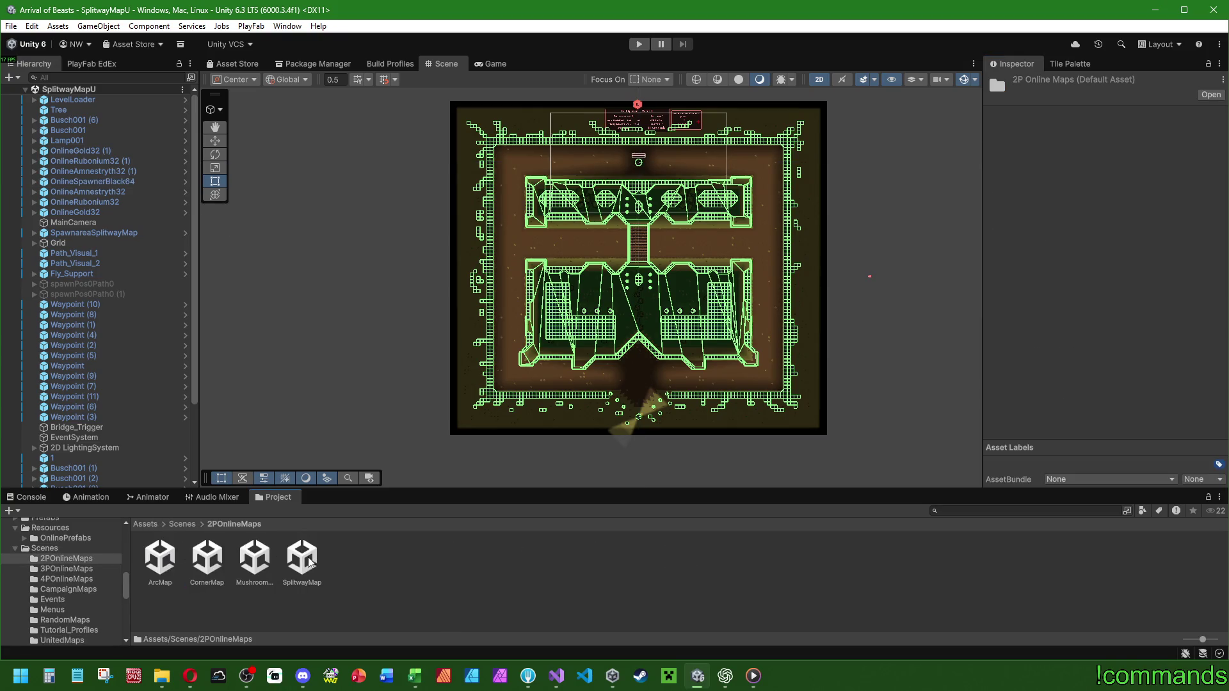
pyautogui.doubleClick(309, 561)
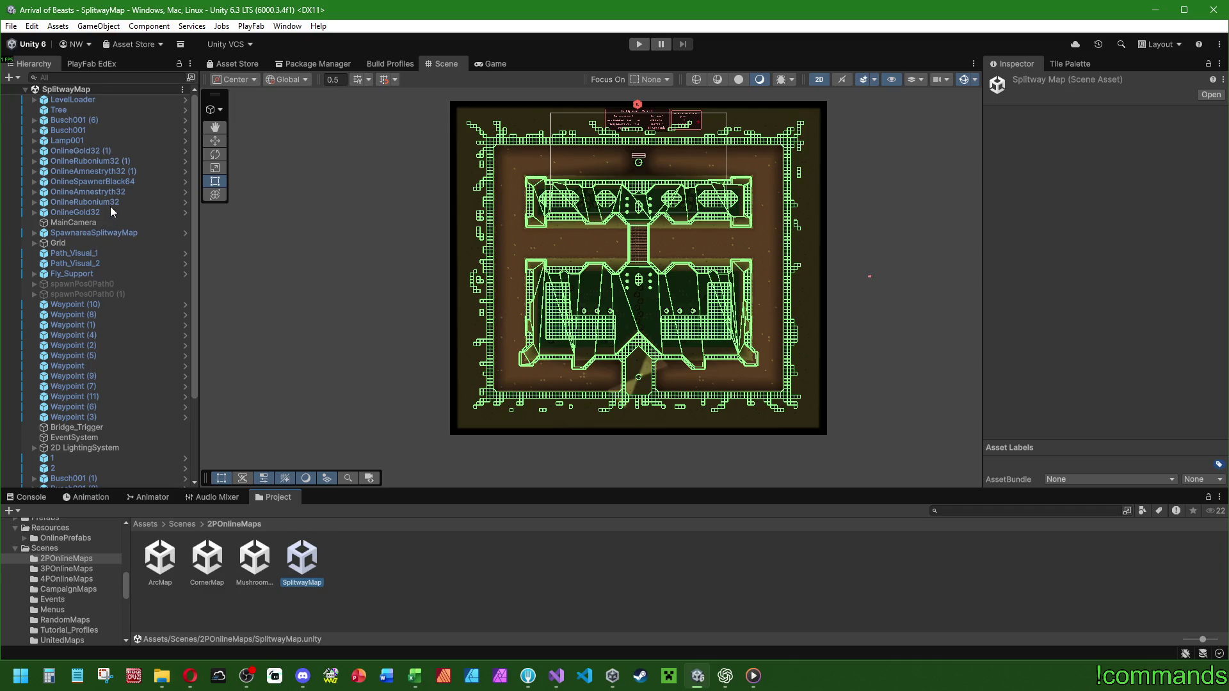
pyautogui.click(109, 182)
pyautogui.scroll(-3, 1065, 312)
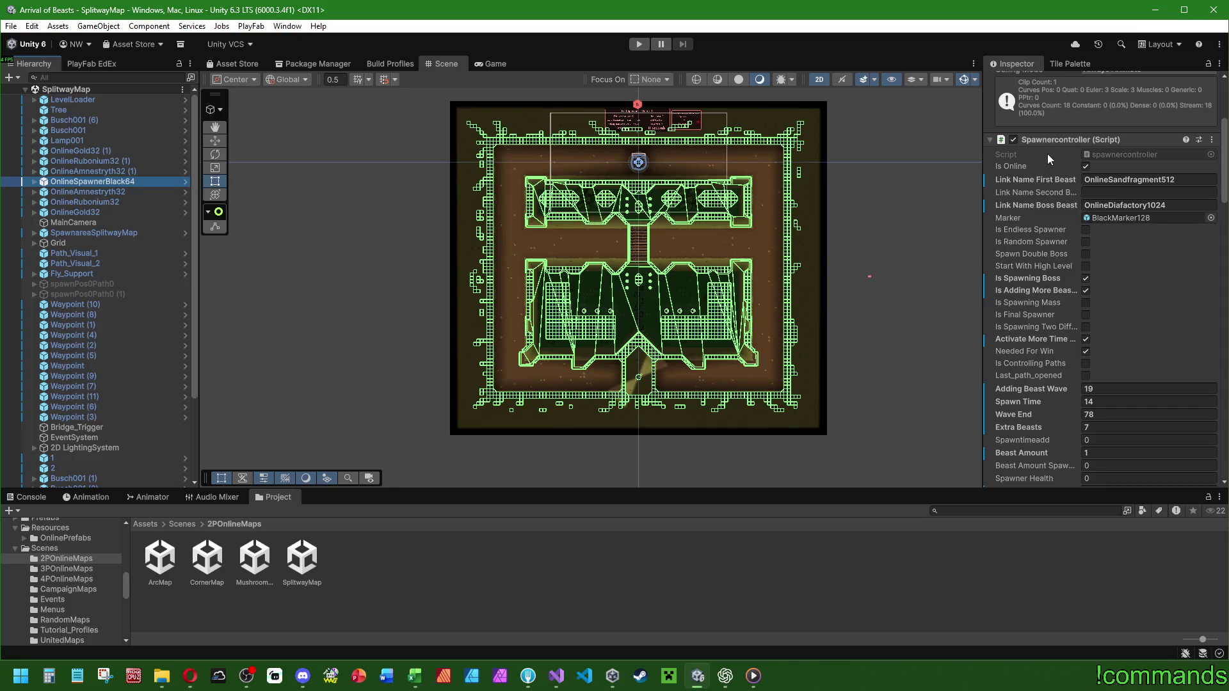
pyautogui.rightClick(1057, 140)
pyautogui.click(1127, 253)
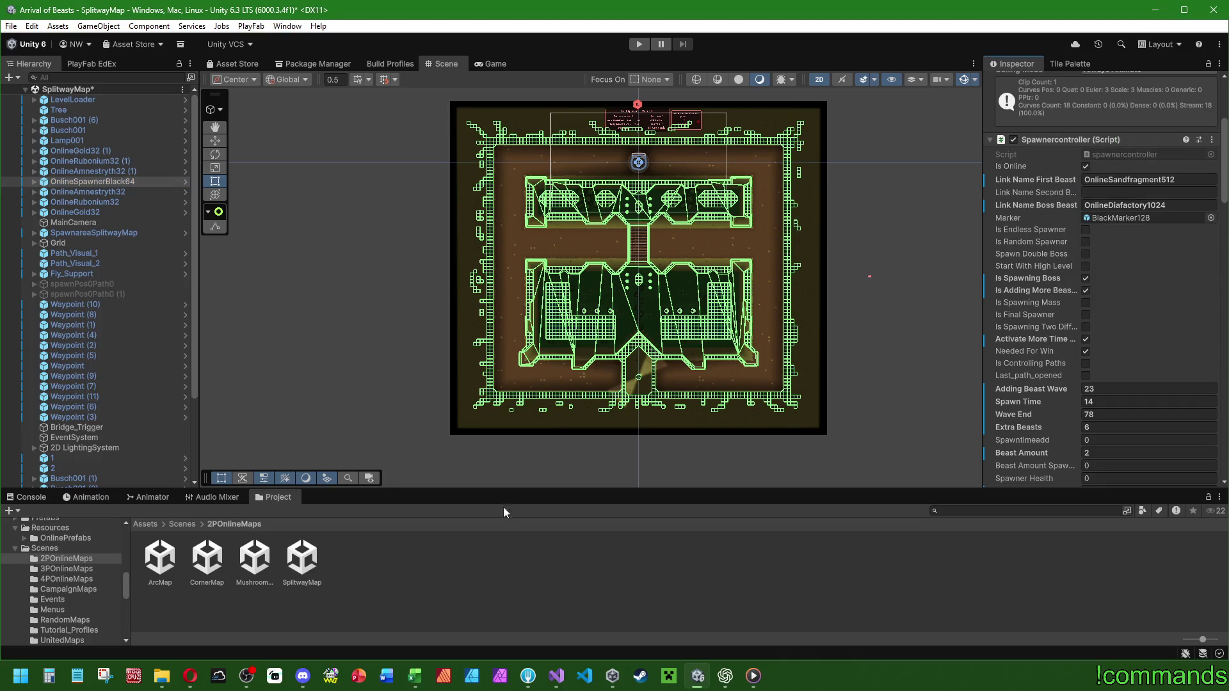
pyautogui.click(183, 526)
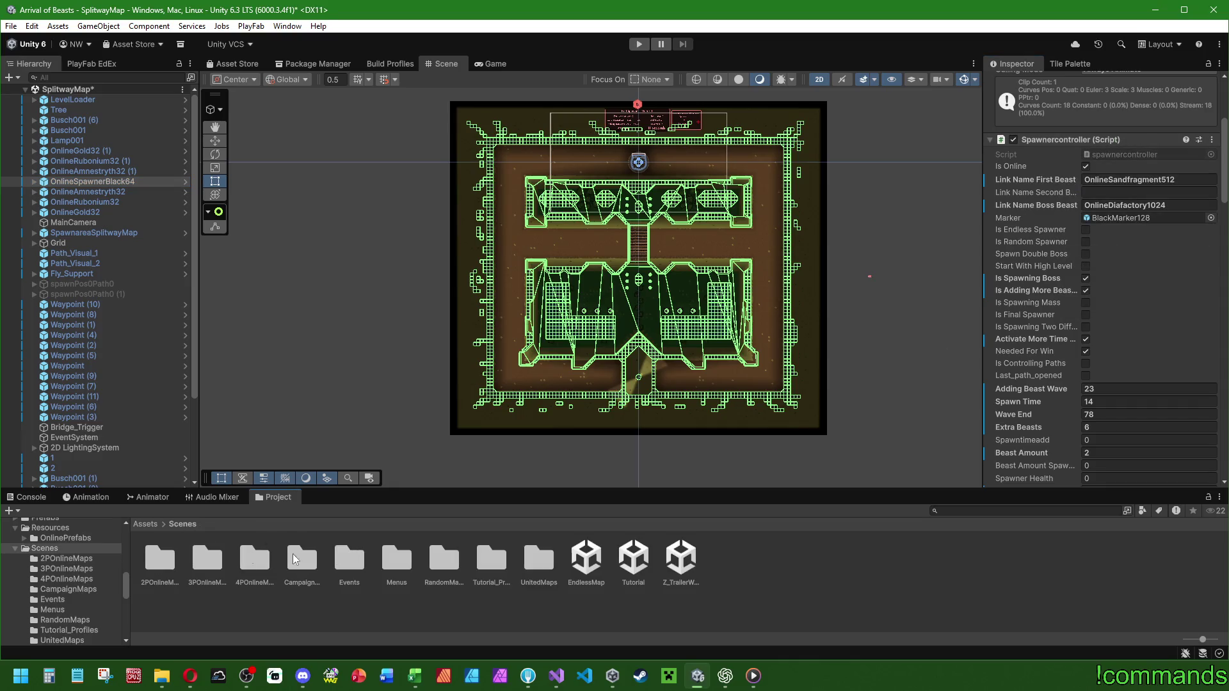
# Open PinetreeU from Scenes > UnitedMaps, saving the SplitwayMap changes.
pyautogui.click(204, 569)
pyautogui.doubleClick(198, 564)
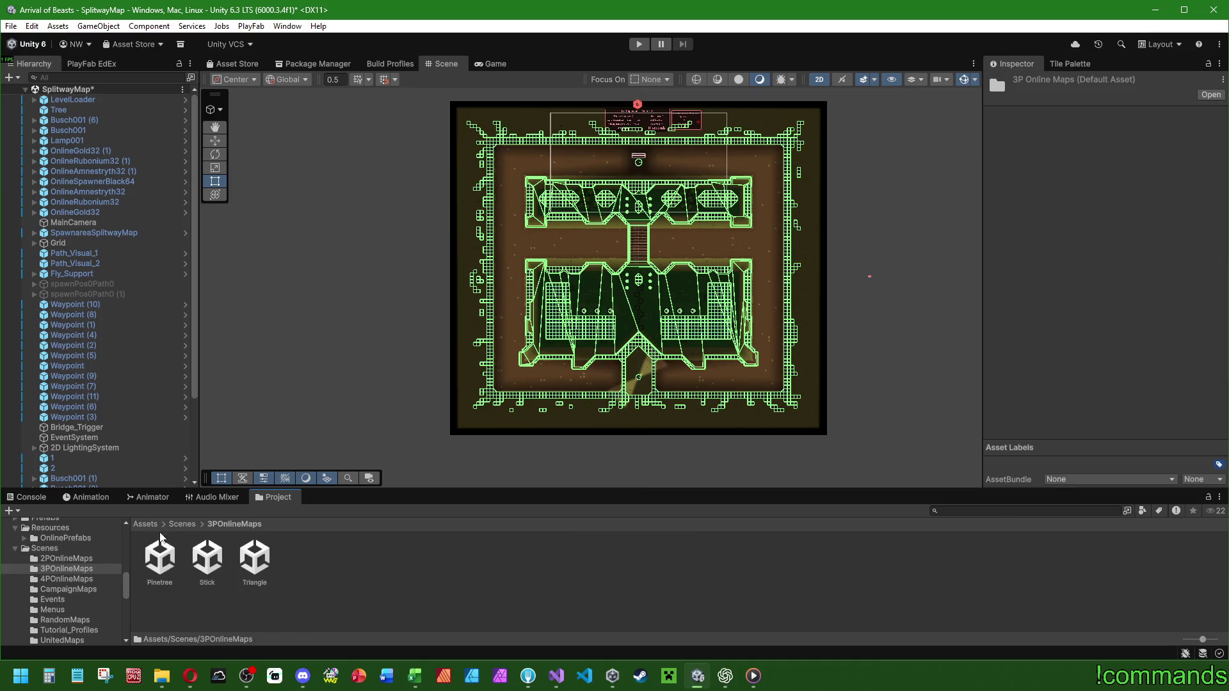
pyautogui.click(182, 524)
pyautogui.doubleClick(539, 558)
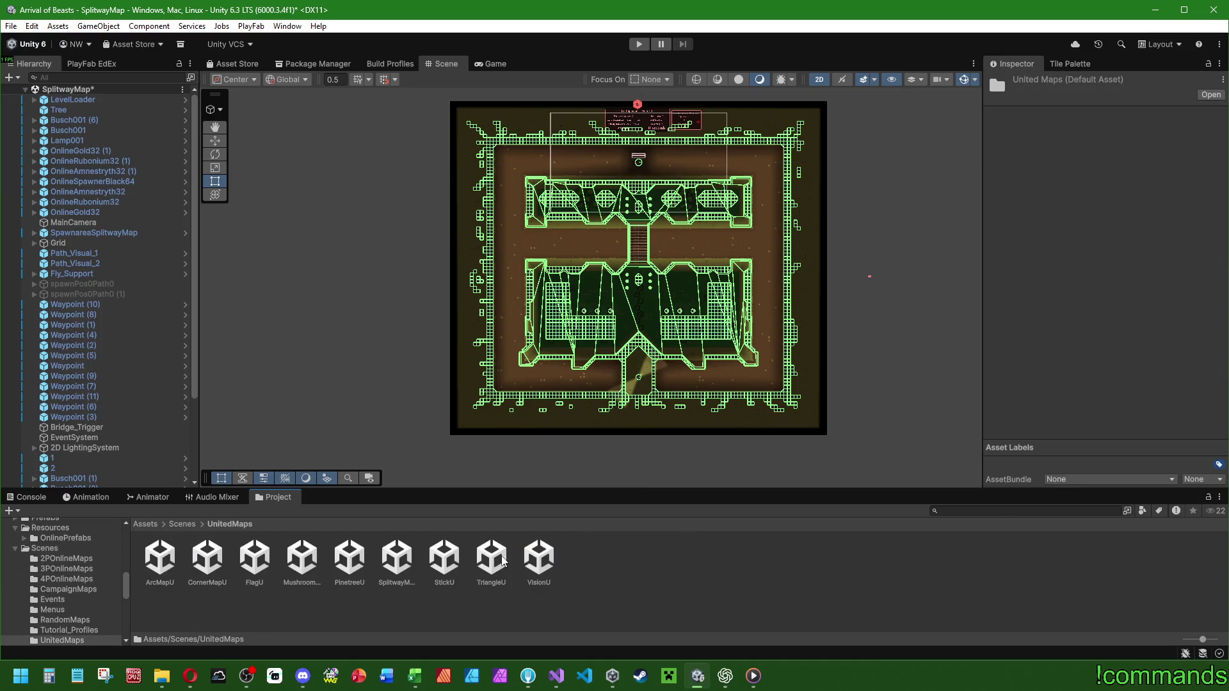
pyautogui.doubleClick(349, 555)
pyautogui.click(583, 366)
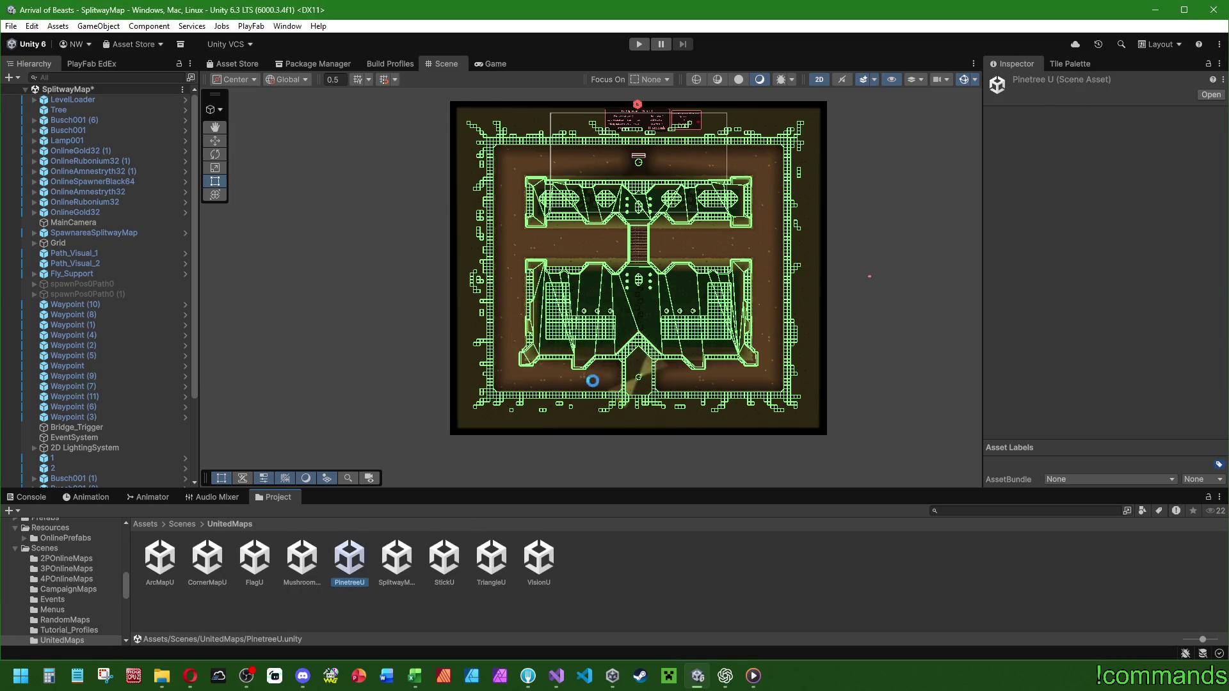
pyautogui.scroll(-3, 699, 377)
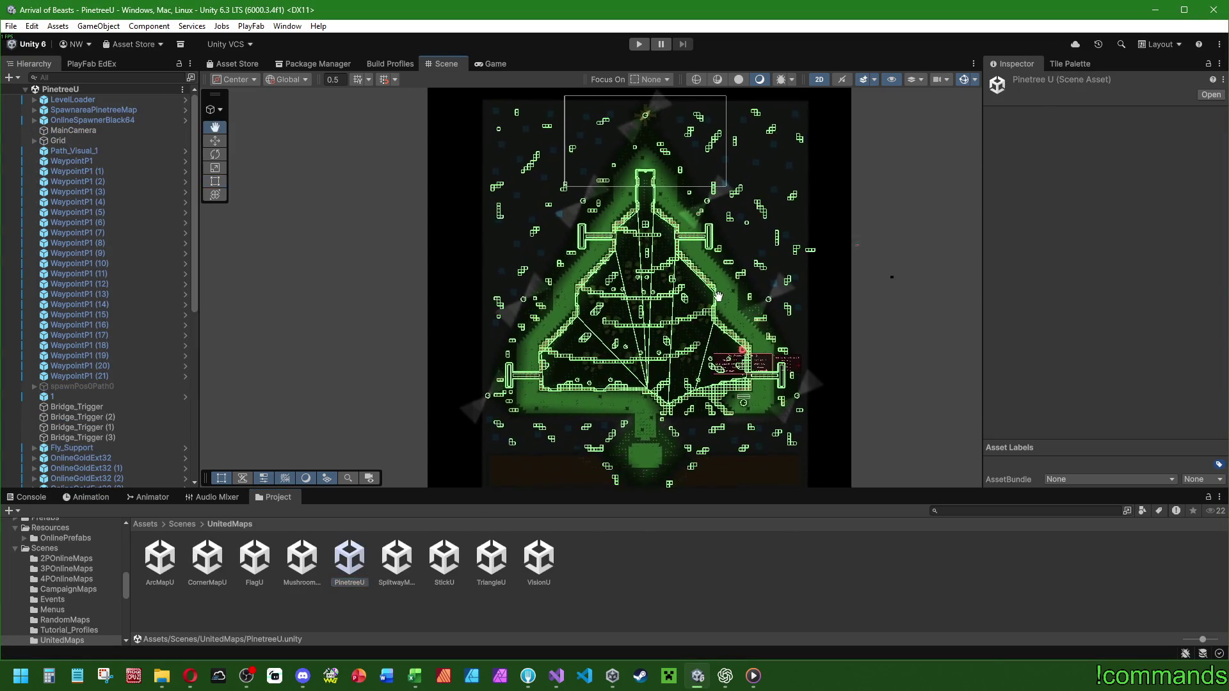
pyautogui.hotkey('alt', 'Tab')
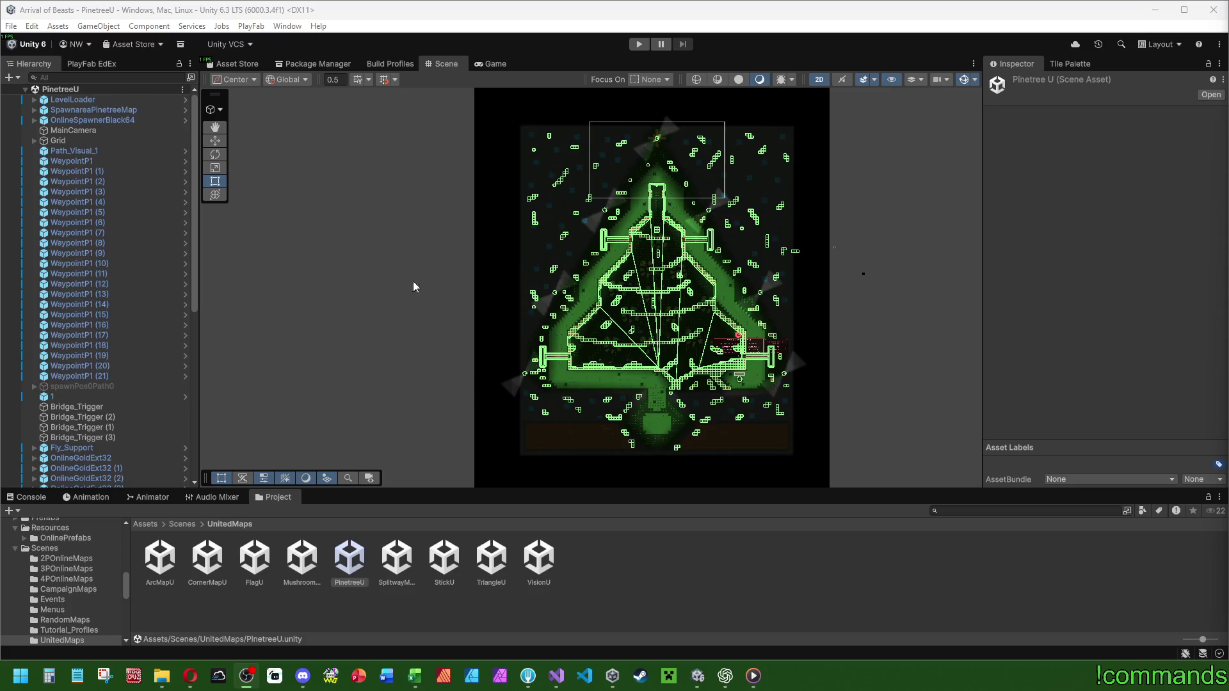
# Copy PinetreeU's Spawnercontroller component and open the 3POnlineMaps/Pinetree scene.
pyautogui.click(90, 119)
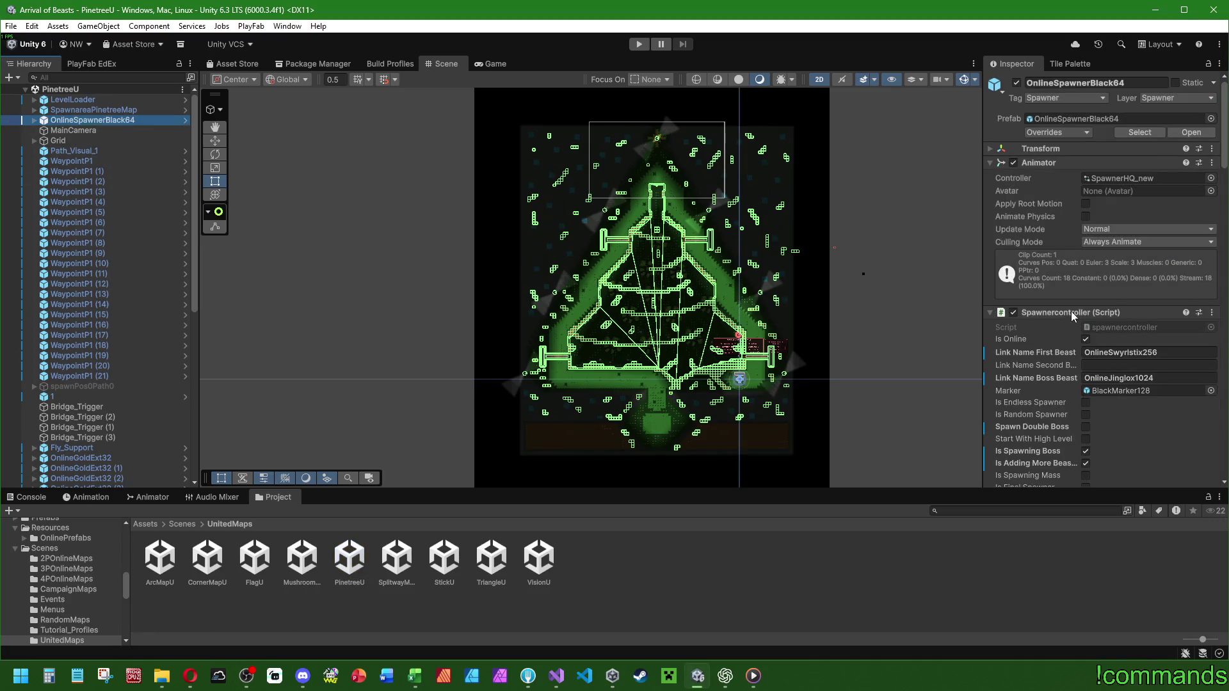
pyautogui.rightClick(1070, 311)
pyautogui.click(1100, 395)
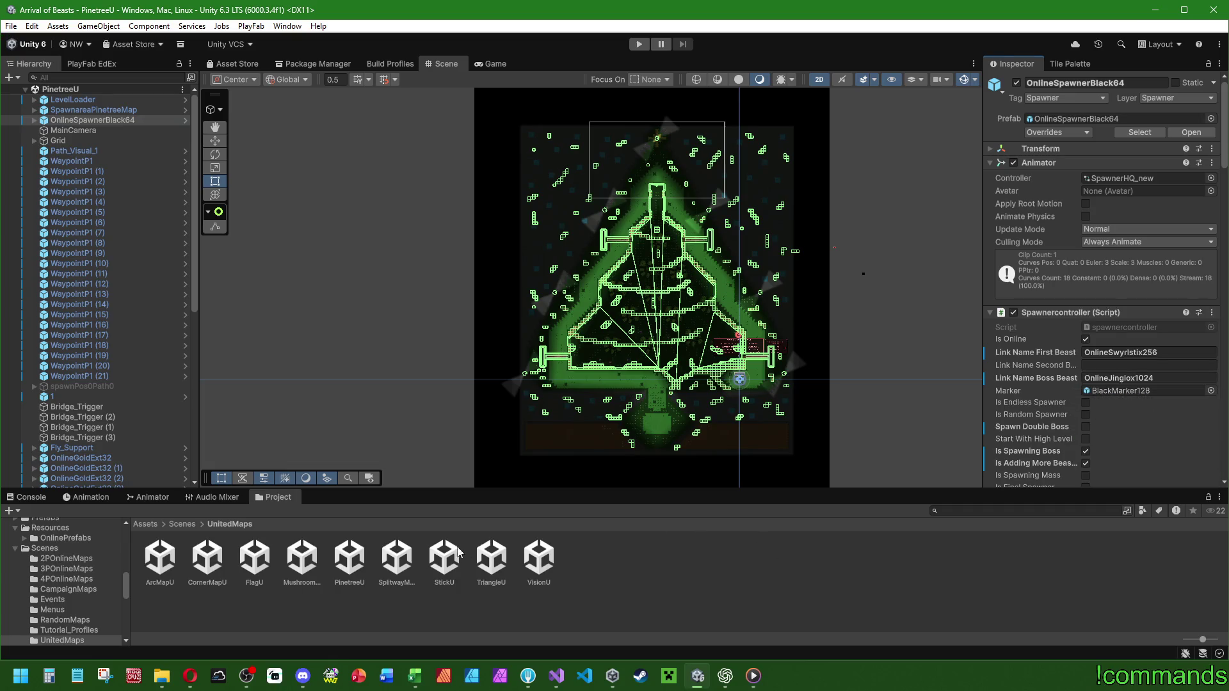
pyautogui.click(180, 525)
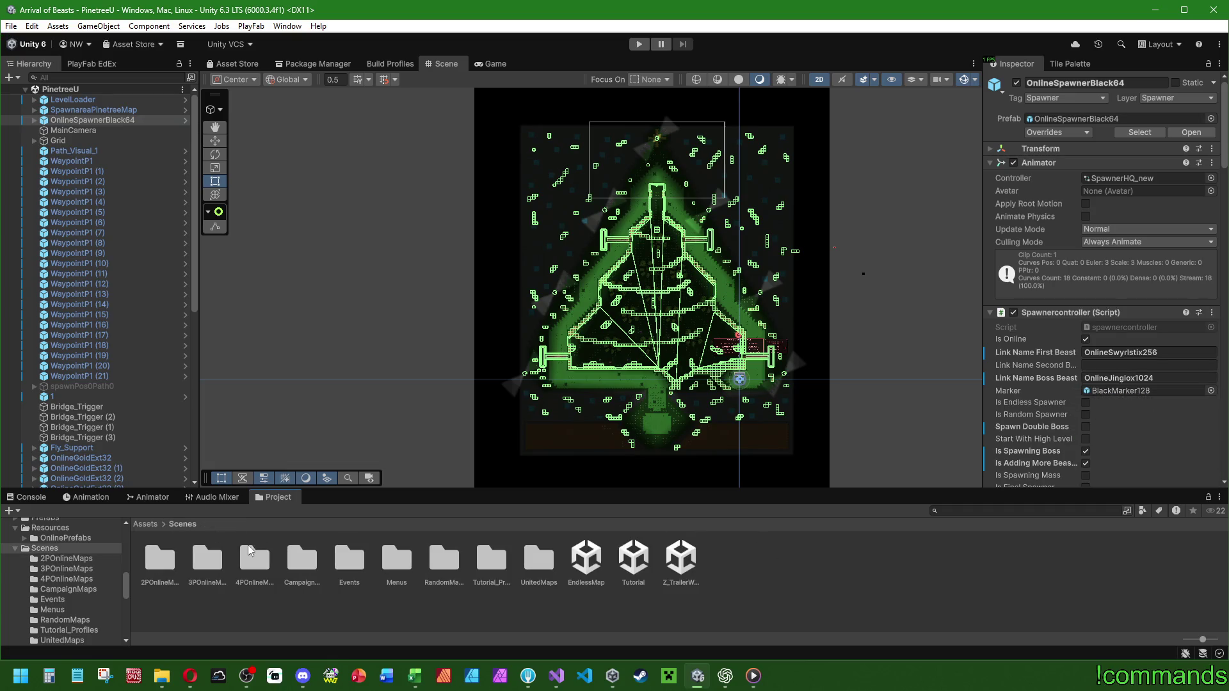
pyautogui.doubleClick(206, 558)
pyautogui.doubleClick(160, 557)
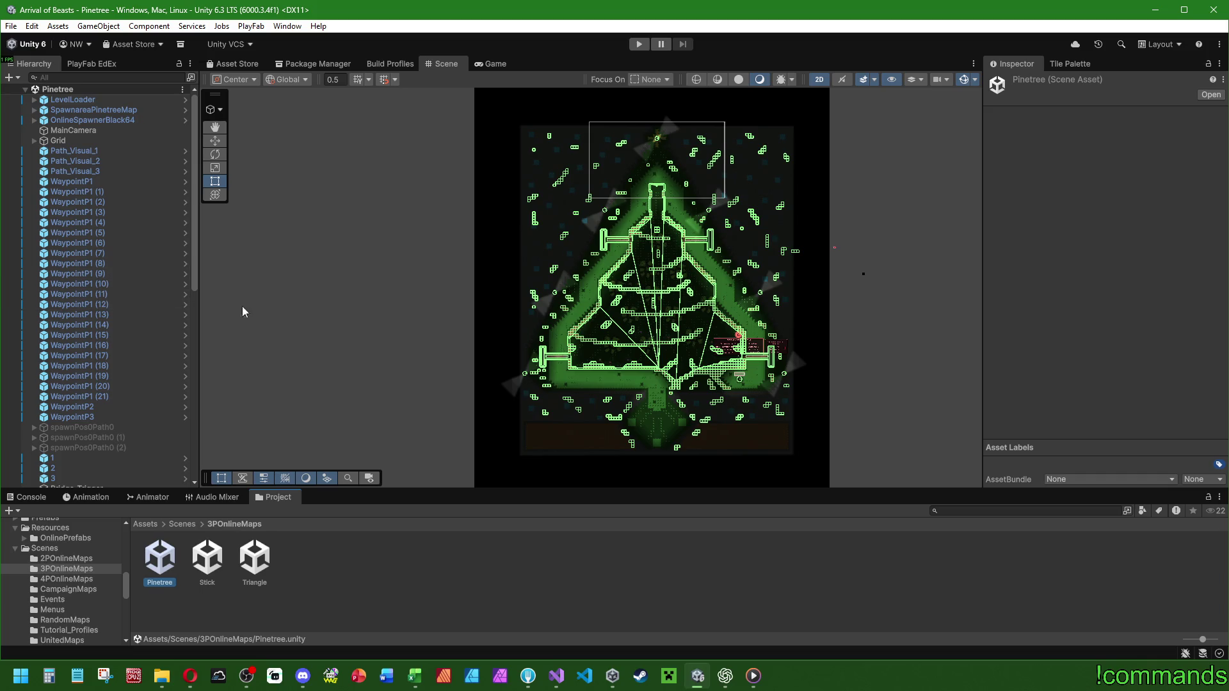
# Paste into Pinetree's spawner: Adding Beast Wave 23, Spawn Time 13, Extra Beasts 4.
pyautogui.hotkey('alt', 'Tab')
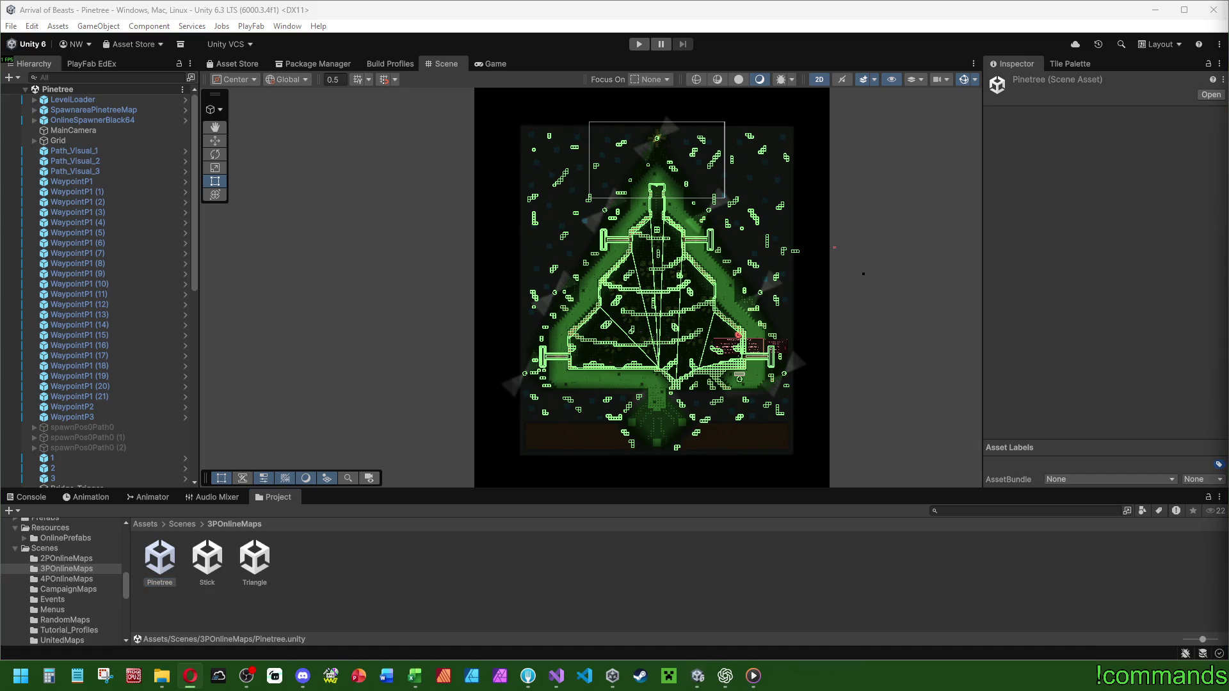
pyautogui.click(128, 120)
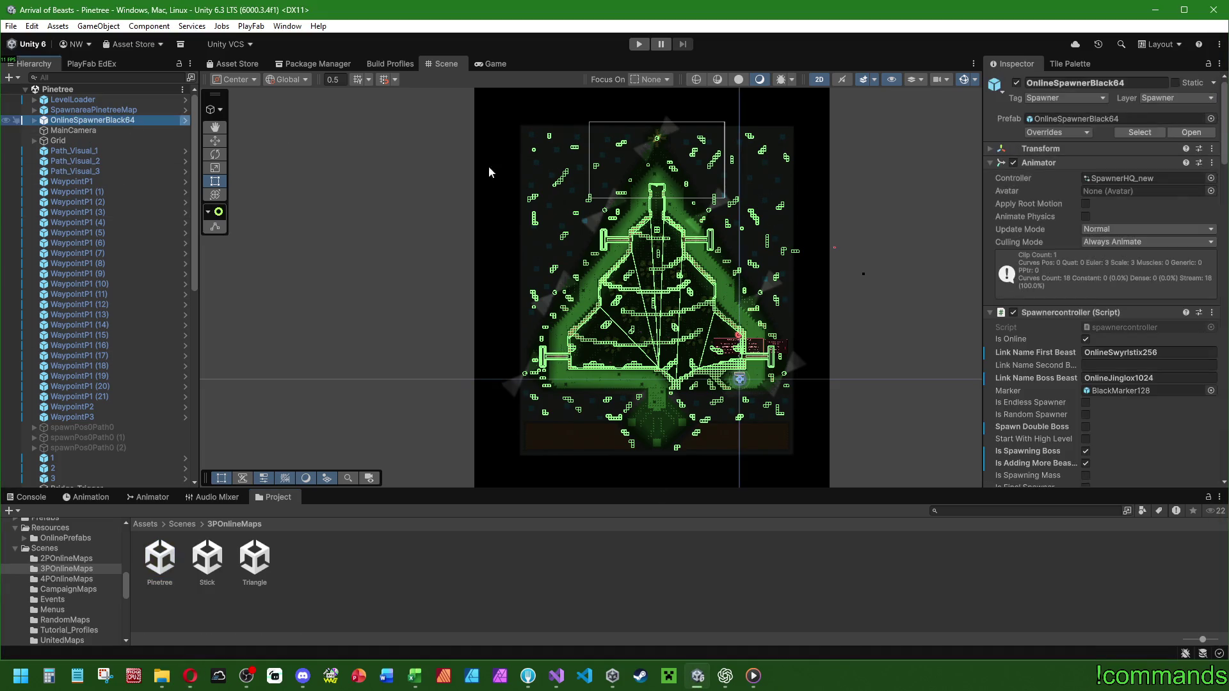
pyautogui.scroll(-5, 1030, 293)
pyautogui.click(1211, 105)
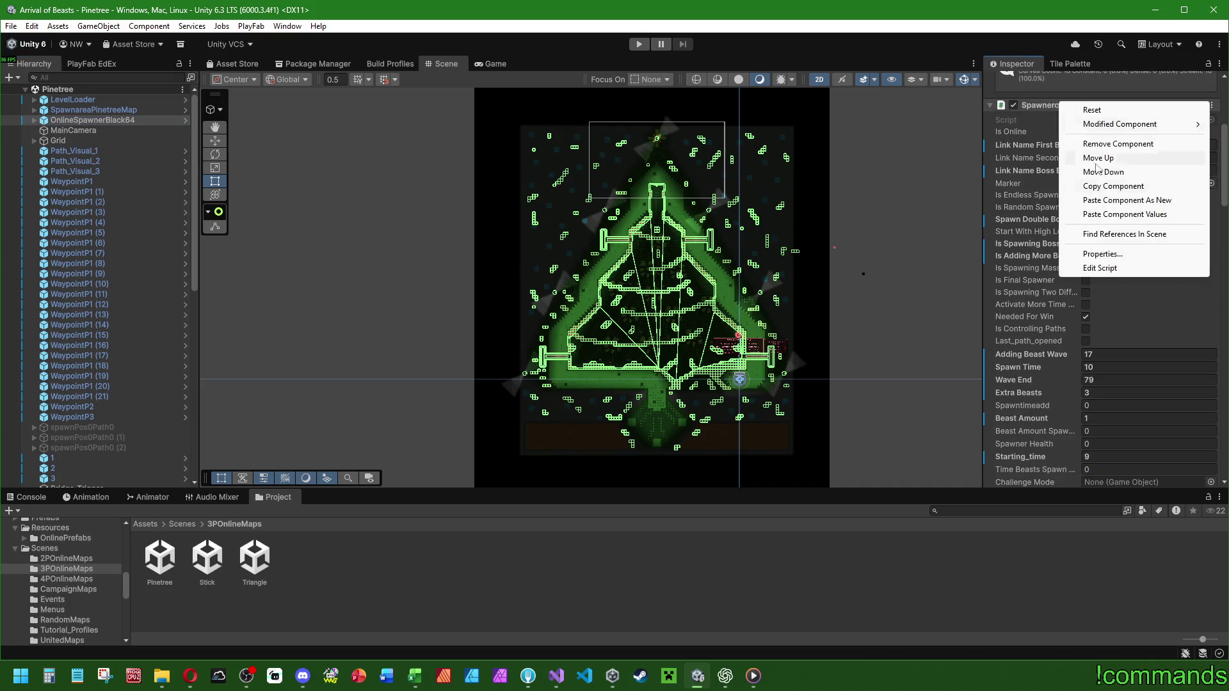
pyautogui.click(1128, 215)
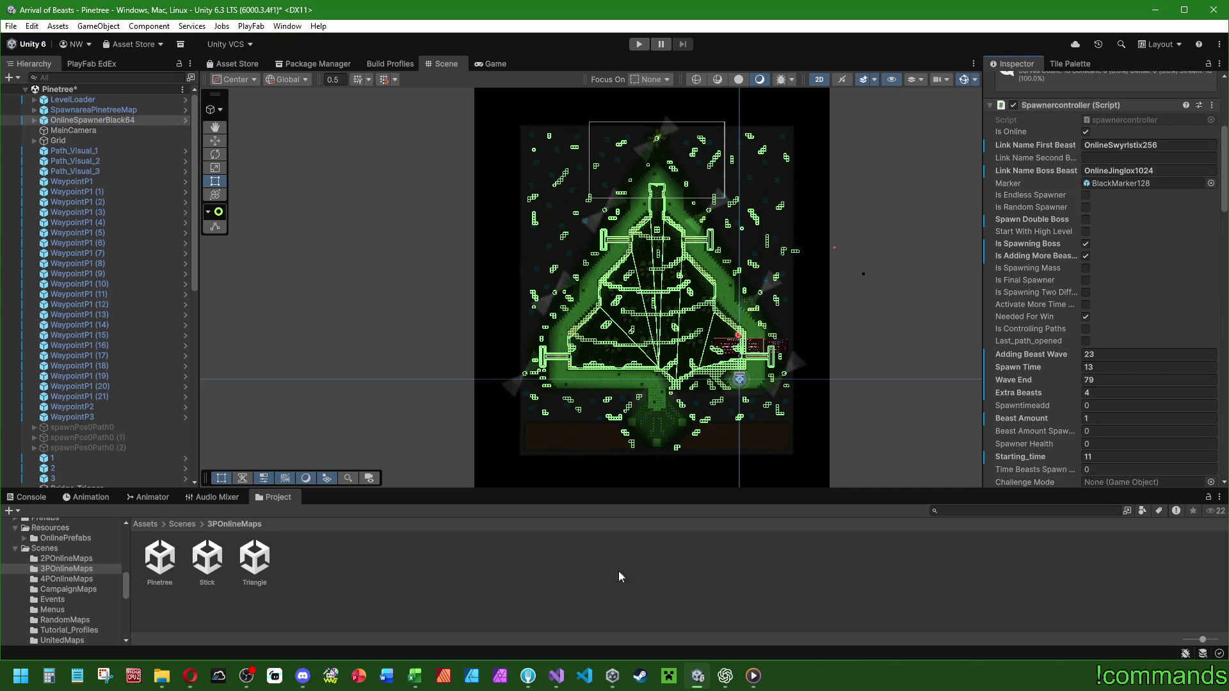
pyautogui.click(182, 524)
pyautogui.doubleClick(529, 563)
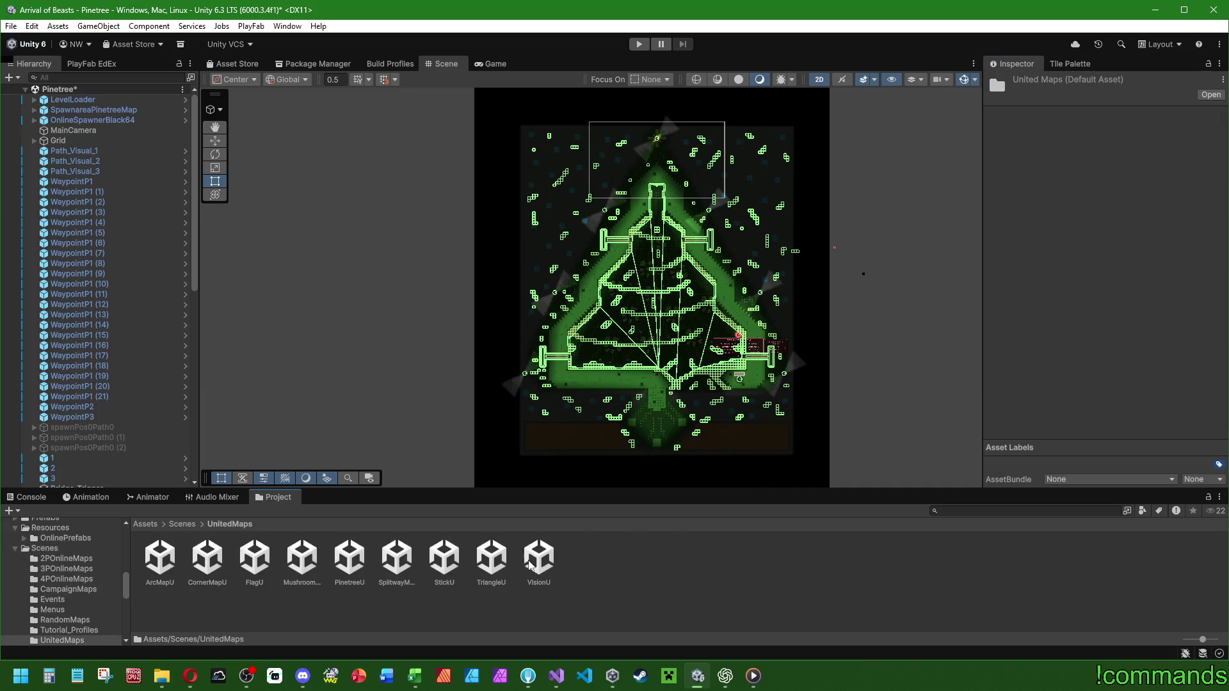
# Open StickU, saving Pinetree, and copy its OnlineSpawnerBlack64 Spawnercontroller component.
pyautogui.doubleClick(445, 560)
pyautogui.click(580, 371)
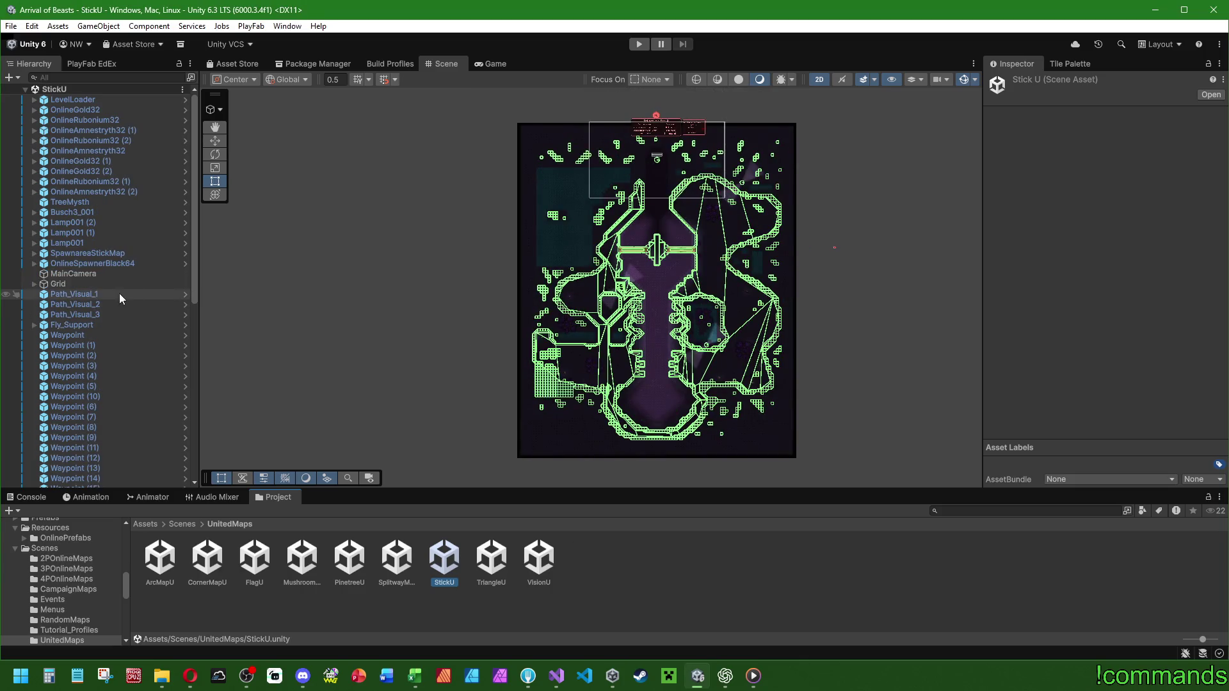
pyautogui.click(122, 263)
pyautogui.scroll(-5, 1022, 301)
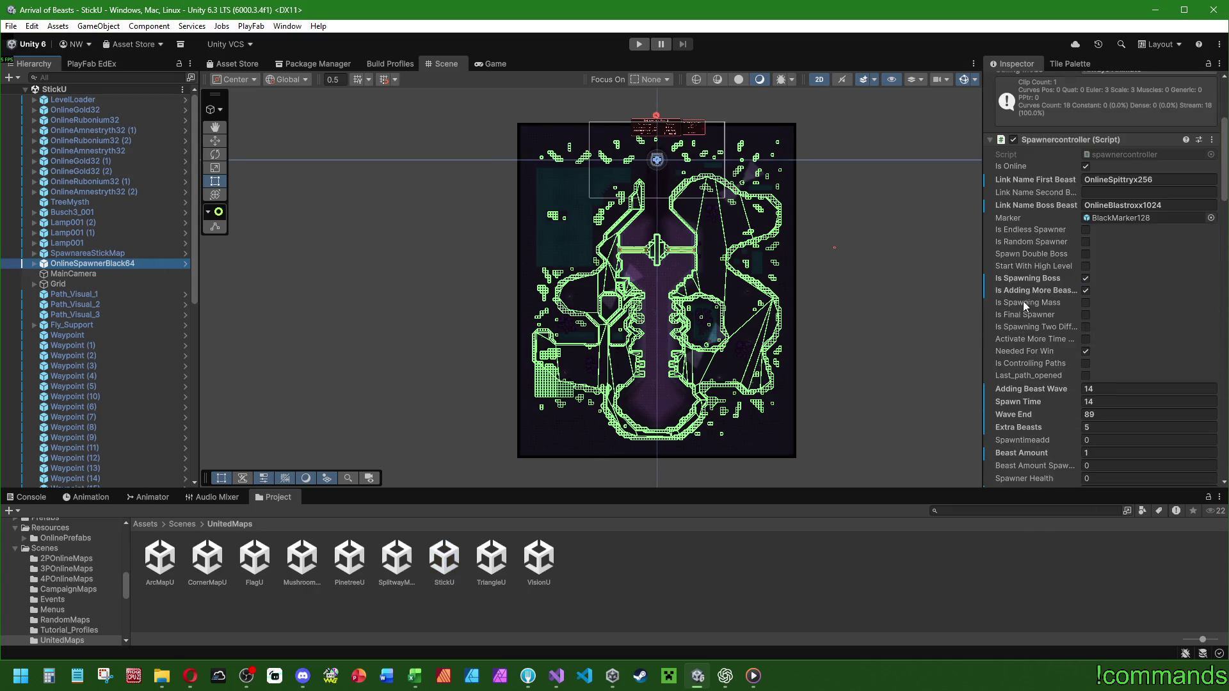
pyautogui.rightClick(1077, 141)
pyautogui.click(1114, 225)
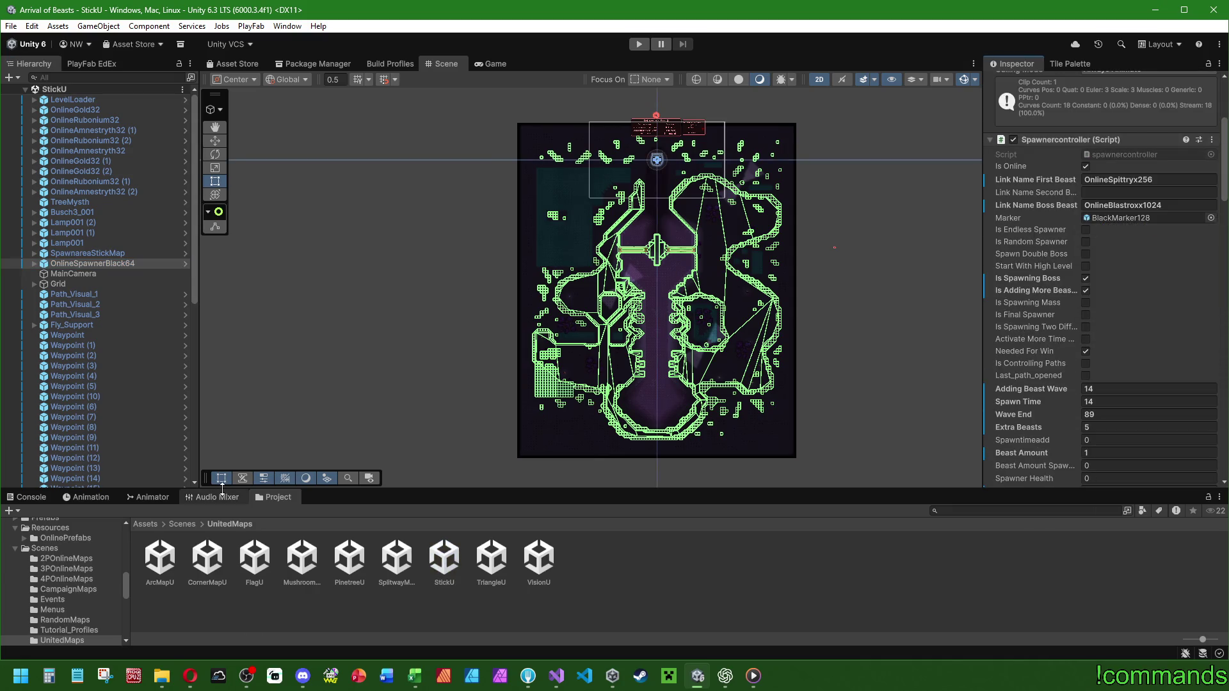
# Open the Stick scene, then return to StickU and copy its Spawnercontroller again.
pyautogui.click(182, 525)
pyautogui.doubleClick(196, 555)
pyautogui.doubleClick(199, 554)
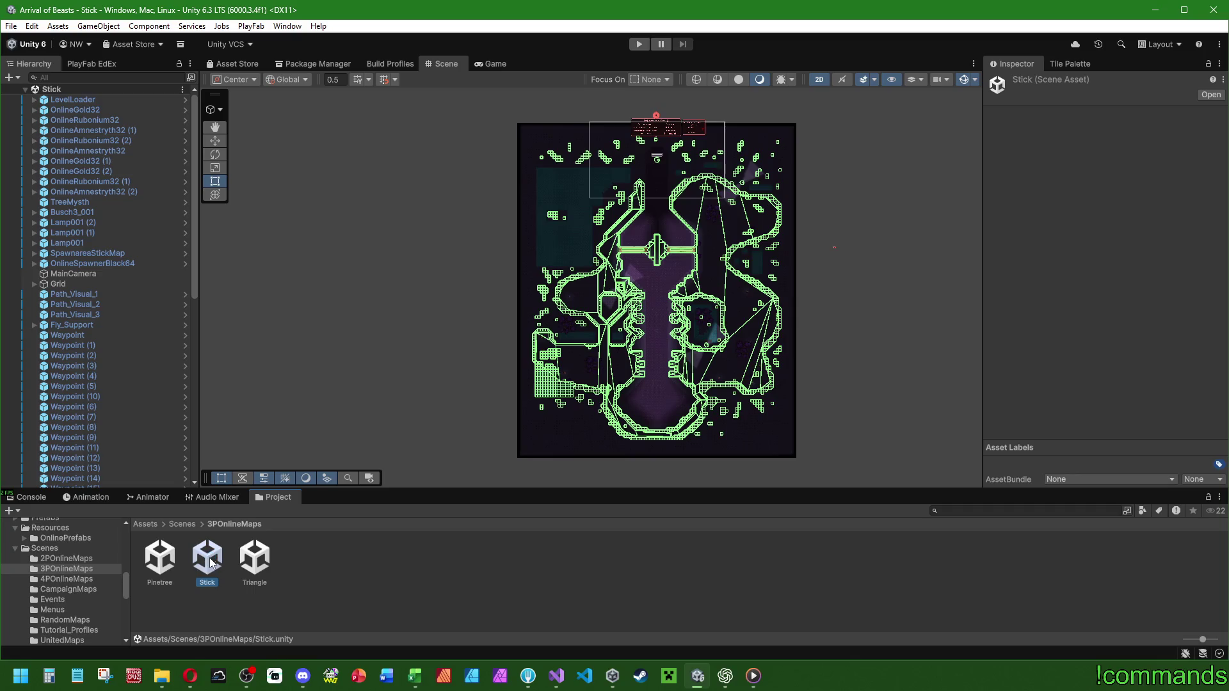
pyautogui.click(181, 525)
pyautogui.doubleClick(544, 561)
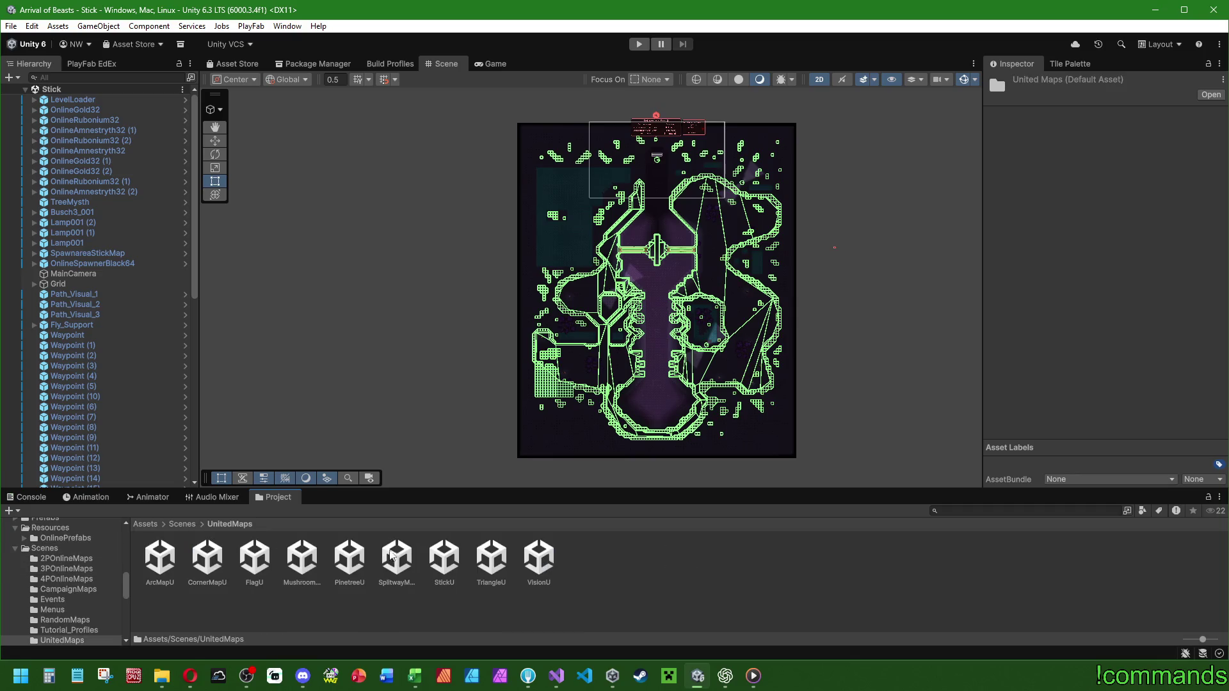
pyautogui.doubleClick(439, 558)
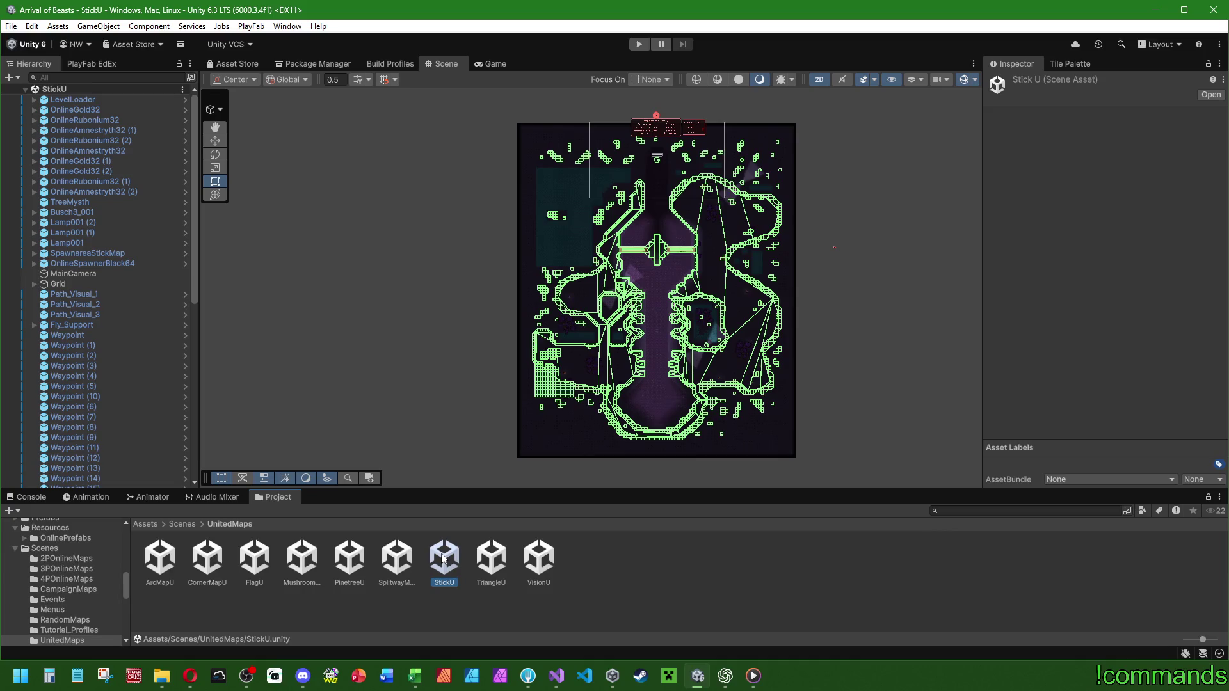
pyautogui.click(119, 262)
pyautogui.rightClick(1081, 313)
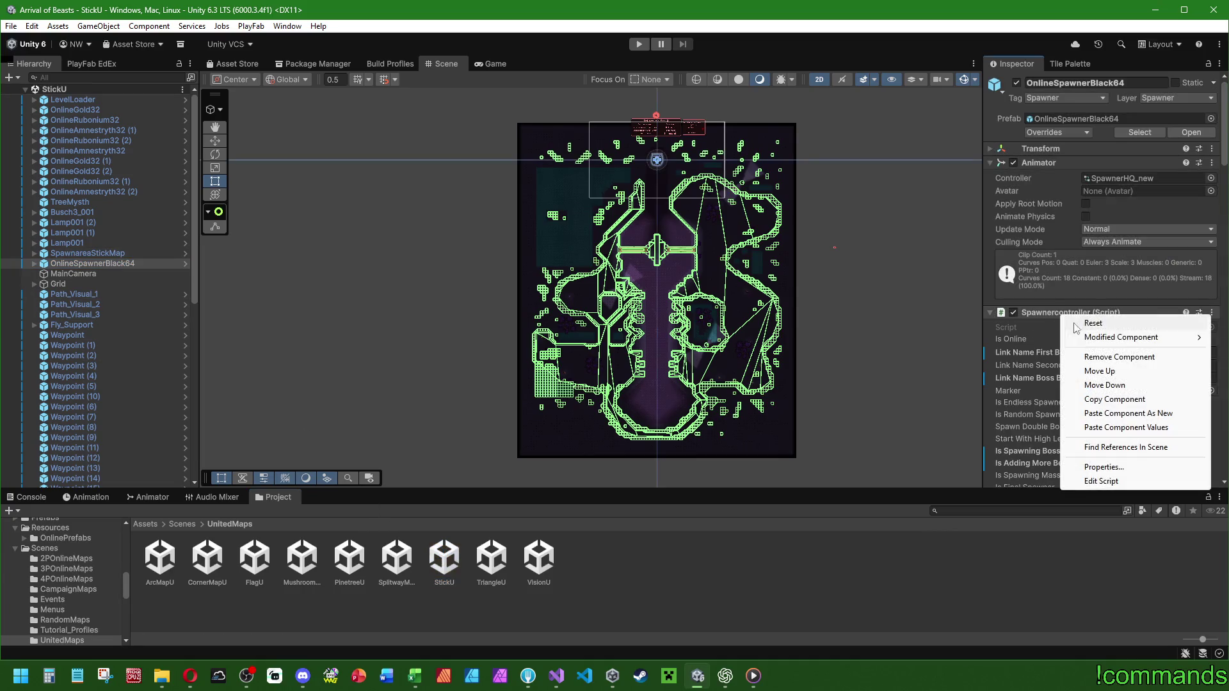
pyautogui.click(1107, 398)
# Paste StickU's values into 3POnlineMaps/Stick's spawner, making Spawn Time 14.
pyautogui.click(183, 525)
pyautogui.doubleClick(206, 556)
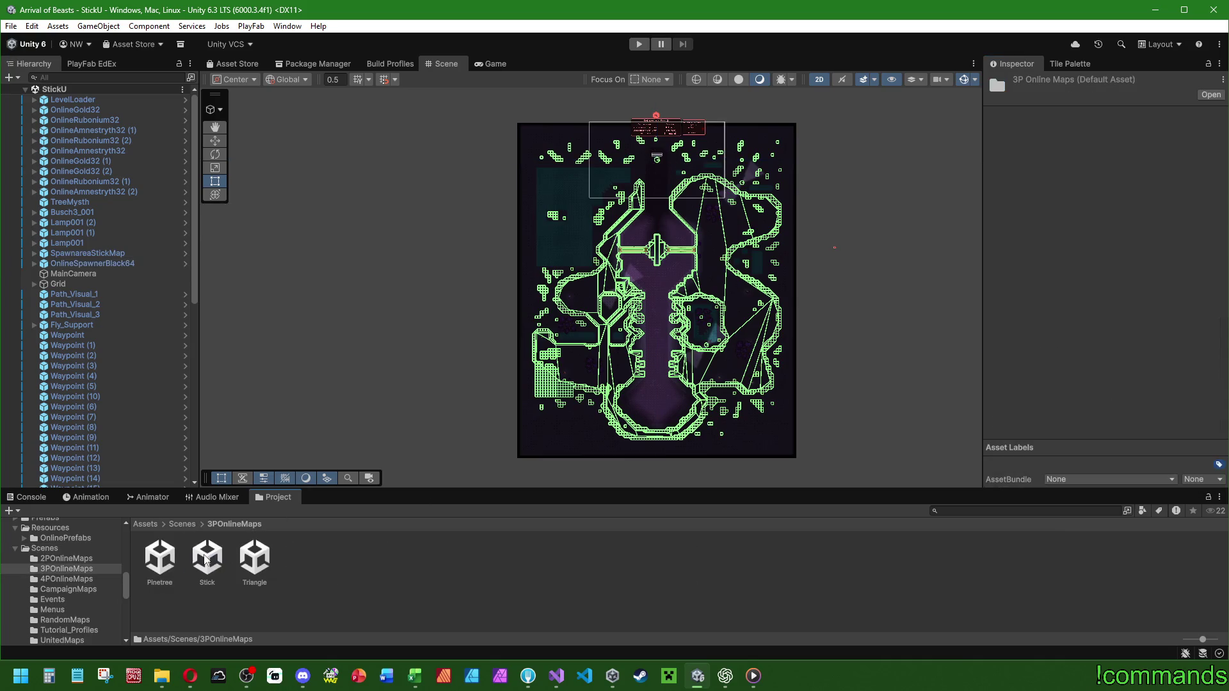
pyautogui.doubleClick(208, 555)
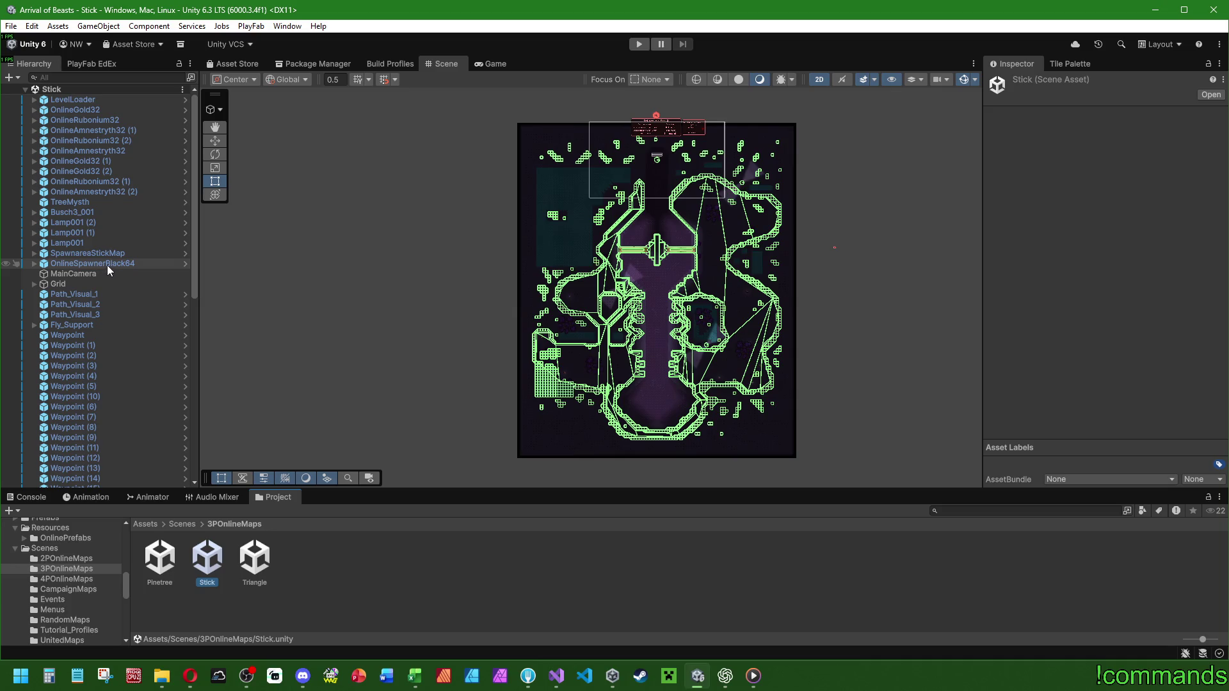
pyautogui.click(107, 263)
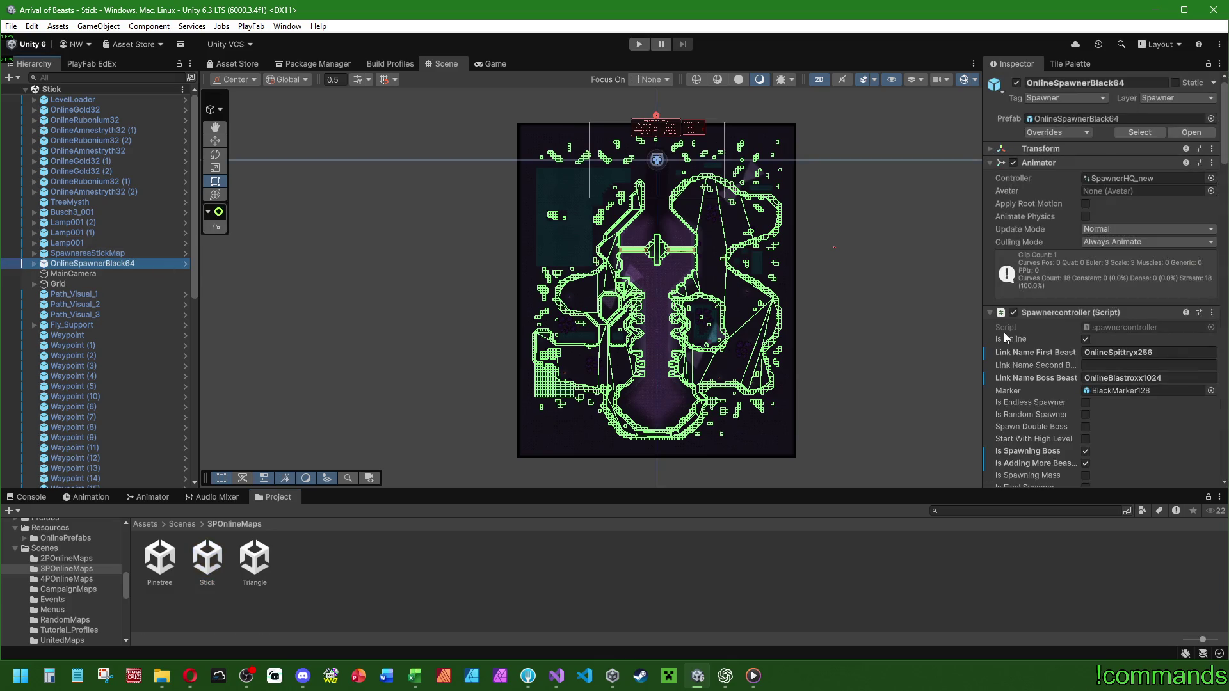
pyautogui.scroll(-3, 1045, 326)
pyautogui.rightClick(1050, 100)
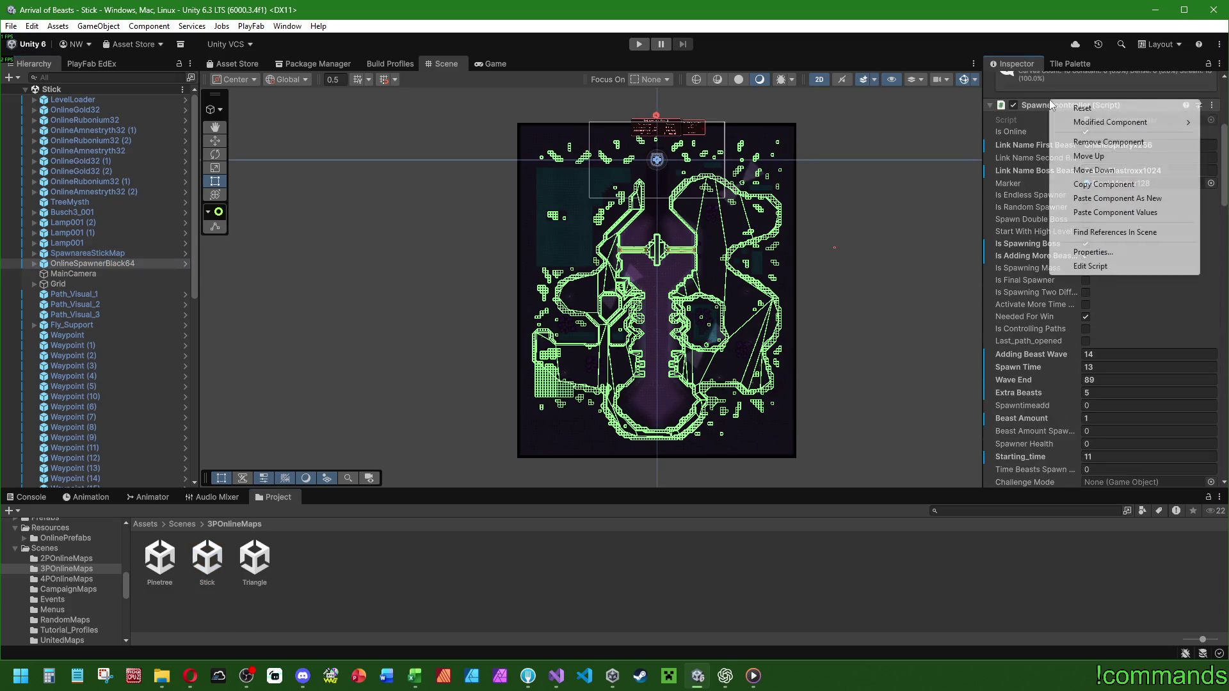
pyautogui.click(1101, 213)
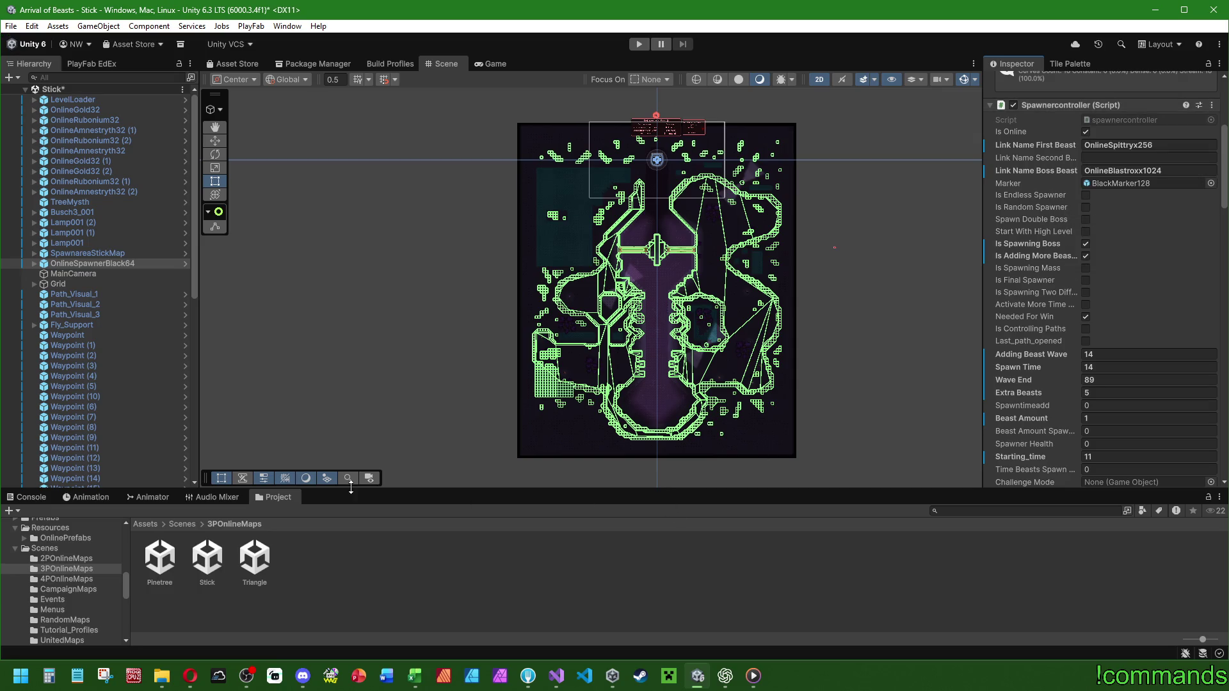
pyautogui.click(182, 524)
# Open TriangleU, saving Stick, and copy its OnlineSpawnerBlack64 Spawnercontroller component.
pyautogui.doubleClick(541, 562)
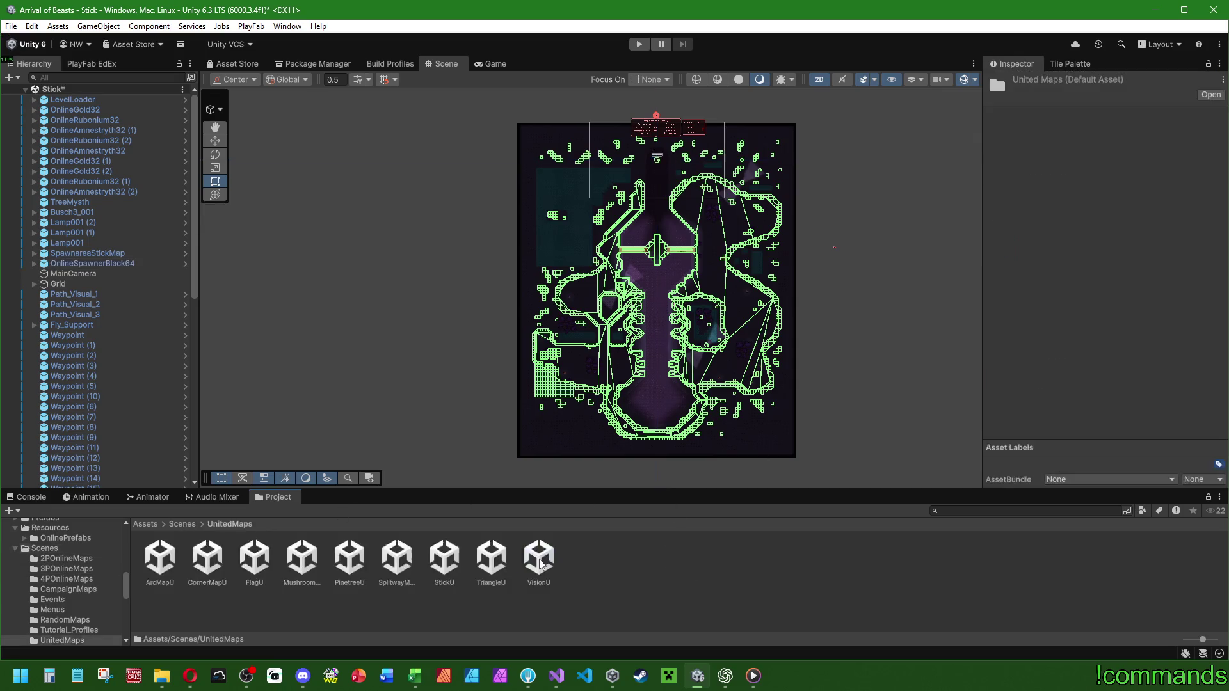
pyautogui.doubleClick(484, 561)
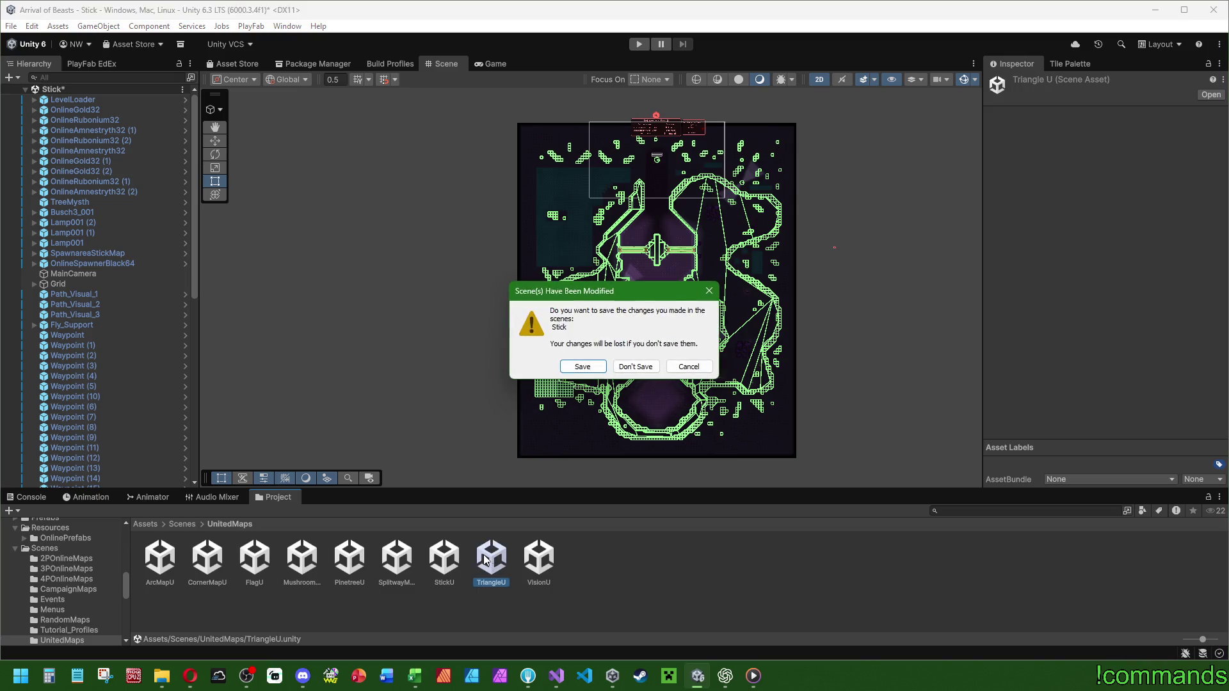
pyautogui.click(576, 366)
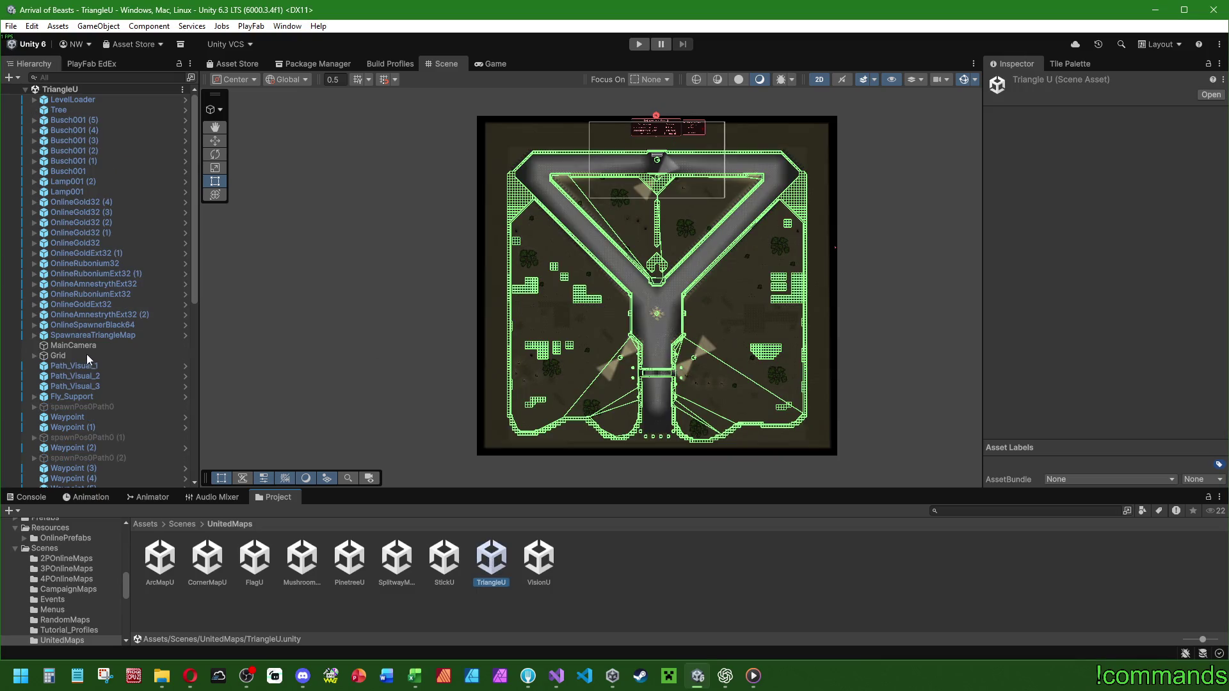
pyautogui.click(95, 314)
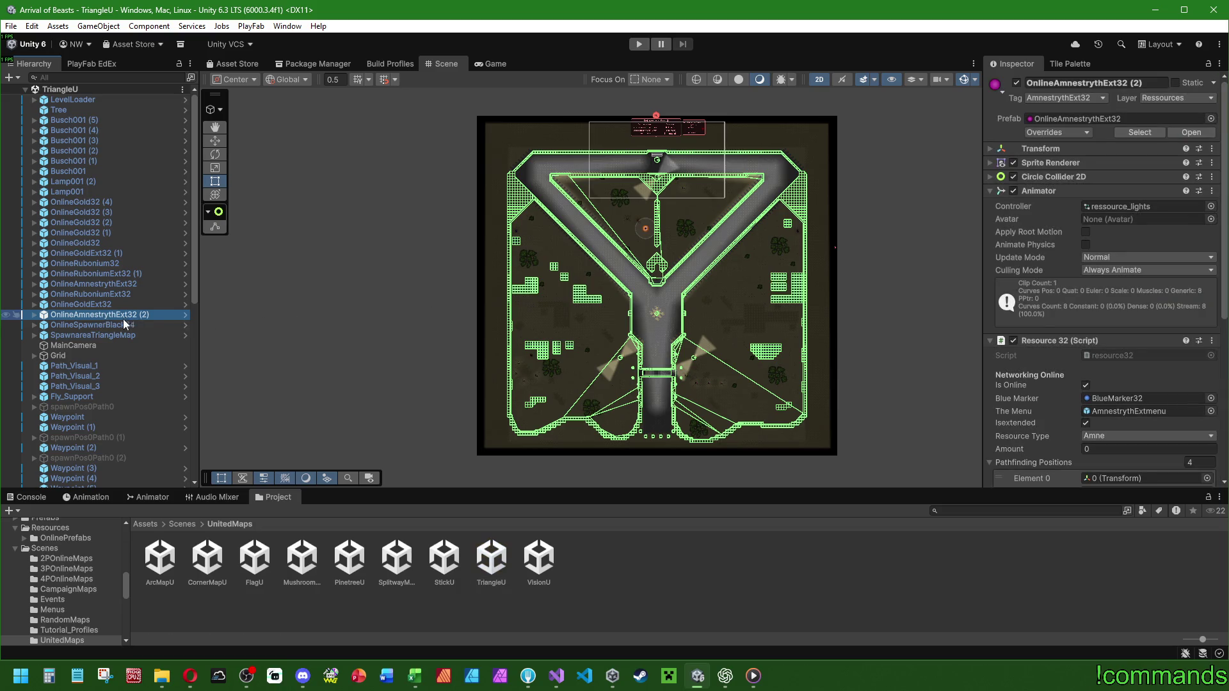
pyautogui.click(96, 324)
pyautogui.scroll(-3, 1024, 224)
pyautogui.rightClick(1064, 143)
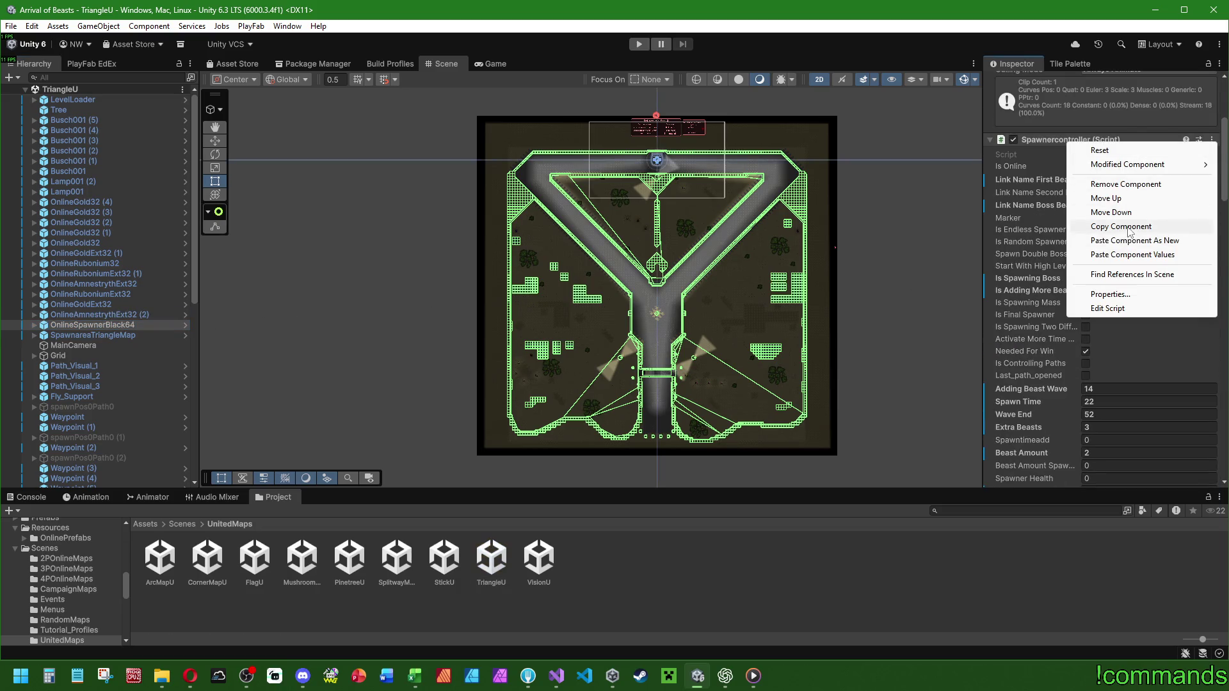
pyautogui.click(1101, 226)
# Paste into 3POnlineMaps/Triangle's spawner: Spawn Time 22, Wave End 52, Extra Beasts 3.
pyautogui.click(181, 524)
pyautogui.doubleClick(206, 558)
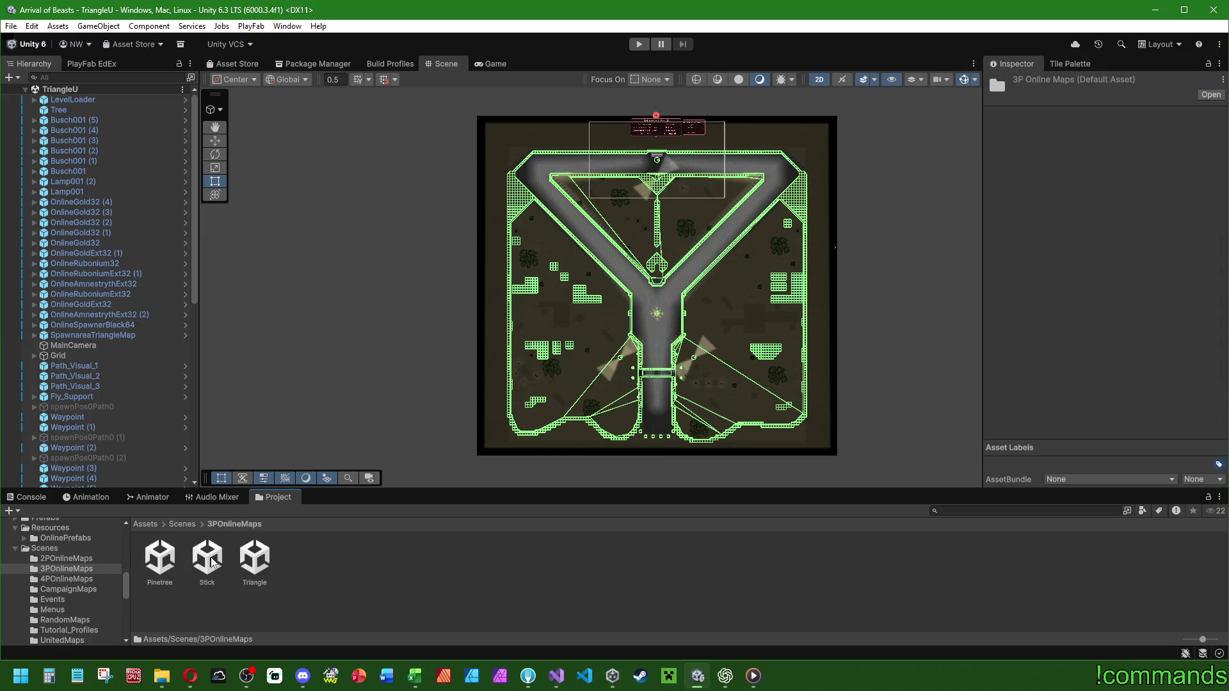
pyautogui.doubleClick(254, 558)
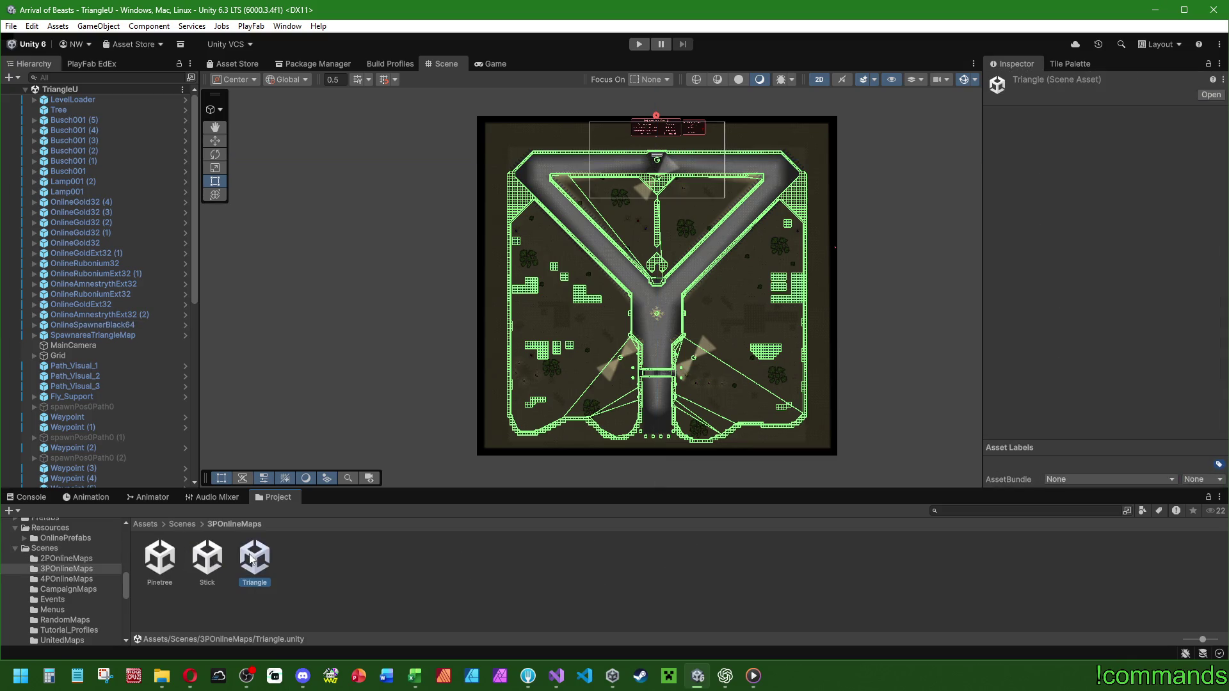
pyautogui.click(106, 326)
pyautogui.scroll(-4, 1101, 288)
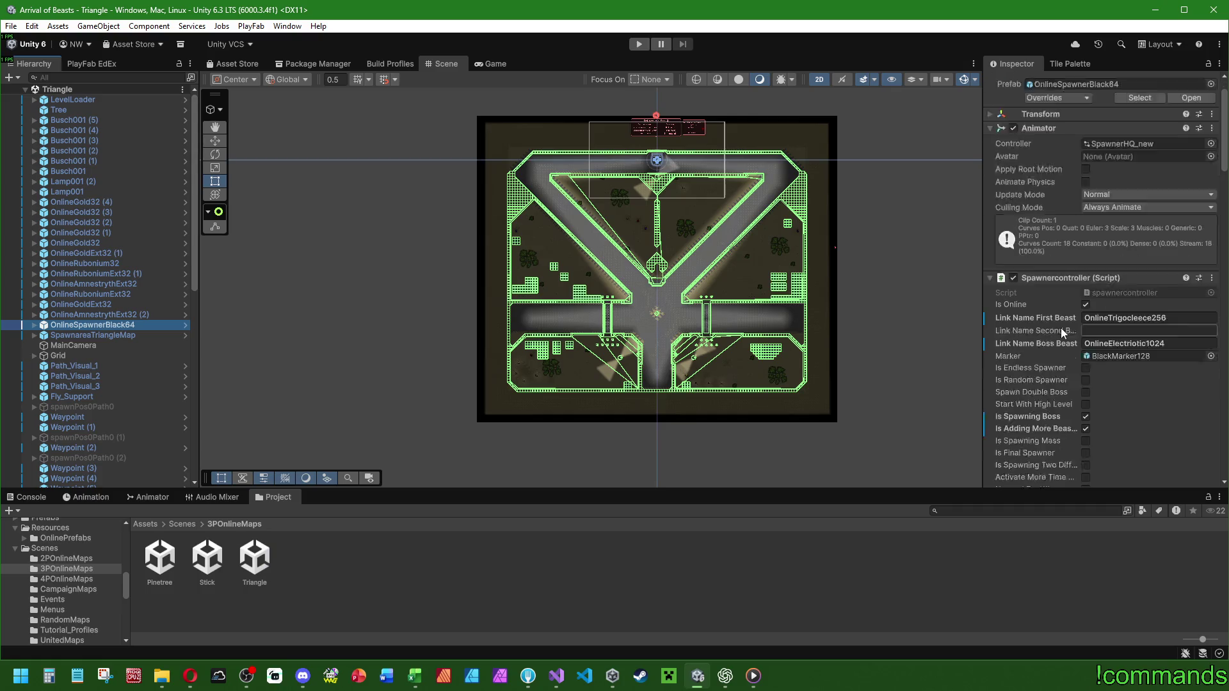
pyautogui.rightClick(1101, 141)
pyautogui.click(1133, 256)
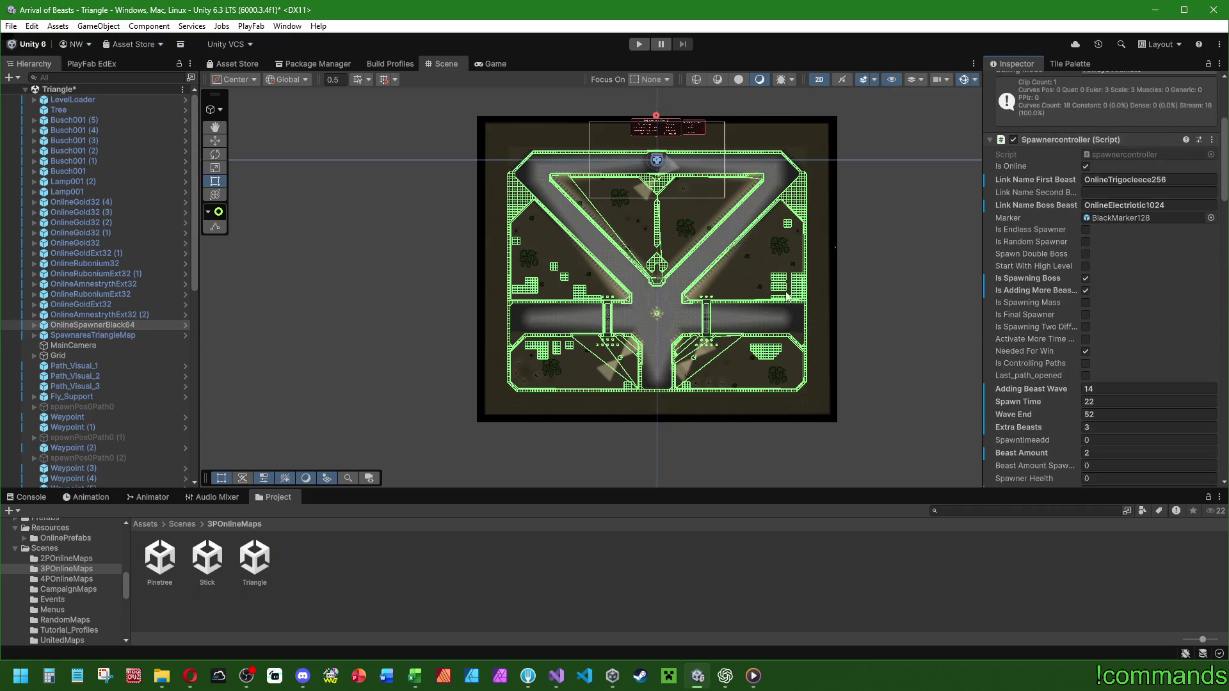
pyautogui.click(187, 526)
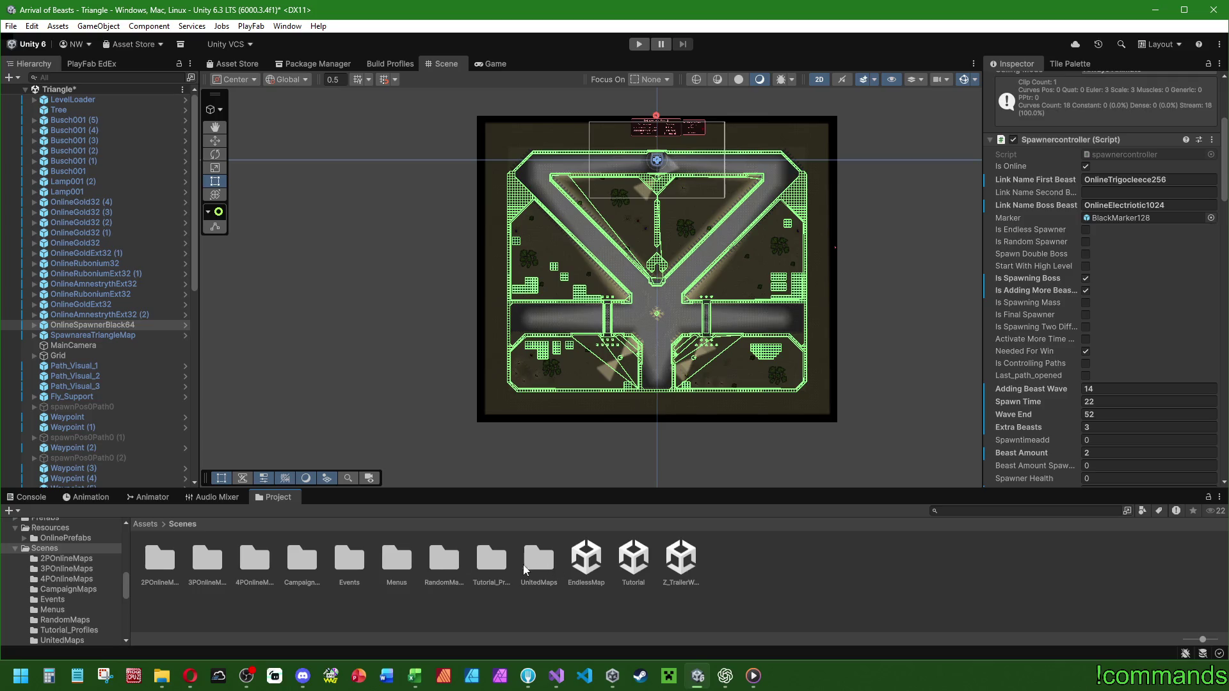
pyautogui.doubleClick(529, 566)
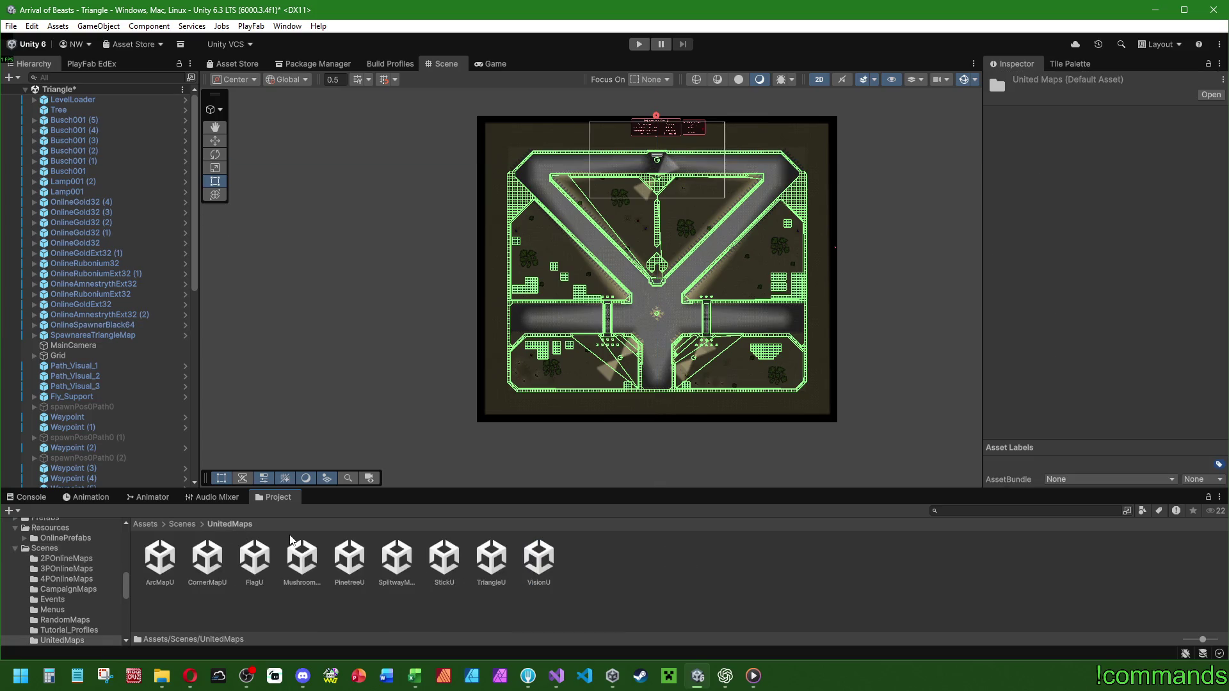
# Open VisionU, saving Triangle, and copy its OnlineSpawnerBlack64 Spawnercontroller component.
pyautogui.doubleClick(538, 558)
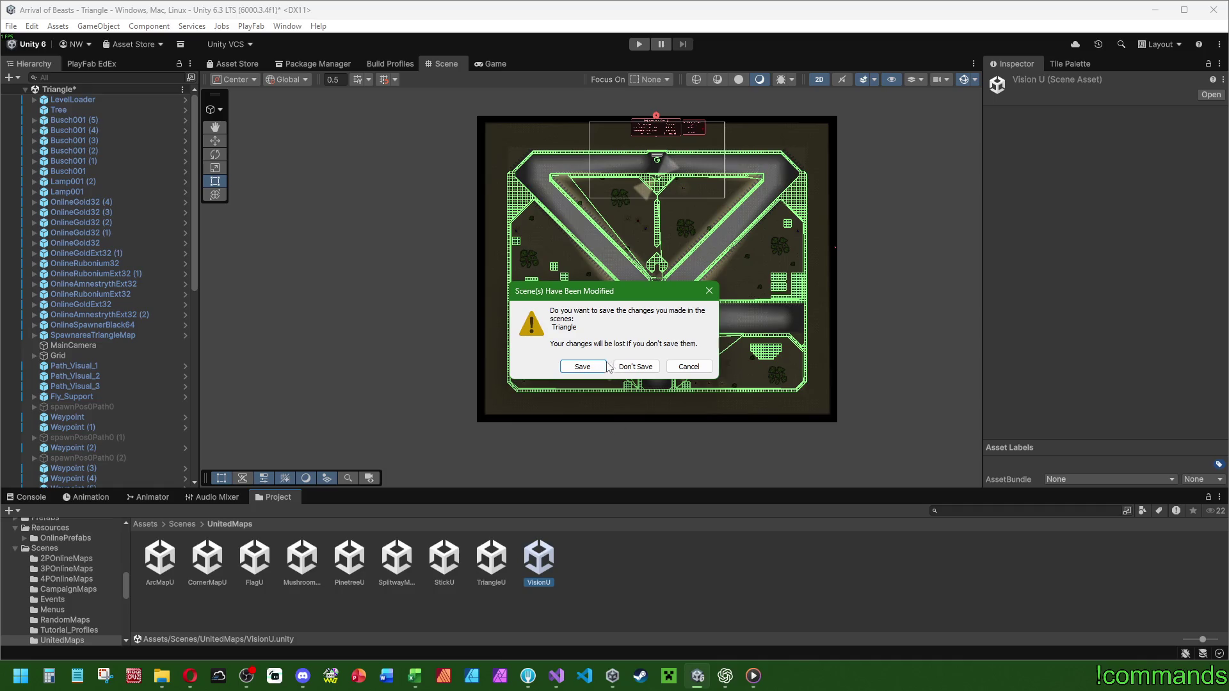
pyautogui.click(594, 370)
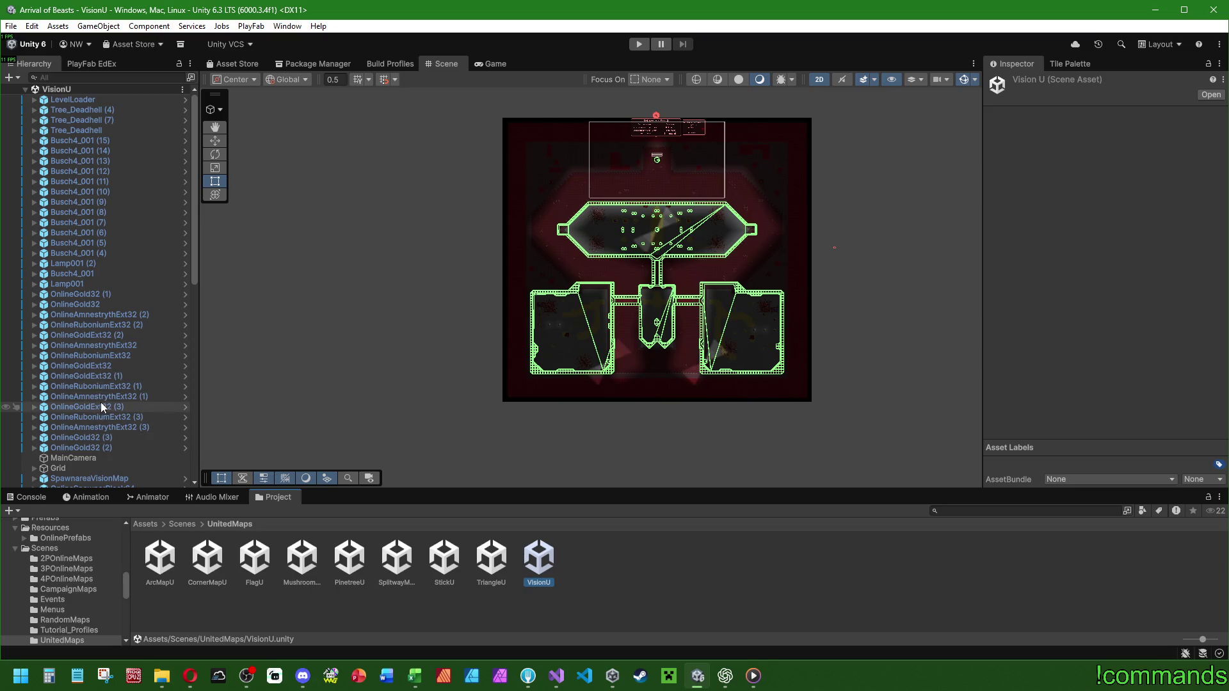
pyautogui.scroll(-6, 106, 409)
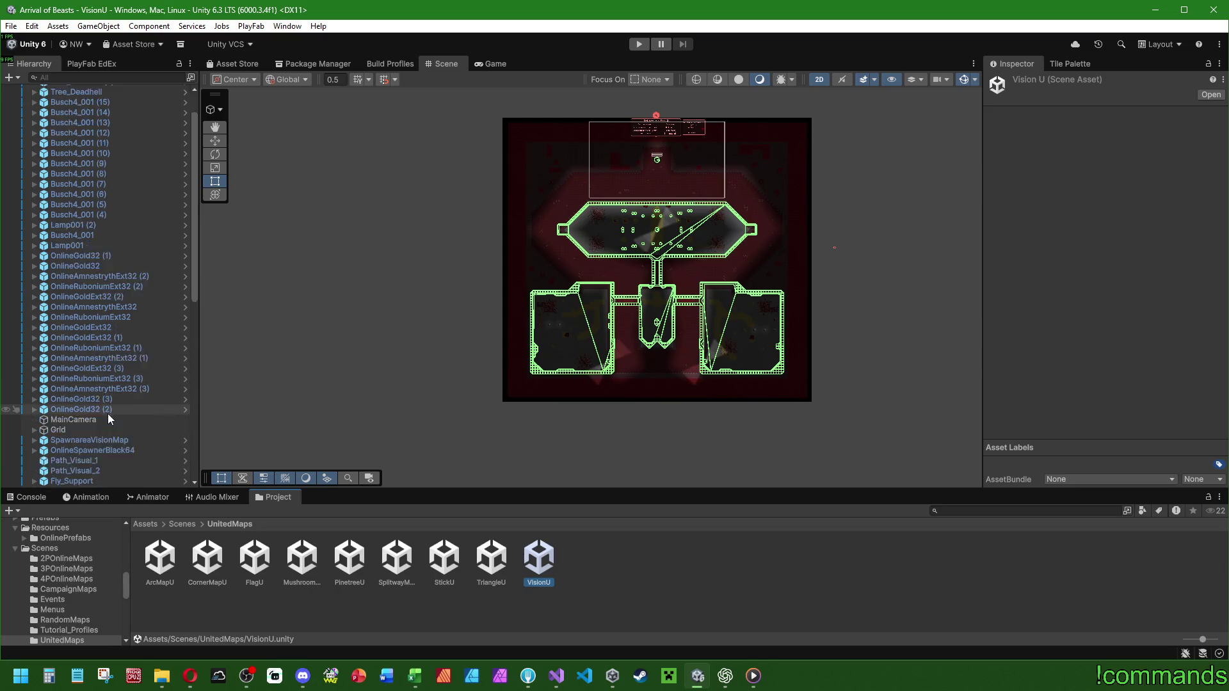
pyautogui.click(92, 260)
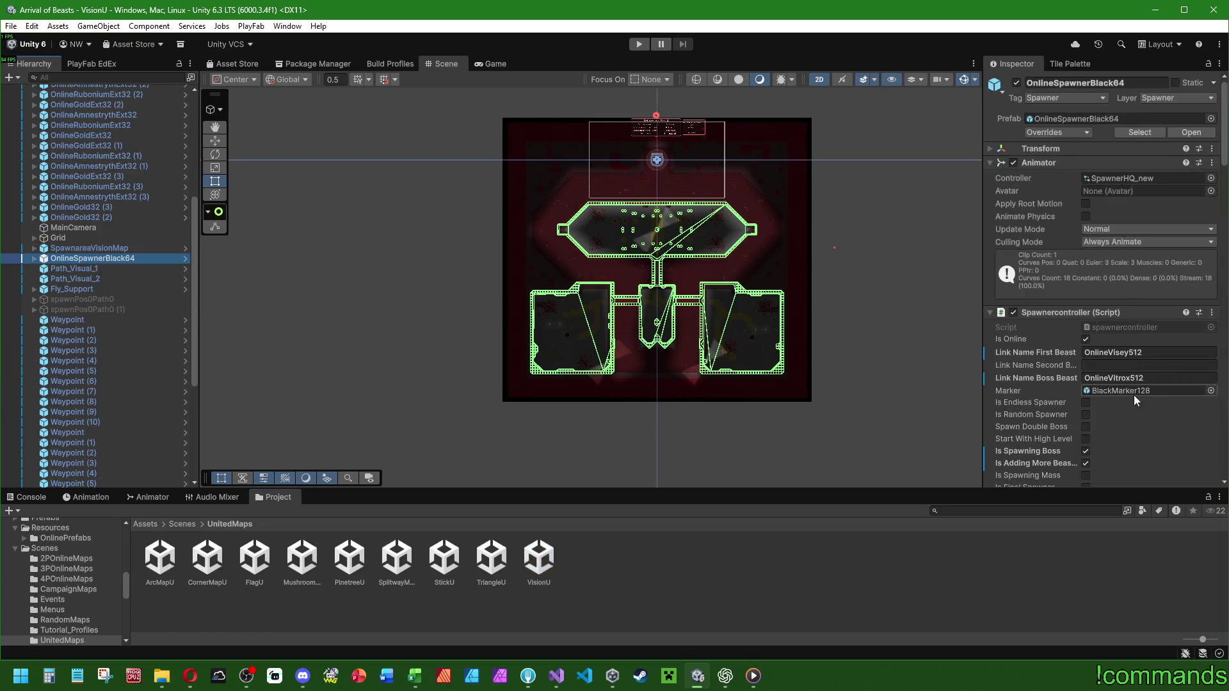
pyautogui.scroll(-5, 1134, 395)
pyautogui.scroll(1, 1081, 160)
pyautogui.rightClick(1073, 107)
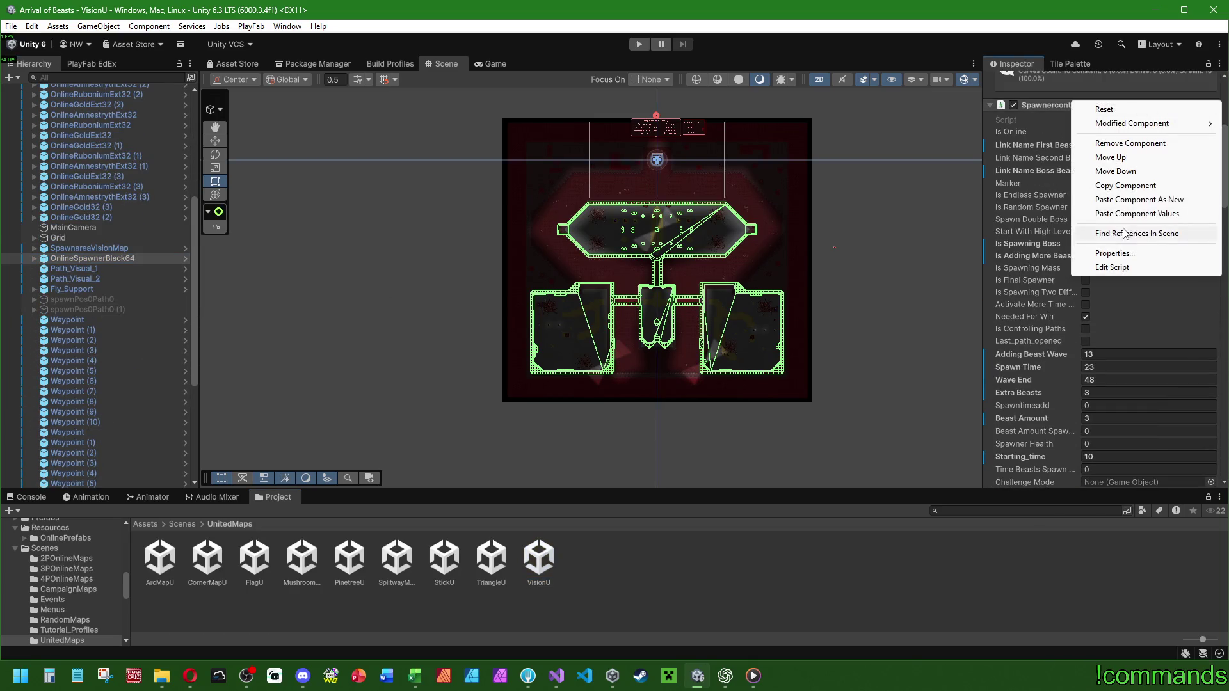
pyautogui.click(1120, 186)
# Paste into 4POnlineMaps/Vision's spawner: Adding Beast Wave 13, Spawn Time 23, Wave End 48.
pyautogui.click(181, 524)
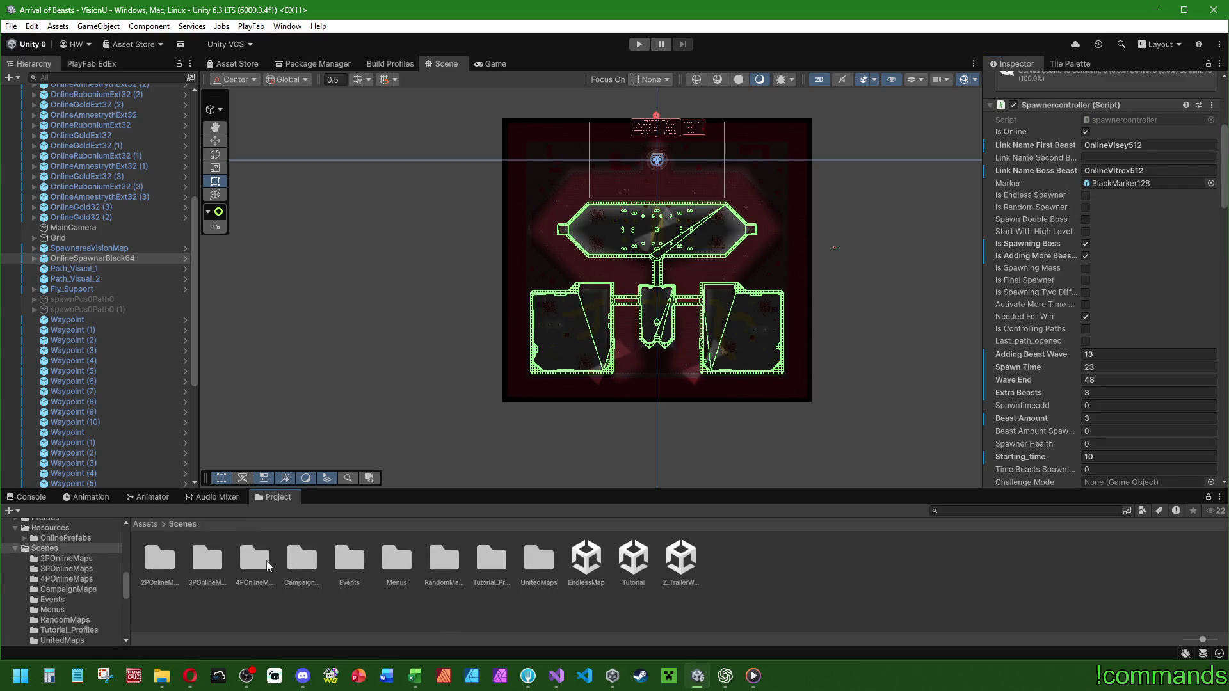
pyautogui.doubleClick(265, 562)
pyautogui.doubleClick(207, 552)
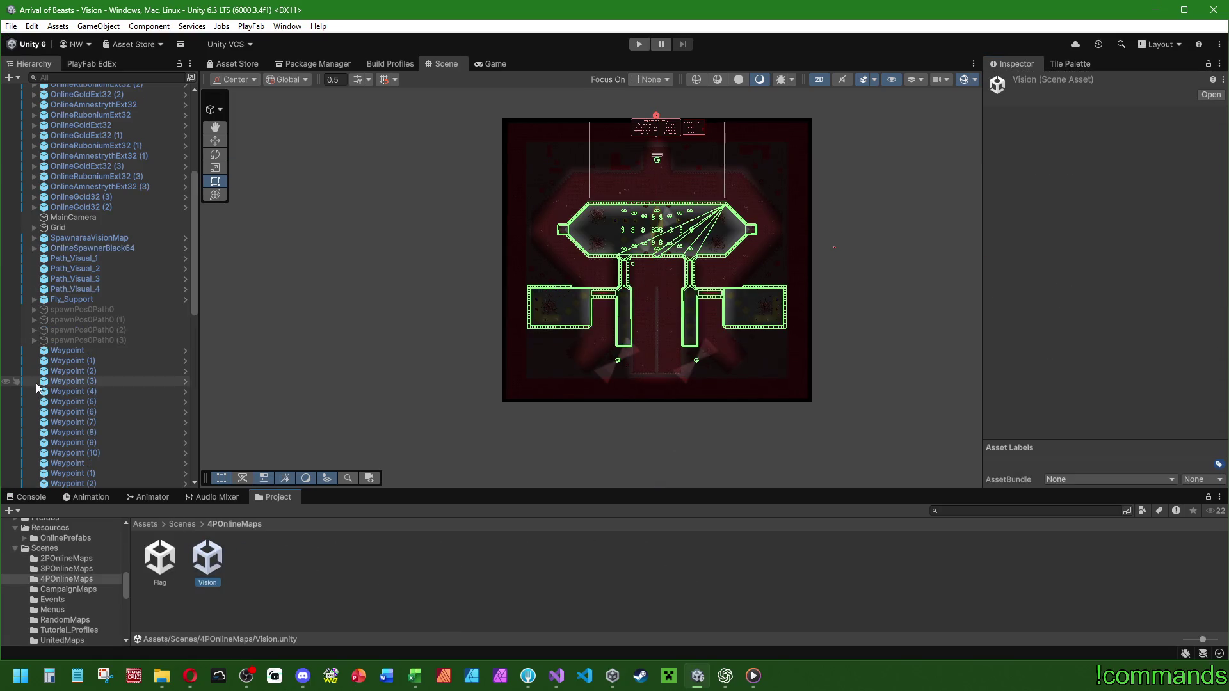
pyautogui.scroll(3, 102, 320)
pyautogui.click(117, 363)
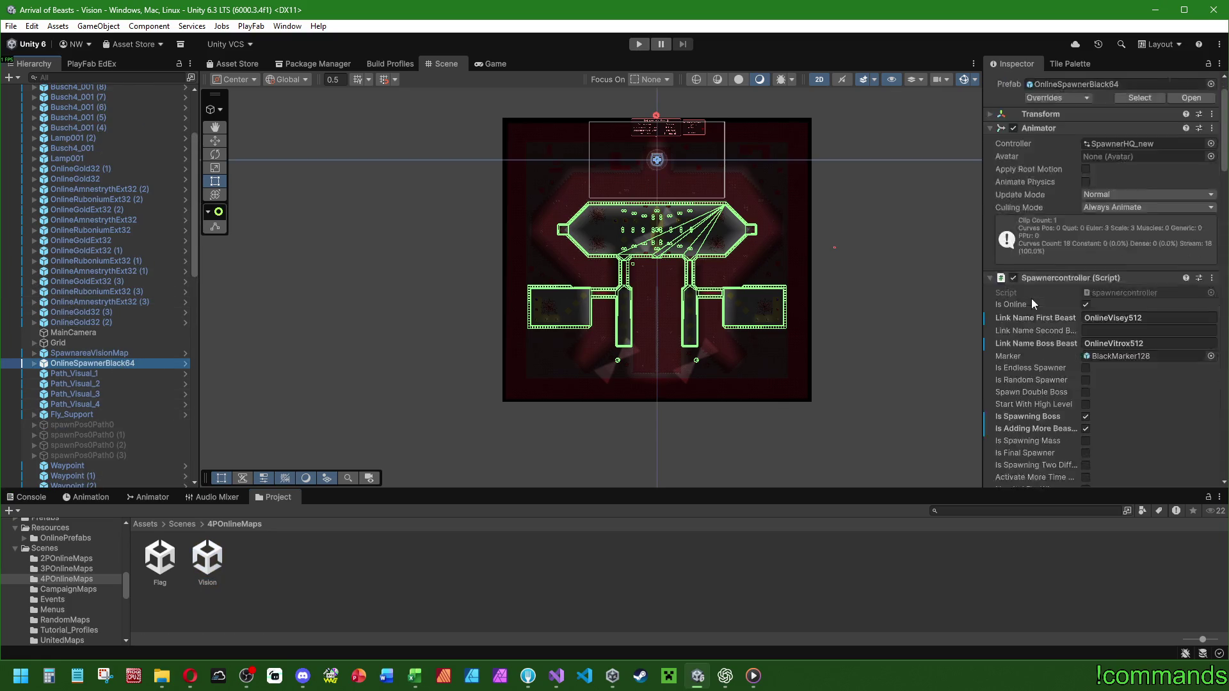
pyautogui.scroll(-3, 1030, 298)
pyautogui.rightClick(1049, 176)
pyautogui.click(1111, 289)
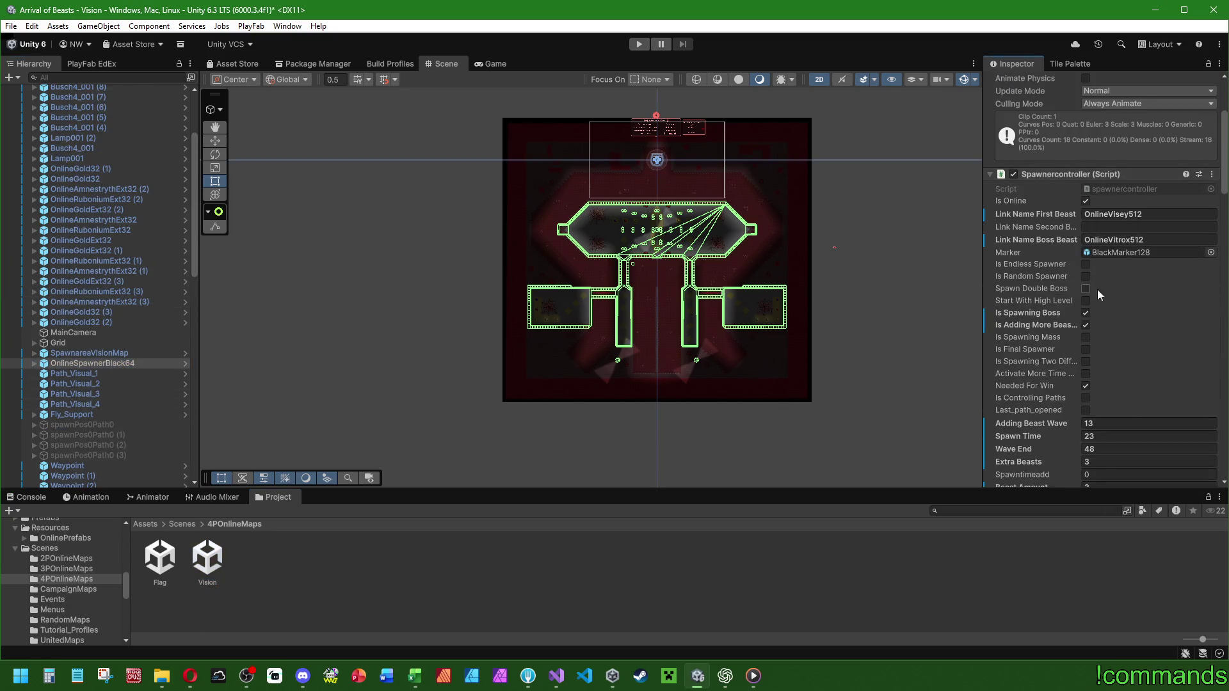
pyautogui.click(182, 524)
pyautogui.doubleClick(536, 571)
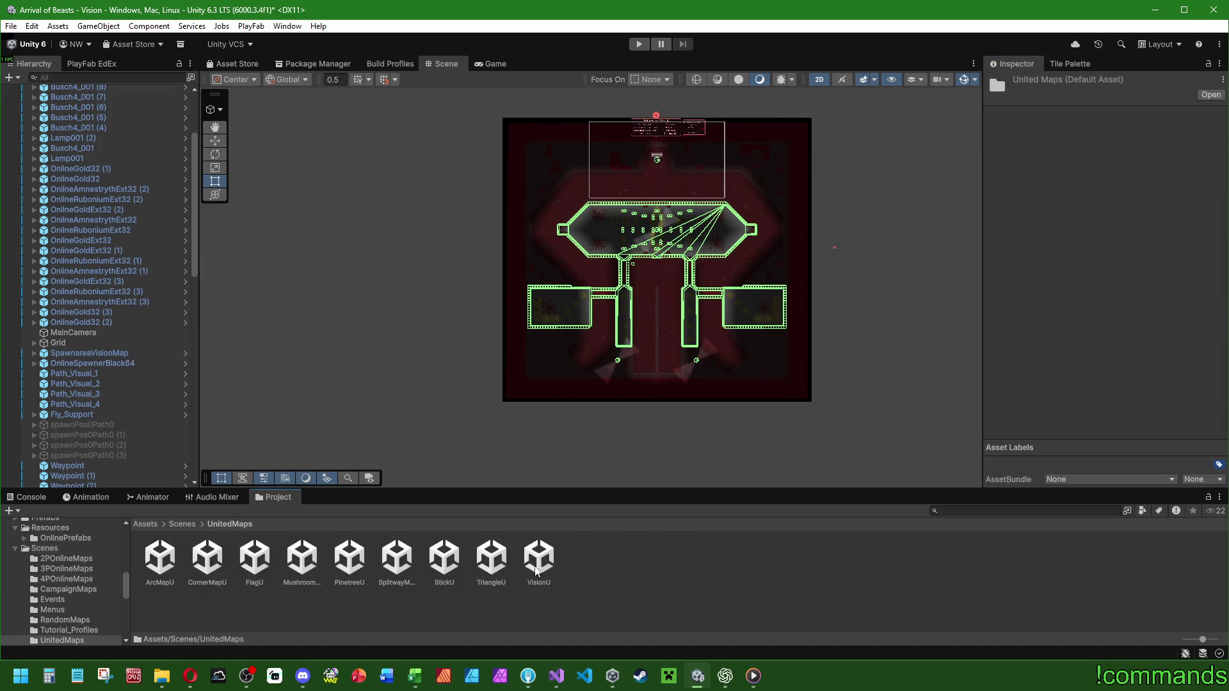
# Open the FlagU scene and copy OnlineSpawnerBlack64's Spawnercontroller component.
pyautogui.doubleClick(256, 558)
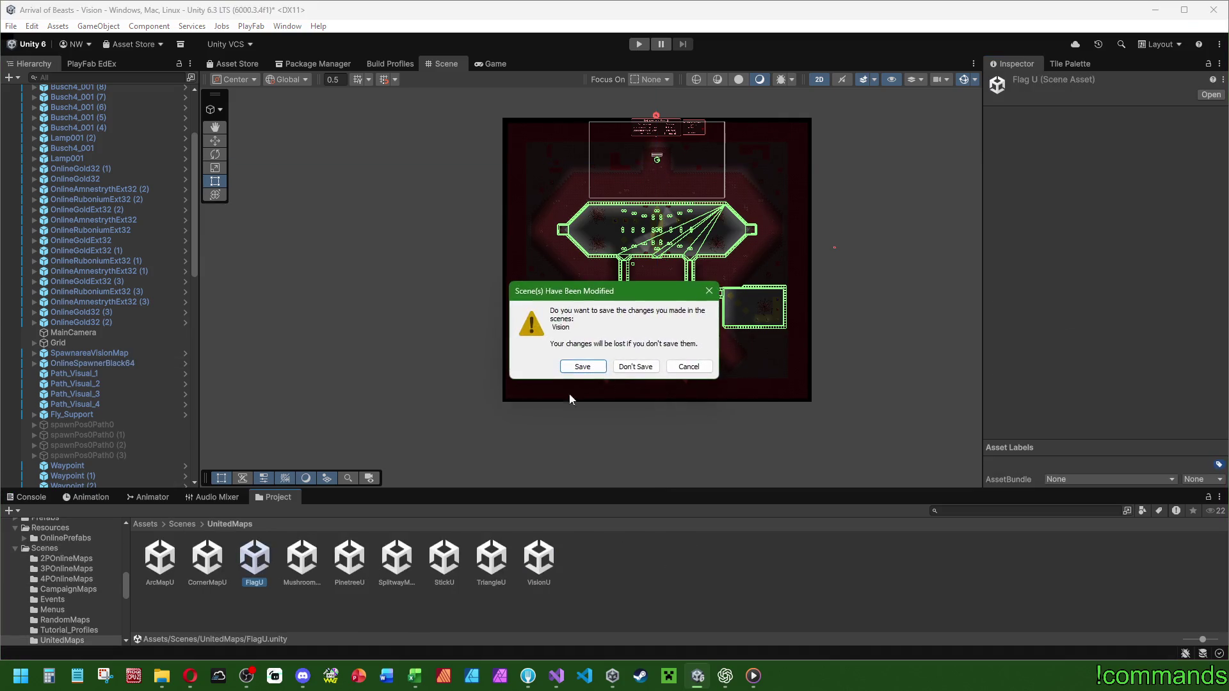
pyautogui.click(582, 365)
pyautogui.scroll(3, 137, 333)
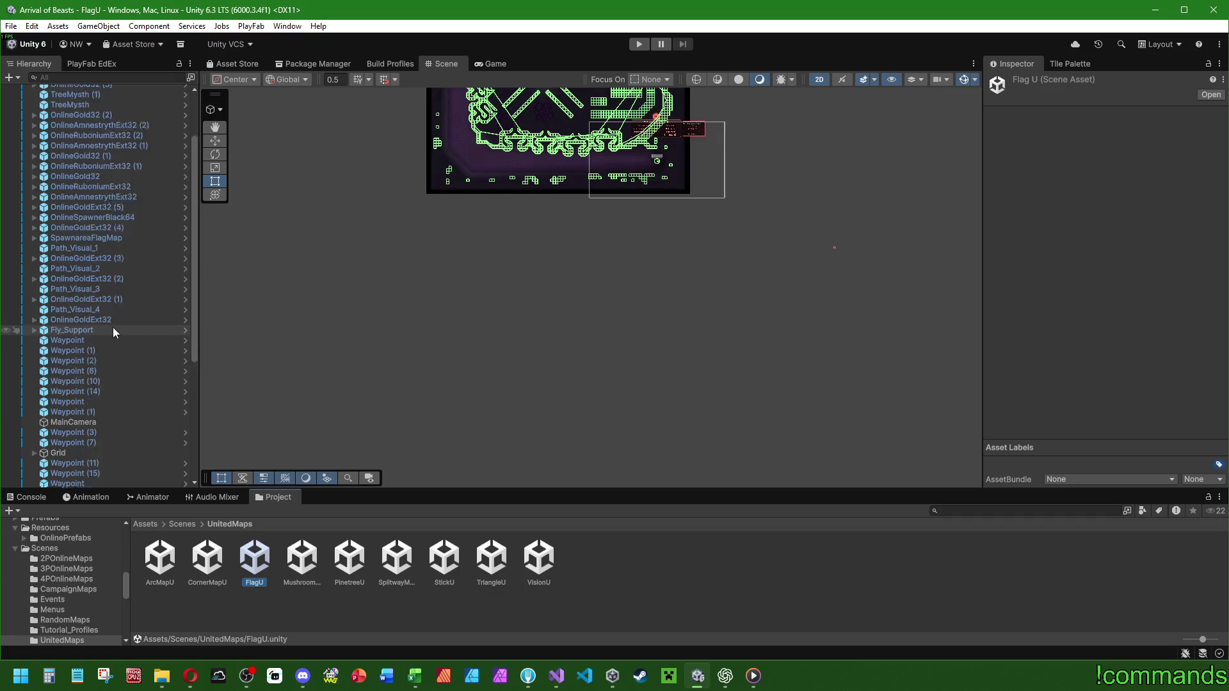
pyautogui.click(114, 294)
pyautogui.scroll(-3, 1042, 324)
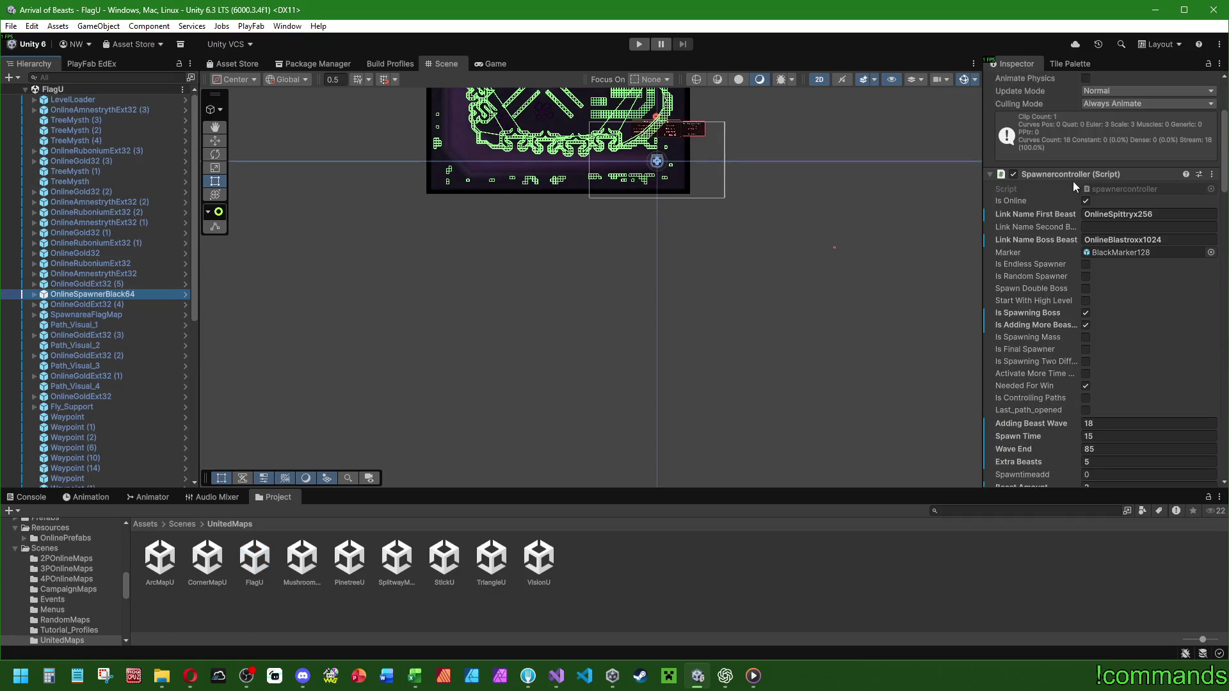
pyautogui.rightClick(1073, 177)
pyautogui.click(1107, 262)
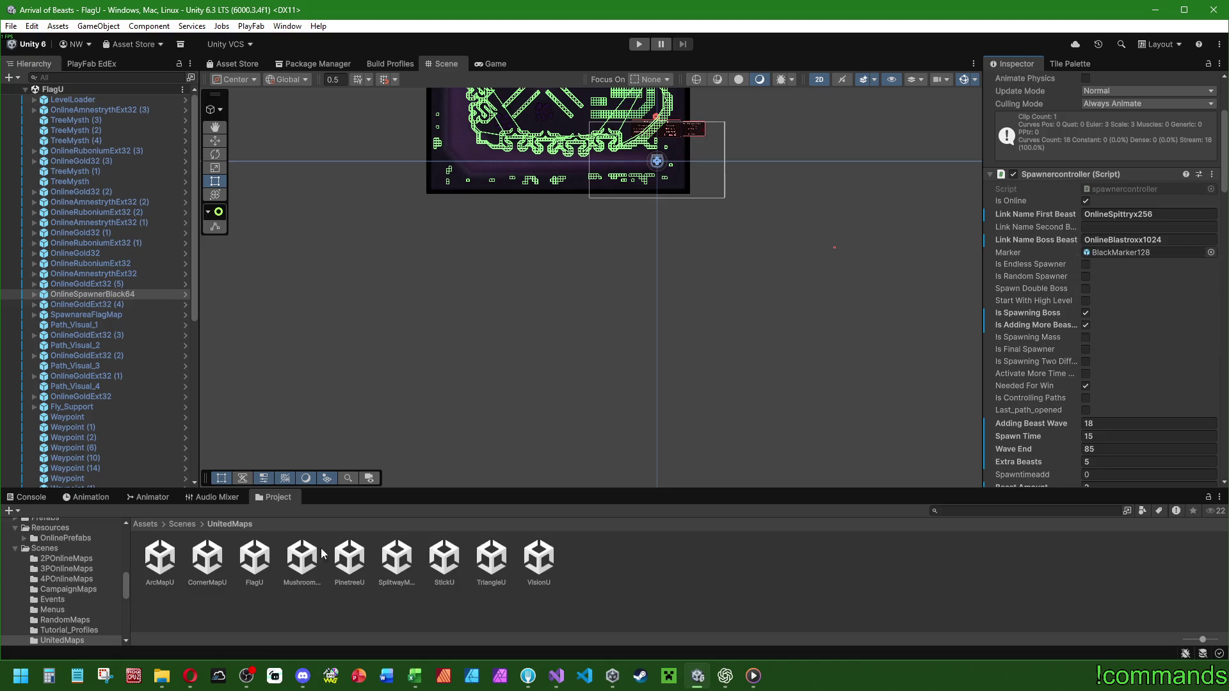
# Open 4POnlineMaps/Flag and paste the values into its OnlineSpawnerBlack64 spawner (wave 18, spawn time 15, wave end 85).
pyautogui.click(177, 525)
pyautogui.doubleClick(245, 559)
pyautogui.doubleClick(170, 558)
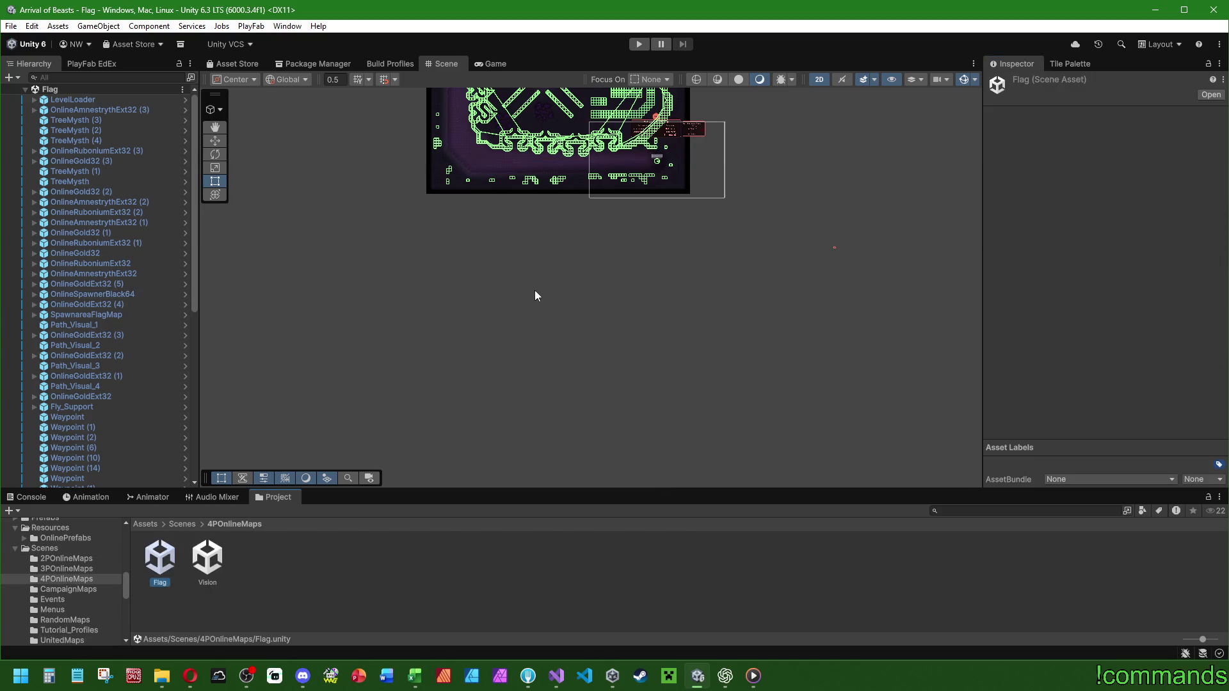
pyautogui.click(123, 294)
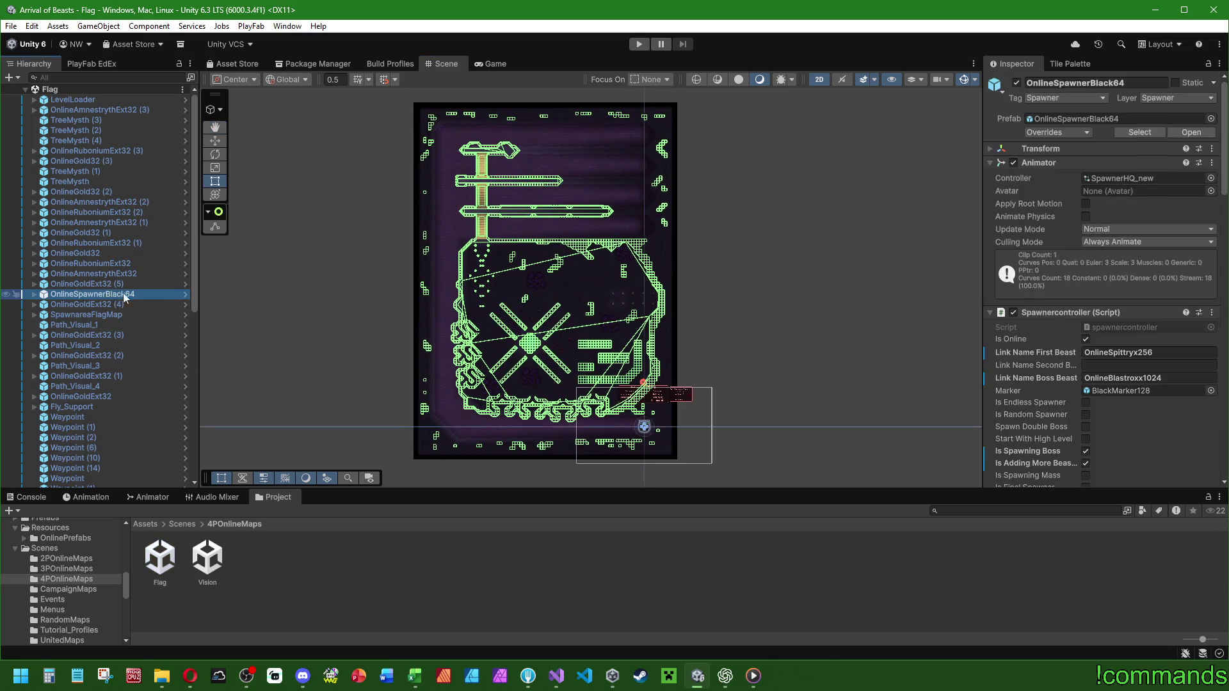
pyautogui.scroll(-6, 1026, 292)
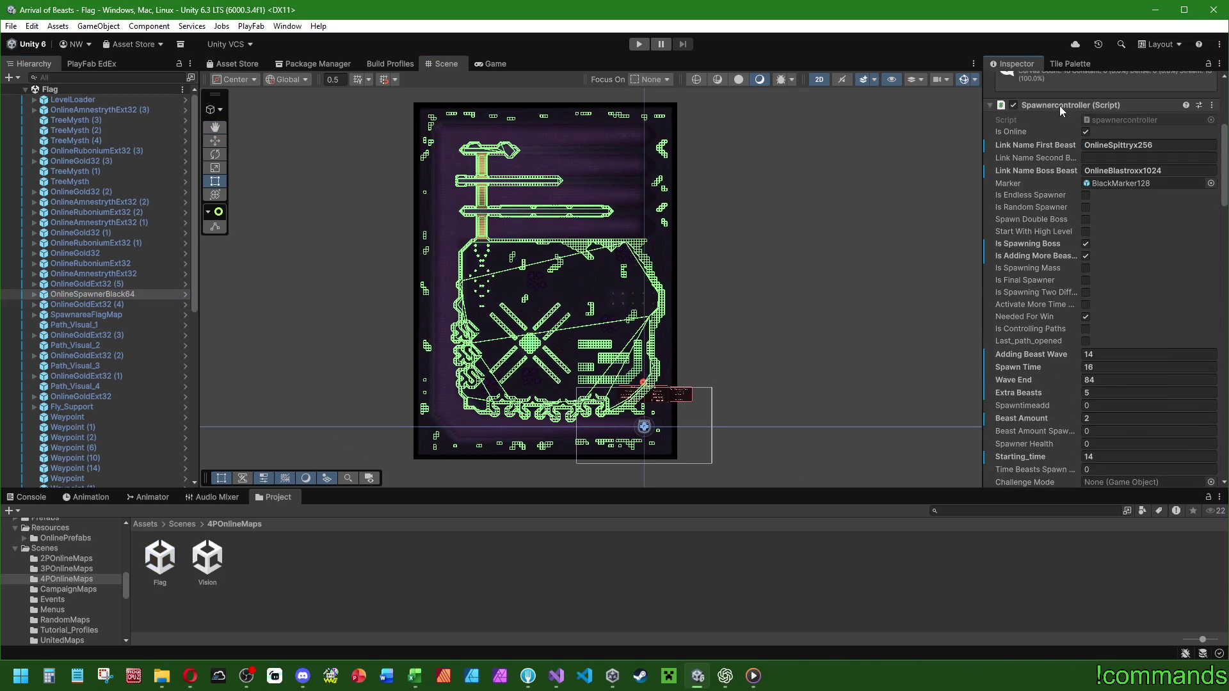
pyautogui.rightClick(1058, 110)
pyautogui.click(1119, 219)
pyautogui.click(181, 524)
# Dismiss the unsaved-changes prompt for Flag and open the OnlineLobby scene from Scenes/Menus.
pyautogui.doubleClick(406, 568)
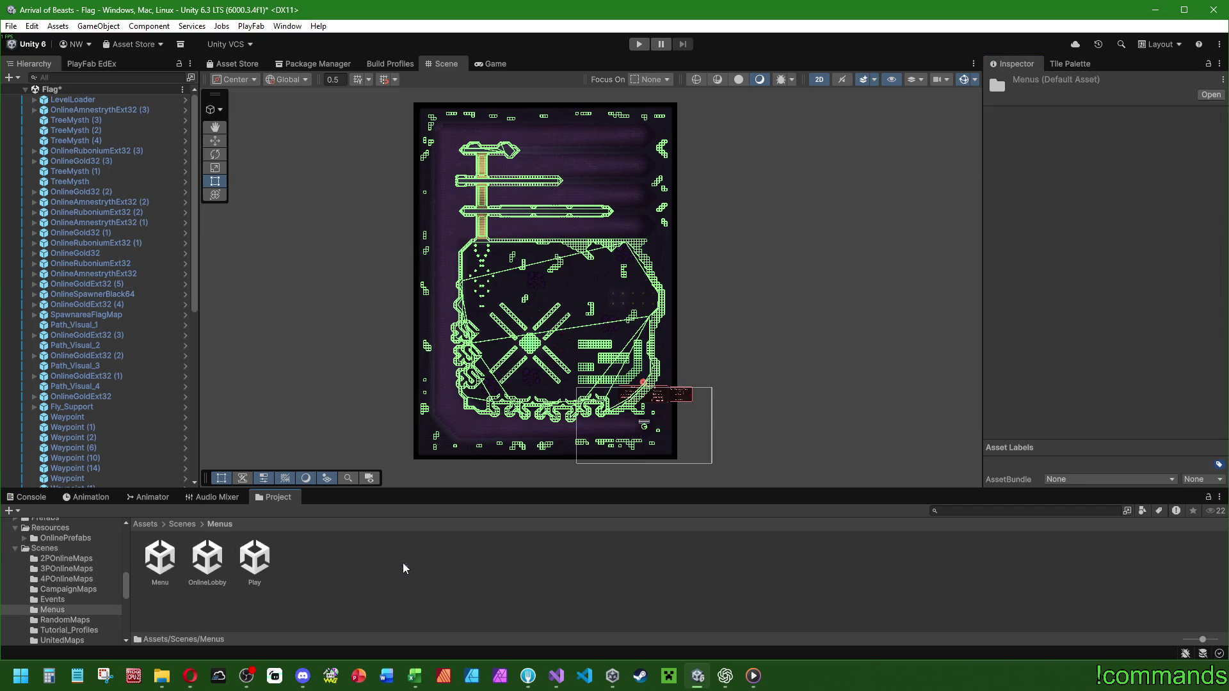
pyautogui.doubleClick(160, 558)
pyautogui.click(581, 364)
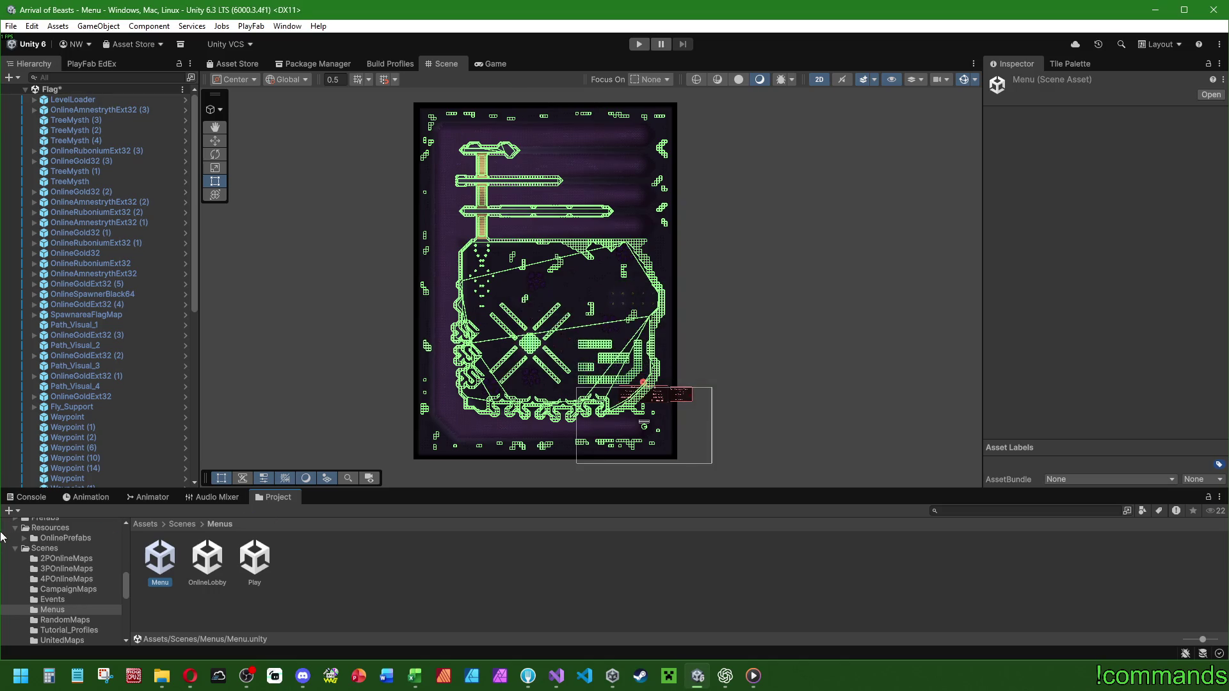
pyautogui.click(23, 497)
pyautogui.click(275, 498)
pyautogui.doubleClick(203, 562)
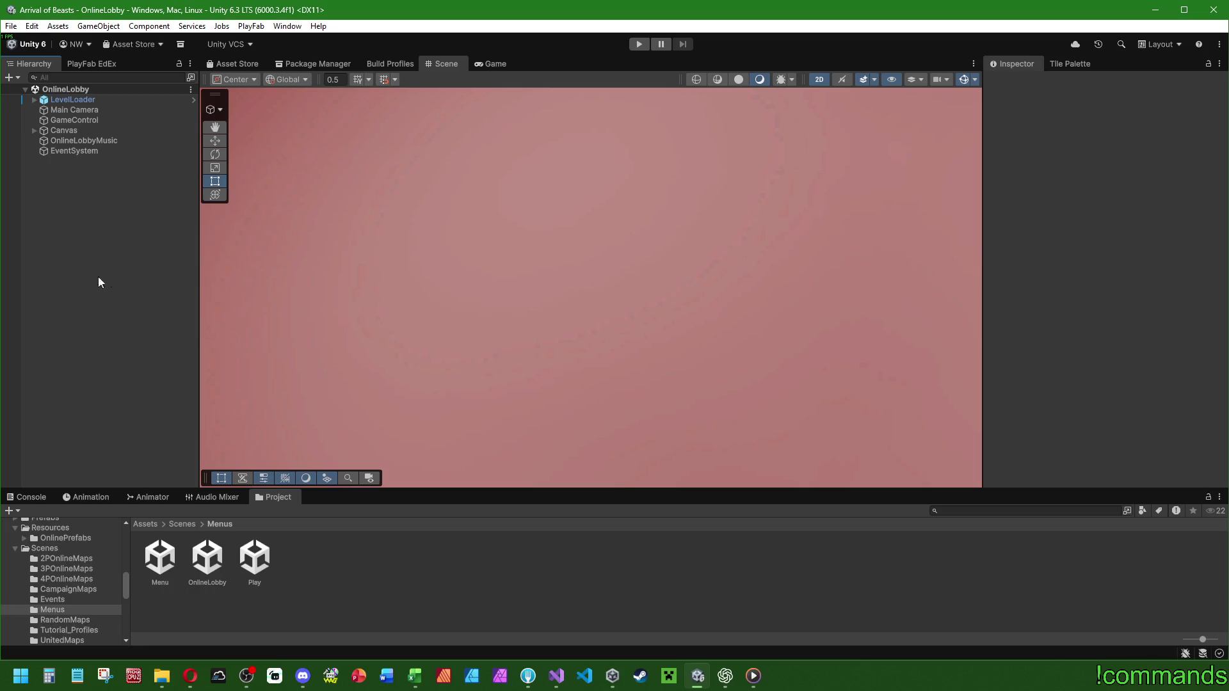
# Select Canvas > Onlinemenu and scroll the Inspector to its 19-entry Maps list.
pyautogui.click(35, 130)
pyautogui.click(48, 151)
pyautogui.press('Right')
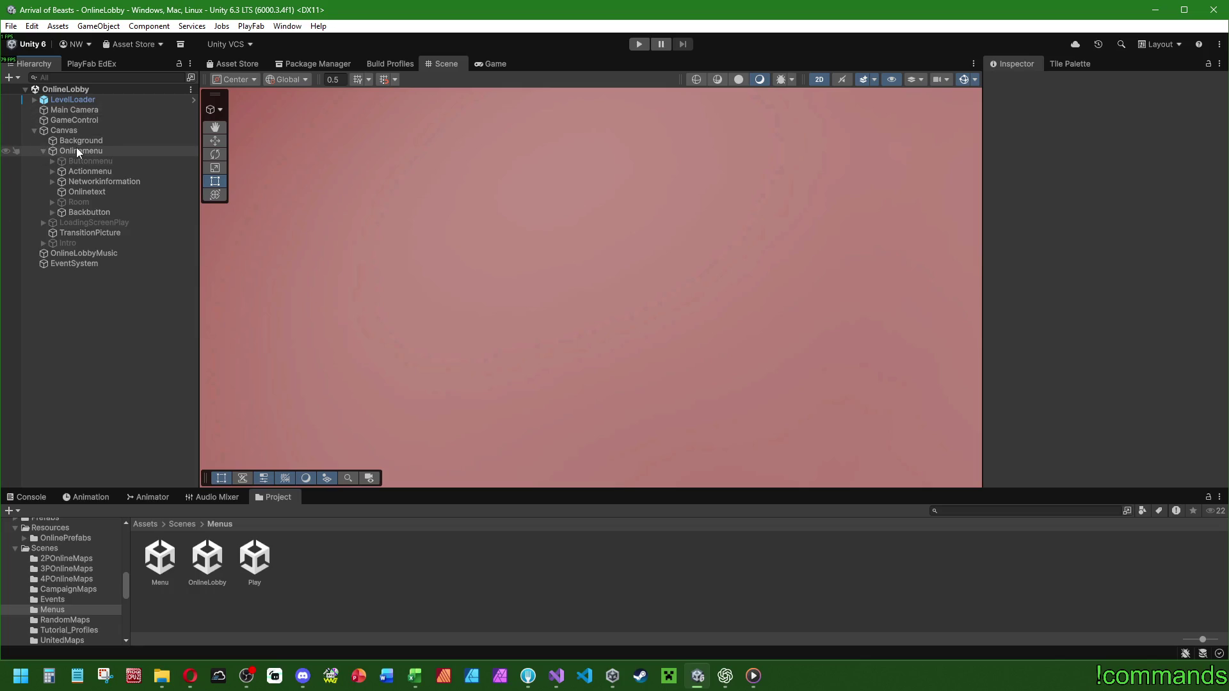
pyautogui.scroll(-5, 1018, 275)
pyautogui.scroll(-10, 1011, 246)
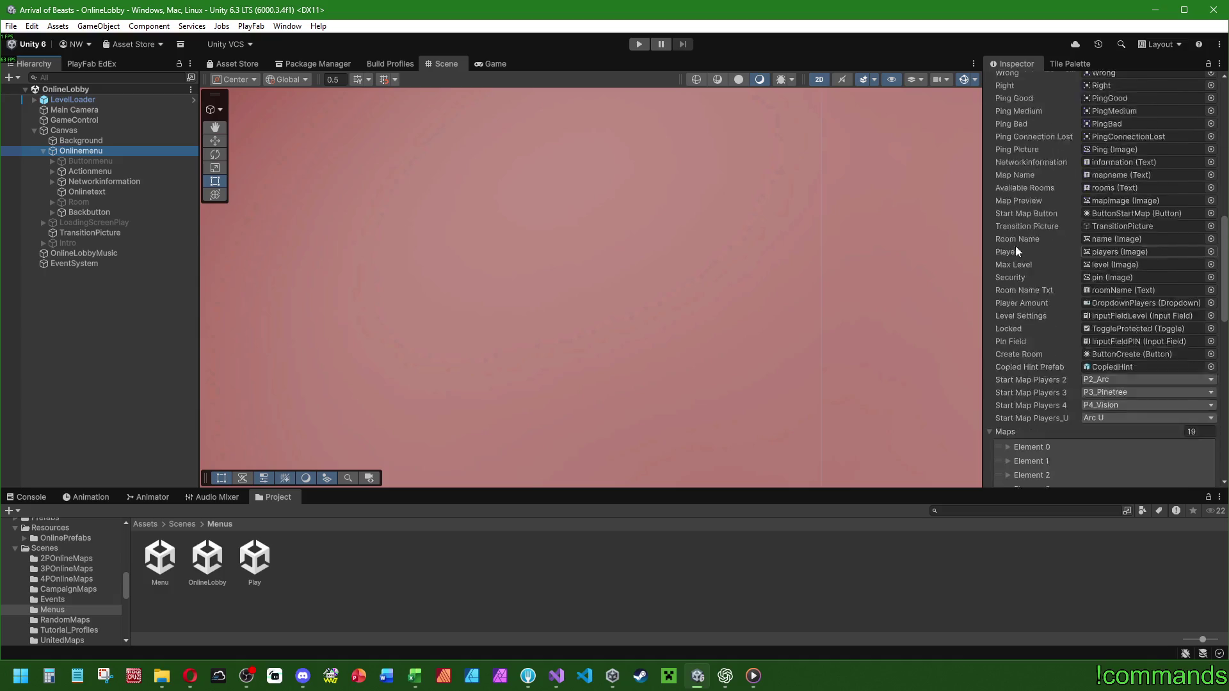
pyautogui.scroll(1, 1035, 192)
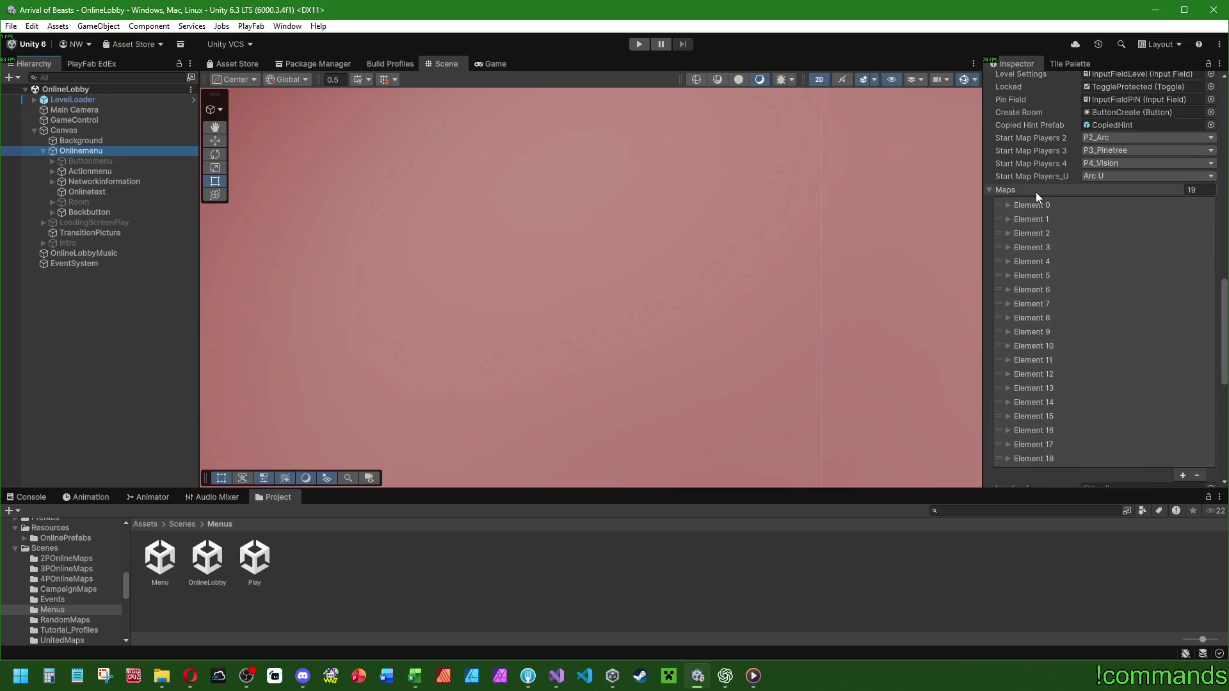
pyautogui.scroll(-3, 1041, 217)
pyautogui.scroll(2, 1040, 232)
pyautogui.click(1007, 169)
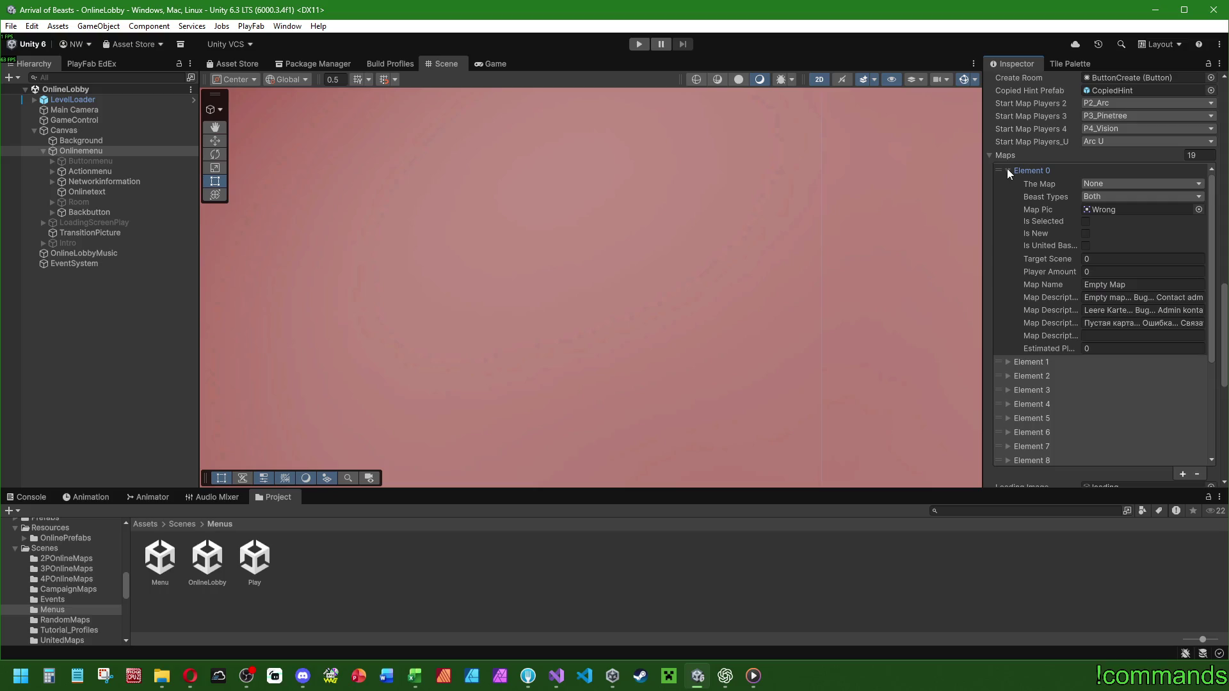
pyautogui.click(1004, 170)
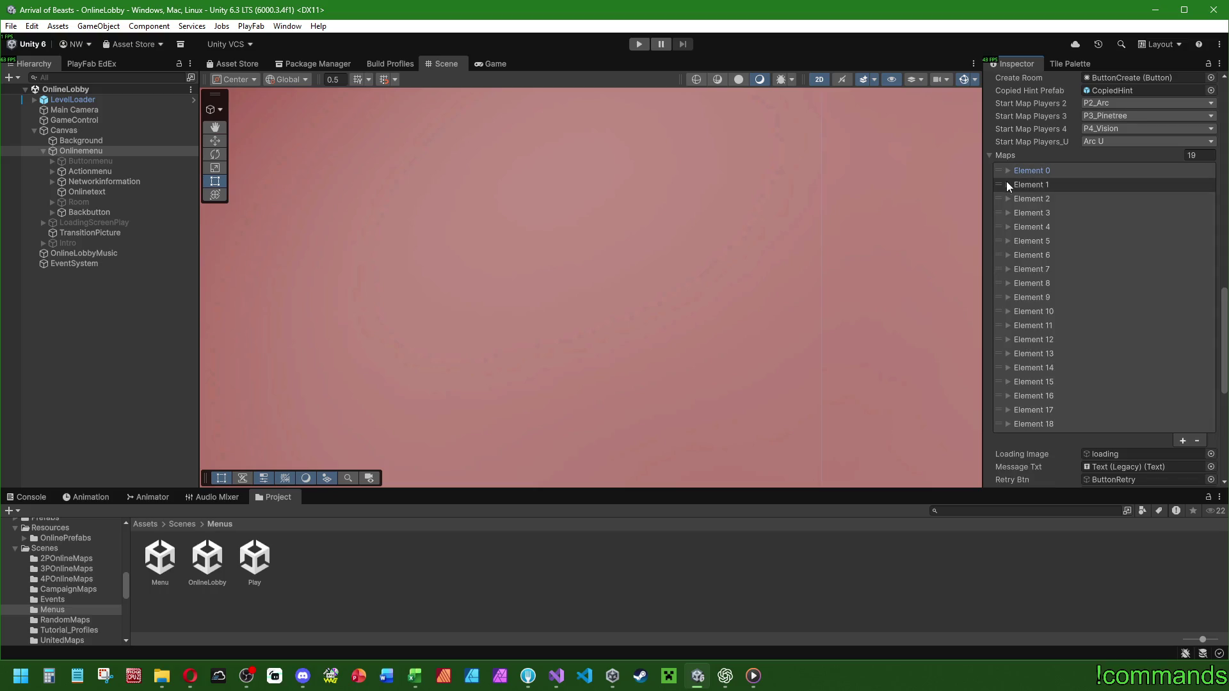
# Widen the Inspector fields and set Splitway's estimated playtime to 19.
pyautogui.click(415, 676)
pyautogui.hotkey('alt', 'Tab')
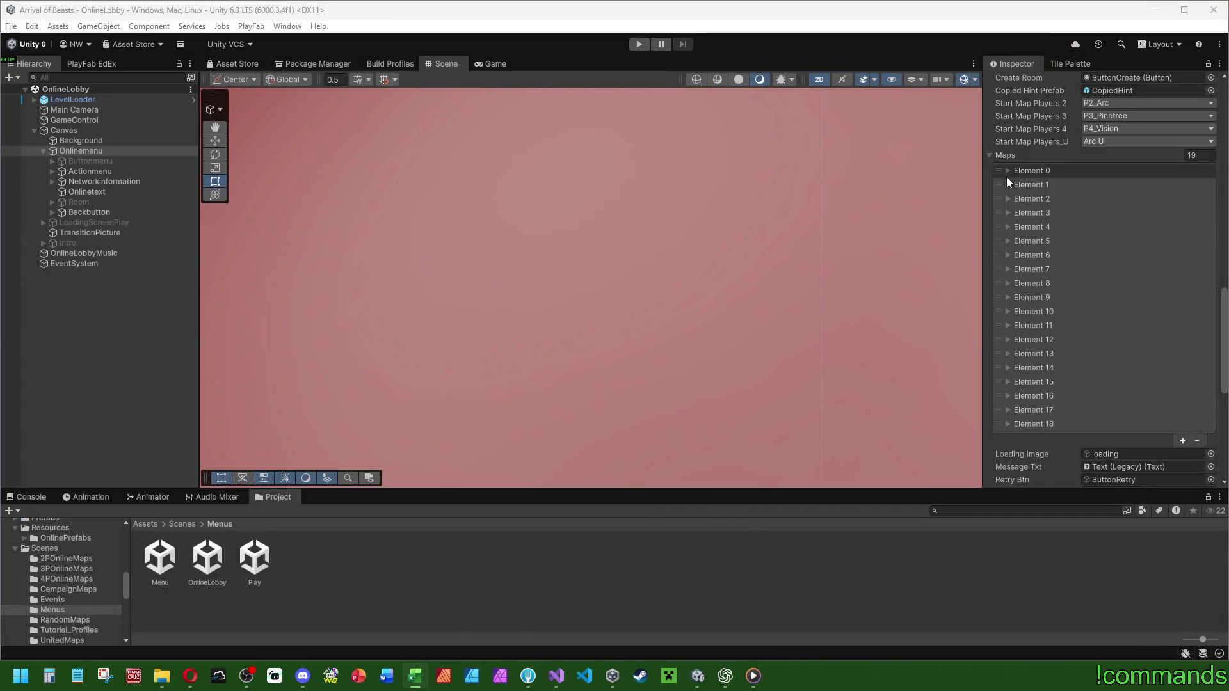
pyautogui.click(1007, 184)
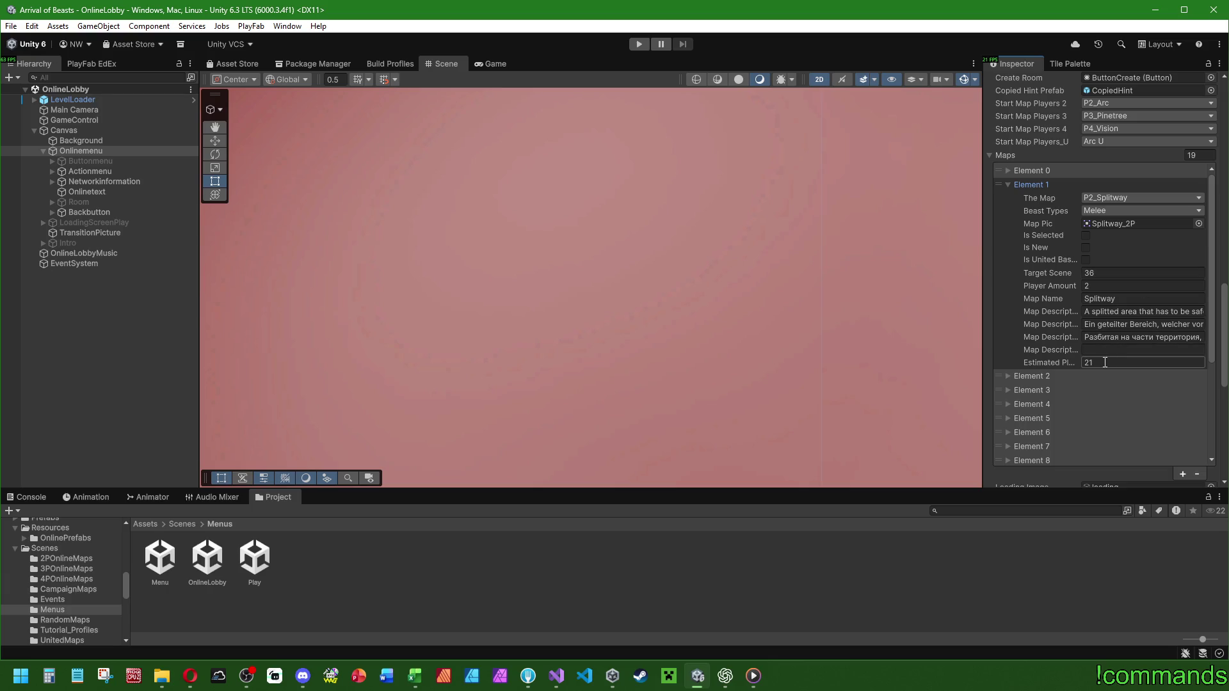
pyautogui.moveTo(983, 286); pyautogui.dragTo(688, 284)
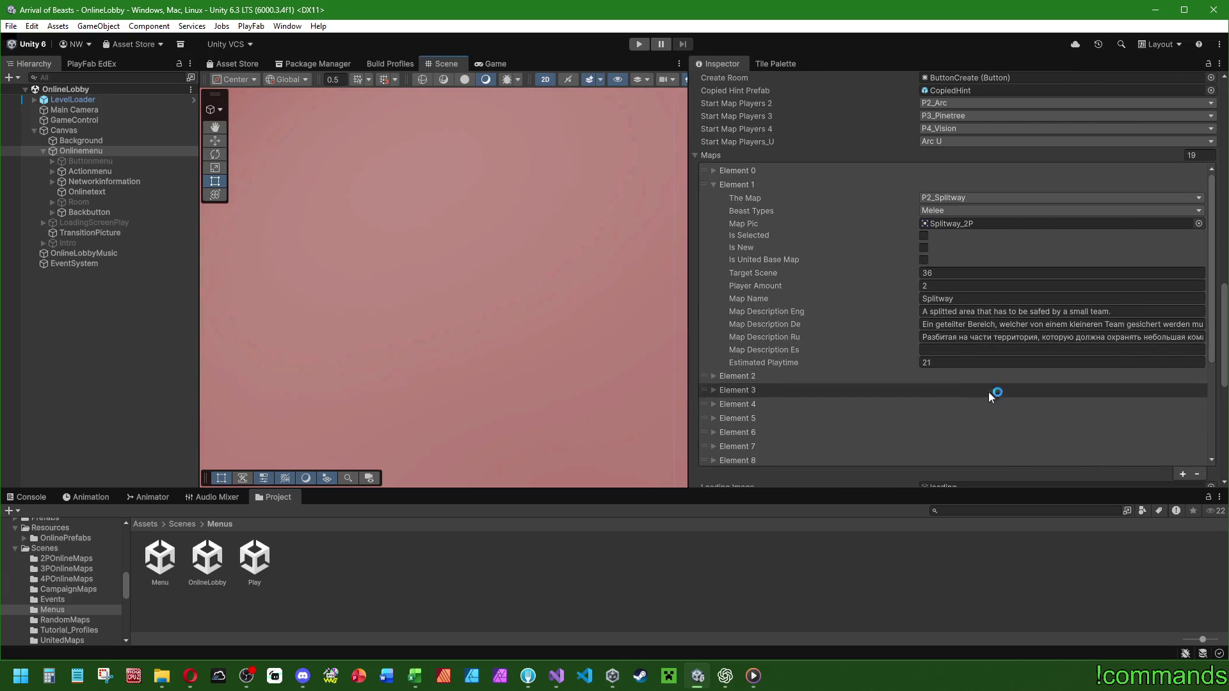
pyautogui.click(992, 362)
pyautogui.write('19')
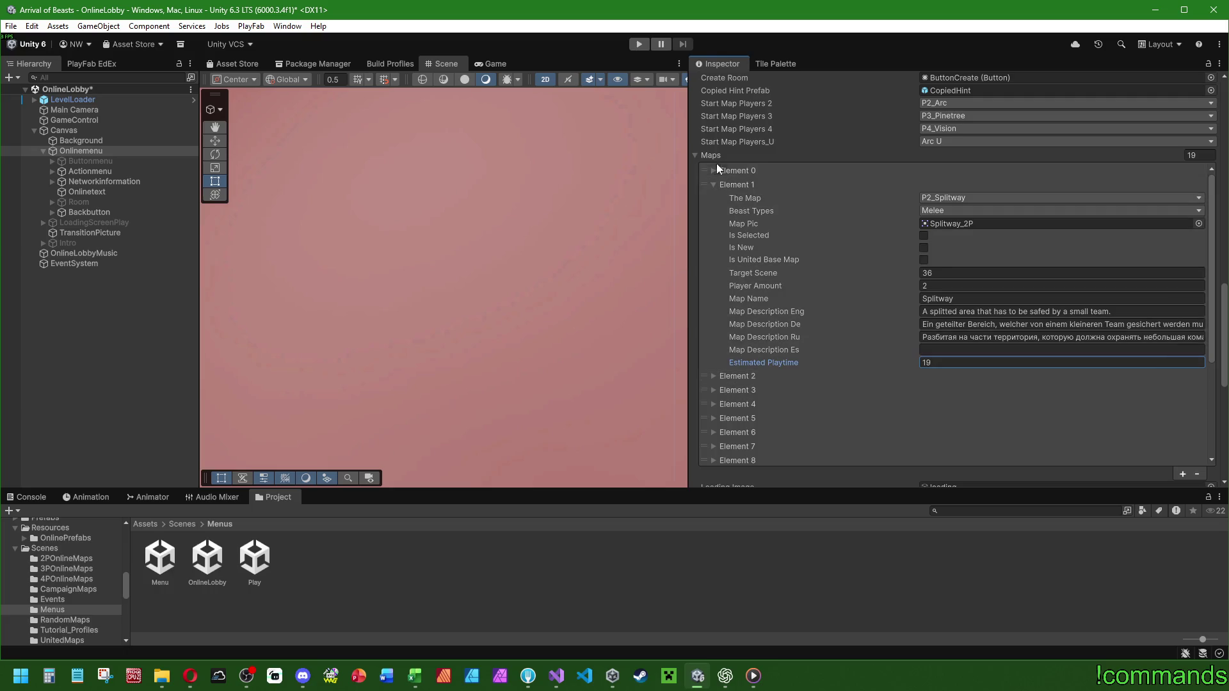
pyautogui.click(713, 183)
# Set Mushroom's estimated playtime to 26 and Vision's to 19.
pyautogui.click(712, 198)
pyautogui.click(951, 375)
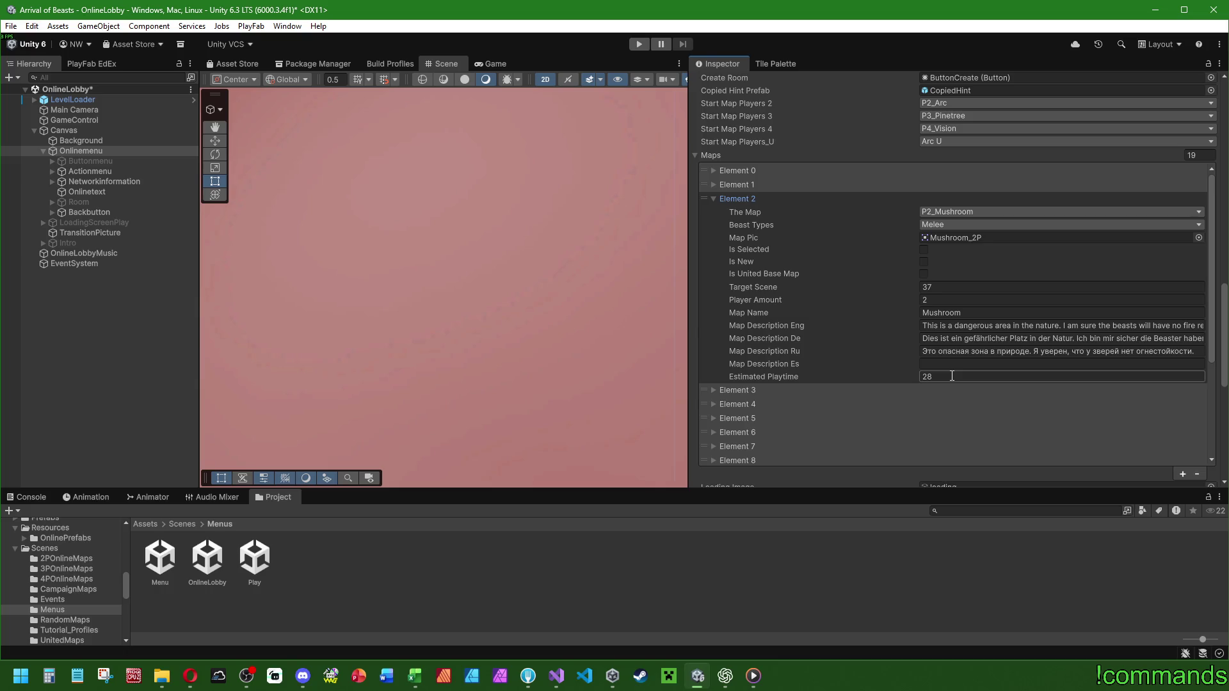
pyautogui.click(992, 376)
pyautogui.write('26')
pyautogui.click(713, 198)
pyautogui.click(713, 212)
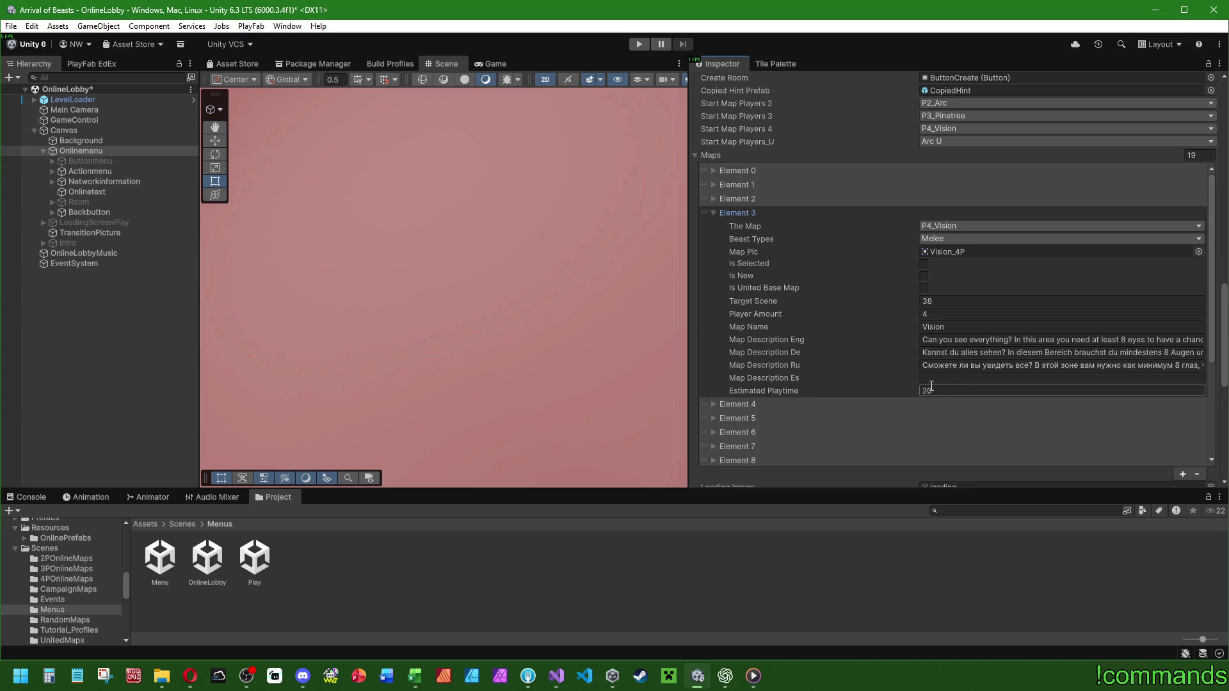
pyautogui.click(959, 390)
pyautogui.write('19')
pyautogui.click(713, 213)
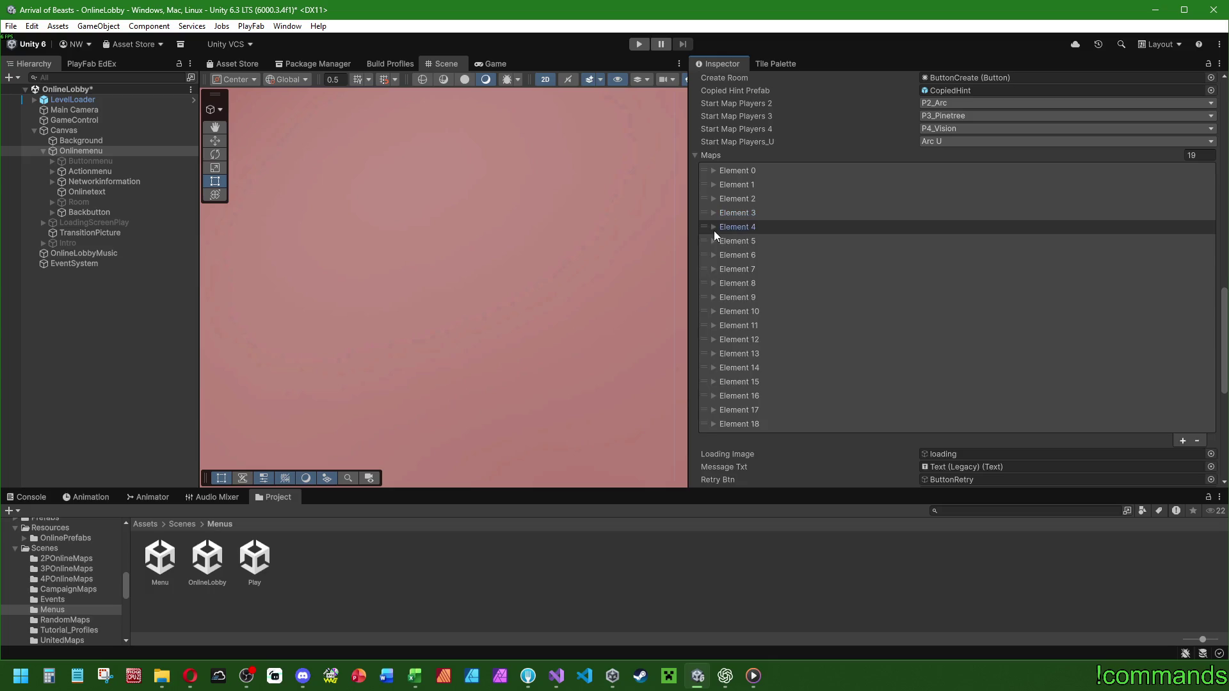
# Check the Triangle, Flag, Stick and Corner map entries without changing them.
pyautogui.click(713, 227)
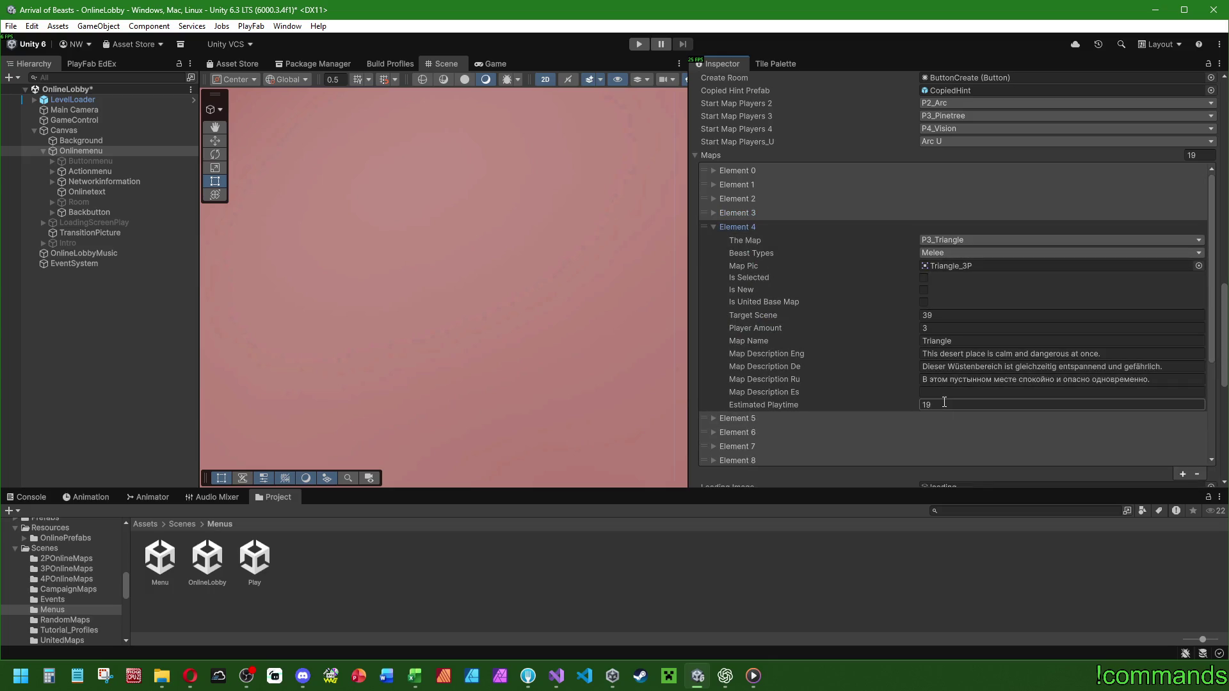
pyautogui.click(714, 226)
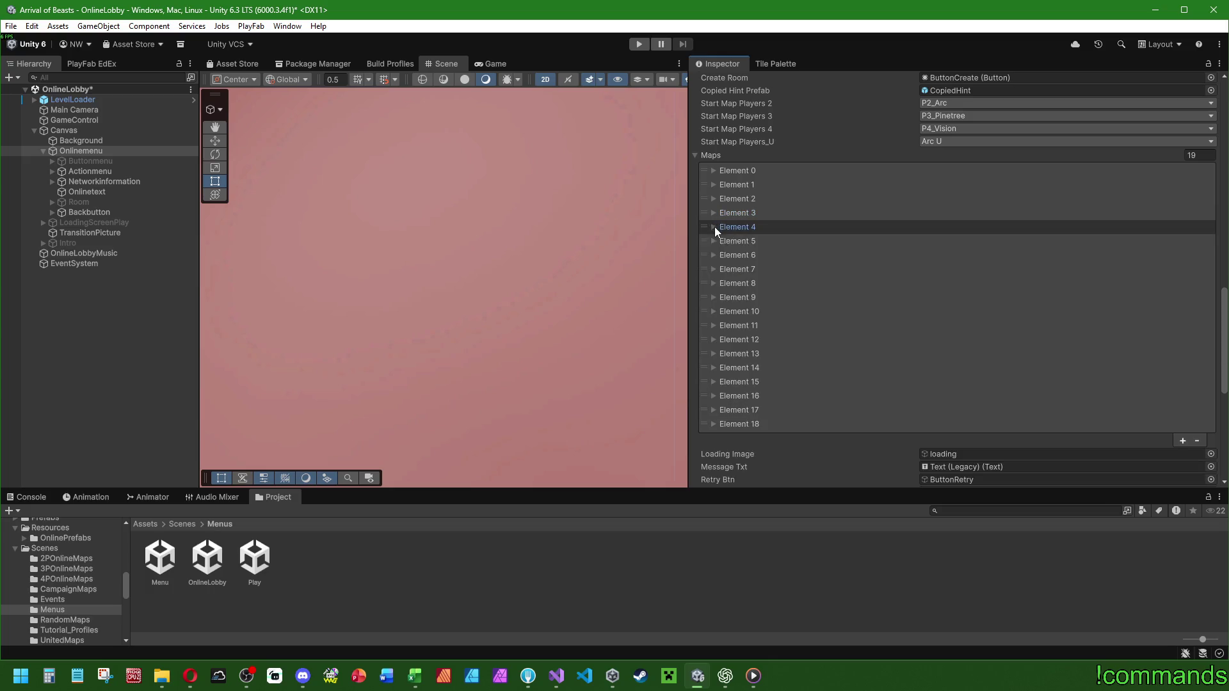
pyautogui.click(715, 241)
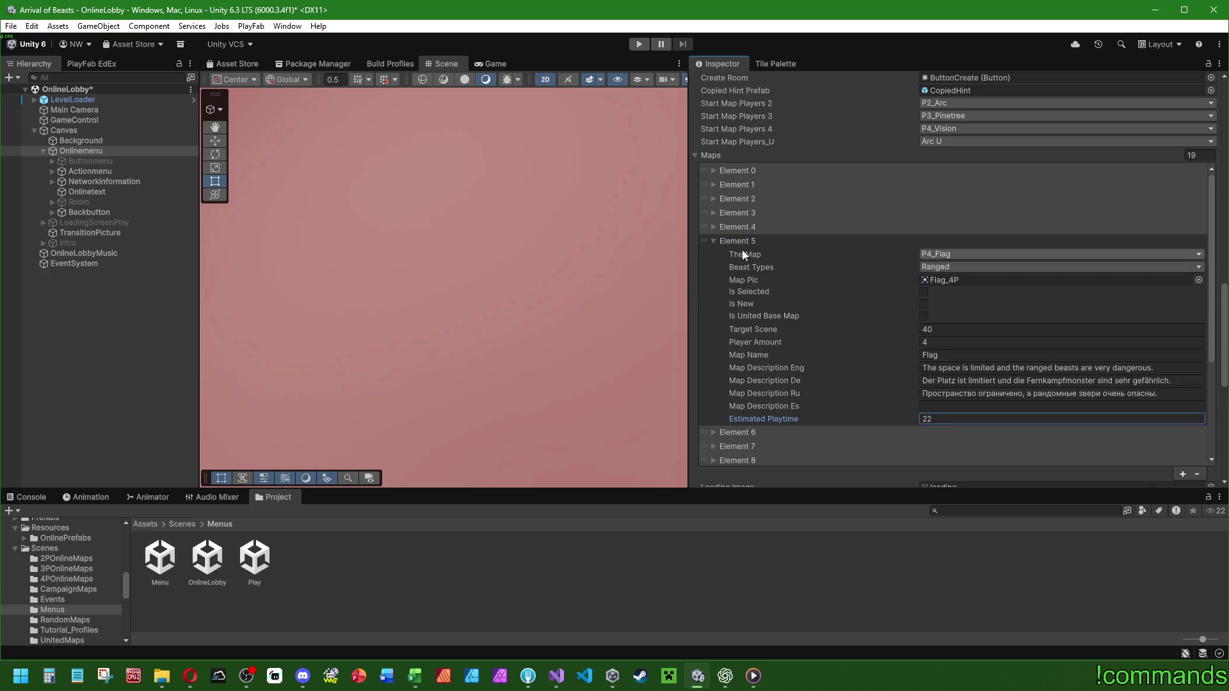
pyautogui.click(714, 241)
pyautogui.click(714, 255)
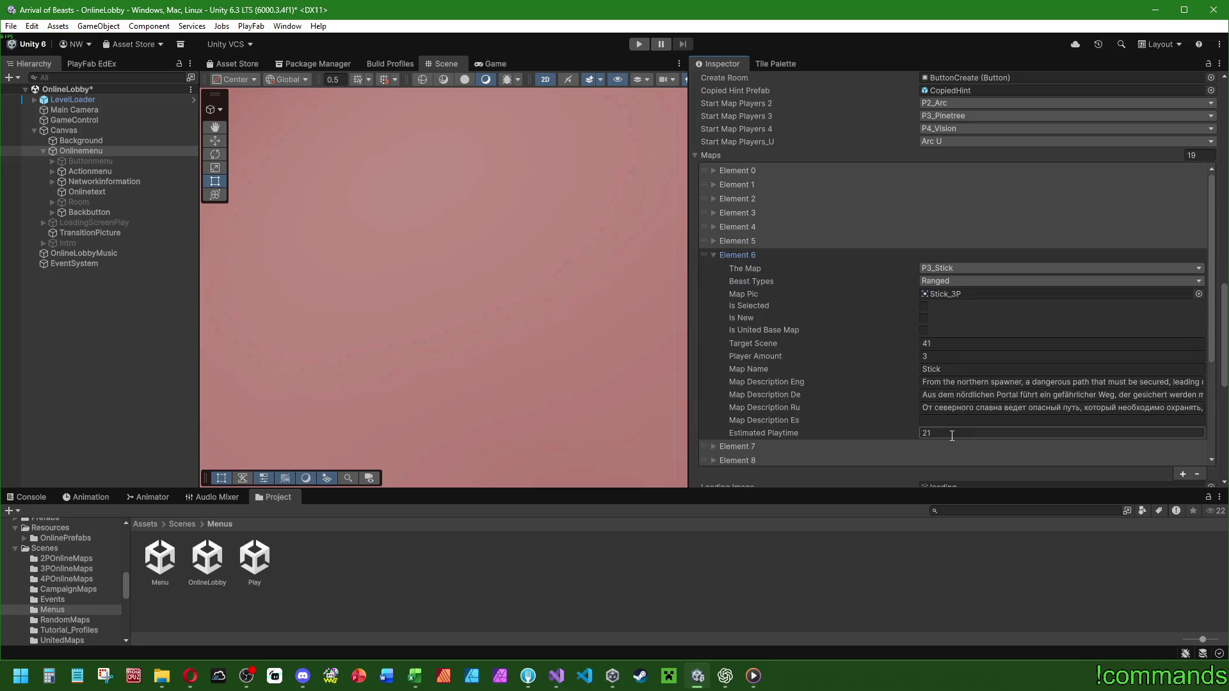
pyautogui.click(712, 254)
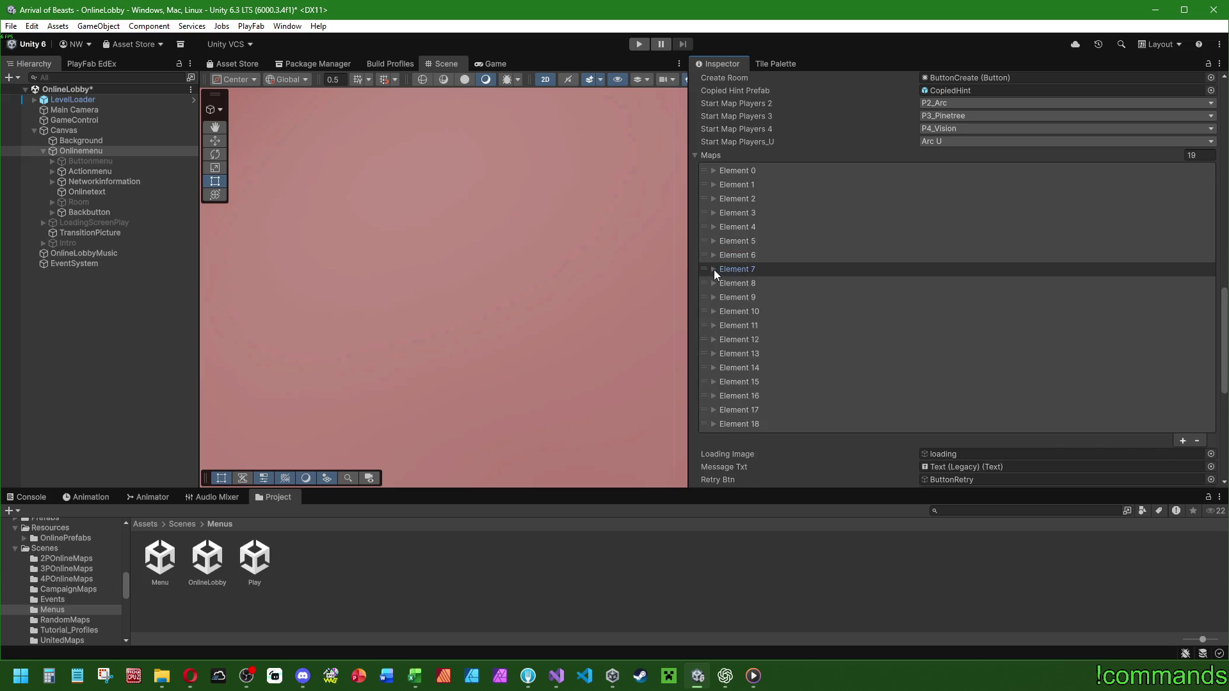
pyautogui.click(714, 270)
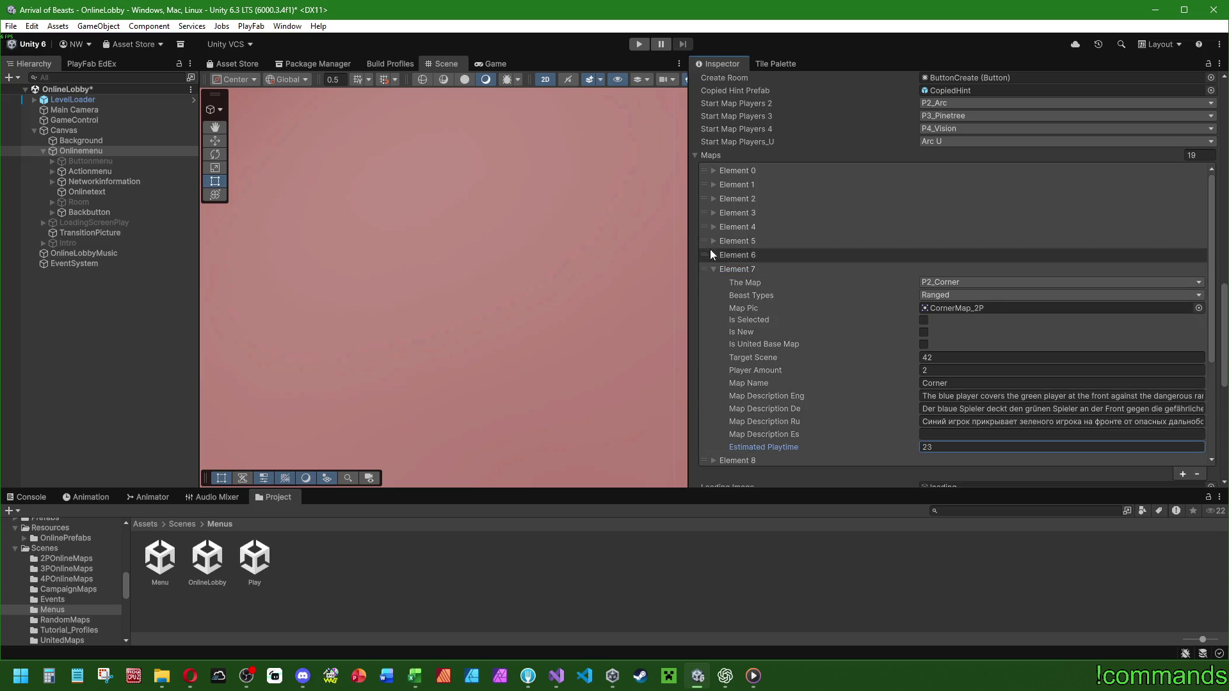
pyautogui.click(714, 269)
# Set the Arc map's (Element 8) estimated playtime to 24.
pyautogui.click(713, 283)
pyautogui.scroll(-3, 864, 350)
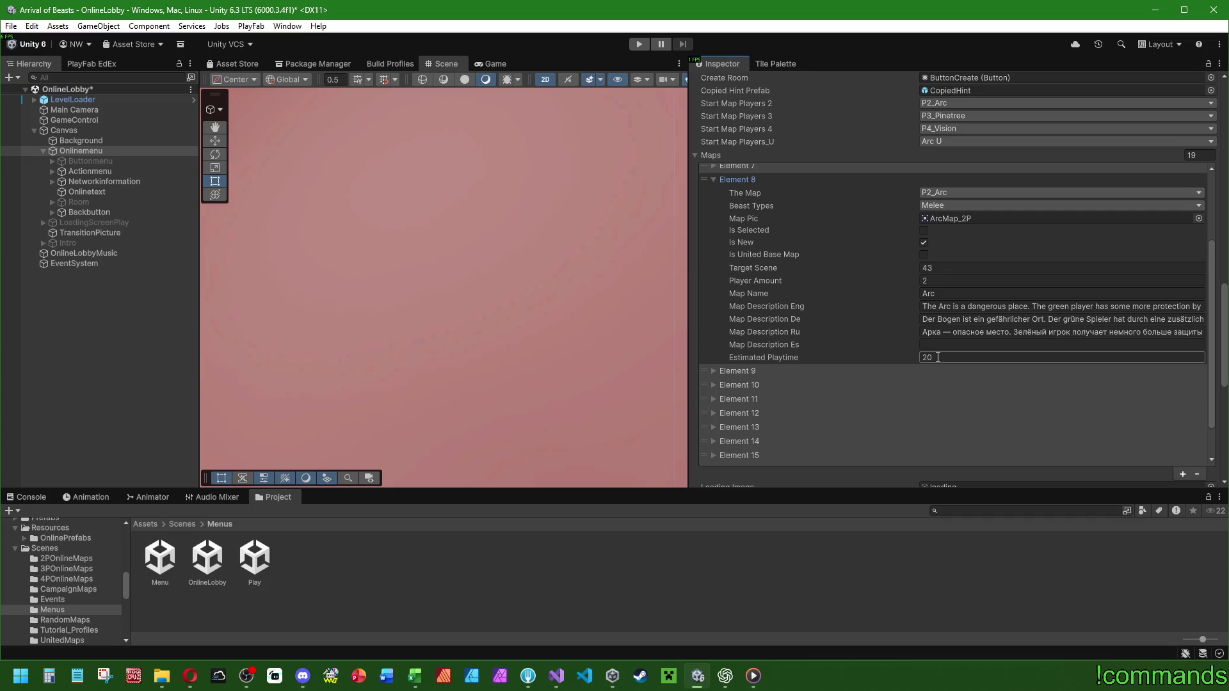
pyautogui.click(938, 357)
pyautogui.write('24')
pyautogui.click(714, 179)
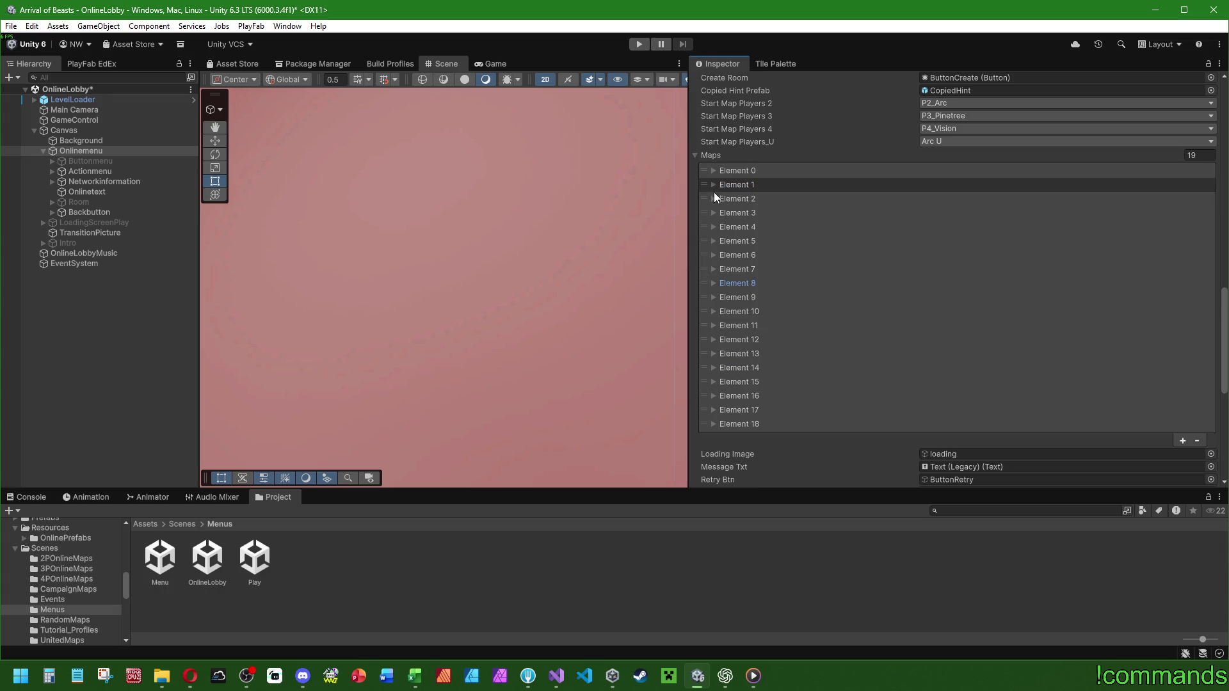
pyautogui.click(713, 297)
pyautogui.click(713, 283)
# Set the Pinetree map's (Element 9) estimated playtime to 18.
pyautogui.click(712, 283)
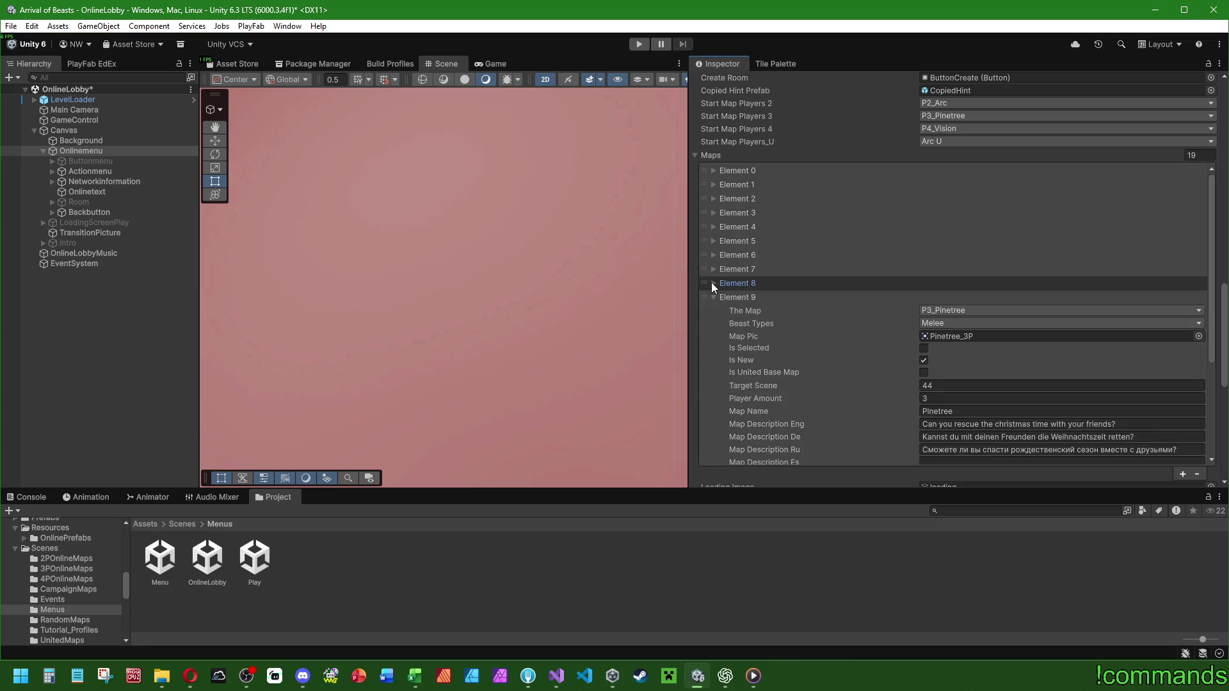
pyautogui.scroll(-4, 869, 320)
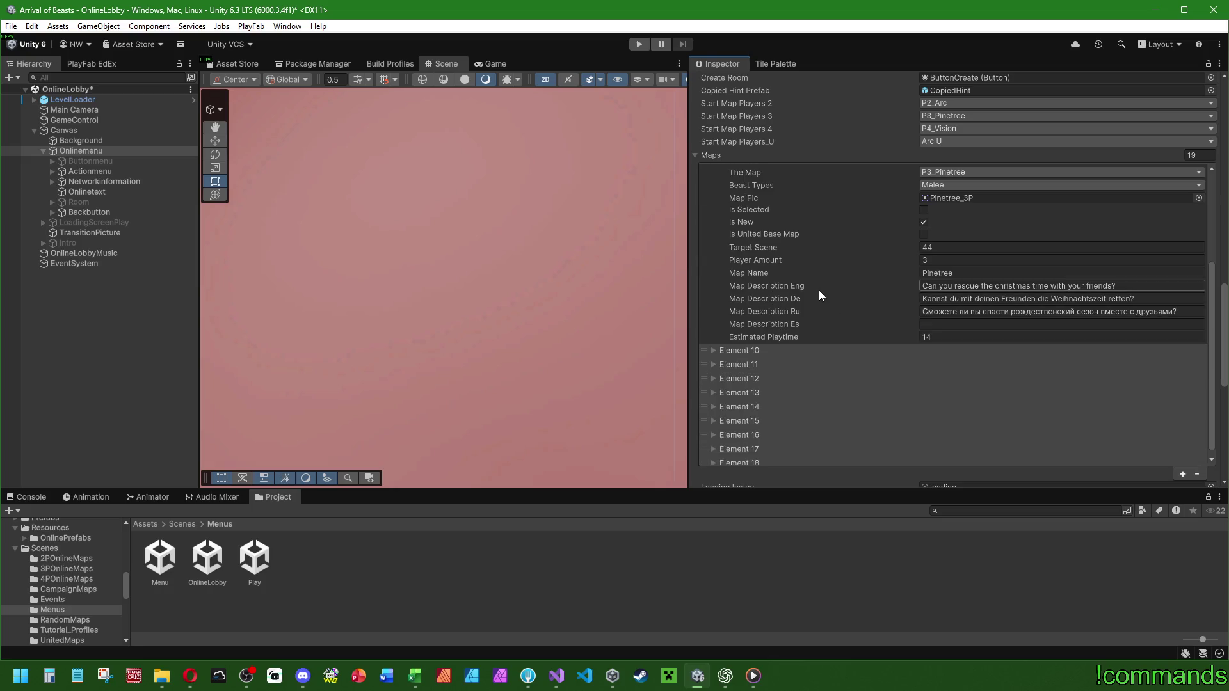
pyautogui.click(952, 336)
pyautogui.write('18')
pyautogui.scroll(2, 760, 225)
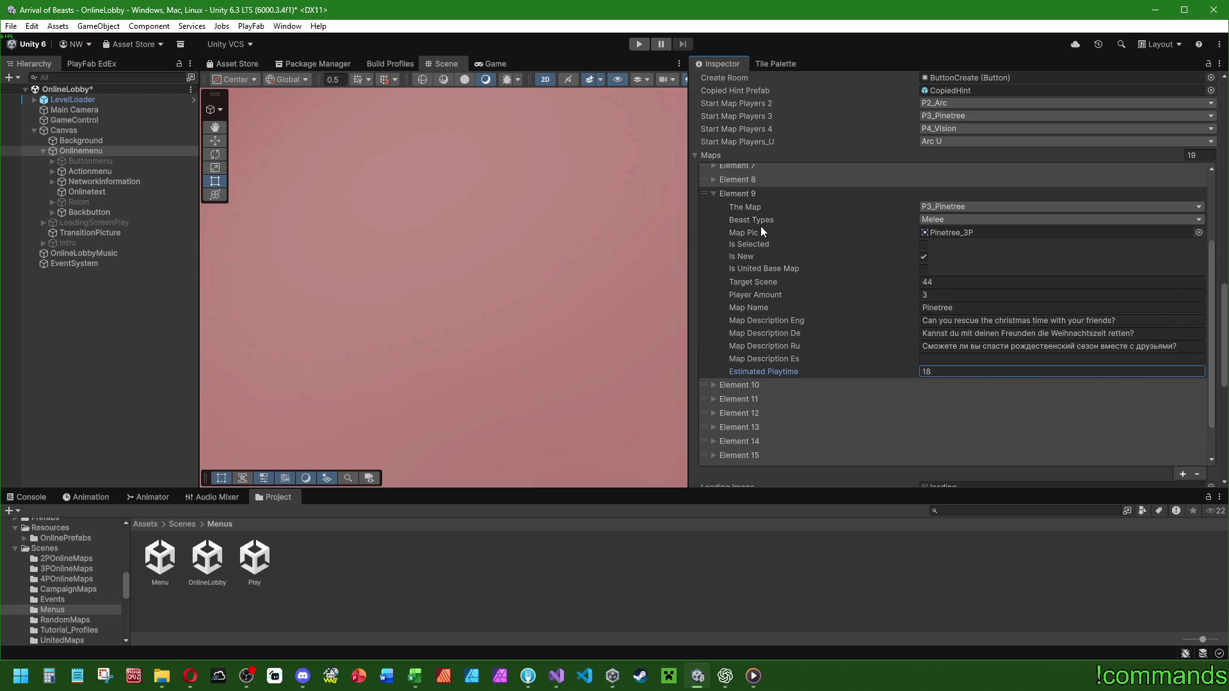
pyautogui.click(711, 194)
pyautogui.click(713, 310)
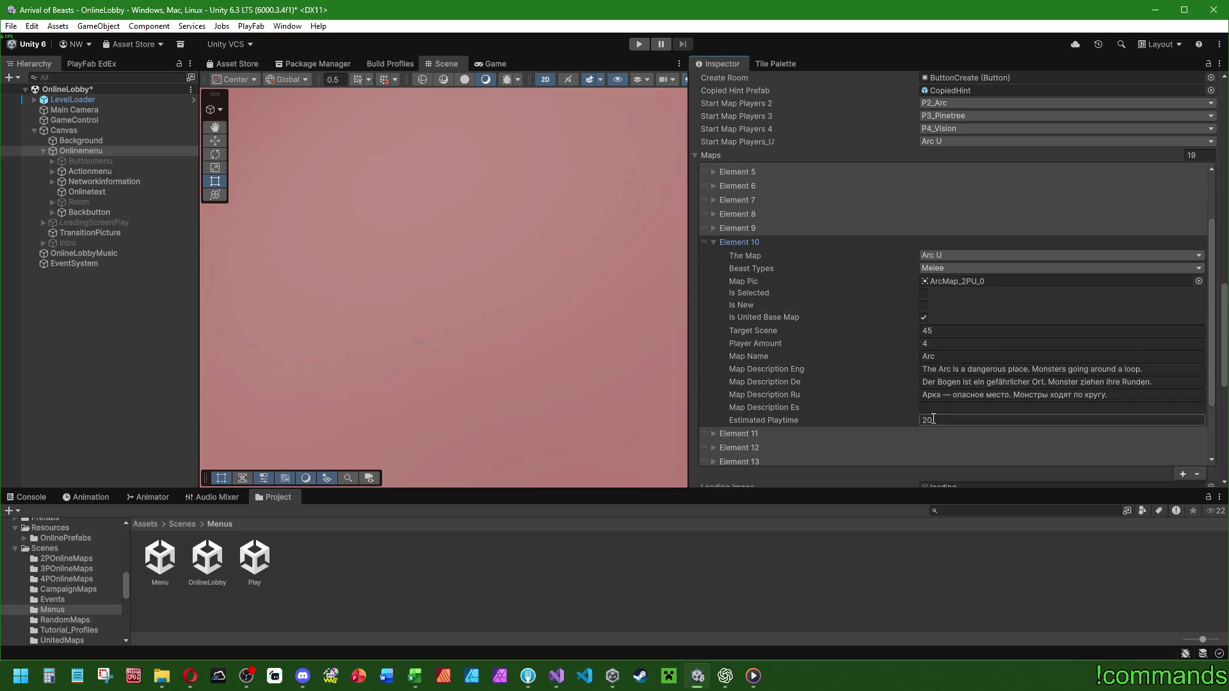
# Review the Corner U, Mushroom U and Splitway U entries' estimated playtimes.
pyautogui.click(713, 241)
pyautogui.click(709, 325)
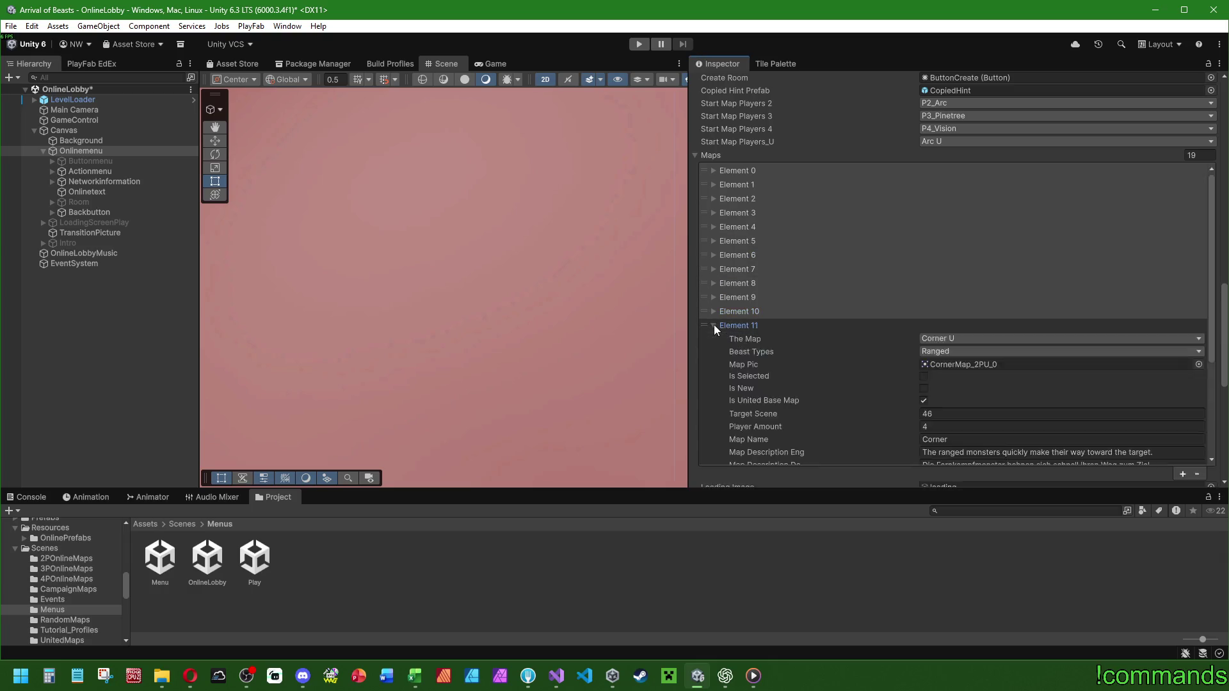
pyautogui.click(713, 324)
pyautogui.click(712, 323)
pyautogui.scroll(-1, 783, 302)
pyautogui.scroll(-3, 784, 301)
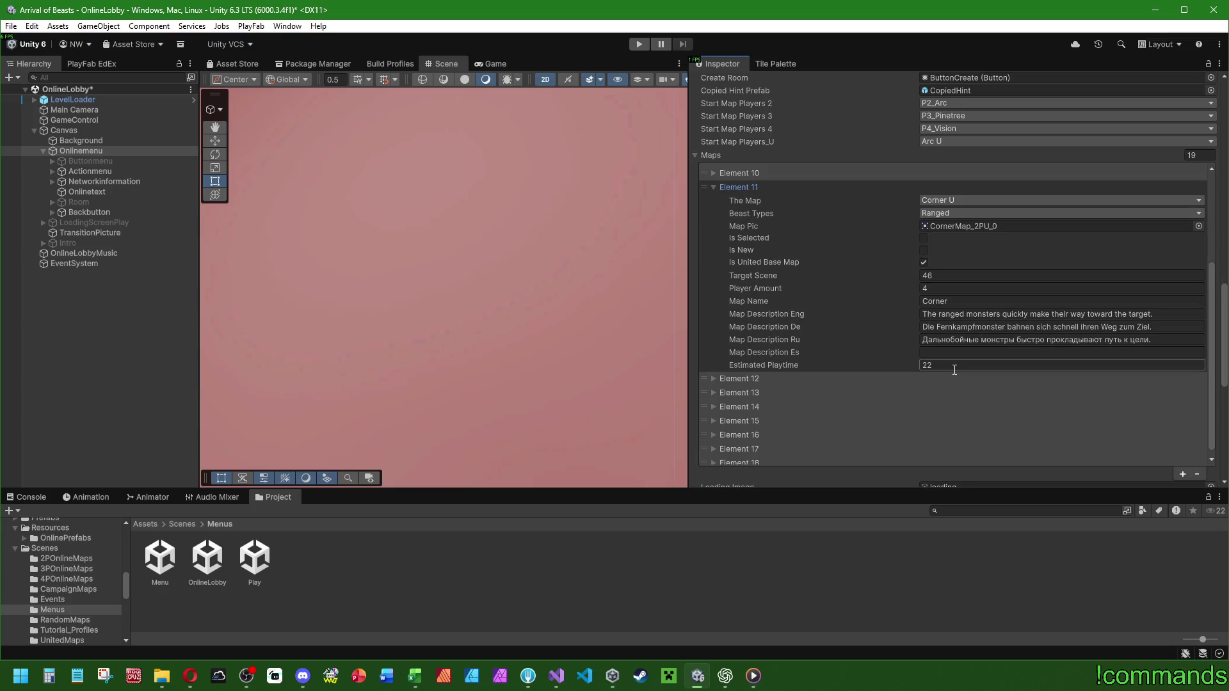
pyautogui.click(712, 186)
pyautogui.click(713, 339)
pyautogui.scroll(-2, 800, 321)
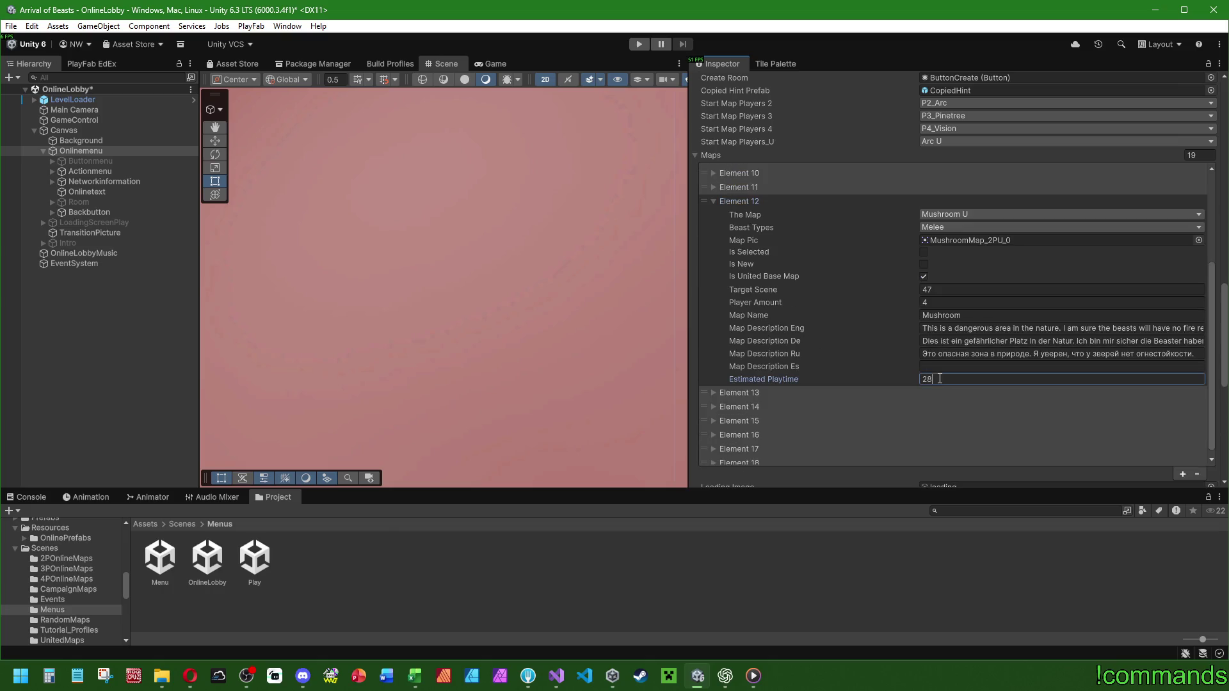
pyautogui.click(712, 201)
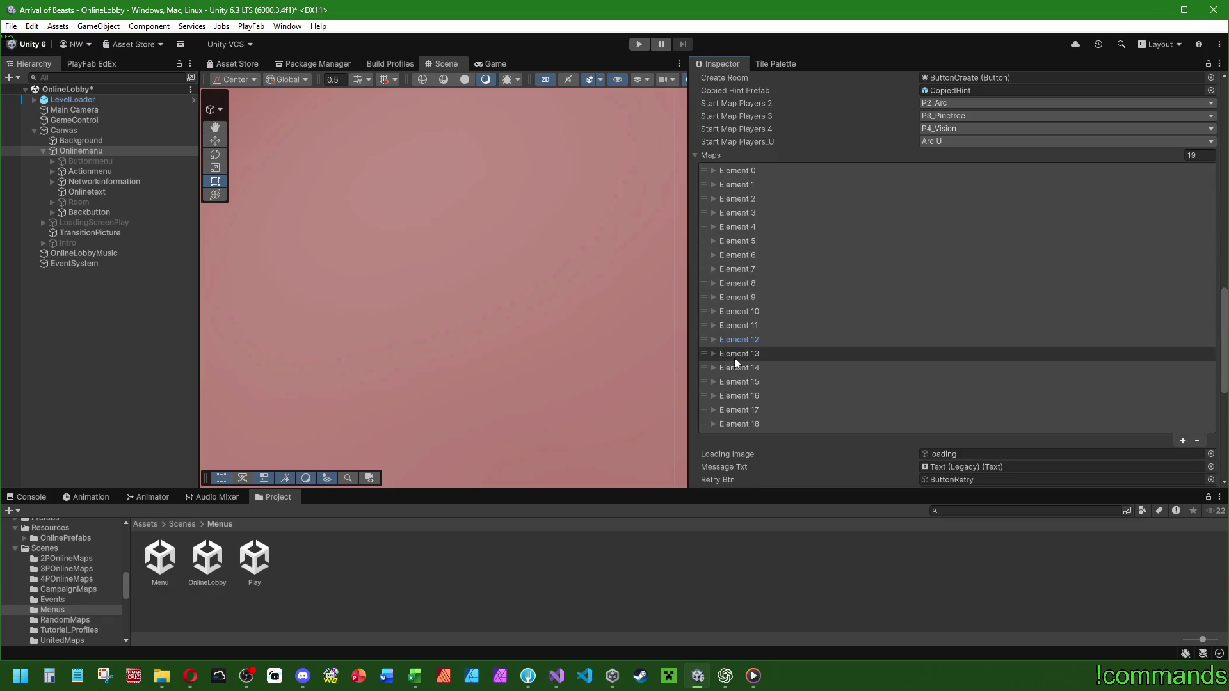
pyautogui.click(713, 353)
pyautogui.scroll(-3, 768, 341)
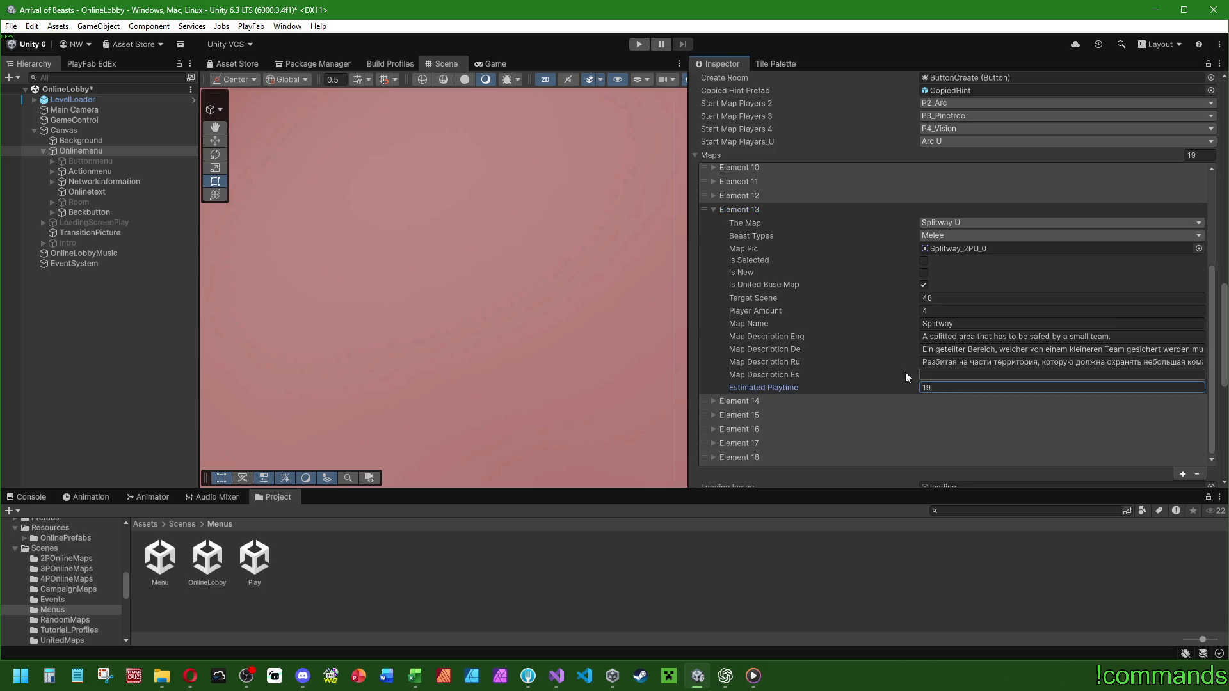
pyautogui.click(712, 209)
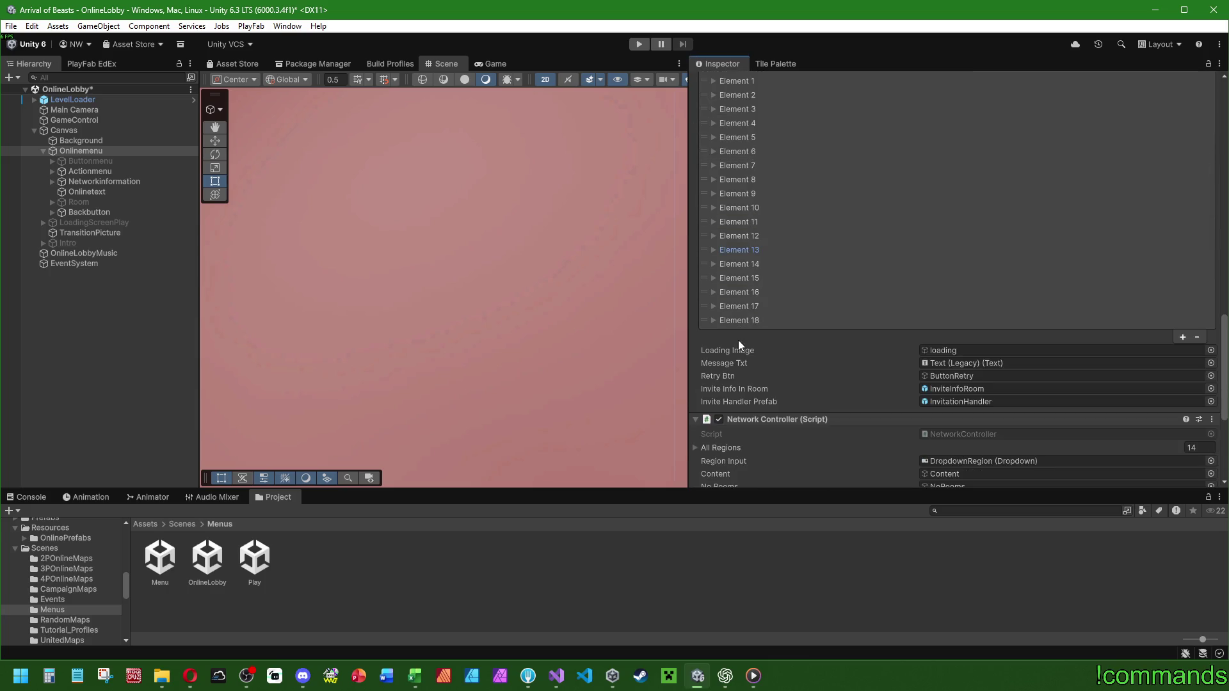
# Review the Pinetree U, Stick U and Triangle U entries' estimated playtimes.
pyautogui.click(713, 263)
pyautogui.scroll(-3, 938, 331)
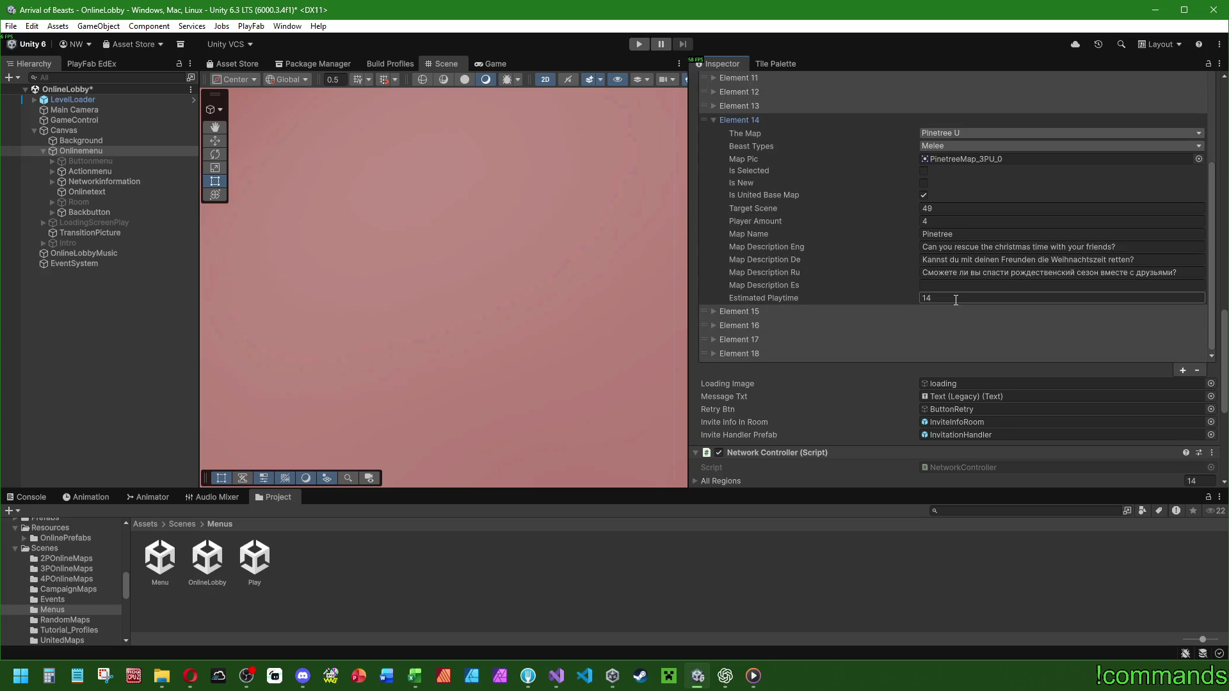
pyautogui.click(716, 120)
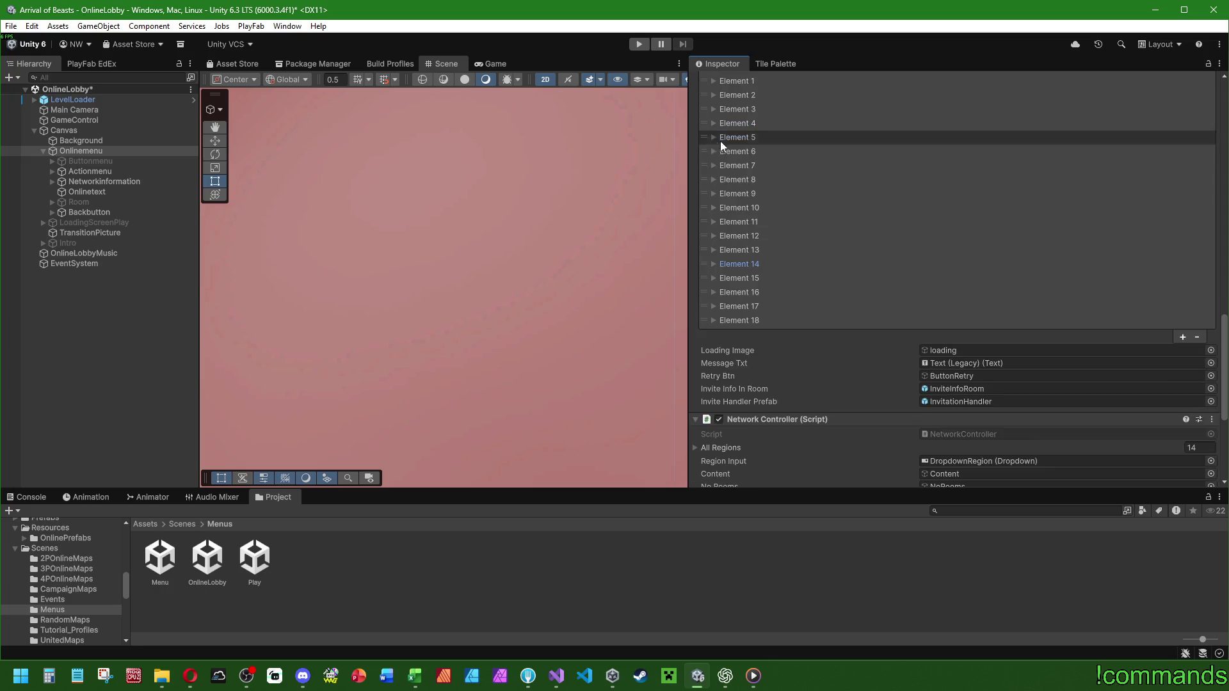
pyautogui.scroll(-1, 730, 211)
pyautogui.click(714, 243)
pyautogui.scroll(-2, 781, 248)
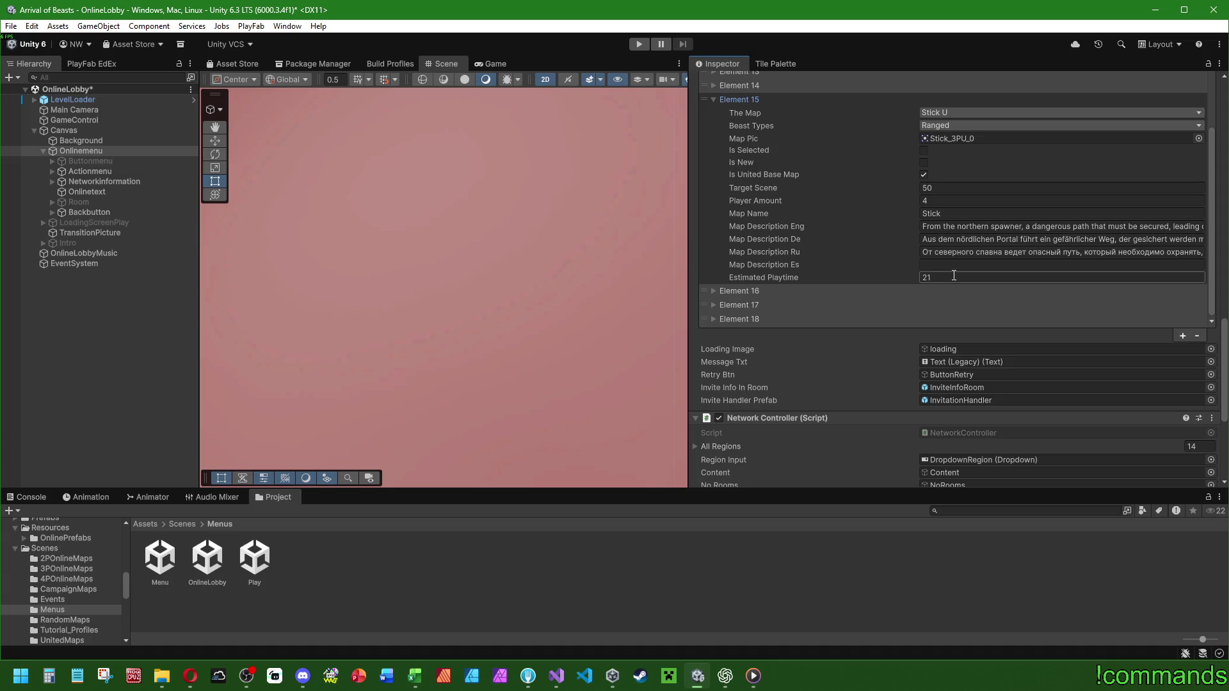
pyautogui.click(713, 99)
pyautogui.click(713, 188)
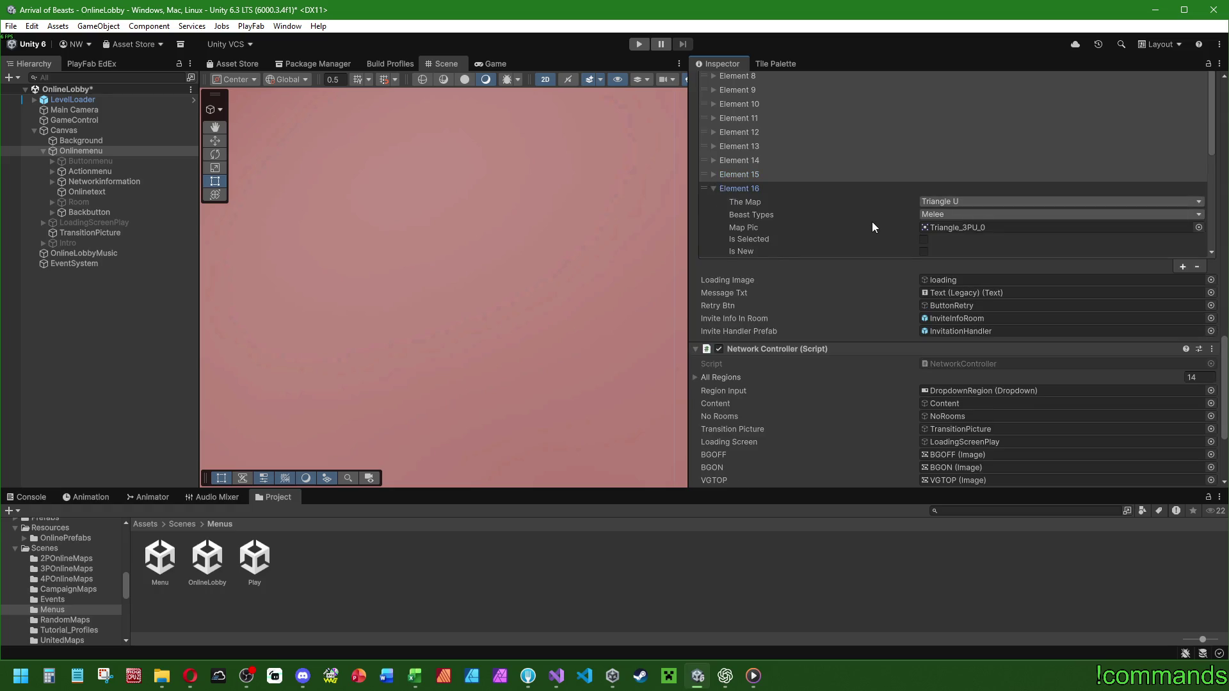
pyautogui.scroll(-2, 872, 222)
pyautogui.scroll(-2, 856, 219)
pyautogui.scroll(4, 876, 352)
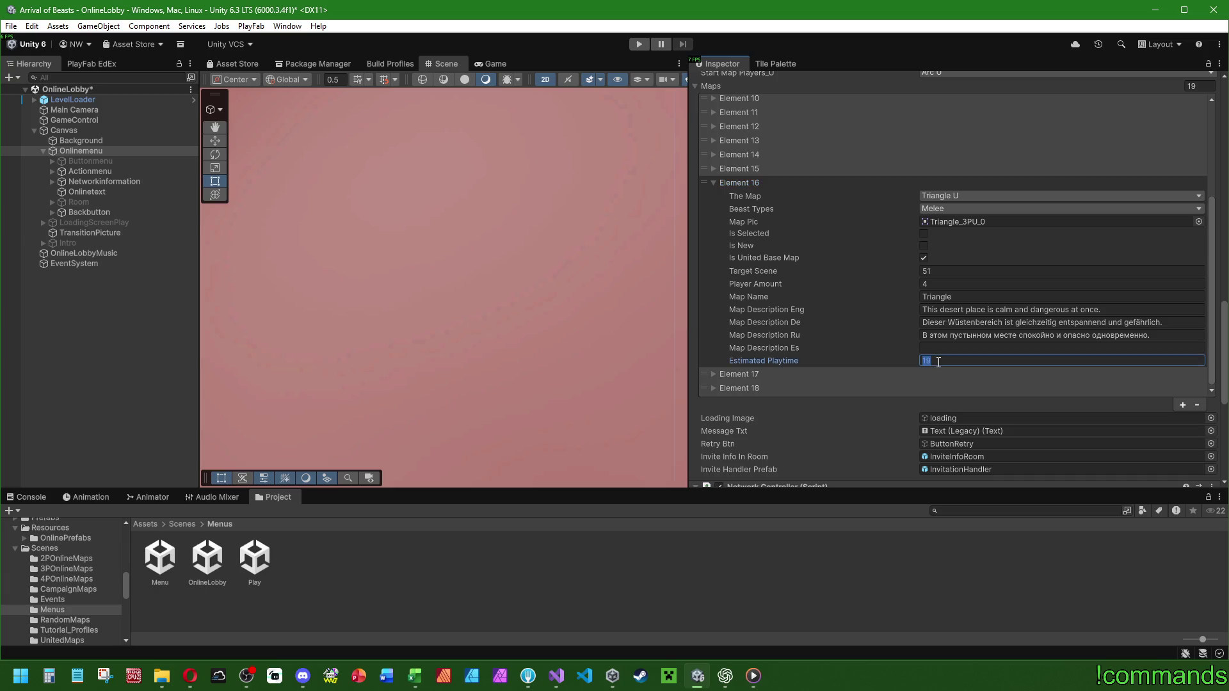
pyautogui.click(713, 182)
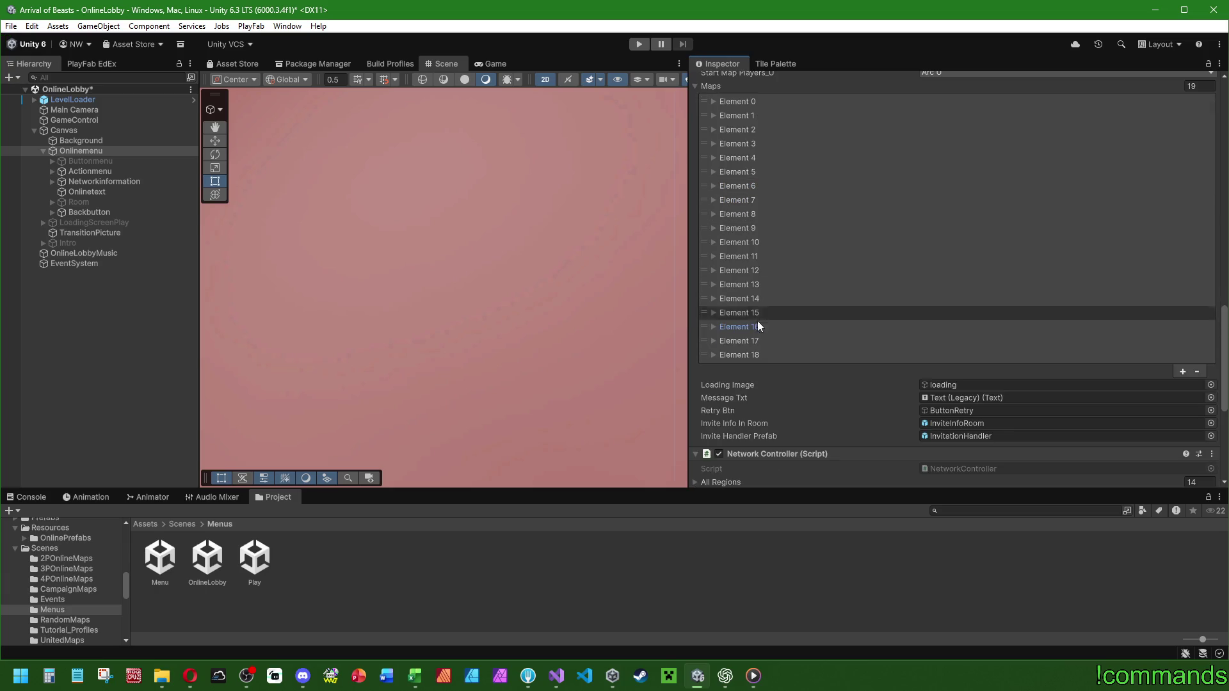
# Check Vision U's playtime of 19 and change Flag U's estimated playtime to 22.
pyautogui.click(712, 340)
pyautogui.scroll(-2, 782, 293)
pyautogui.click(954, 370)
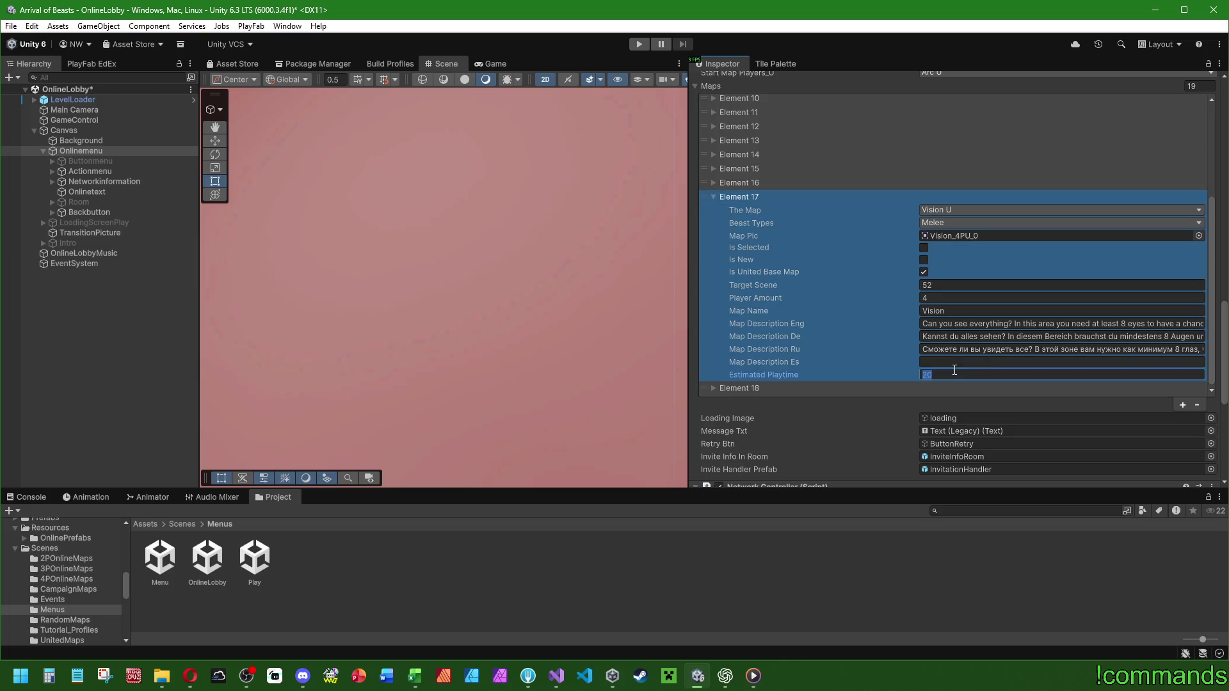
pyautogui.click(713, 195)
pyautogui.click(713, 320)
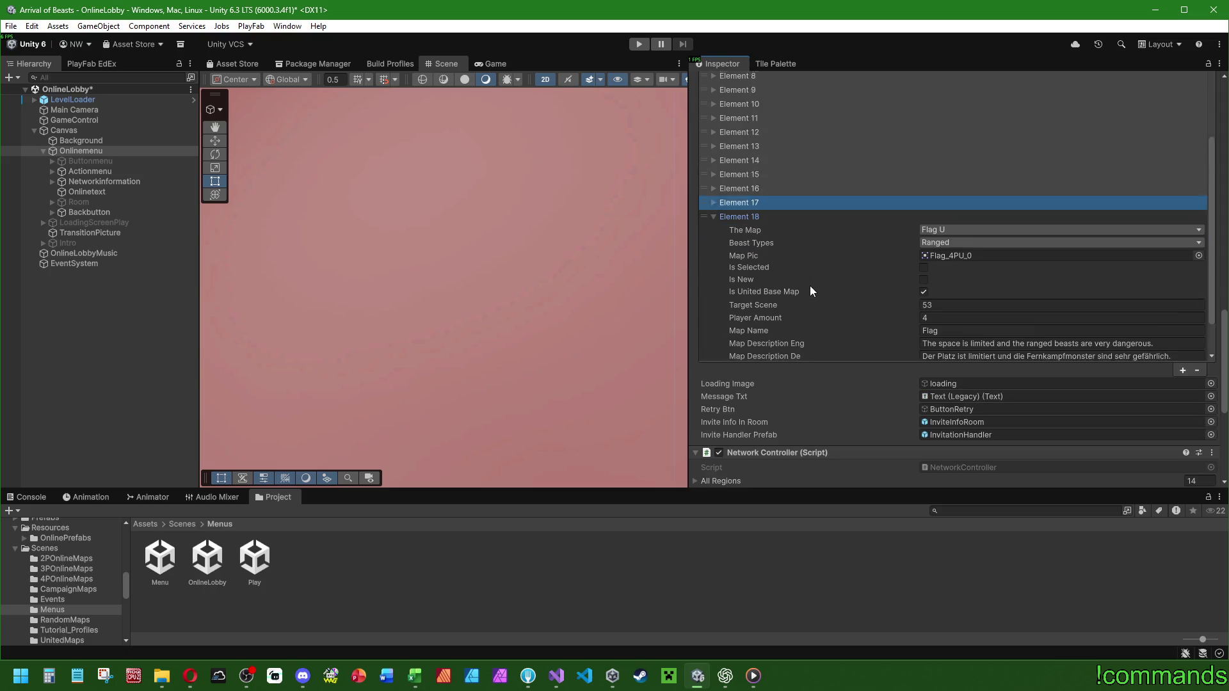
pyautogui.scroll(-3, 831, 285)
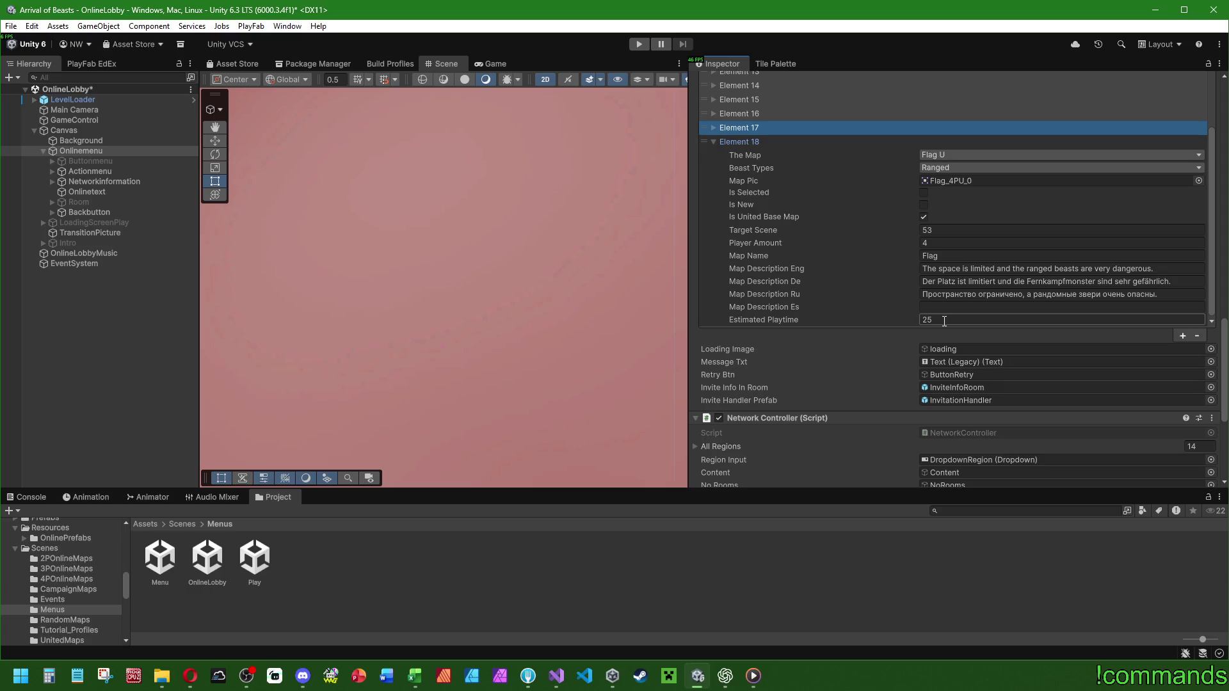
pyautogui.click(944, 319)
pyautogui.write('2')
pyautogui.click(710, 141)
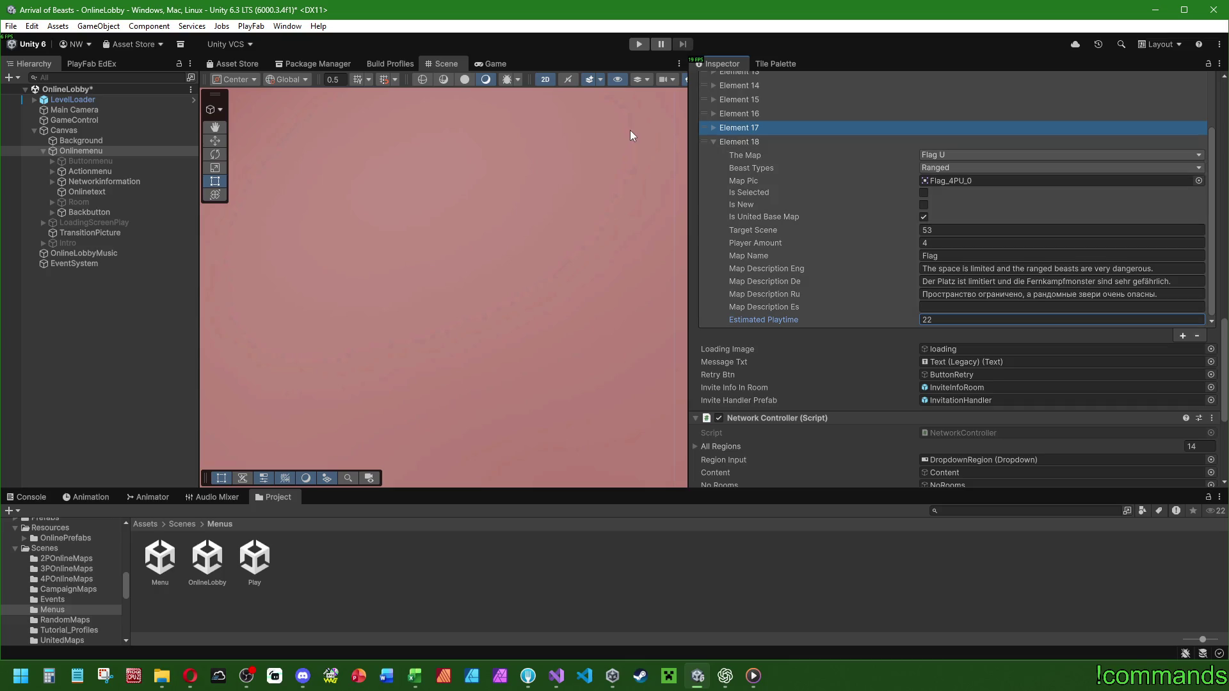
pyautogui.click(713, 141)
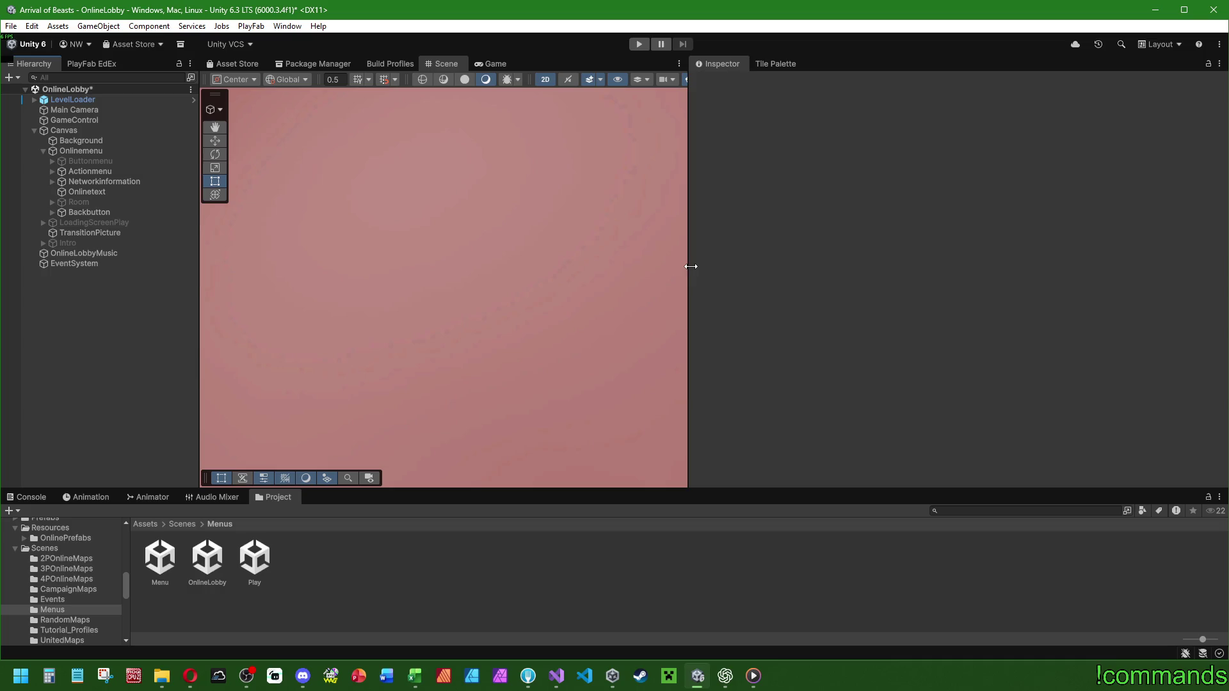
# Narrow the Inspector and save the OnlineLobby scene via File > Save.
pyautogui.moveTo(690, 267)
pyautogui.mouseDown()
pyautogui.moveTo(1105, 271)
pyautogui.moveTo(981, 277)
pyautogui.mouseUp()
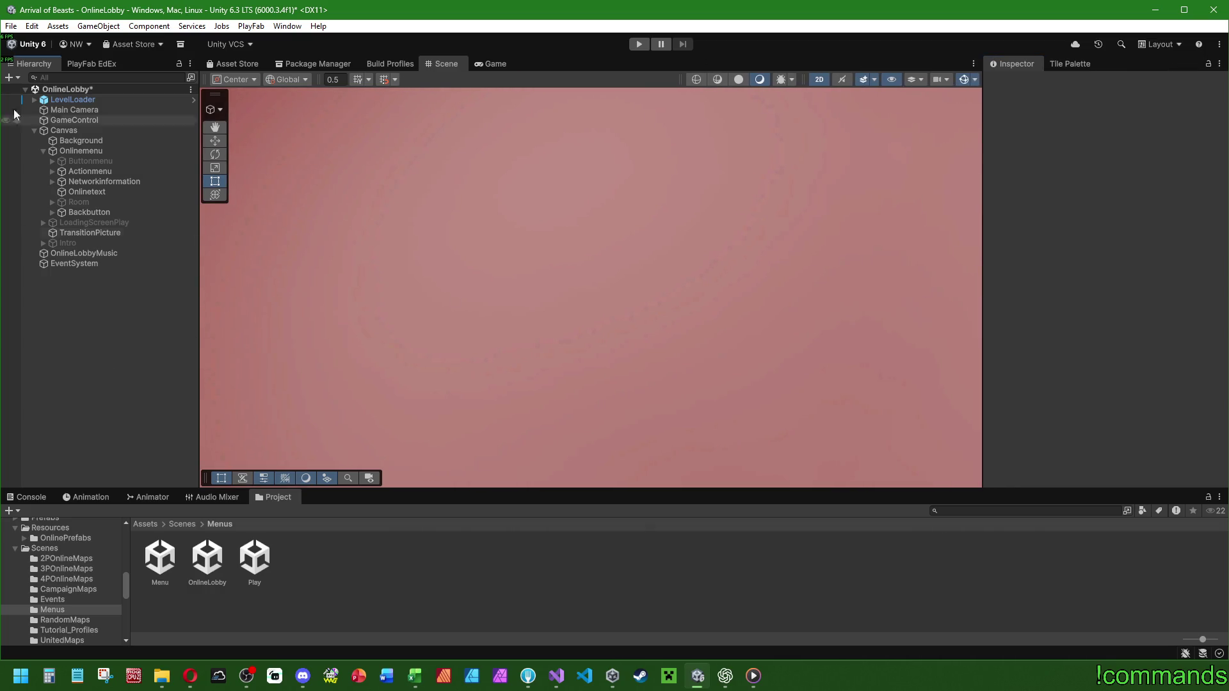
pyautogui.click(12, 26)
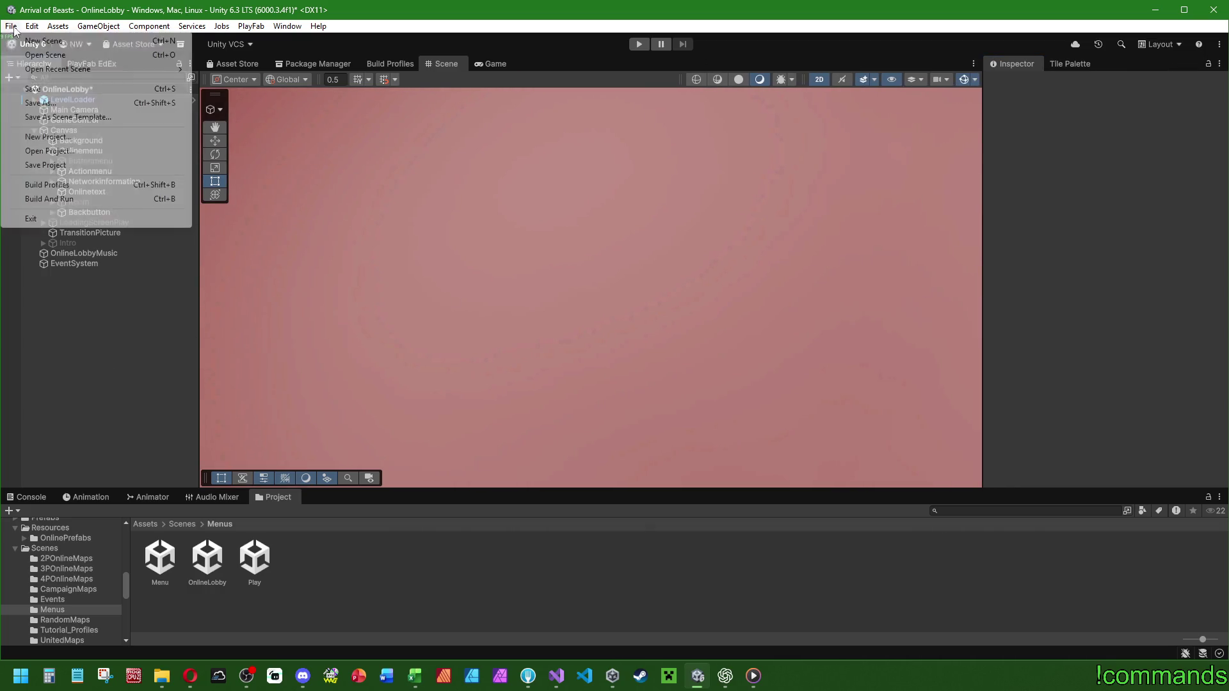
pyautogui.click(57, 89)
# Open the Menu scene from the Menus folder and check the console and File menu.
pyautogui.doubleClick(160, 556)
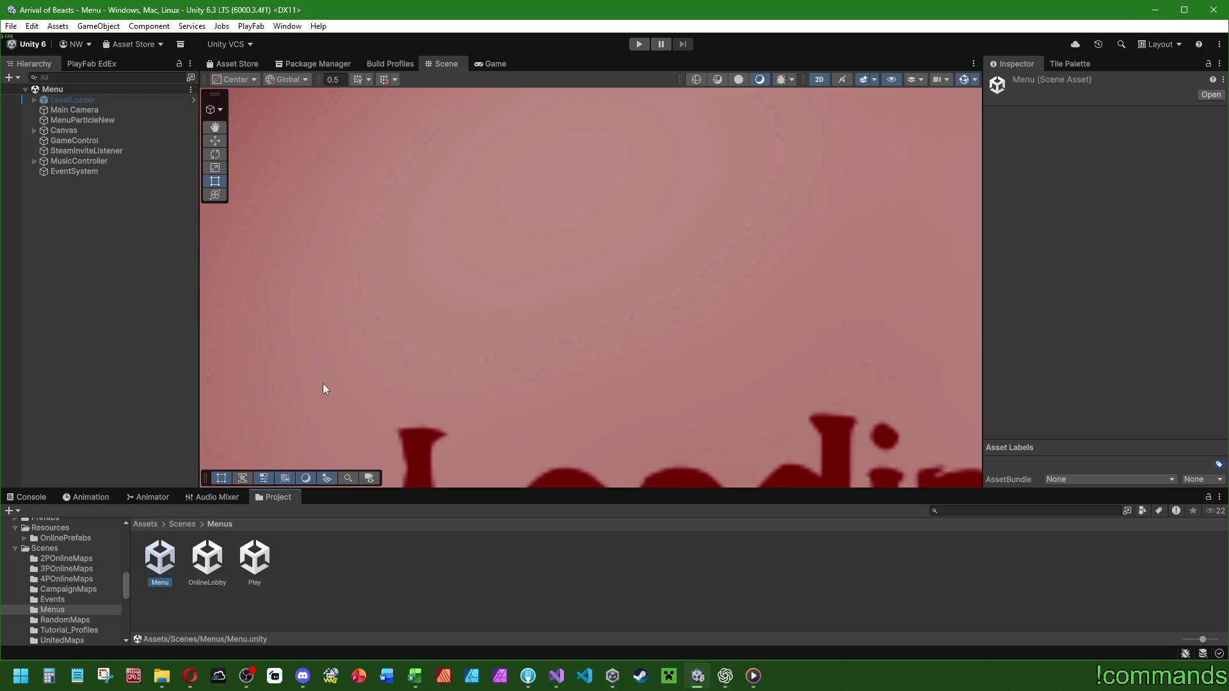
pyautogui.scroll(-10, 494, 378)
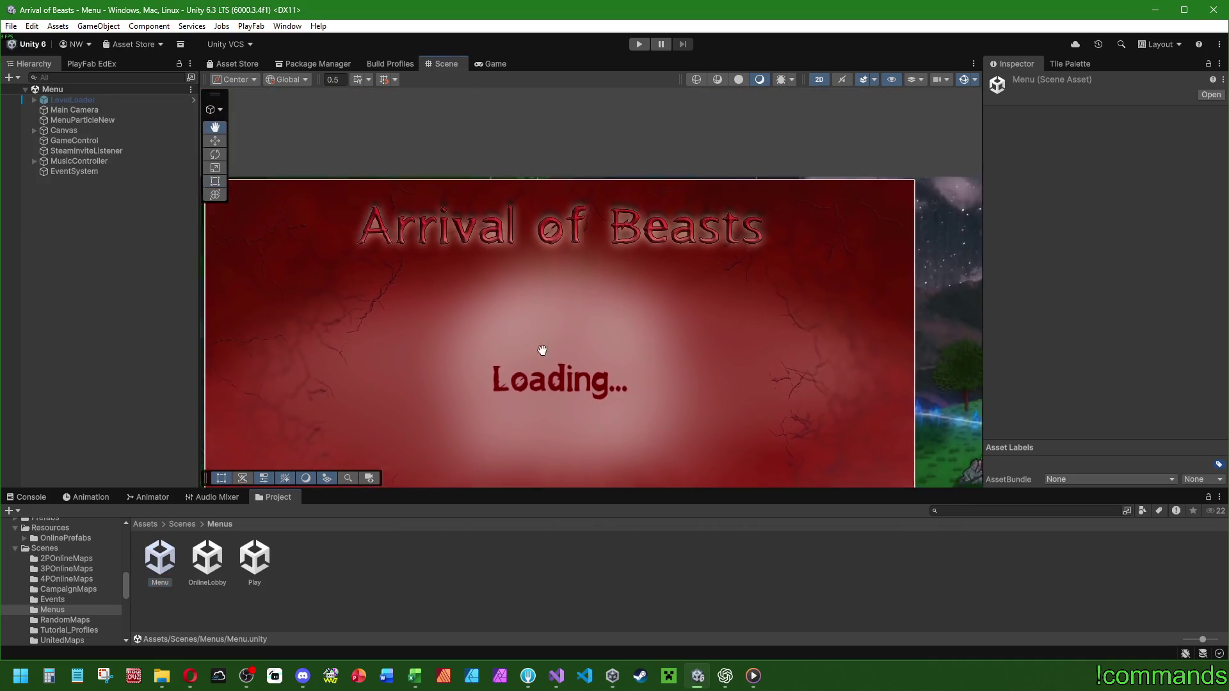
pyautogui.scroll(-3, 542, 350)
pyautogui.click(25, 497)
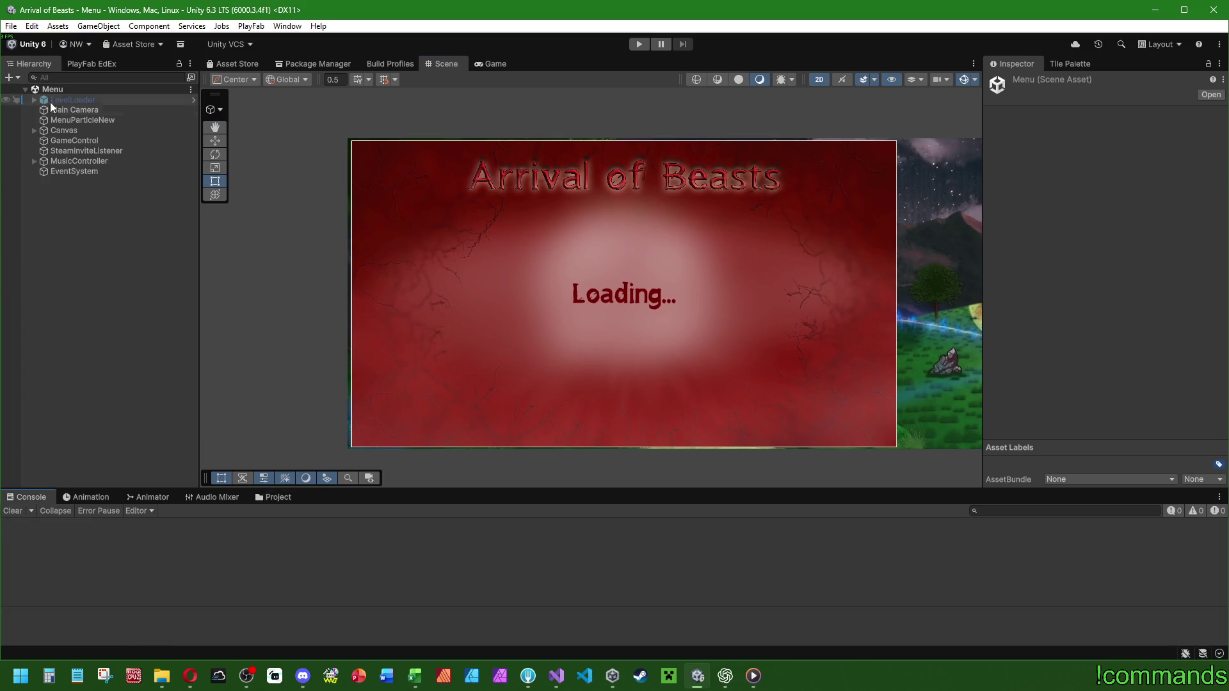
pyautogui.click(11, 25)
pyautogui.click(29, 165)
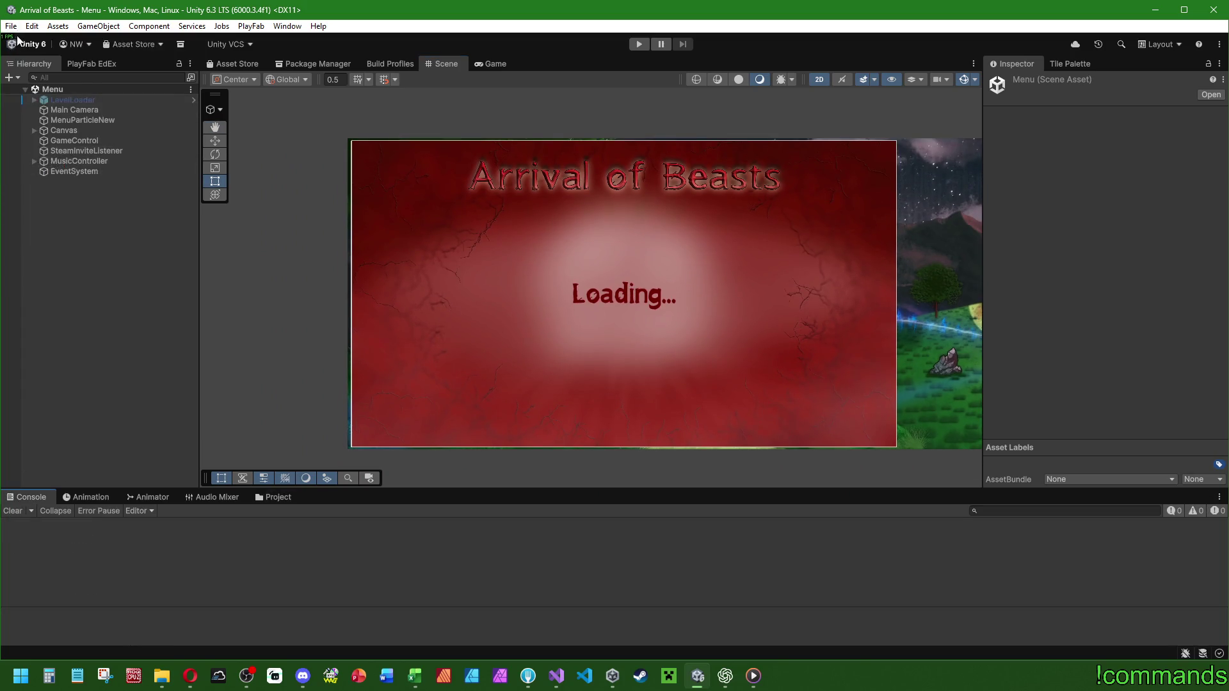
pyautogui.click(11, 26)
pyautogui.click(25, 88)
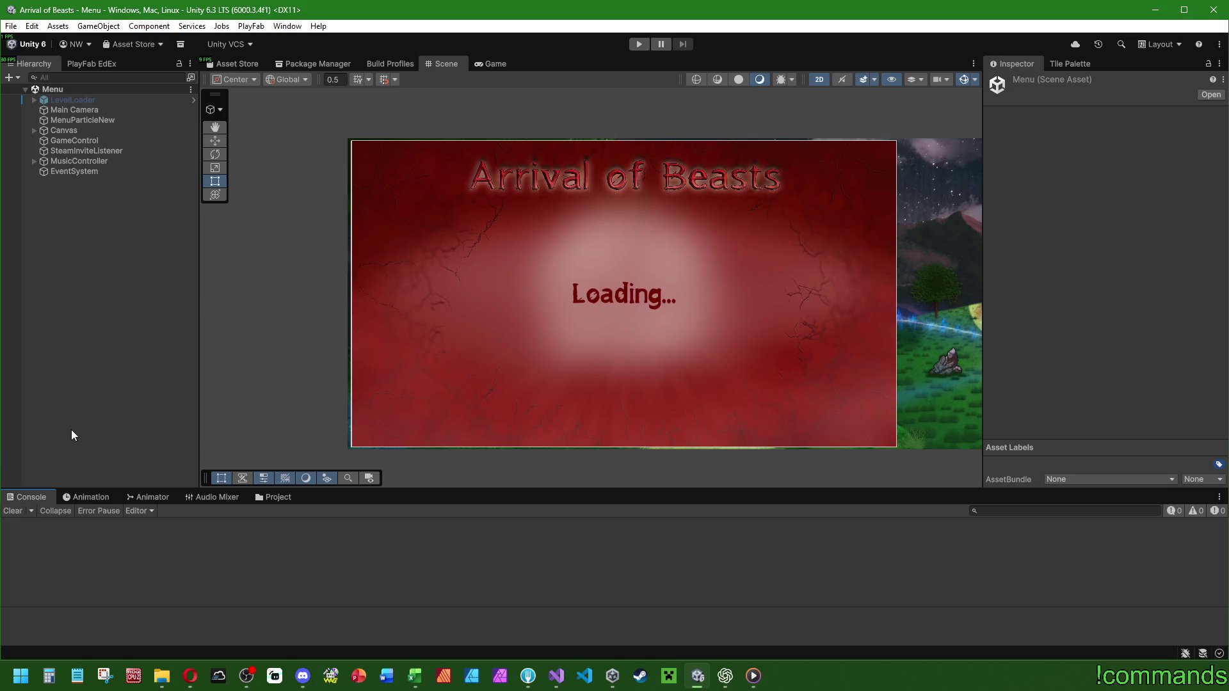
# Save the Arrival of Beasts project, then save the open Menu scene.
pyautogui.click(11, 26)
pyautogui.click(45, 164)
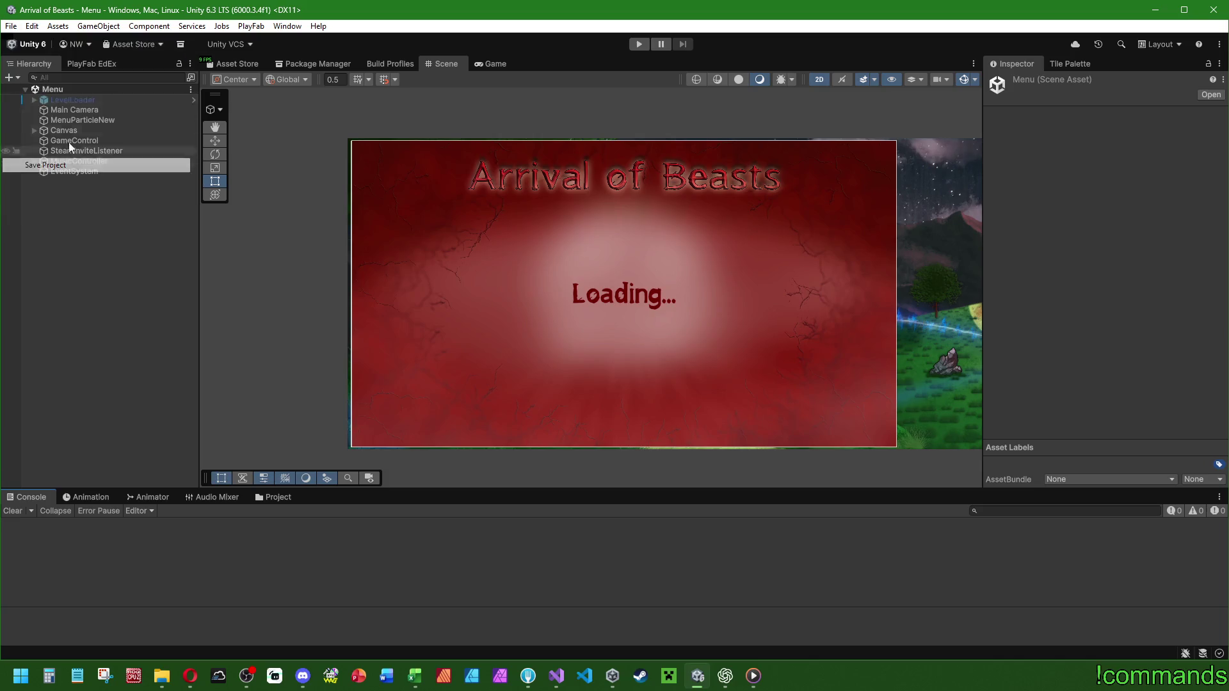
pyautogui.click(11, 26)
pyautogui.click(37, 89)
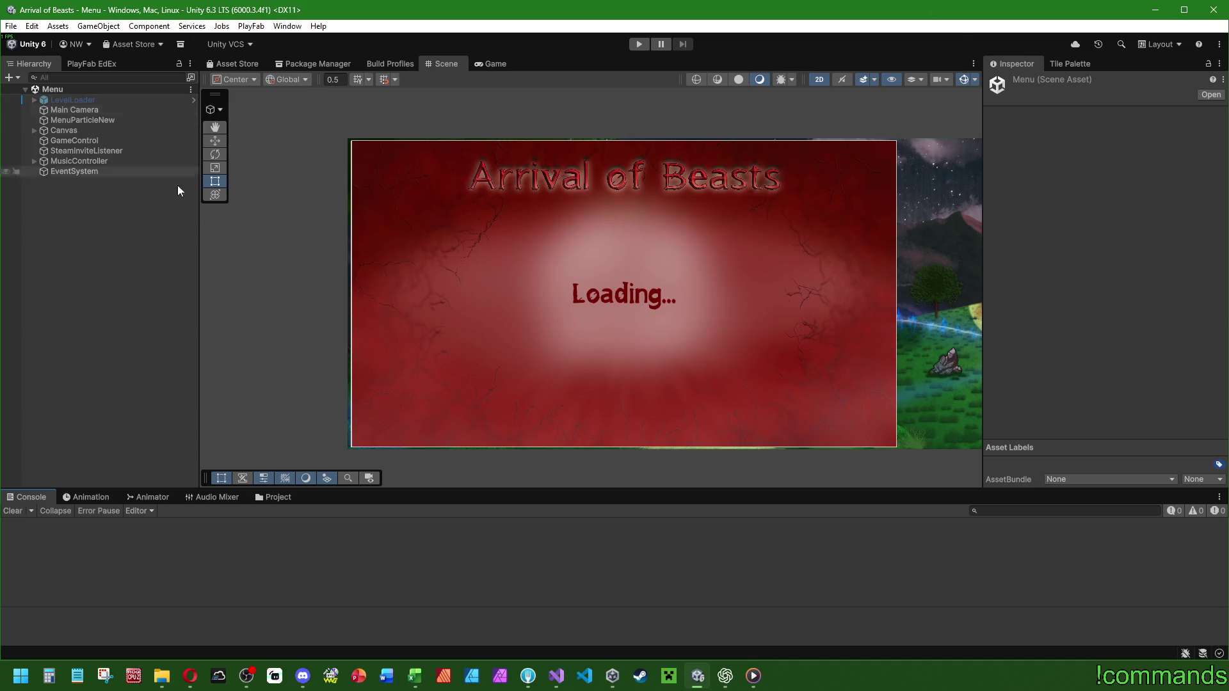
# Build the Windows version from Build Profiles into the CoopTest folder.
pyautogui.click(11, 25)
pyautogui.click(48, 186)
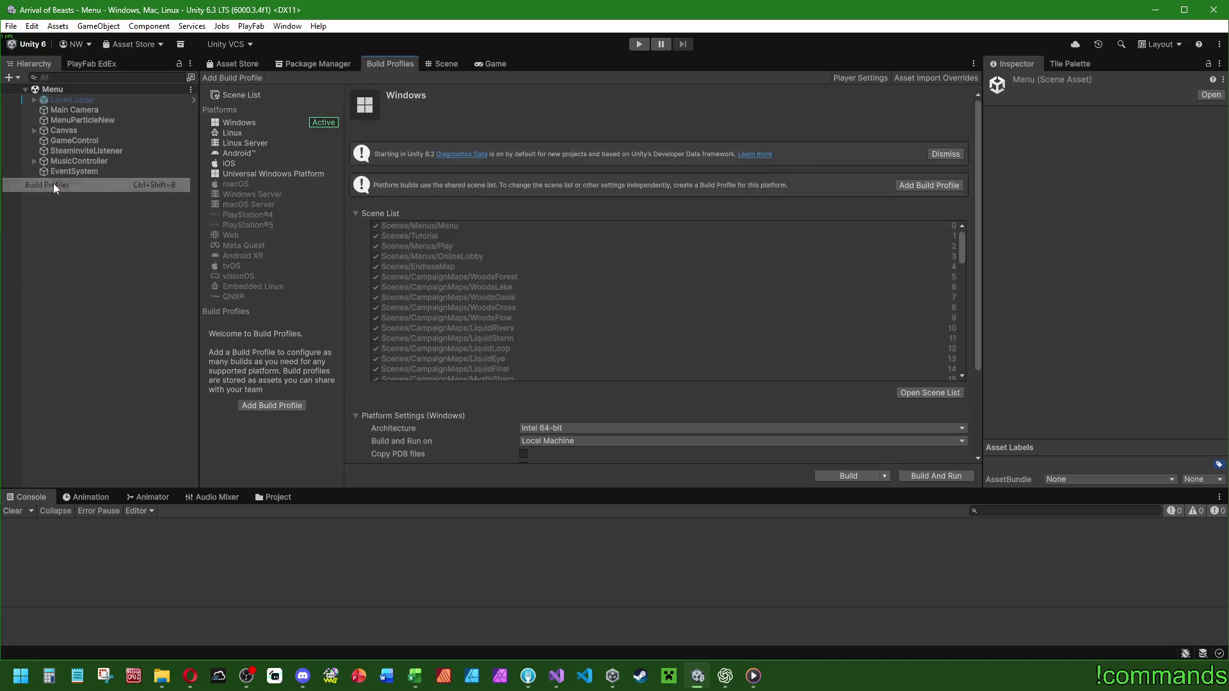
pyautogui.click(858, 474)
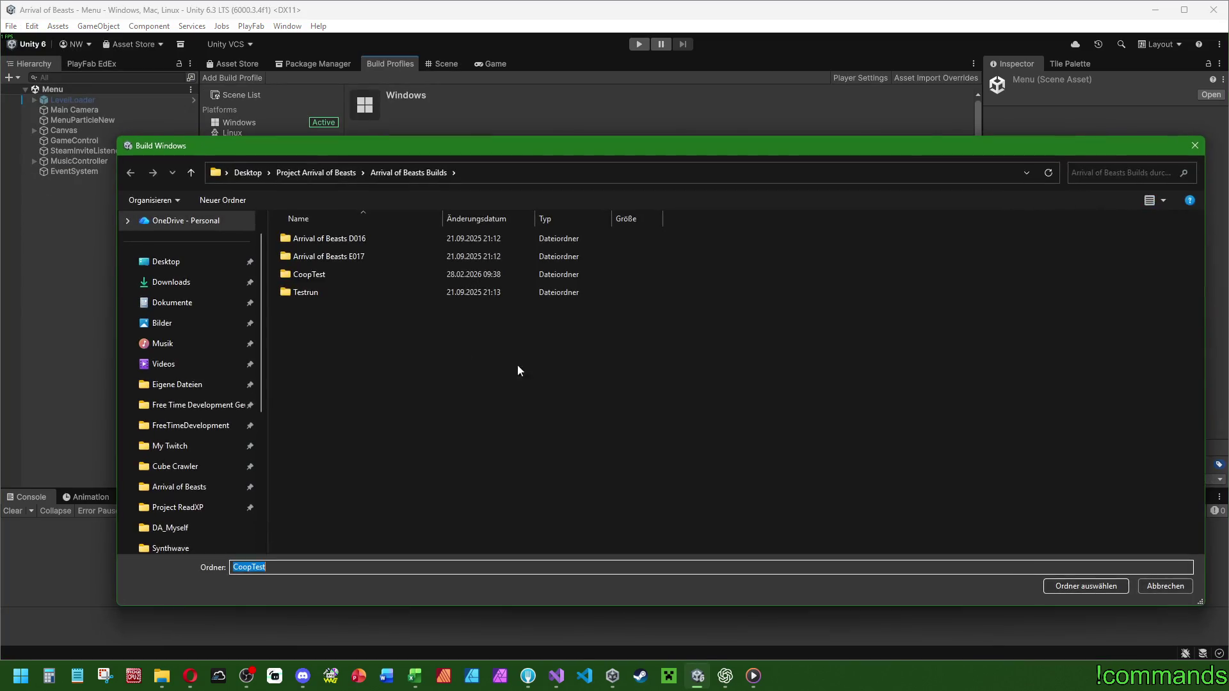
pyautogui.doubleClick(321, 275)
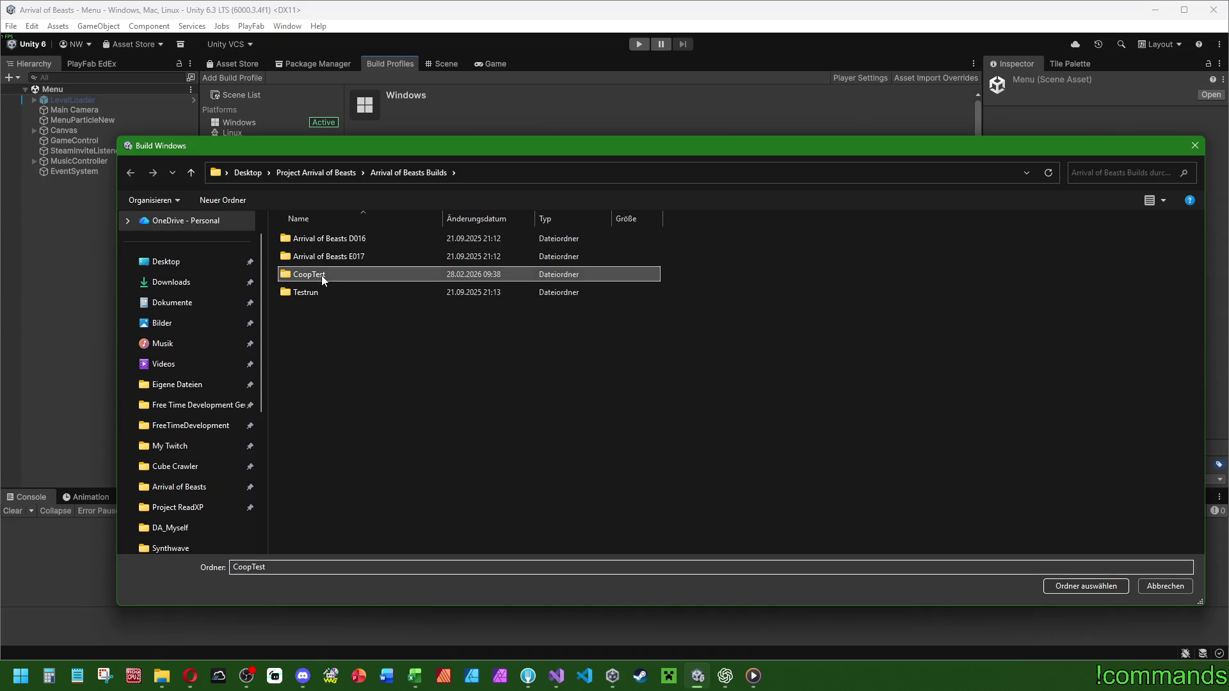
pyautogui.click(1079, 584)
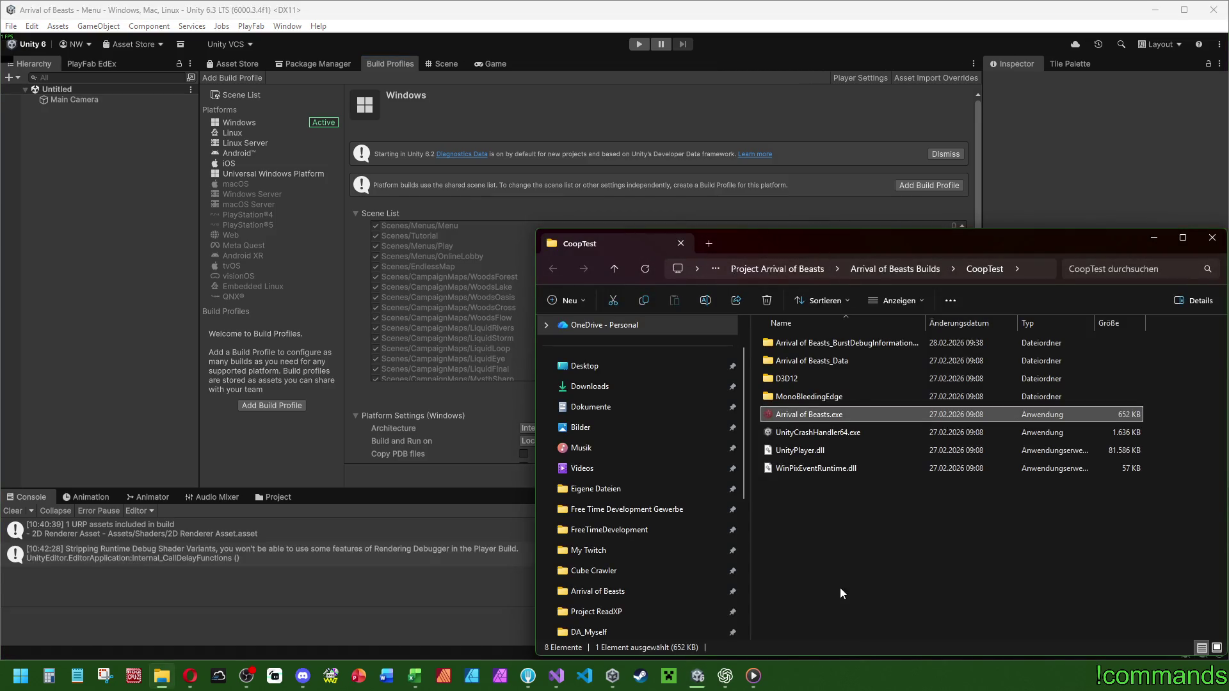
# Set the CoopTest build folder aside and start the game in Unity Play mode.
pyautogui.click(840, 587)
pyautogui.moveTo(919, 243); pyautogui.dragTo(918, 247)
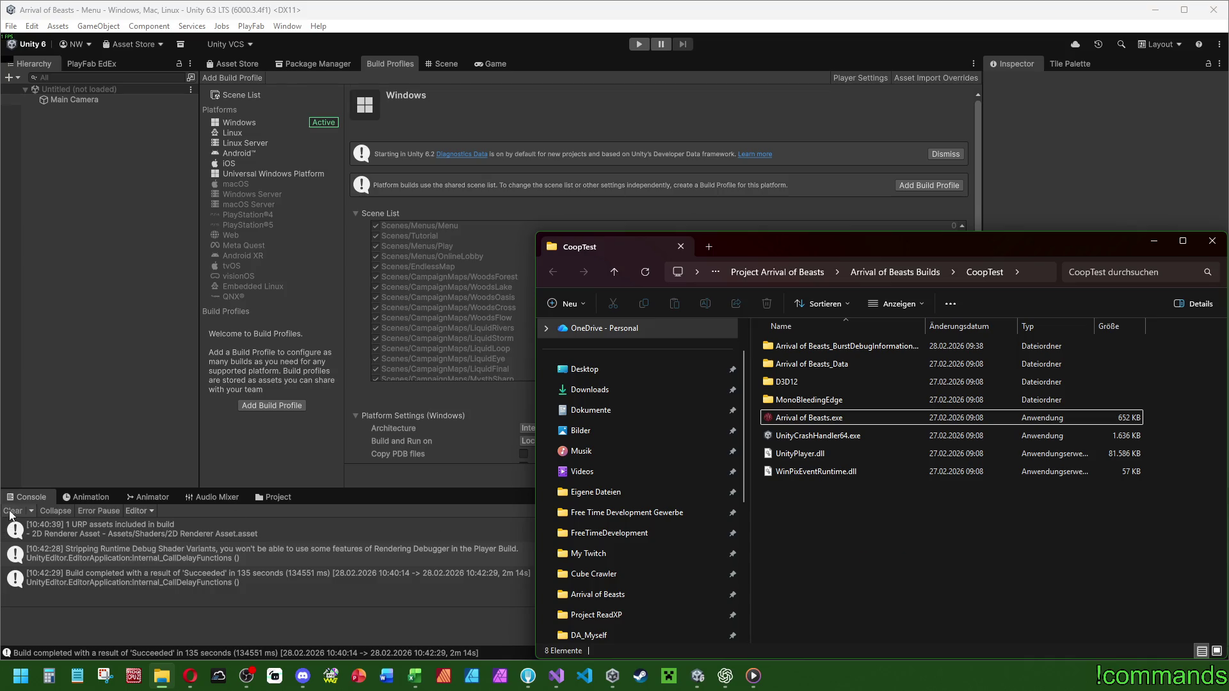
pyautogui.click(485, 474)
pyautogui.hotkey('ctrl', 'p')
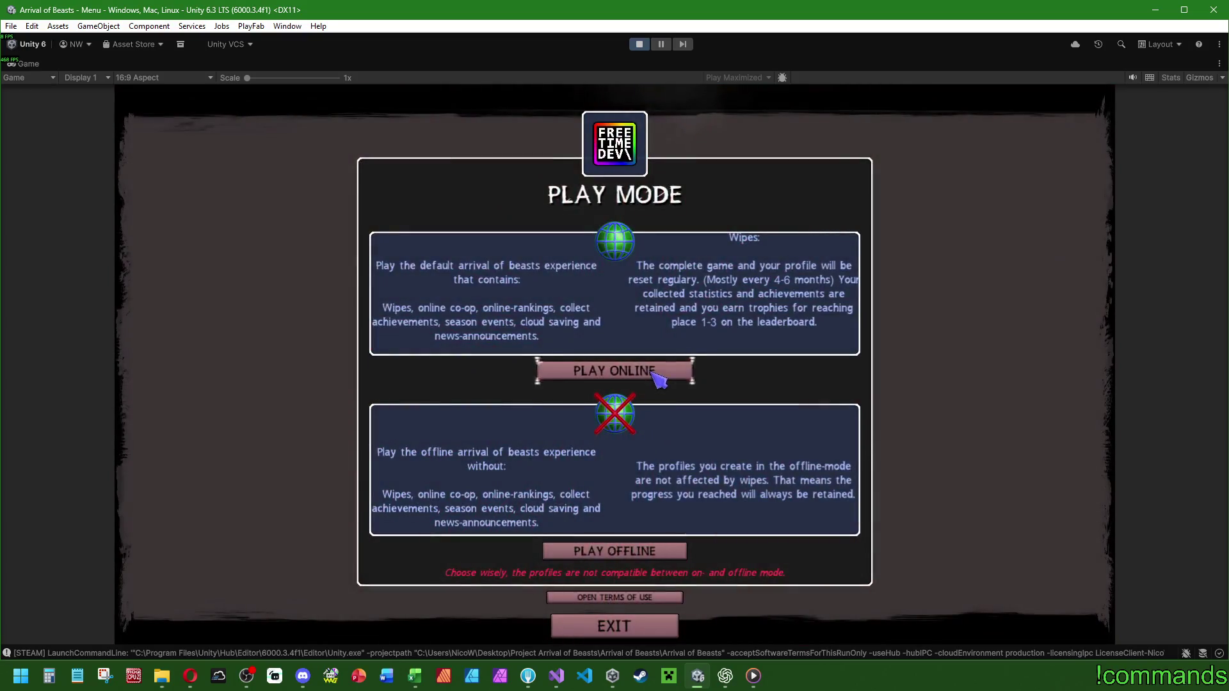
# Choose PLAY ONLINE and start Arrival of Beasts from the Steam Login screen.
pyautogui.click(648, 368)
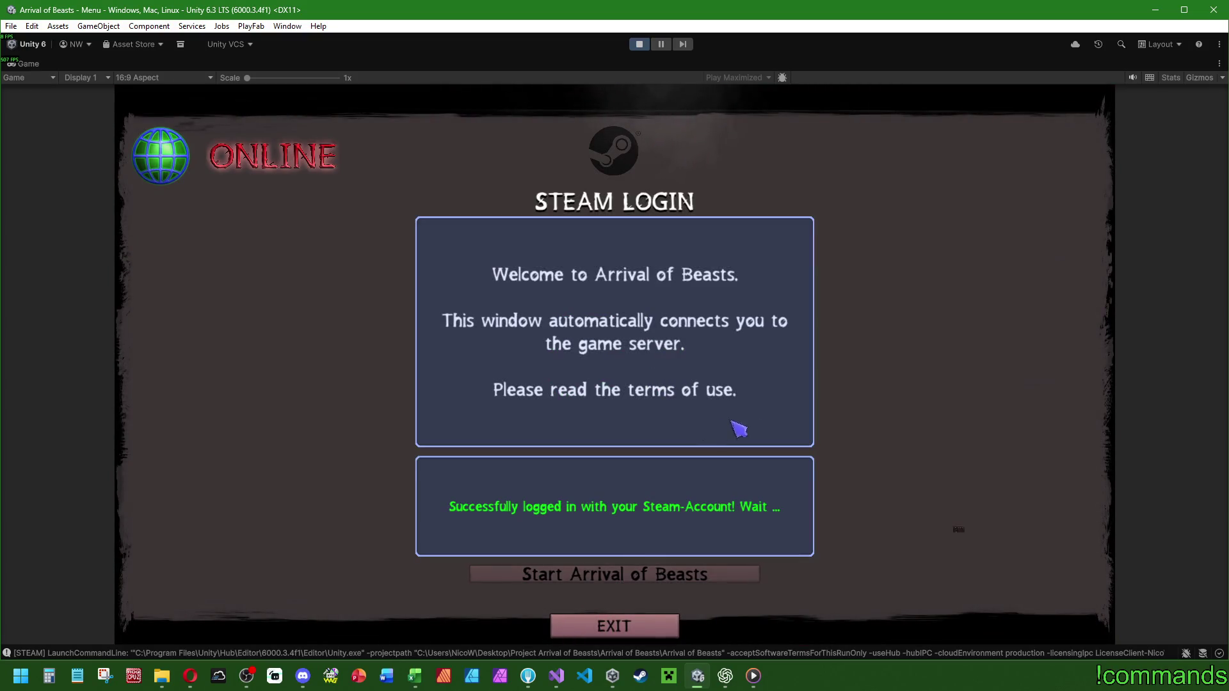
pyautogui.click(742, 574)
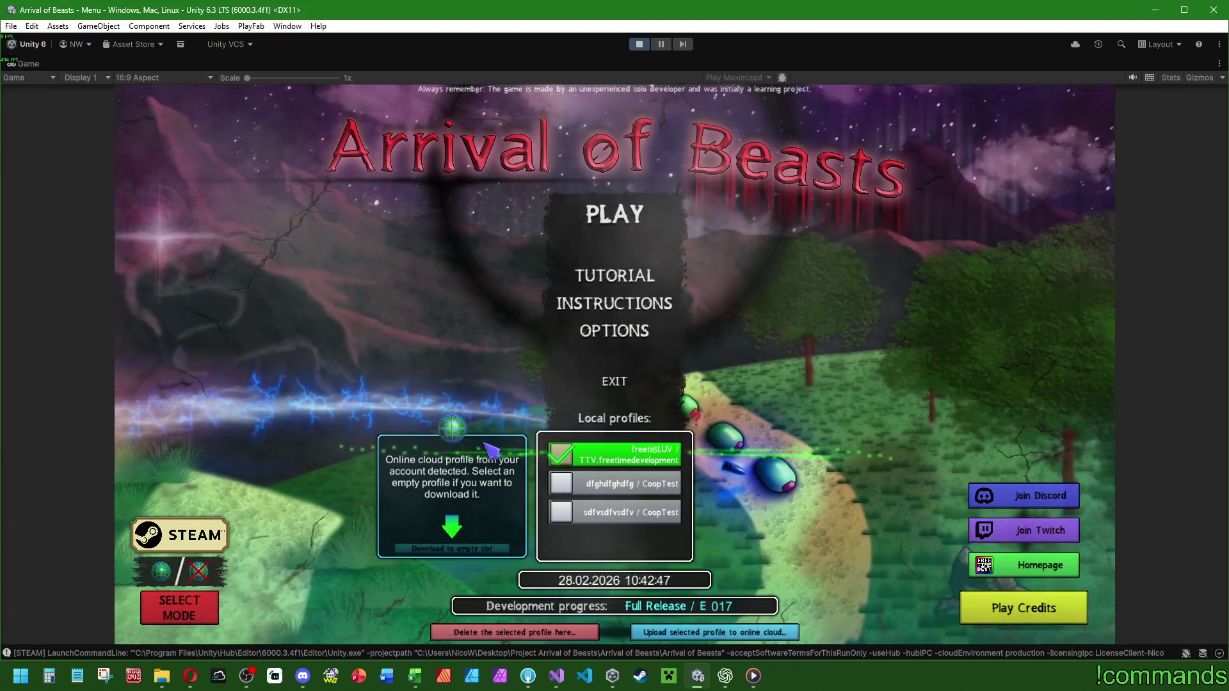
# Select the first local profile and press PLAY to reach the Headquarters.
pyautogui.click(561, 454)
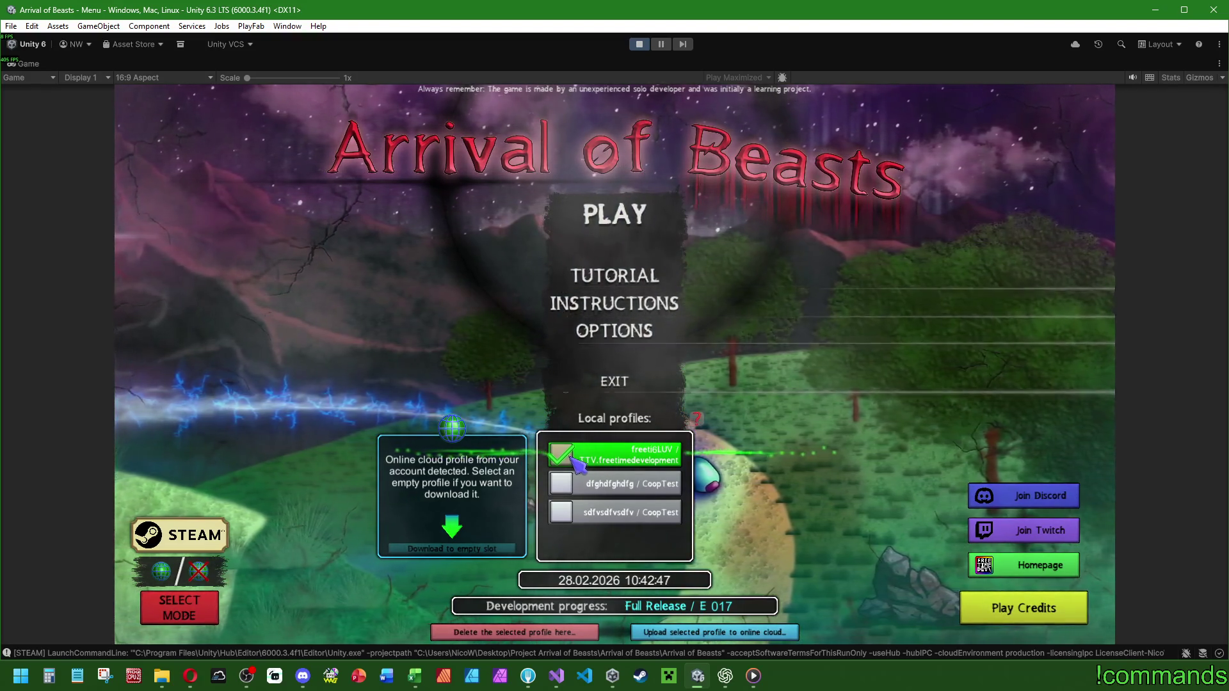
pyautogui.click(622, 220)
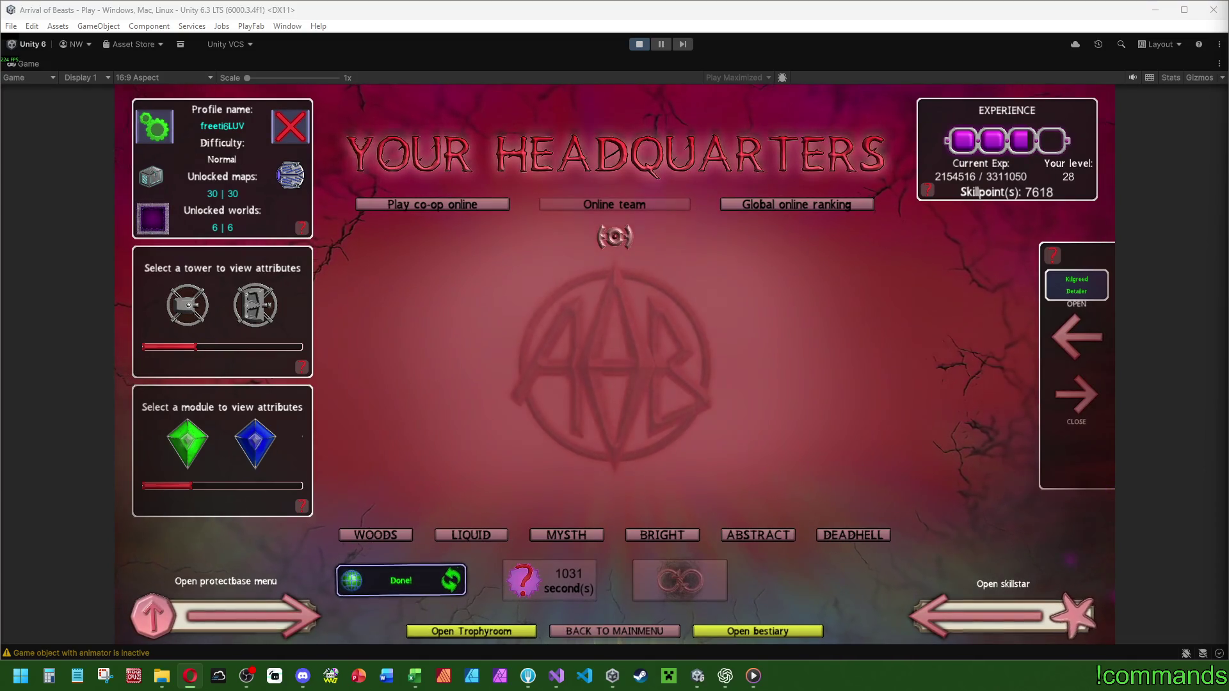
pyautogui.click(556, 676)
pyautogui.click(46, 384)
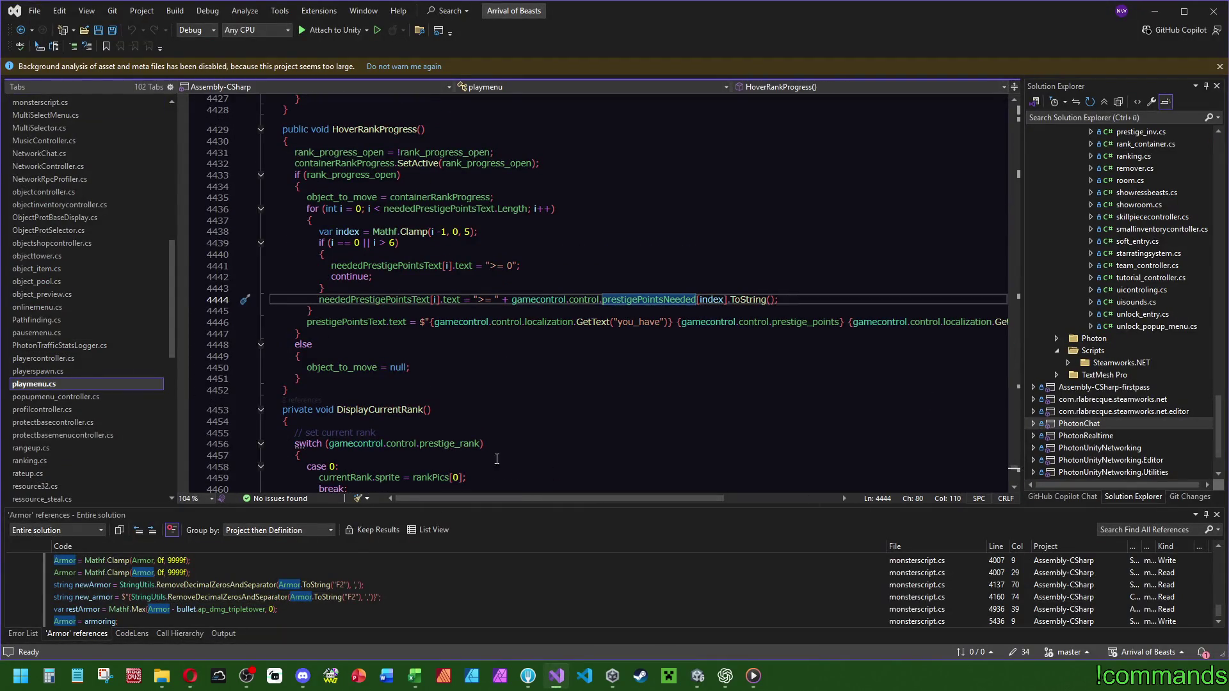
pyautogui.scroll(-17, 740, 337)
pyautogui.click(739, 334)
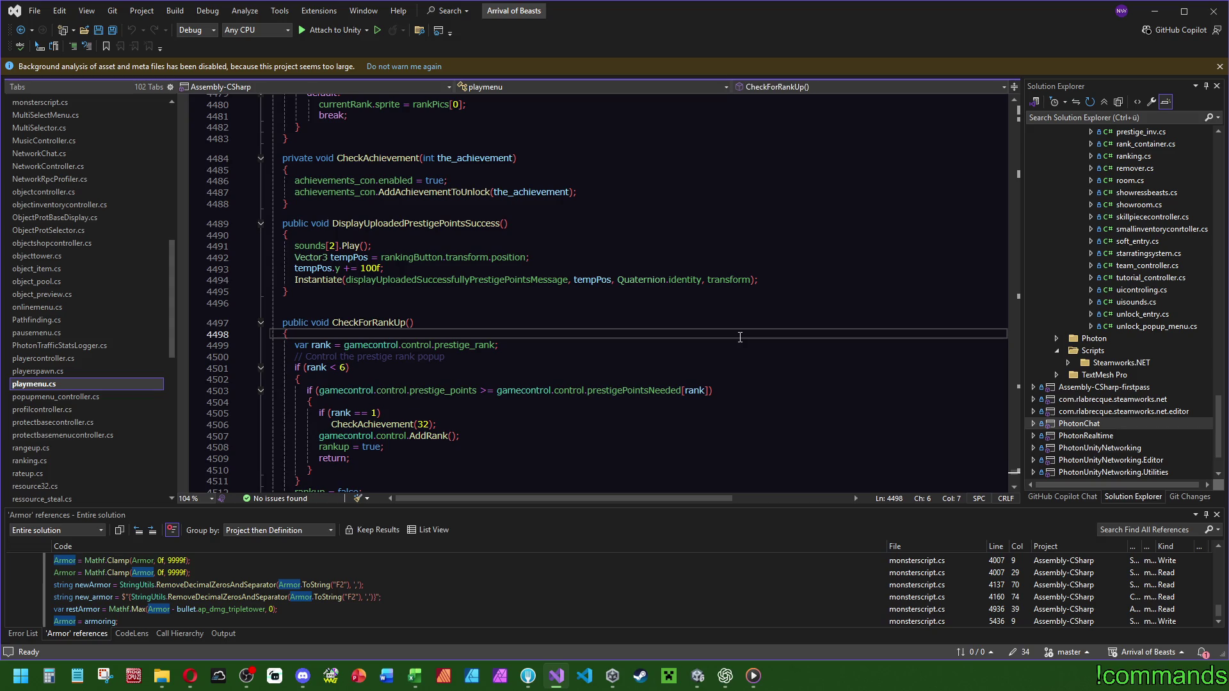
pyautogui.hotkey('ctrl', 'f')
pyautogui.write('random')
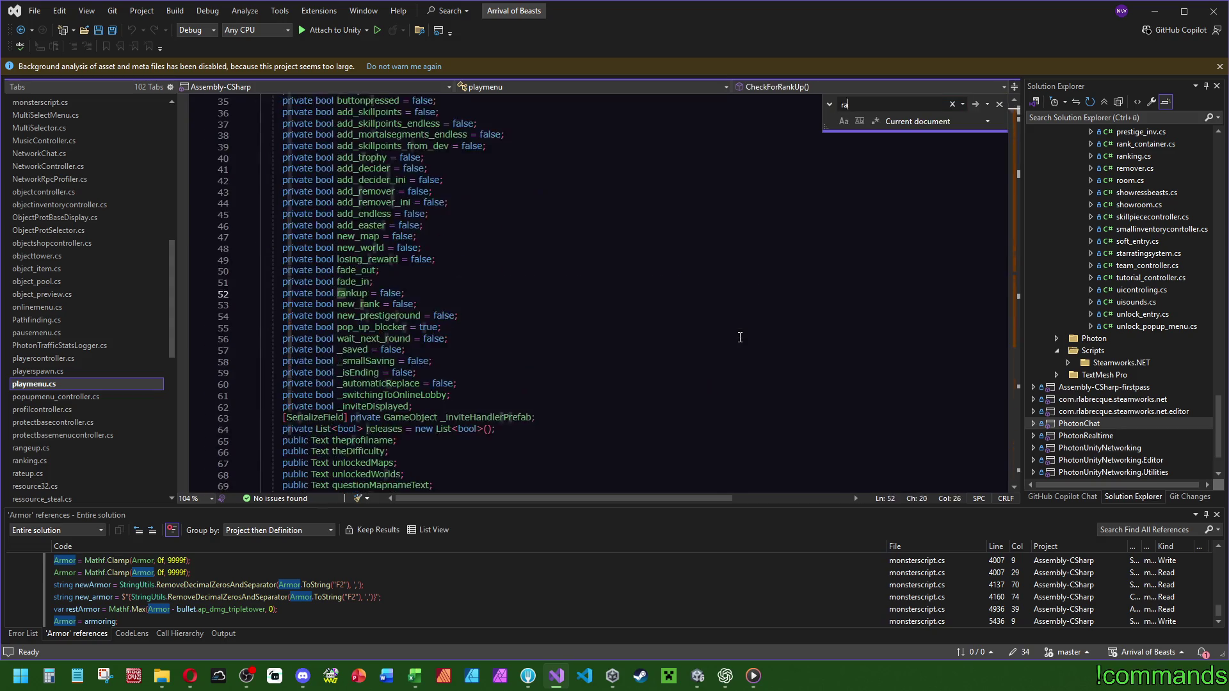
pyautogui.moveTo(1018, 117); pyautogui.dragTo(1018, 184)
pyautogui.click(827, 181)
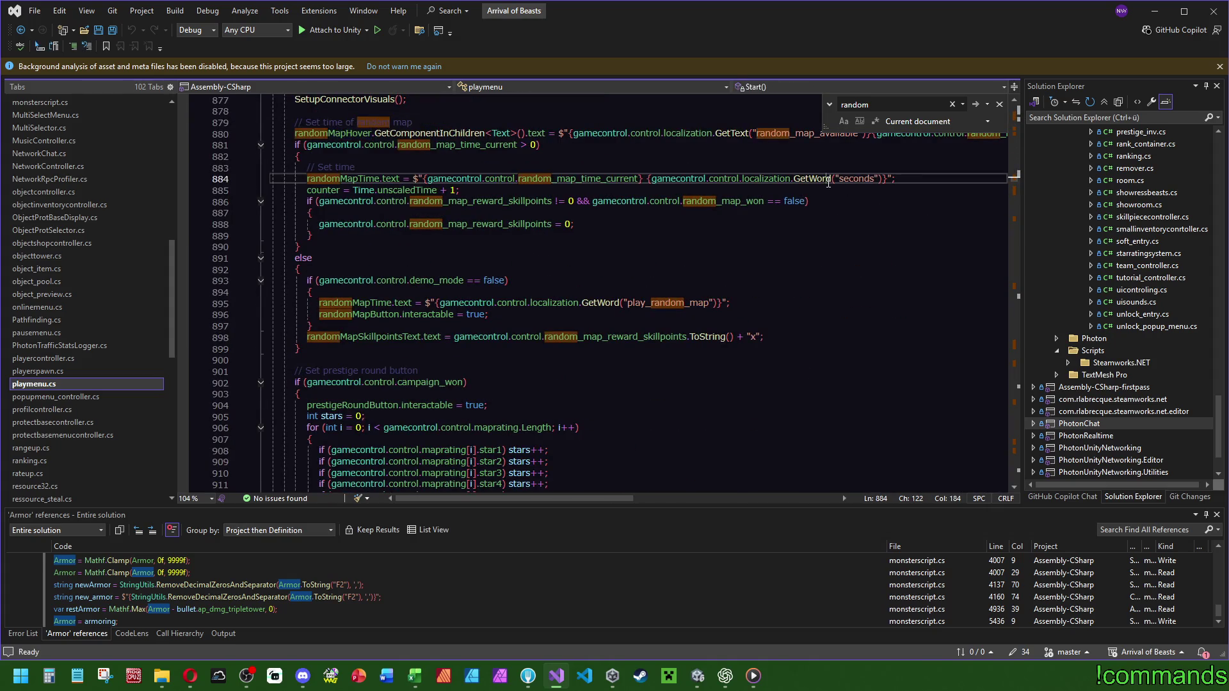
pyautogui.scroll(6, 796, 228)
pyautogui.scroll(10, 796, 228)
pyautogui.click(762, 292)
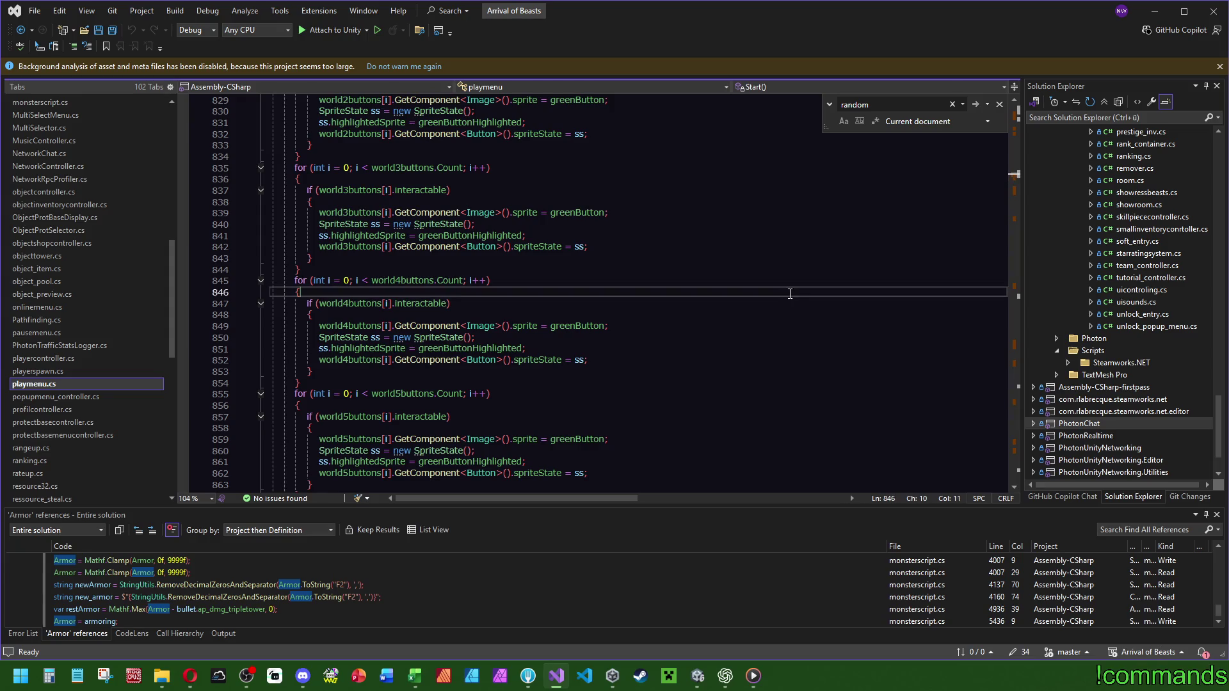
pyautogui.press('Escape')
pyautogui.write('QuickChat = BuiltInBaseShaderGUI in Feature from Devs. != Toxic')
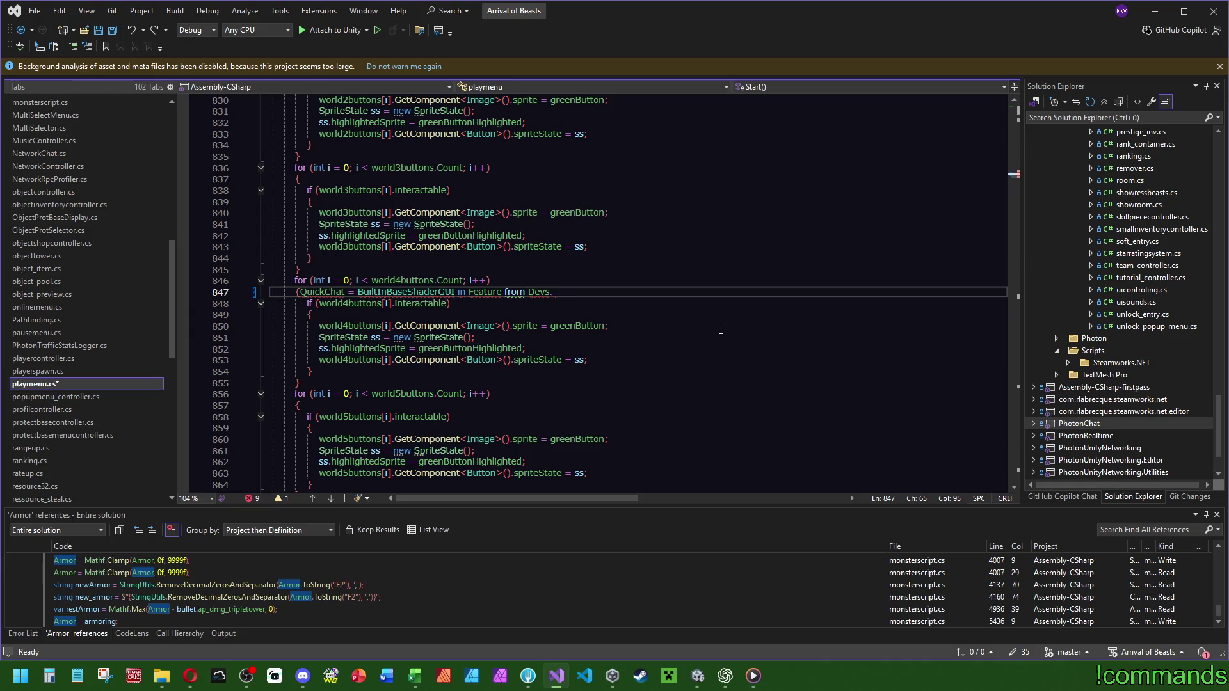
pyautogui.hotkey('ctrl', 'z')
pyautogui.hotkey('ctrl', 'z')
pyautogui.hotkey('ctrl', 'z')
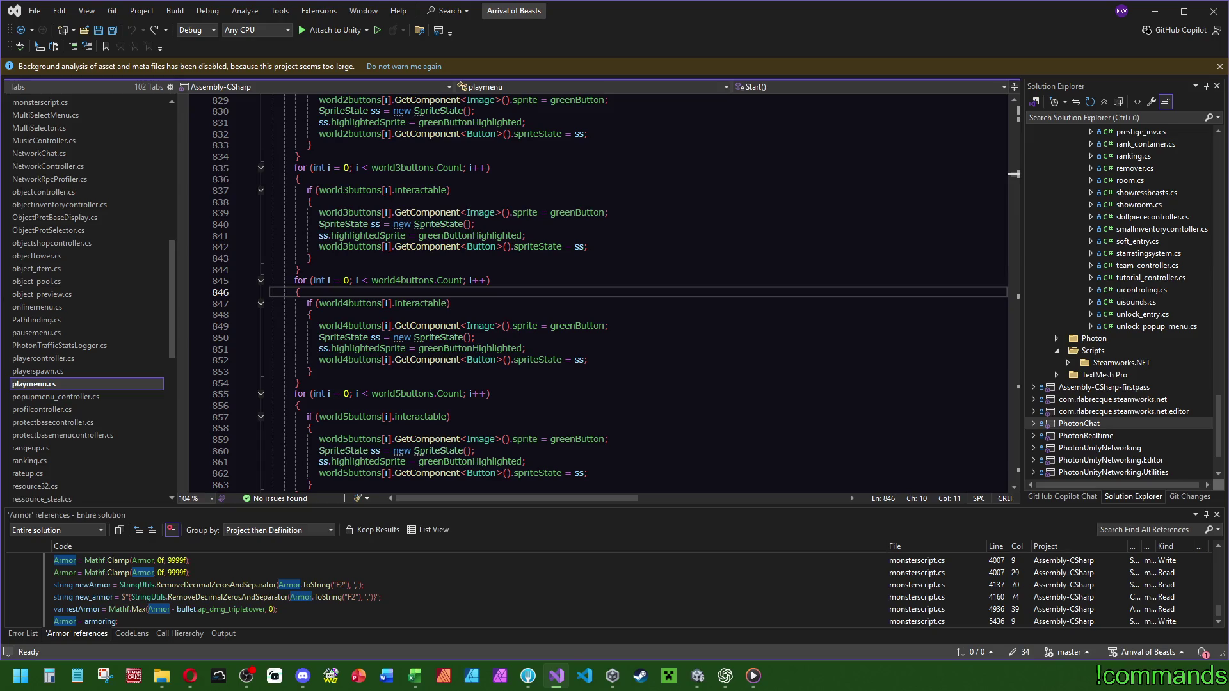
pyautogui.click(779, 394)
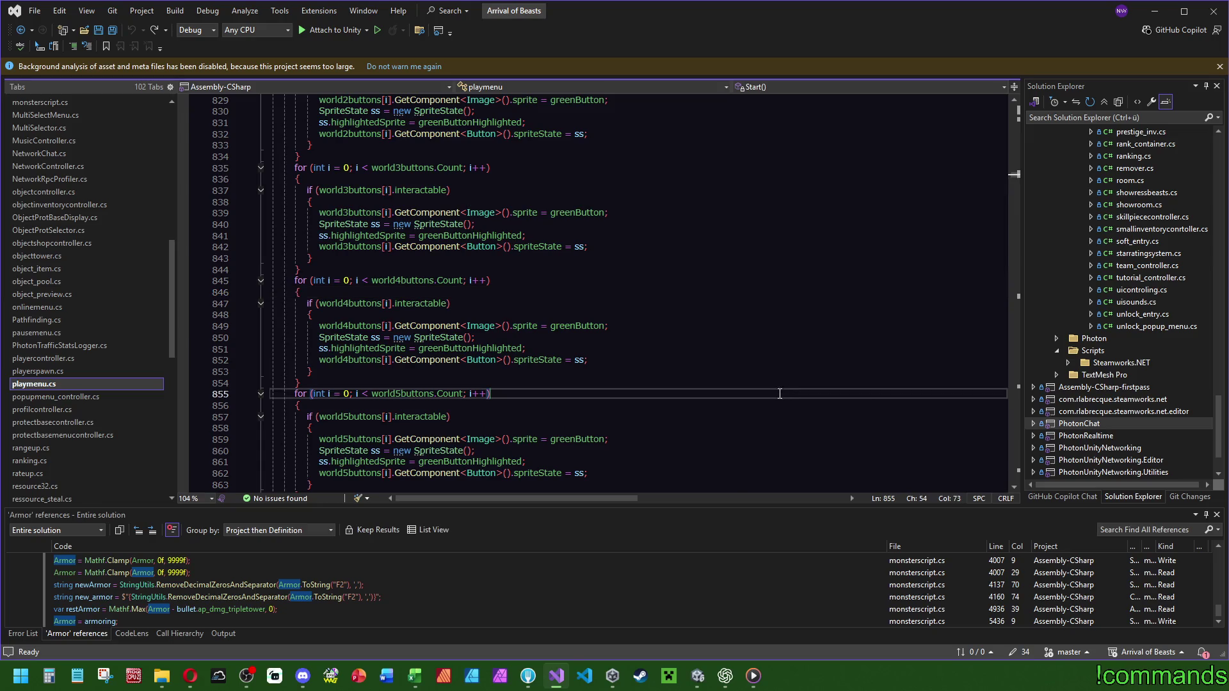
pyautogui.click(1159, 18)
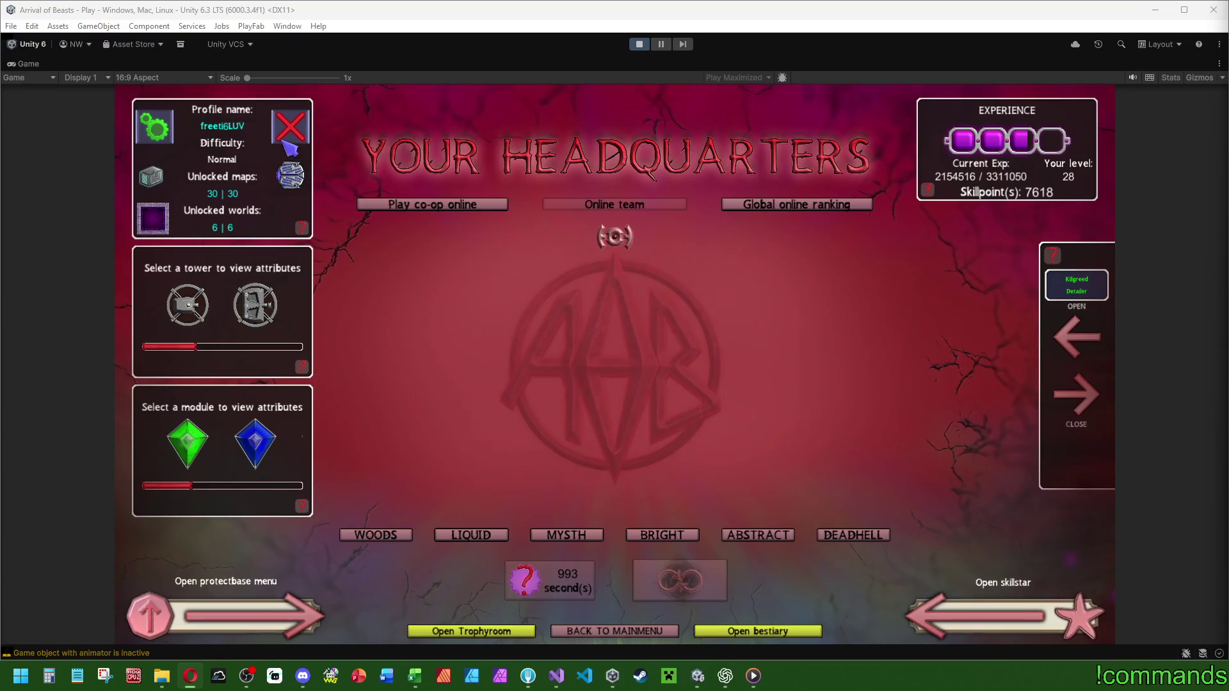
pyautogui.moveTo(299, 140)
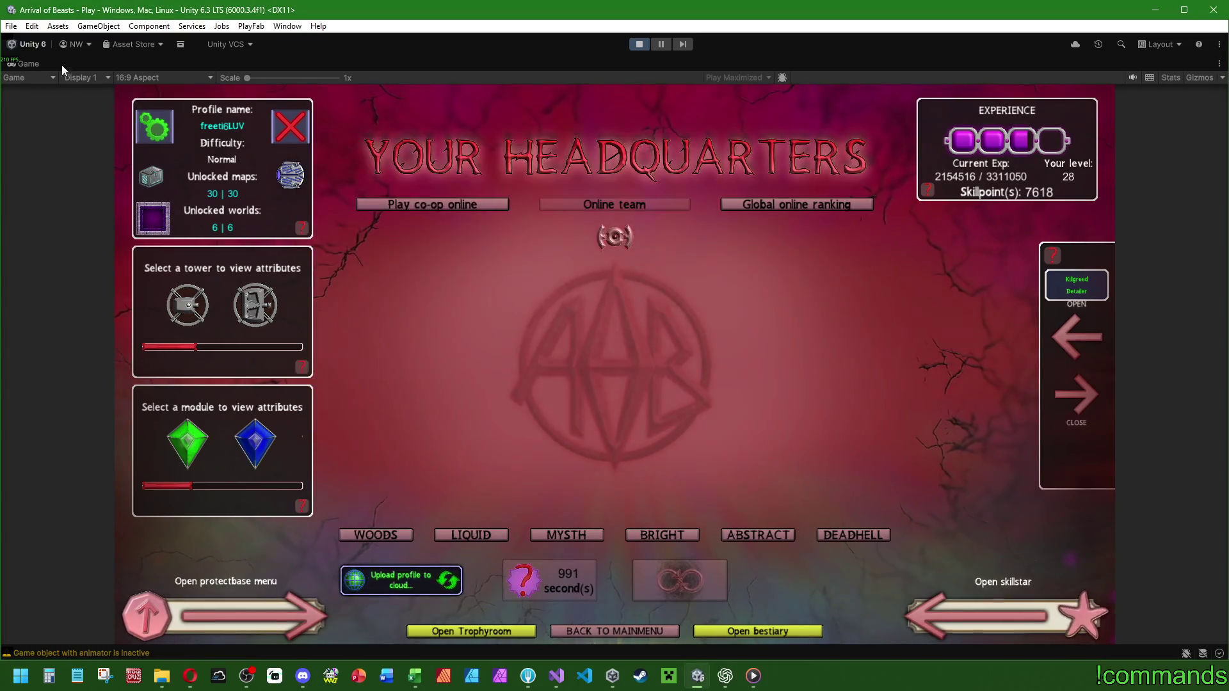
pyautogui.doubleClick(39, 62)
pyautogui.click(25, 100)
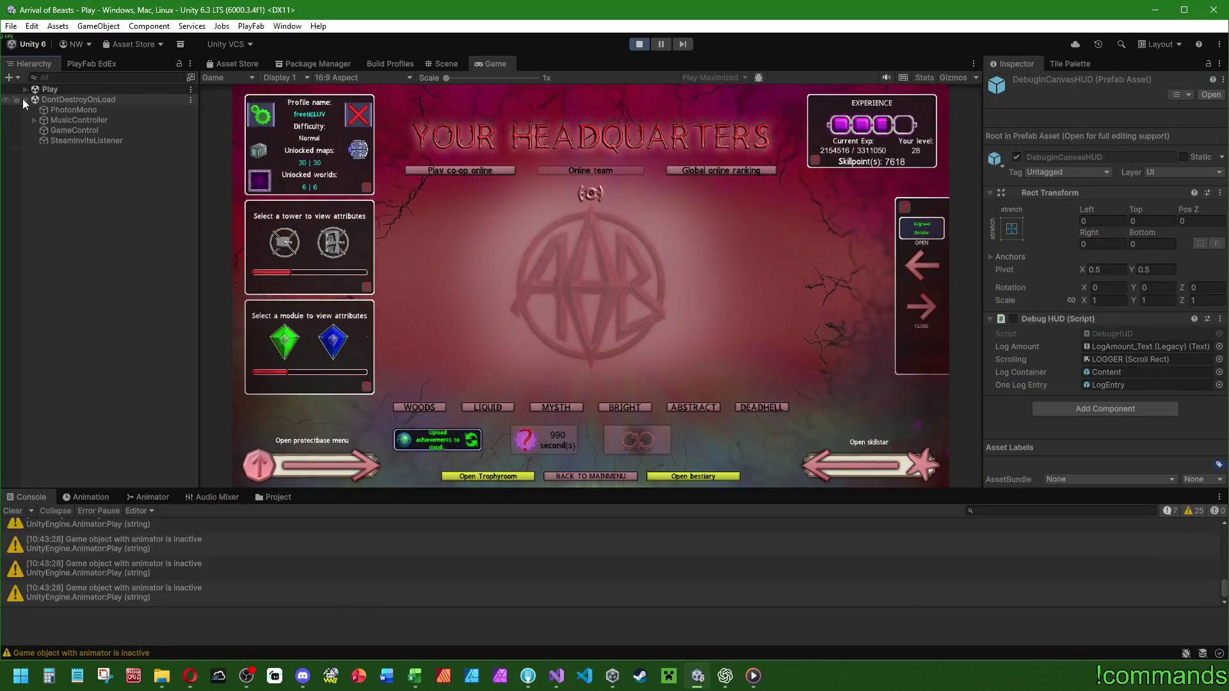
pyautogui.click(68, 129)
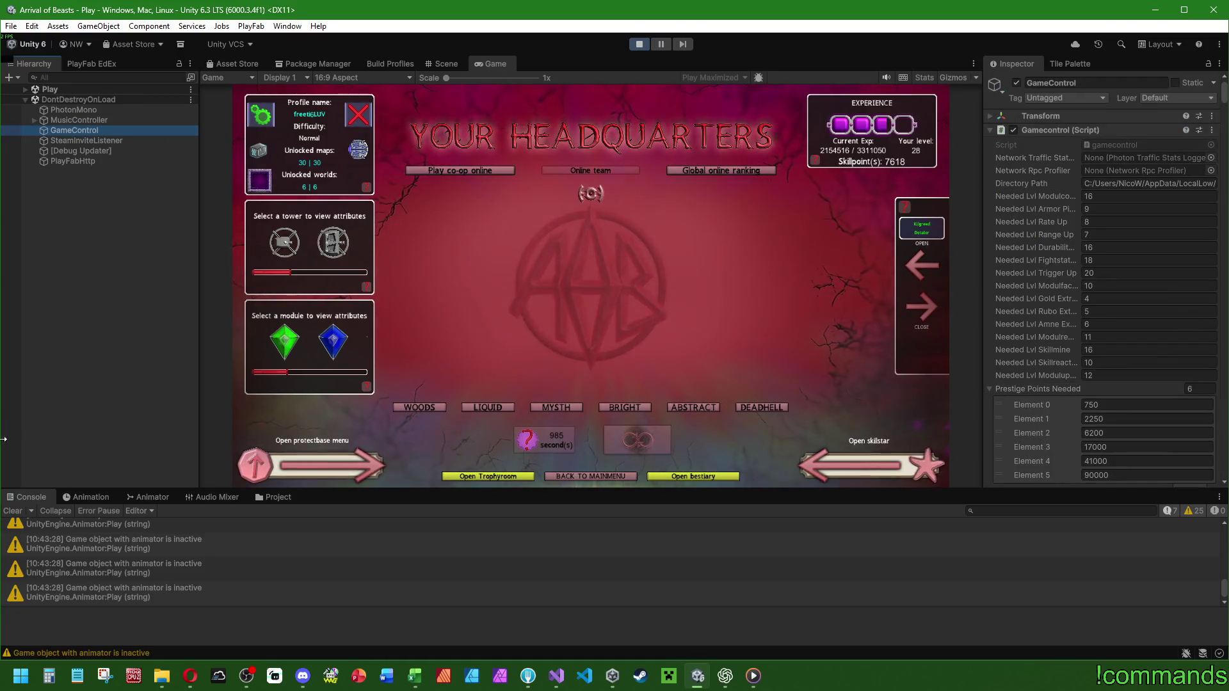
pyautogui.click(13, 510)
pyautogui.scroll(-6, 1046, 194)
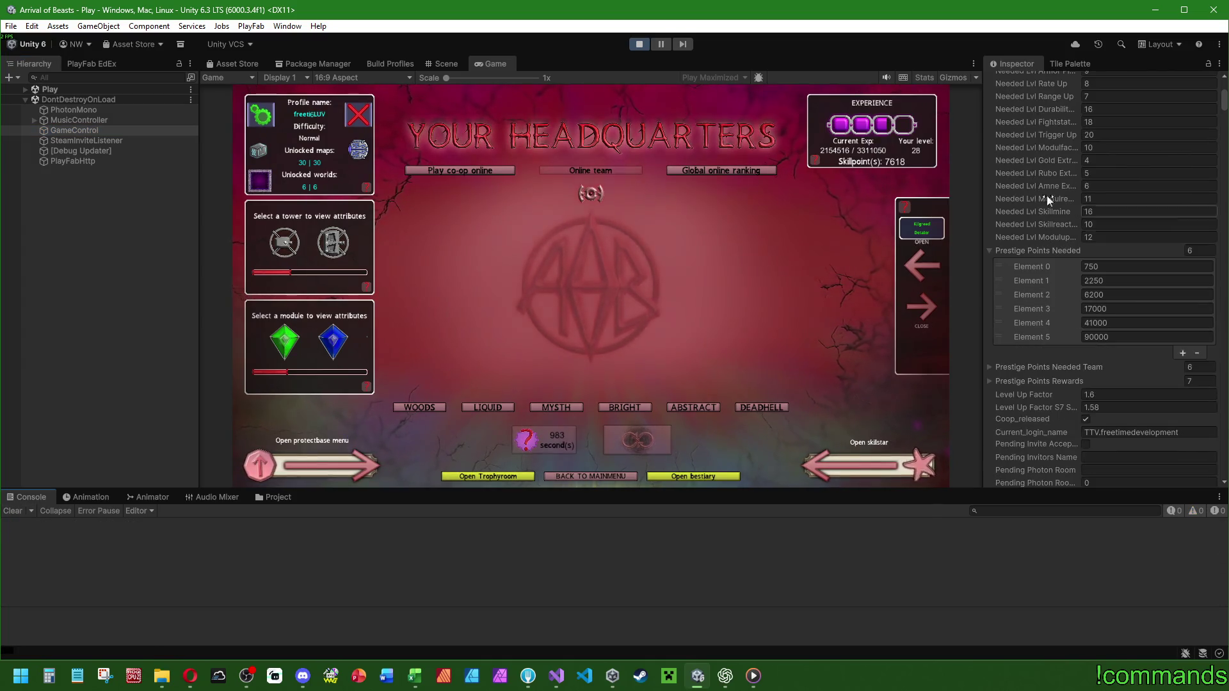
pyautogui.scroll(-3, 1039, 311)
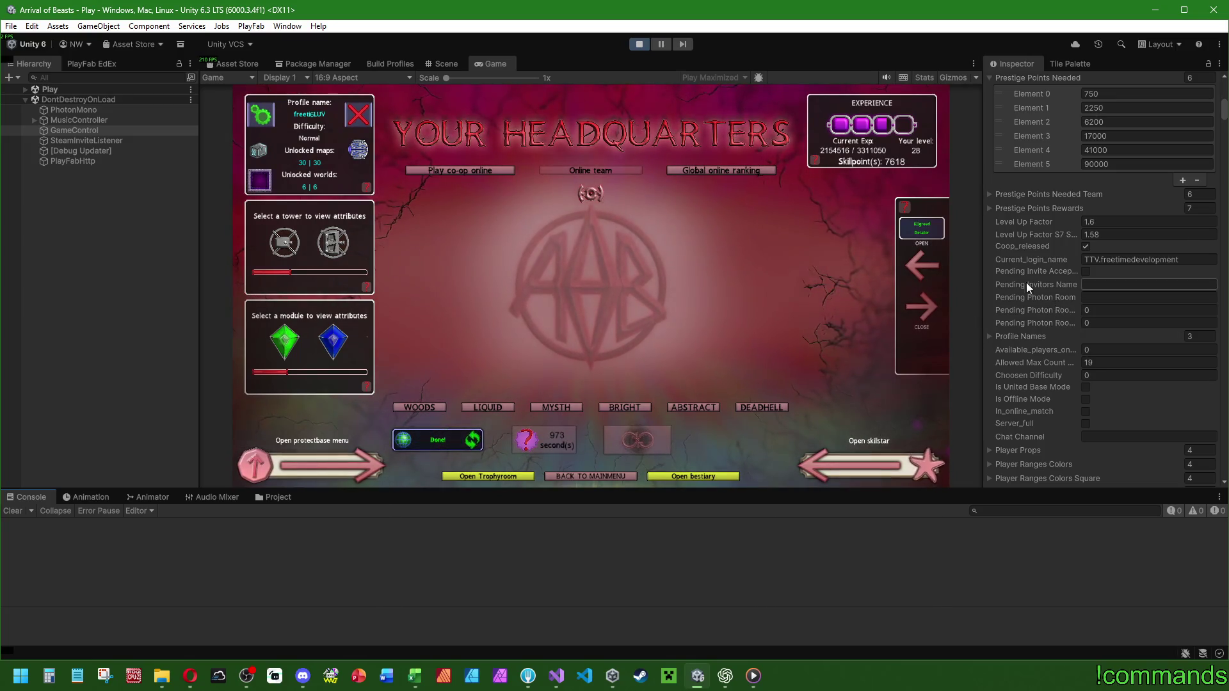
pyautogui.scroll(-4, 1030, 279)
pyautogui.scroll(-5, 1043, 278)
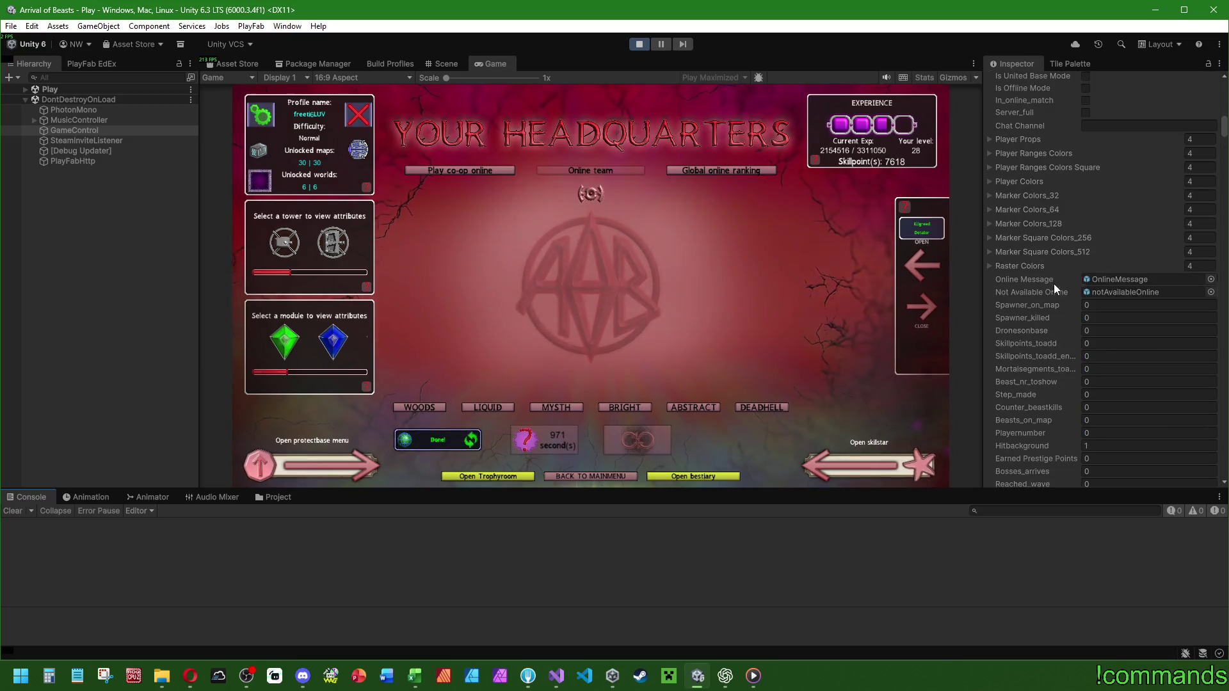
pyautogui.scroll(10, 1032, 353)
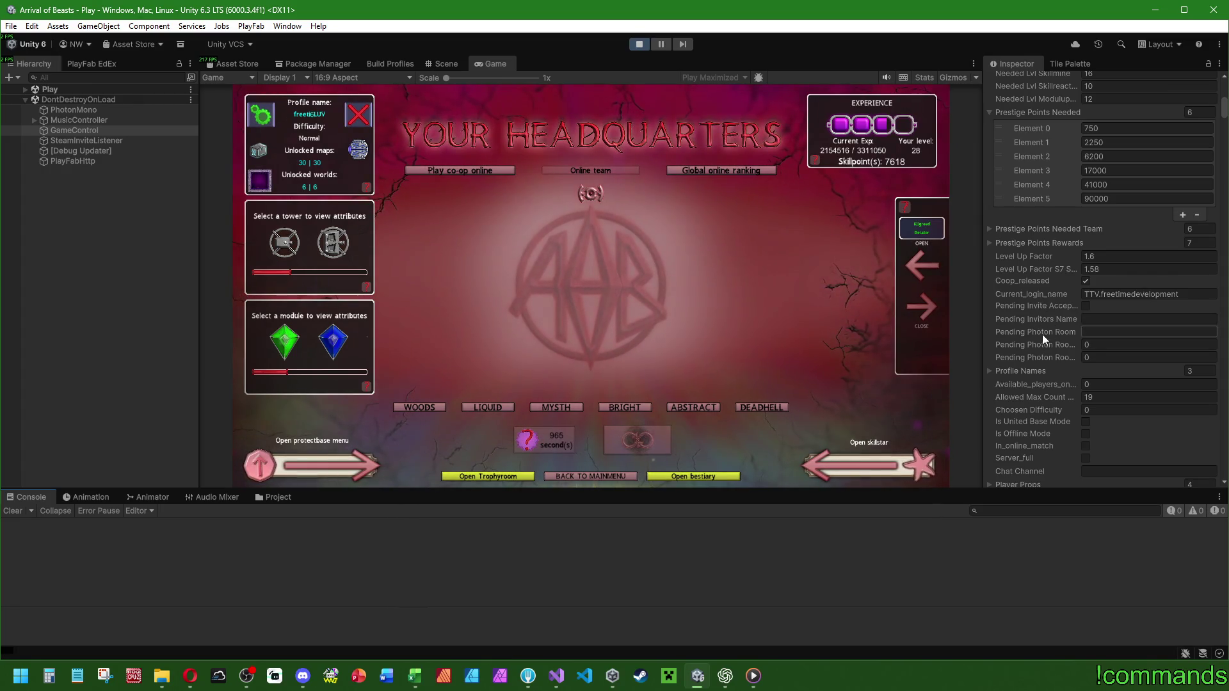
pyautogui.scroll(4, 1042, 334)
pyautogui.click(996, 250)
pyautogui.scroll(4, 1018, 247)
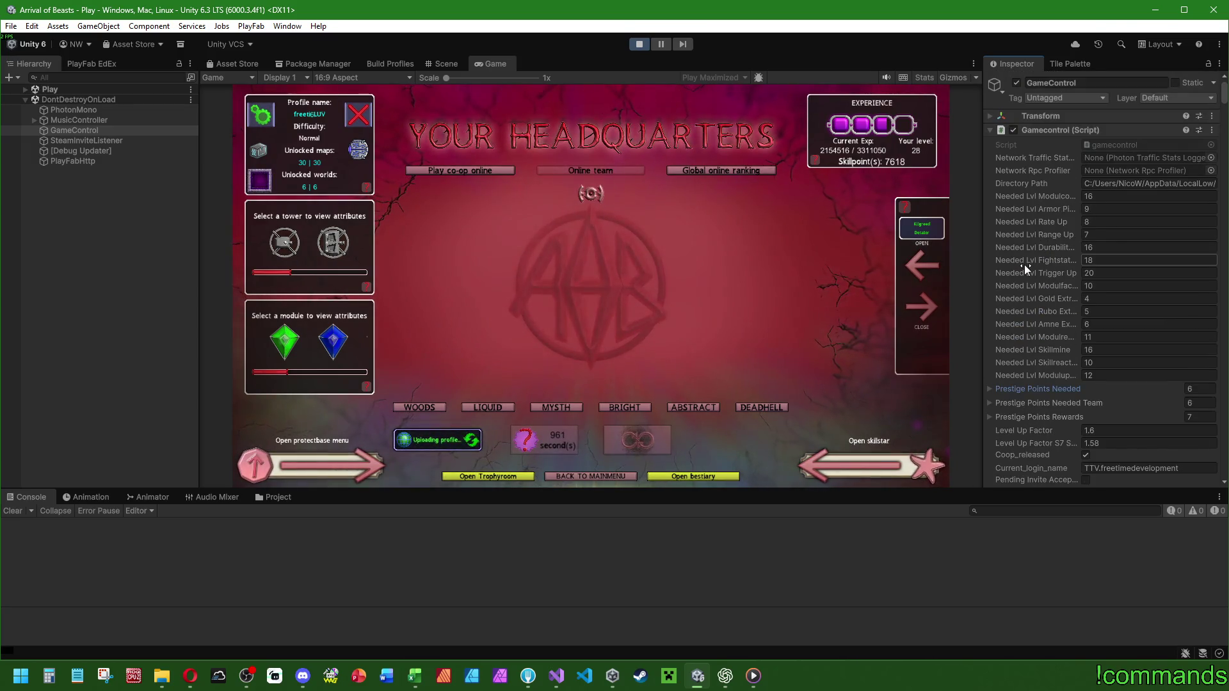
pyautogui.scroll(-4, 1042, 262)
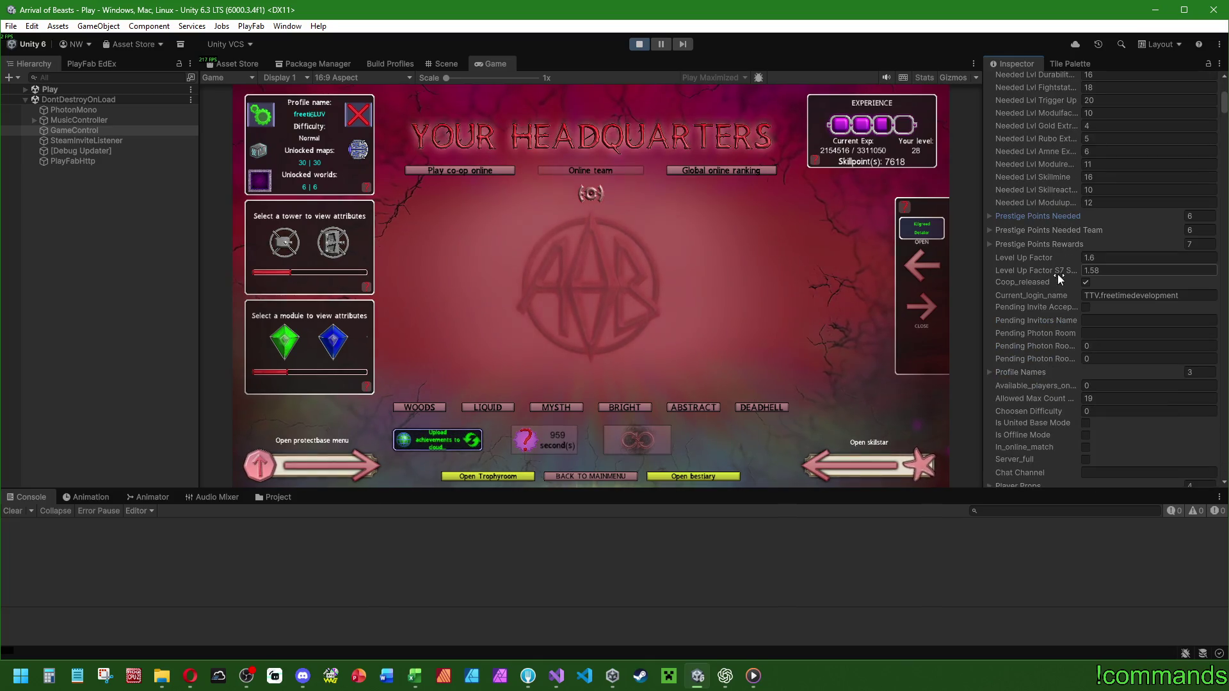
pyautogui.scroll(-3, 1057, 274)
pyautogui.scroll(-2, 1050, 296)
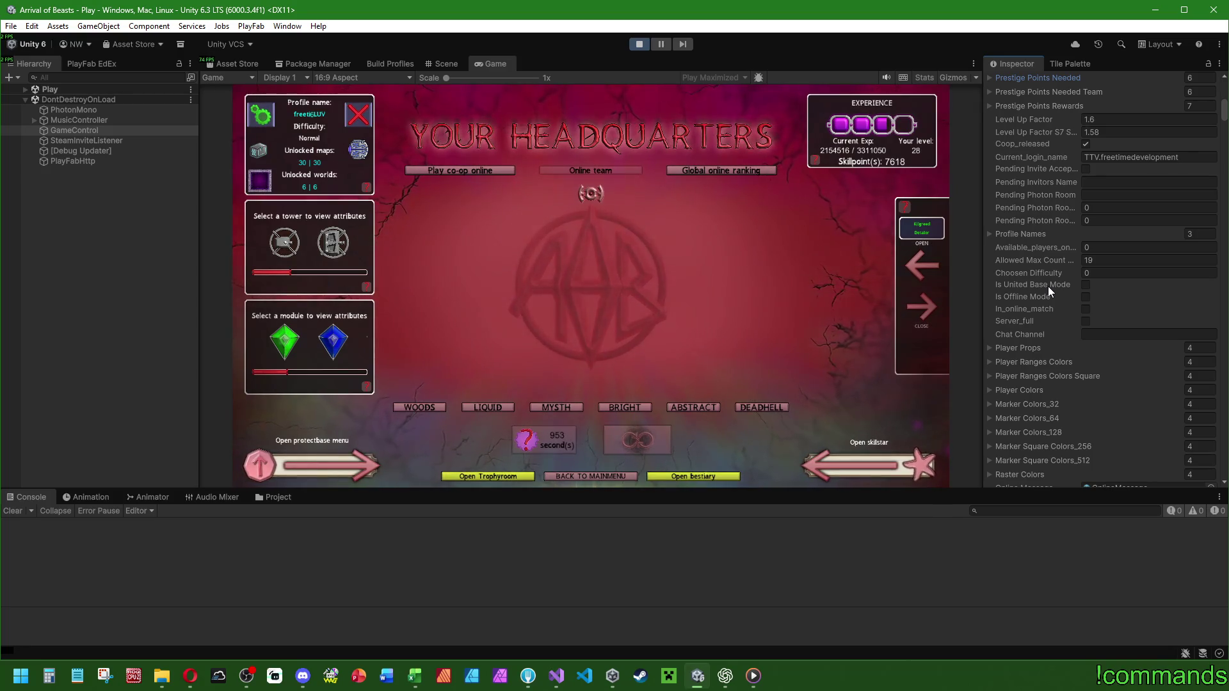
pyautogui.scroll(-10, 1039, 249)
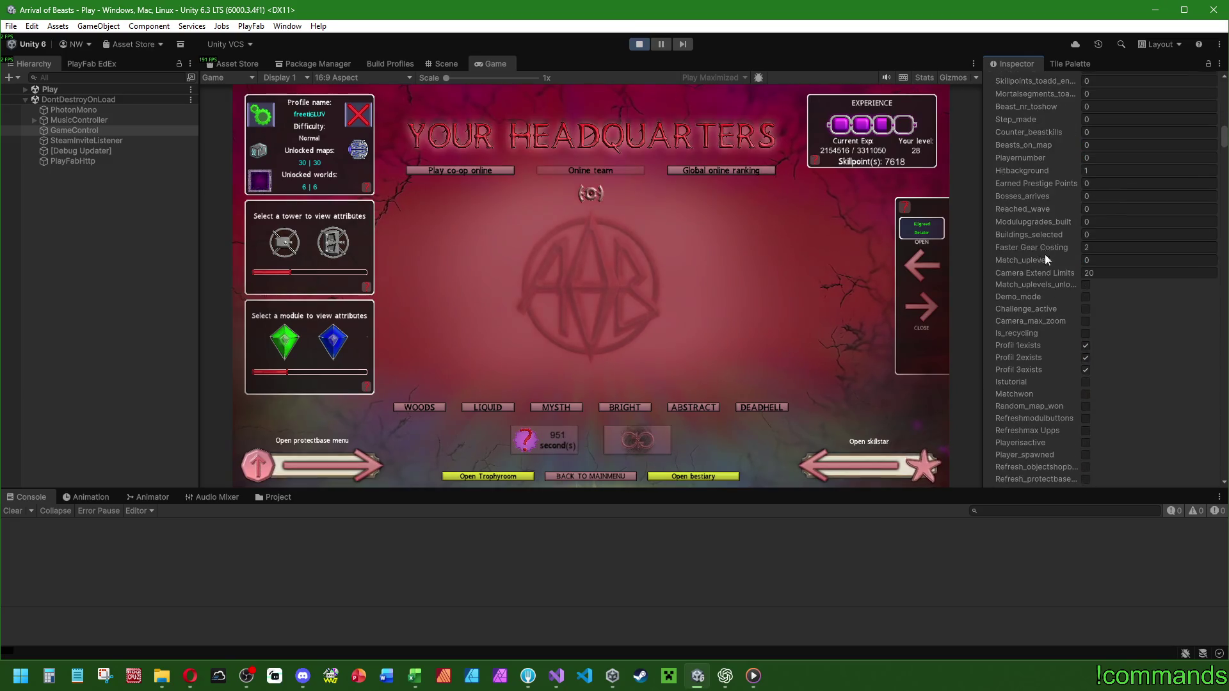
pyautogui.scroll(-10, 1043, 252)
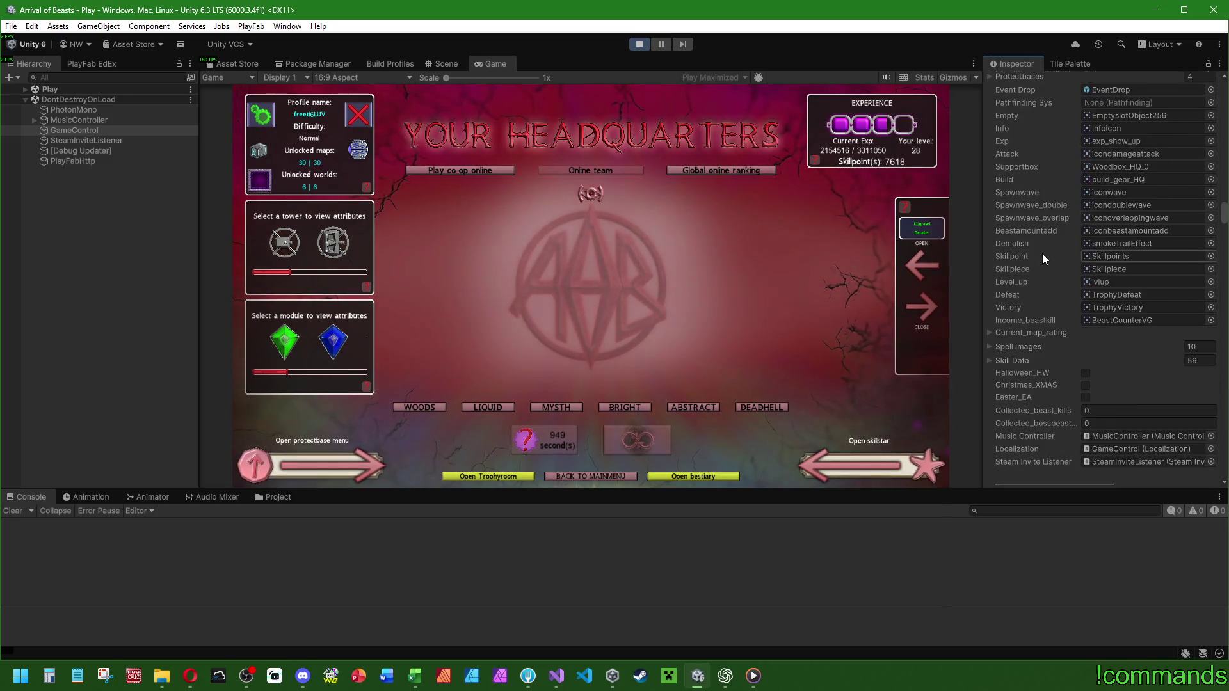
pyautogui.scroll(-10, 1042, 253)
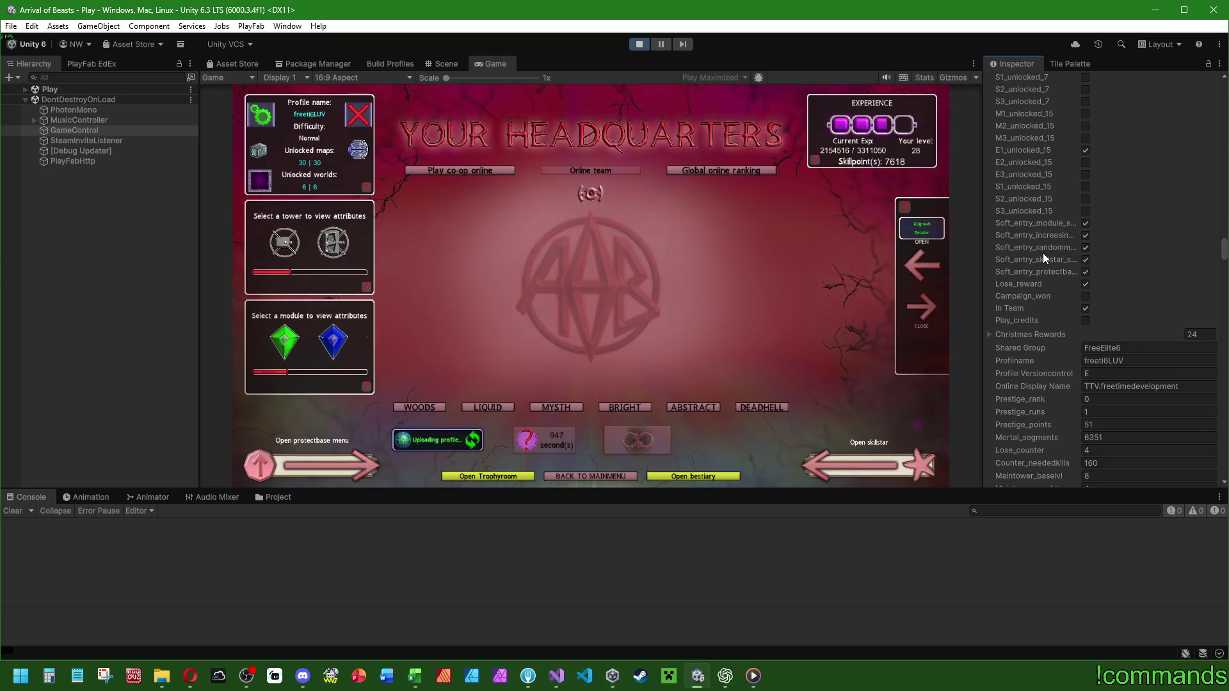
pyautogui.scroll(4, 1043, 252)
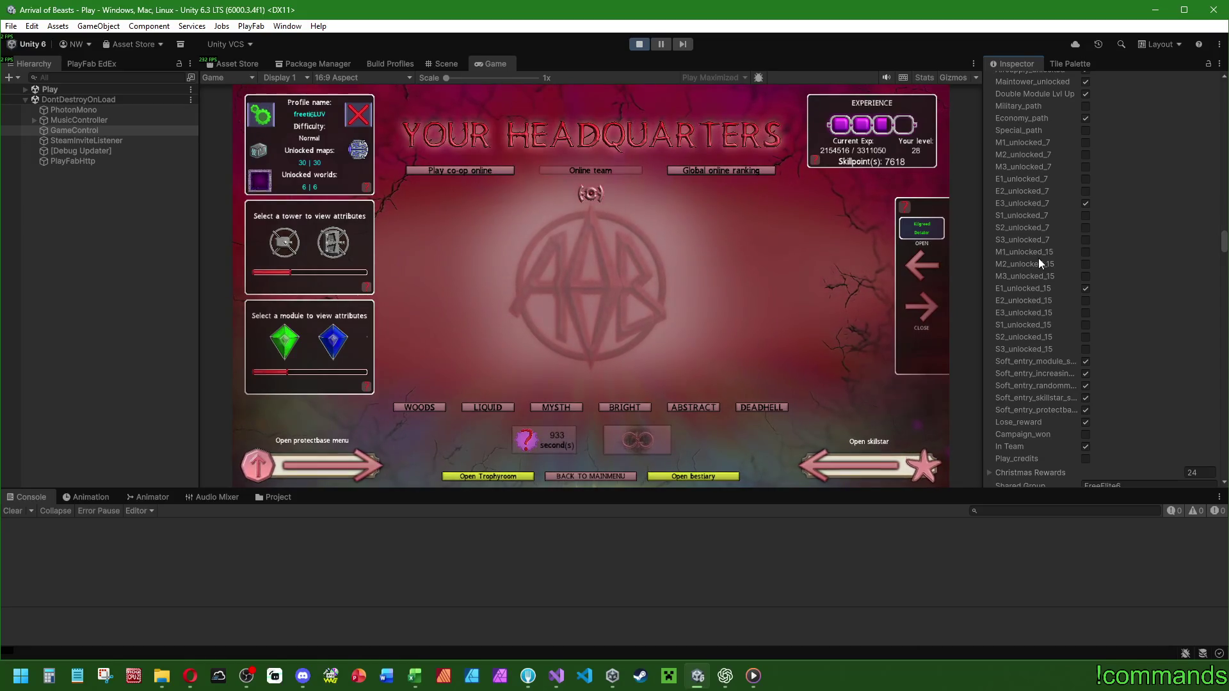
pyautogui.scroll(-10, 1037, 260)
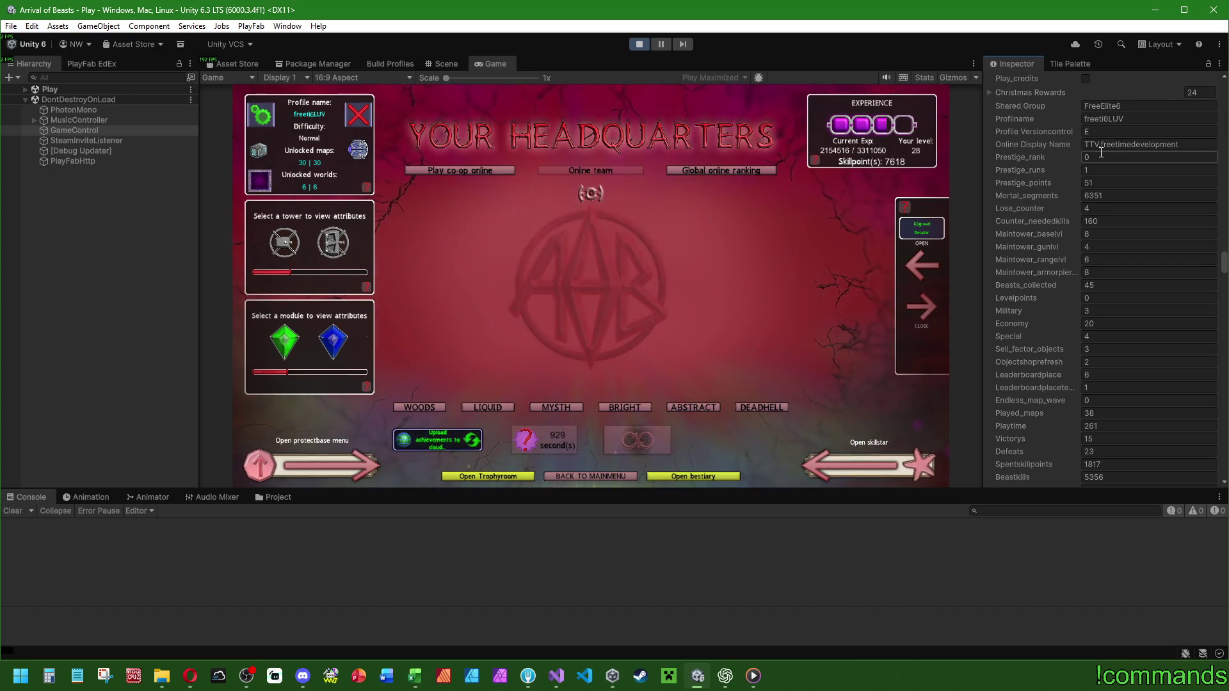
pyautogui.write('6')
# Set GameControl's Prestige_runs to 5 and Prestige_points to 92000.
pyautogui.click(1107, 169)
pyautogui.write('5')
pyautogui.click(1113, 183)
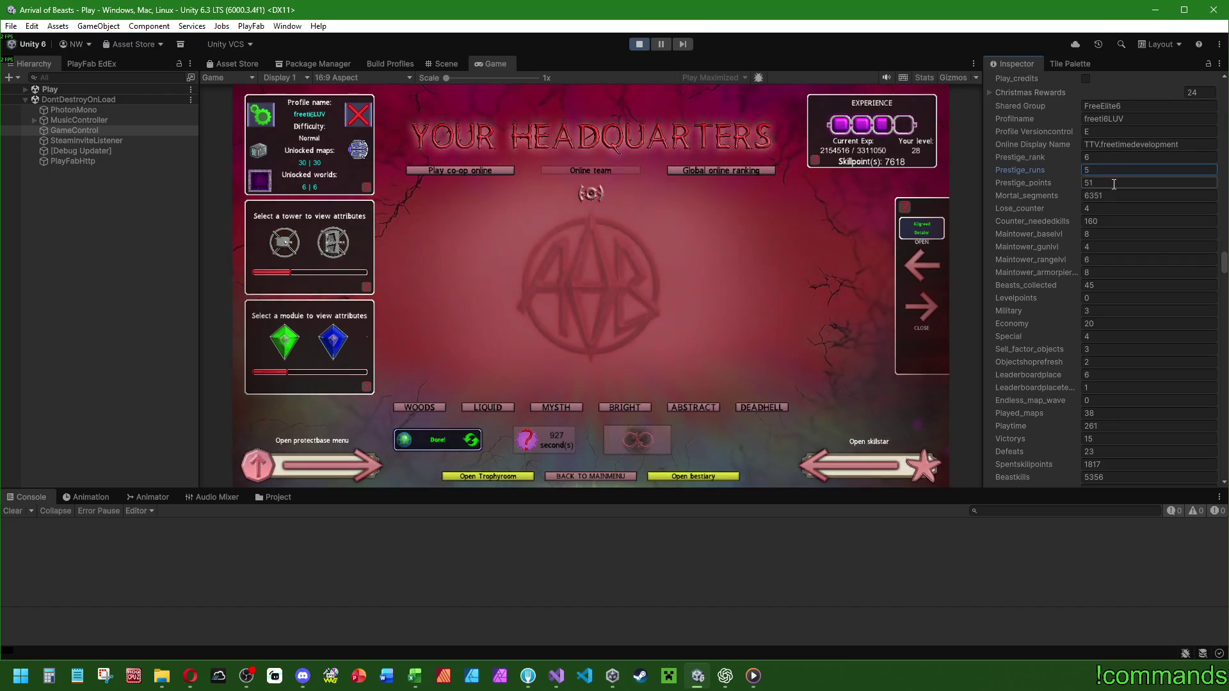
pyautogui.write('92000')
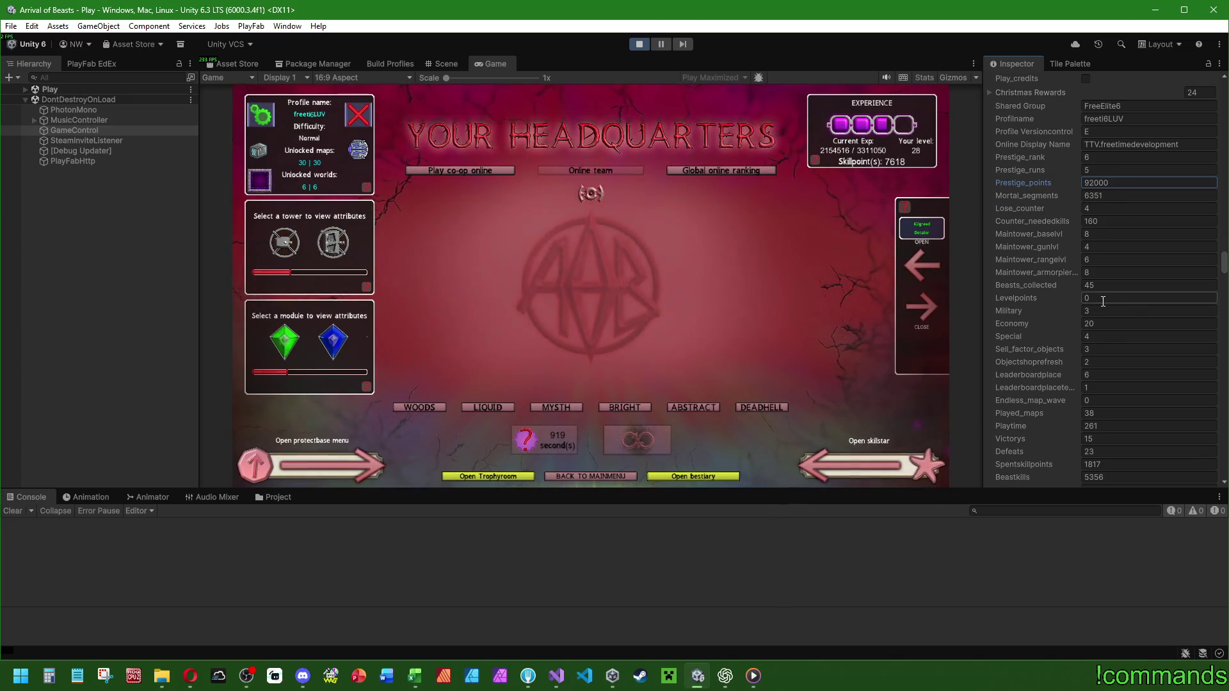
# Set the GameControl Level field to 40.
pyautogui.scroll(-5, 1103, 301)
pyautogui.scroll(-1, 1149, 294)
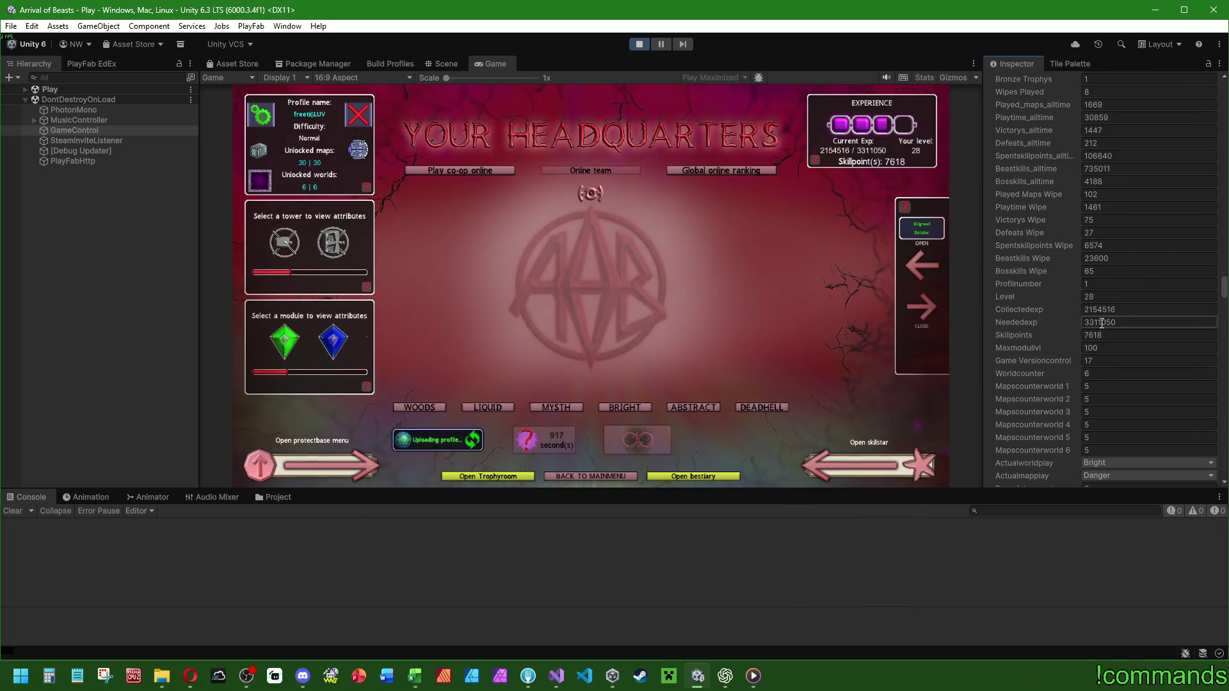
pyautogui.scroll(8, 1142, 307)
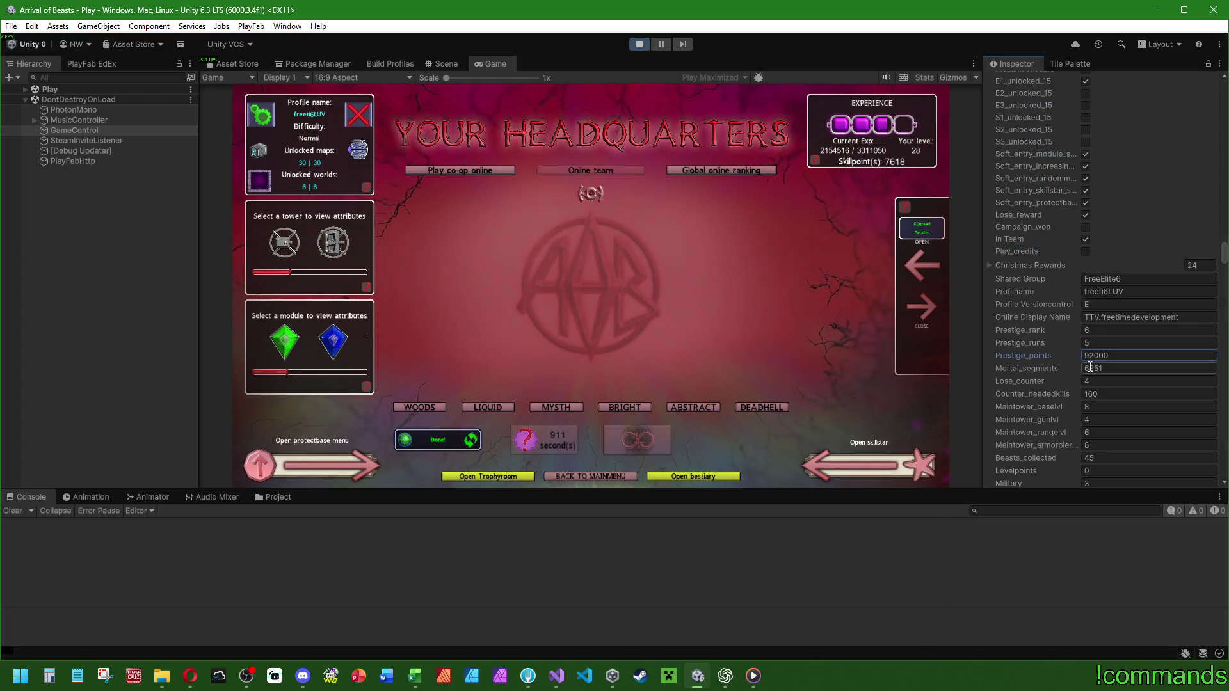
pyautogui.scroll(-3, 1075, 367)
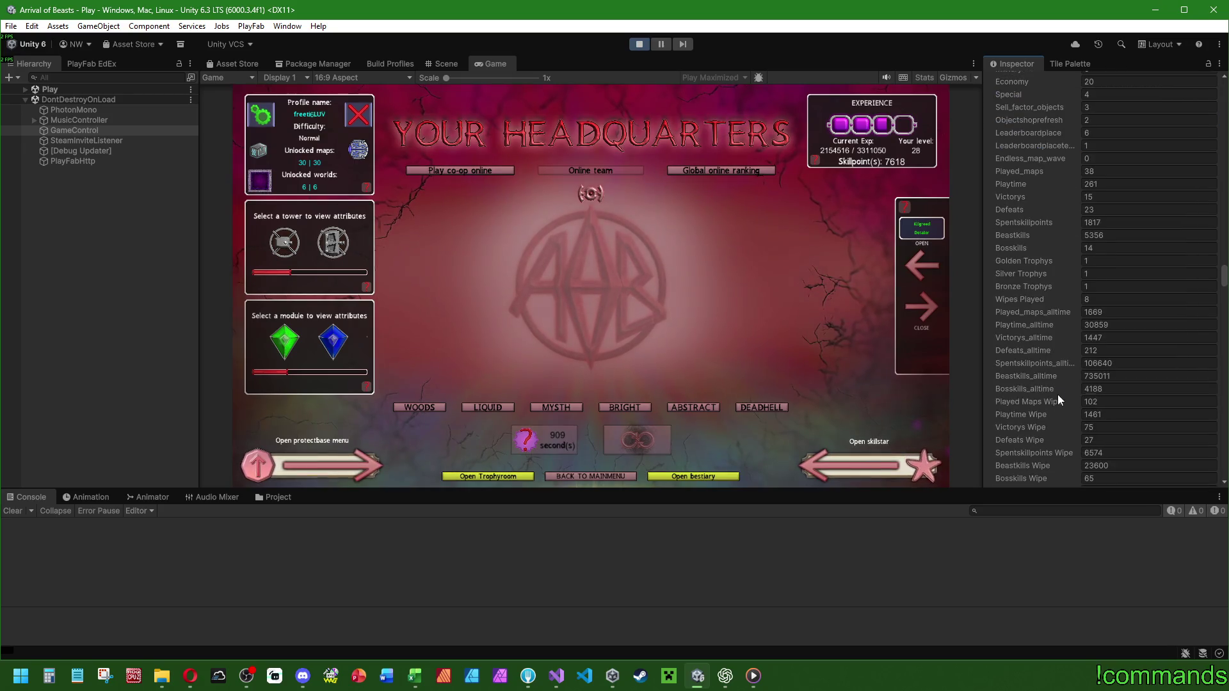
pyautogui.scroll(-5, 1061, 389)
pyautogui.click(1094, 366)
pyautogui.write('40')
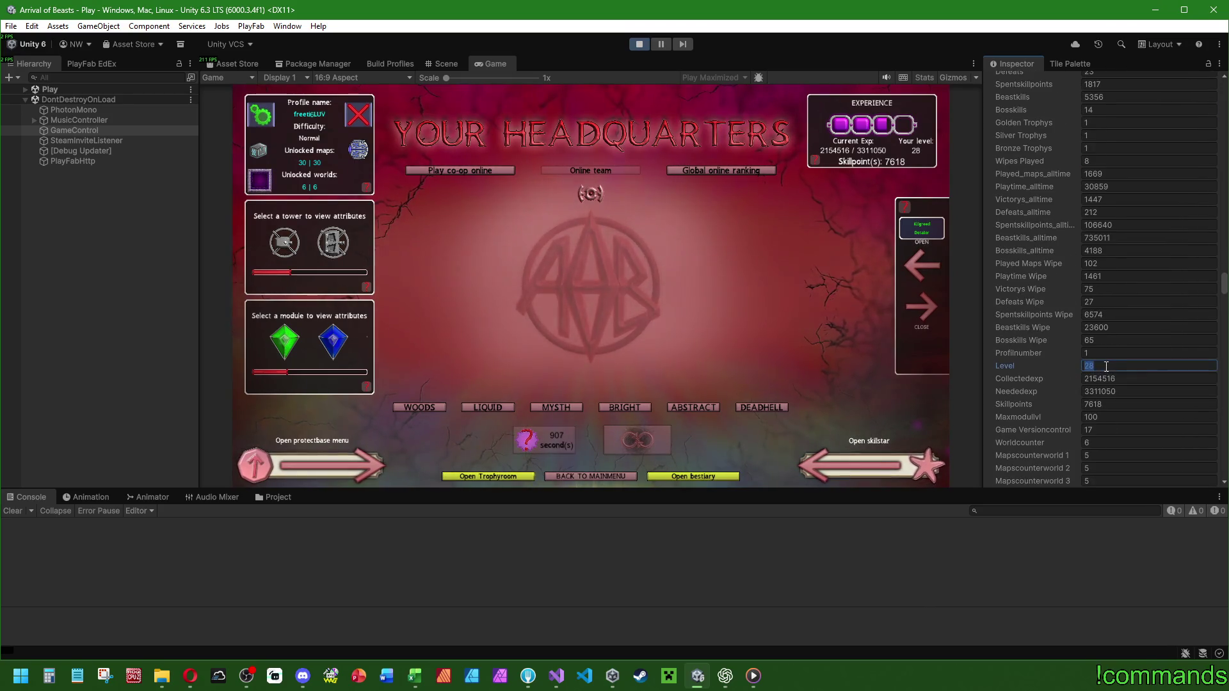
pyautogui.scroll(-3, 1027, 351)
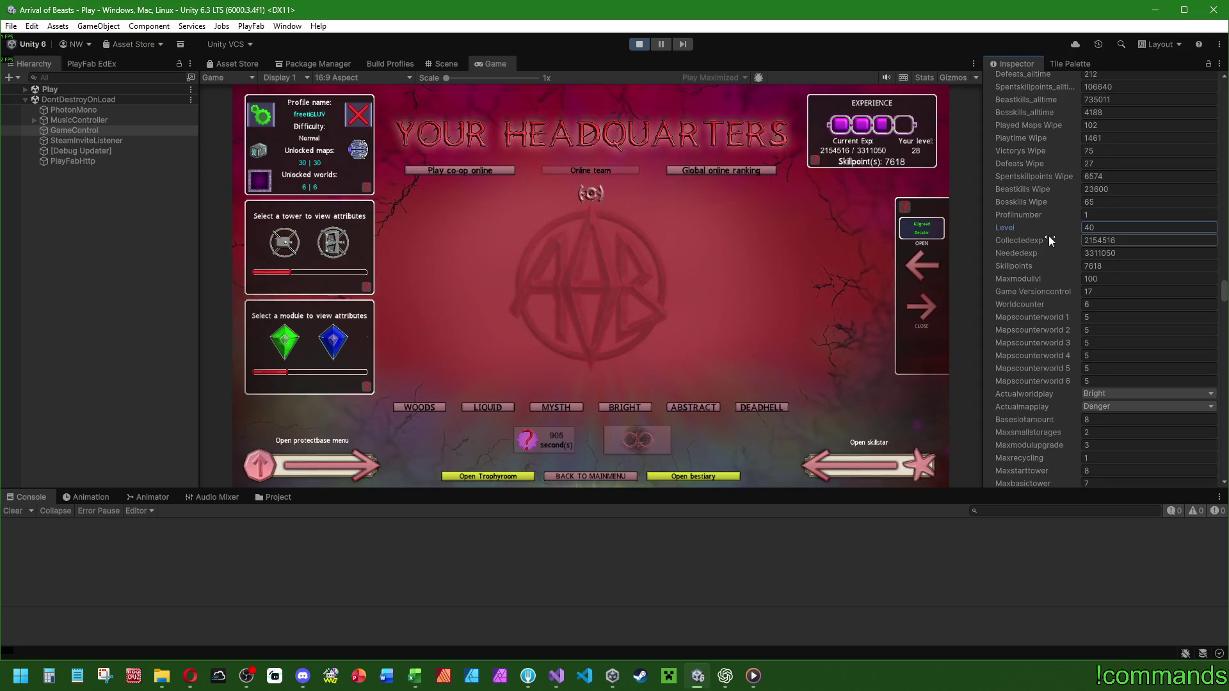
pyautogui.press('Return')
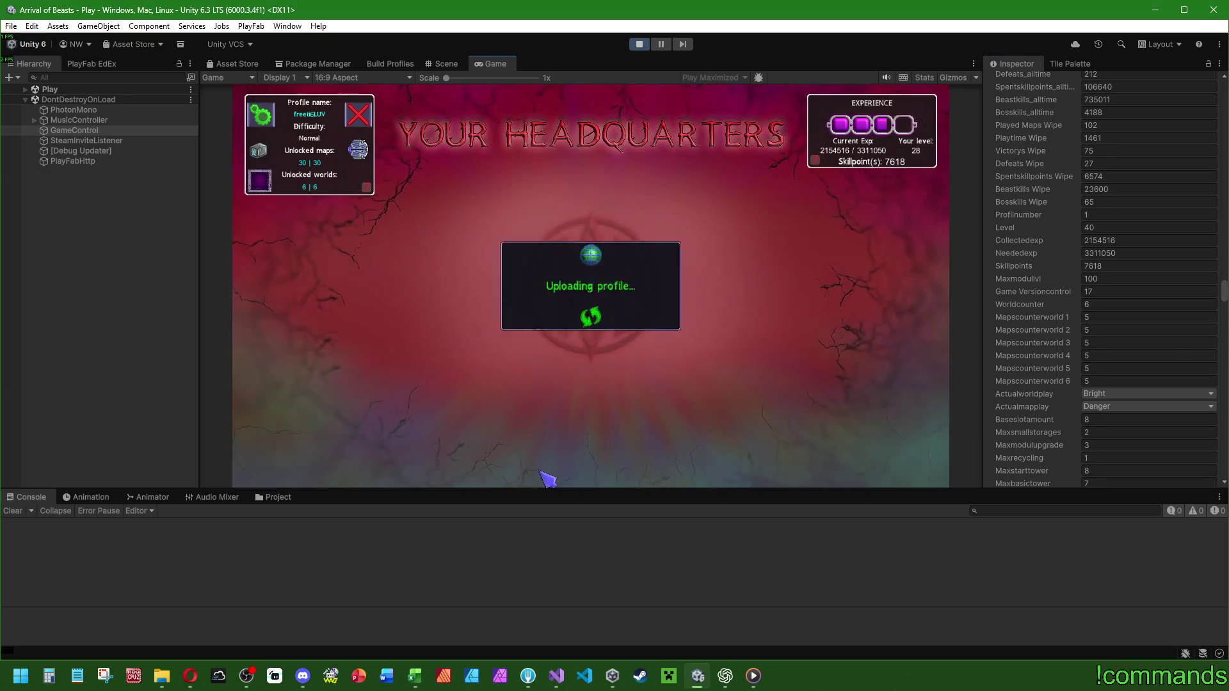
# Return to the main menu, reload the profile, and check the Skillstar screen.
pyautogui.click(31, 480)
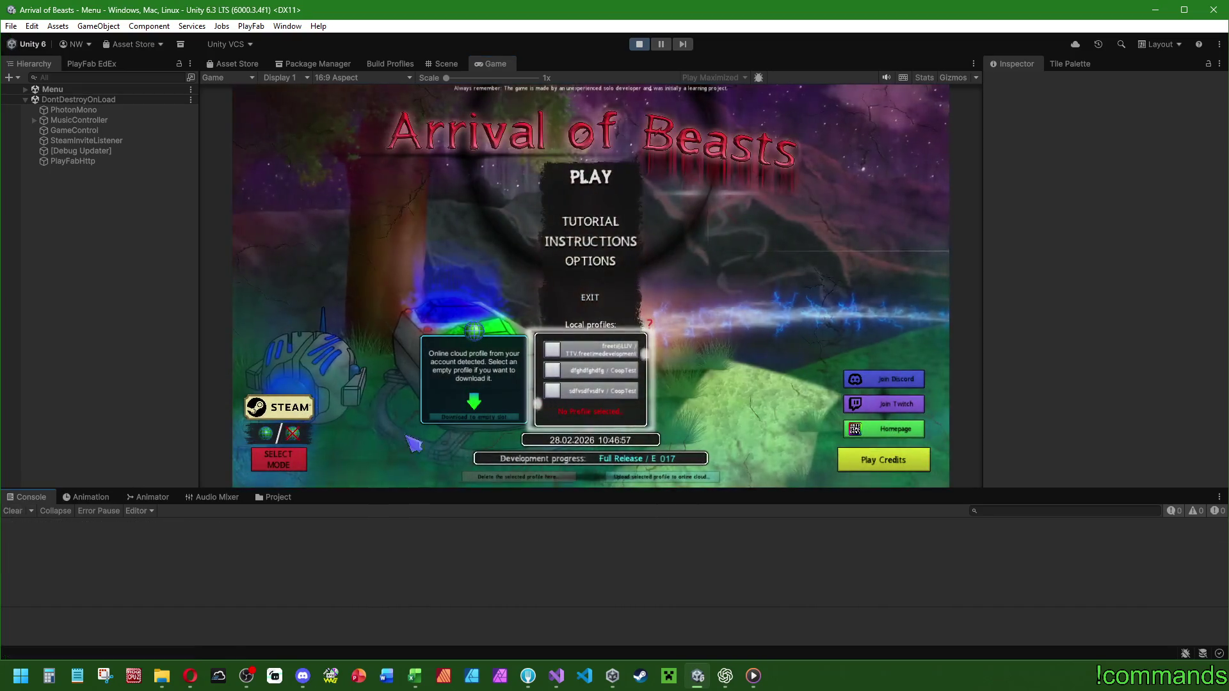
pyautogui.click(604, 185)
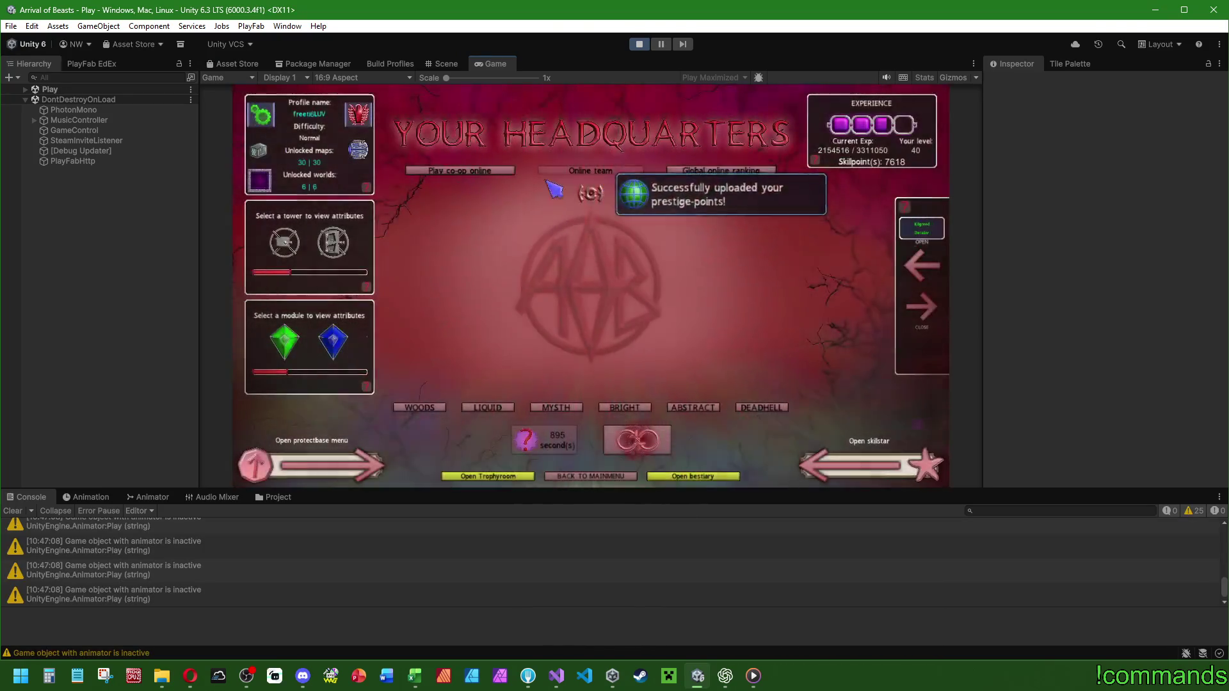
pyautogui.click(13, 511)
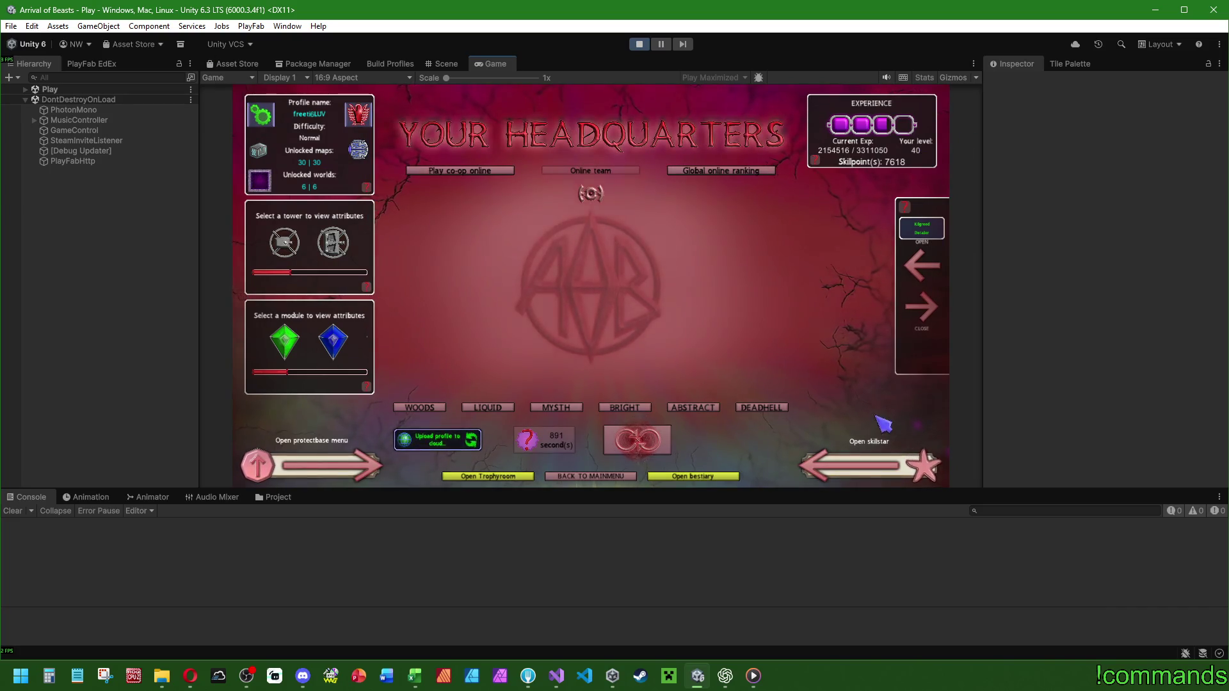
pyautogui.click(861, 466)
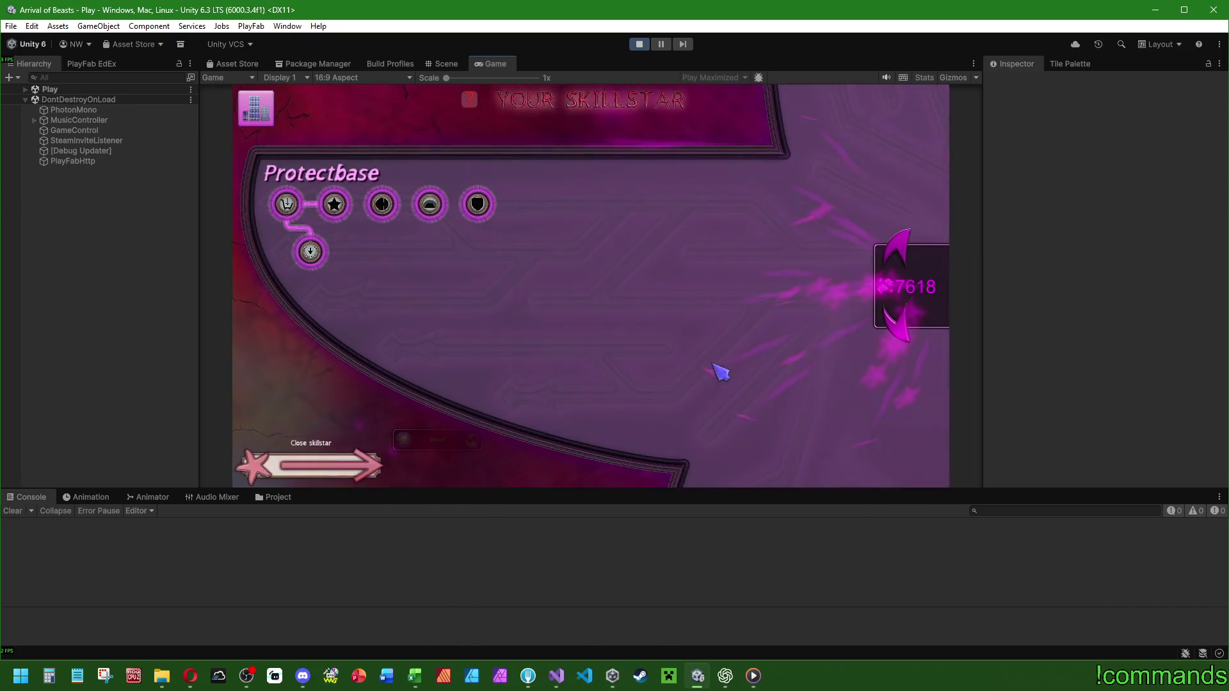
pyautogui.click(310, 464)
# Switch from Unity to the PlayFab Players list in Opera.
pyautogui.moveTo(366, 117)
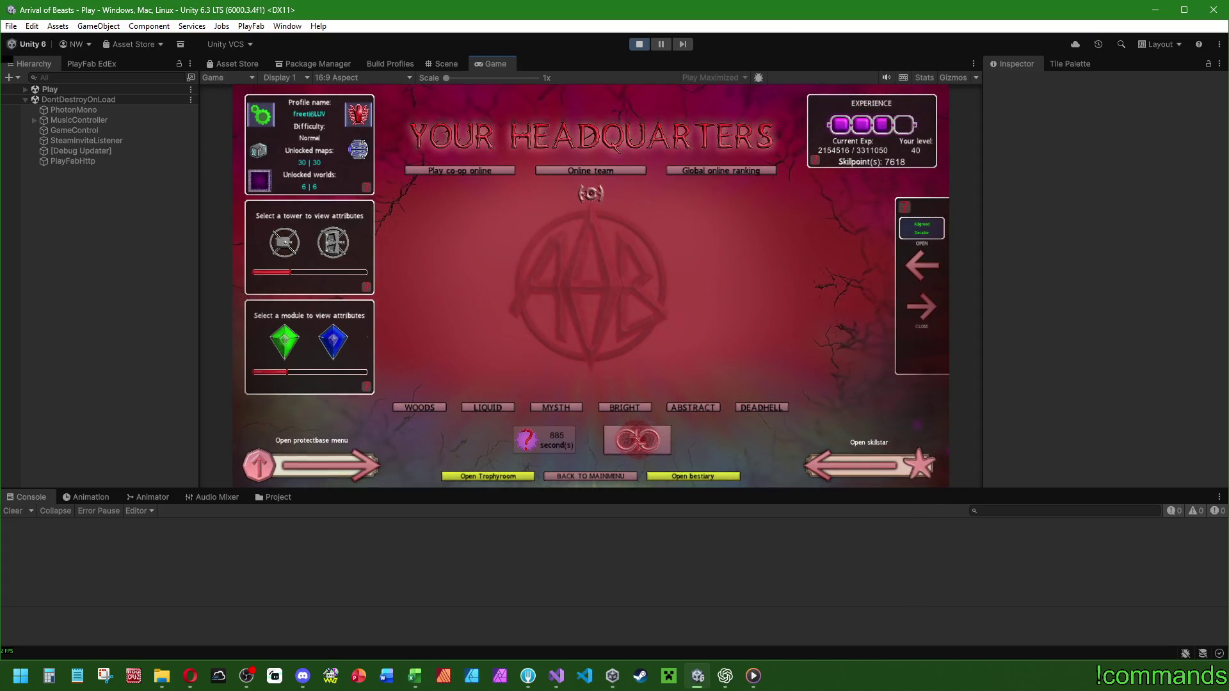
pyautogui.hotkey('alt', 'Tab')
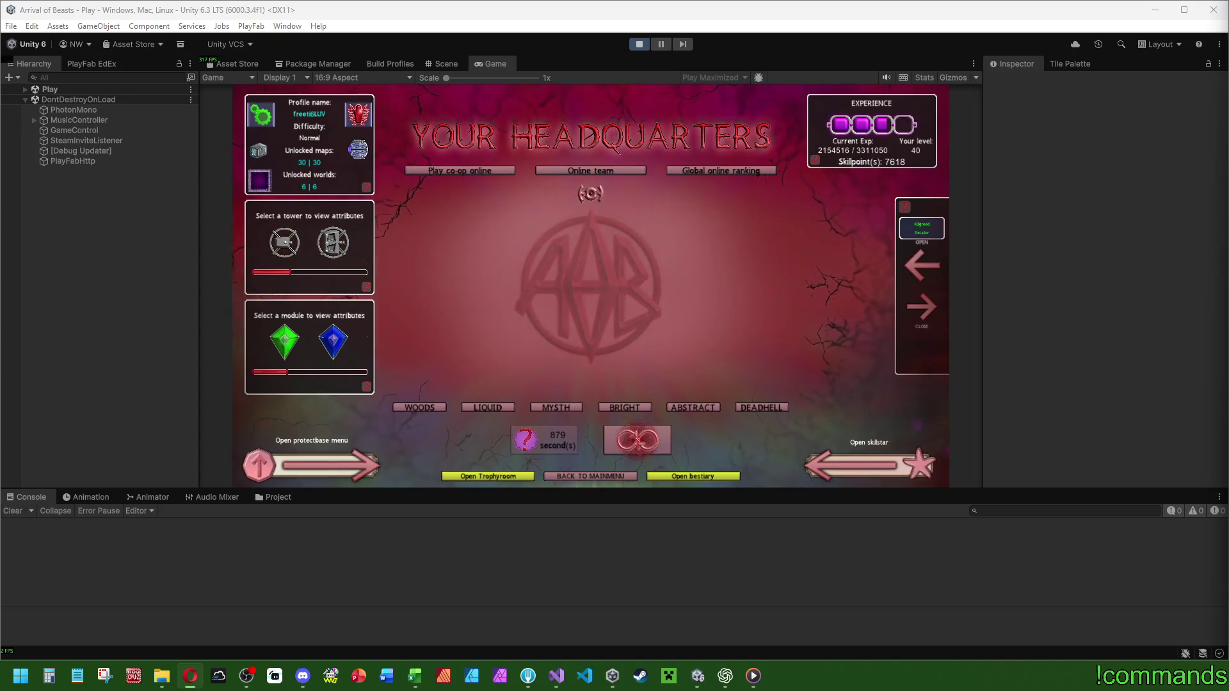
pyautogui.press('super+shift+Left')
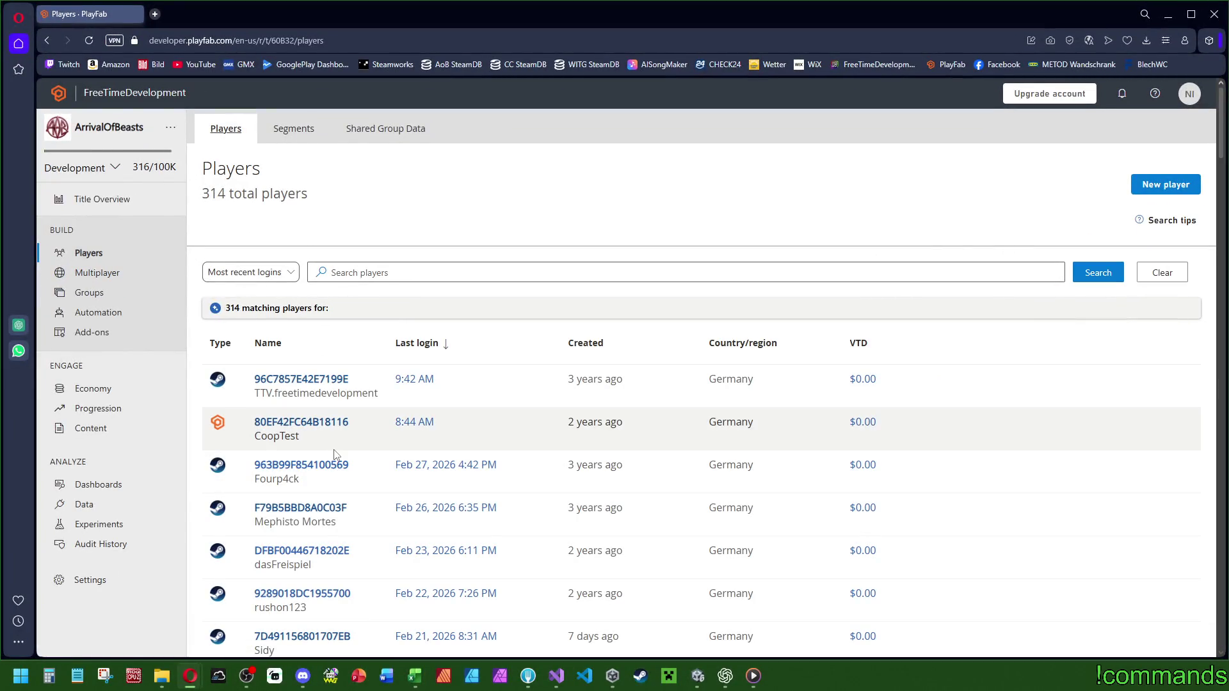
# Open the co-op test player's Player Data entries.
pyautogui.click(306, 423)
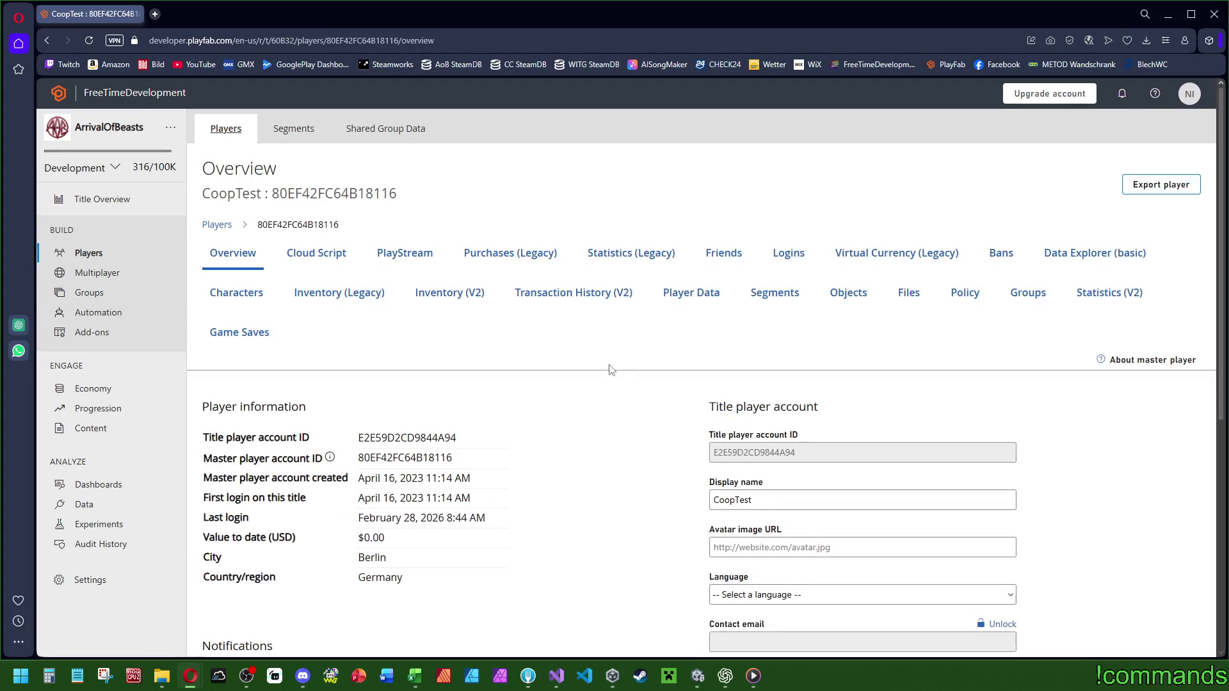
pyautogui.click(684, 298)
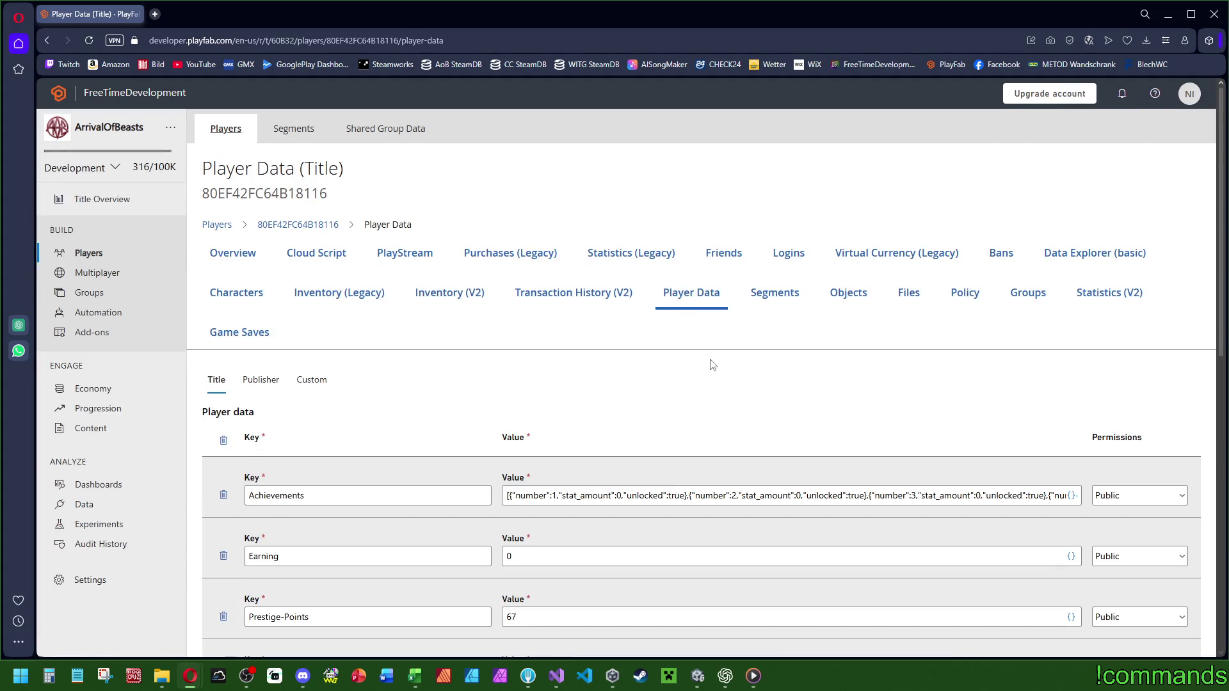
pyautogui.scroll(-6, 717, 371)
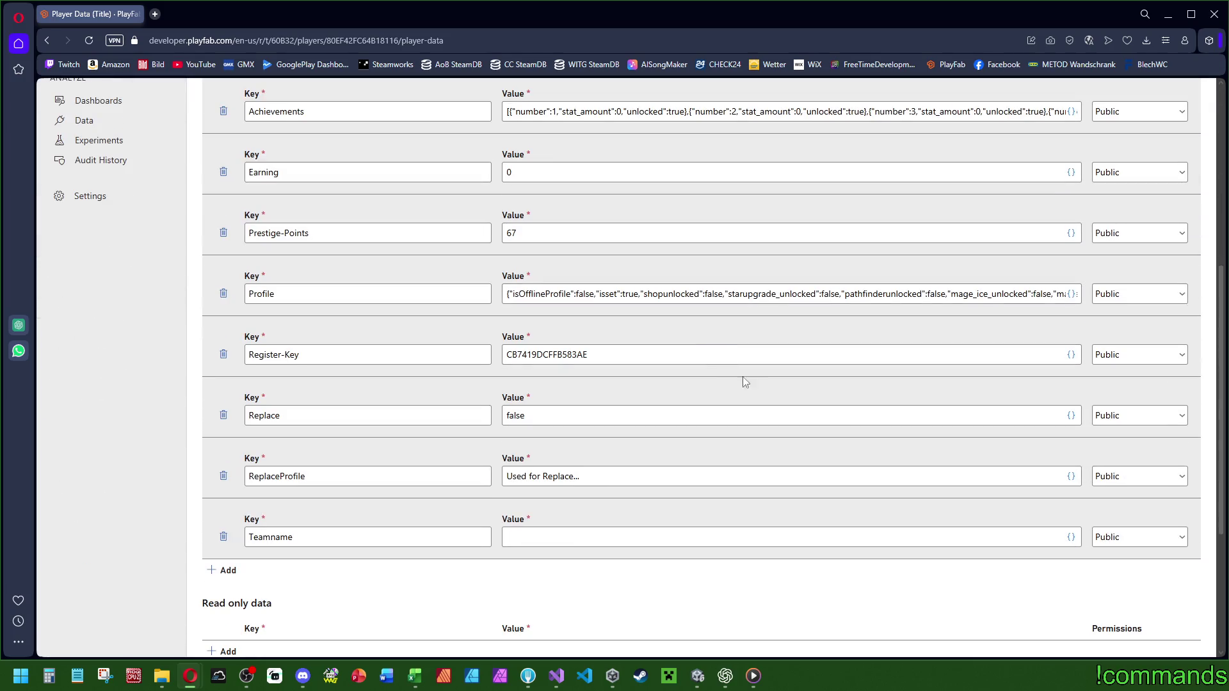
pyautogui.scroll(2, 673, 410)
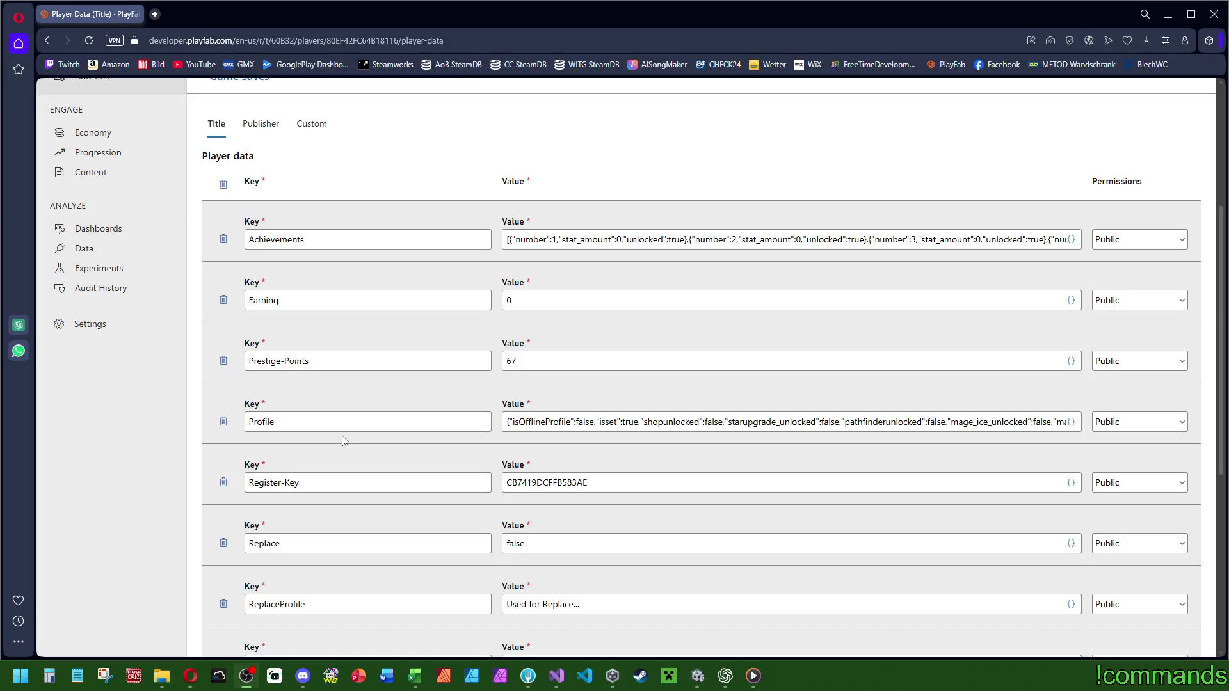
pyautogui.scroll(-2, 552, 598)
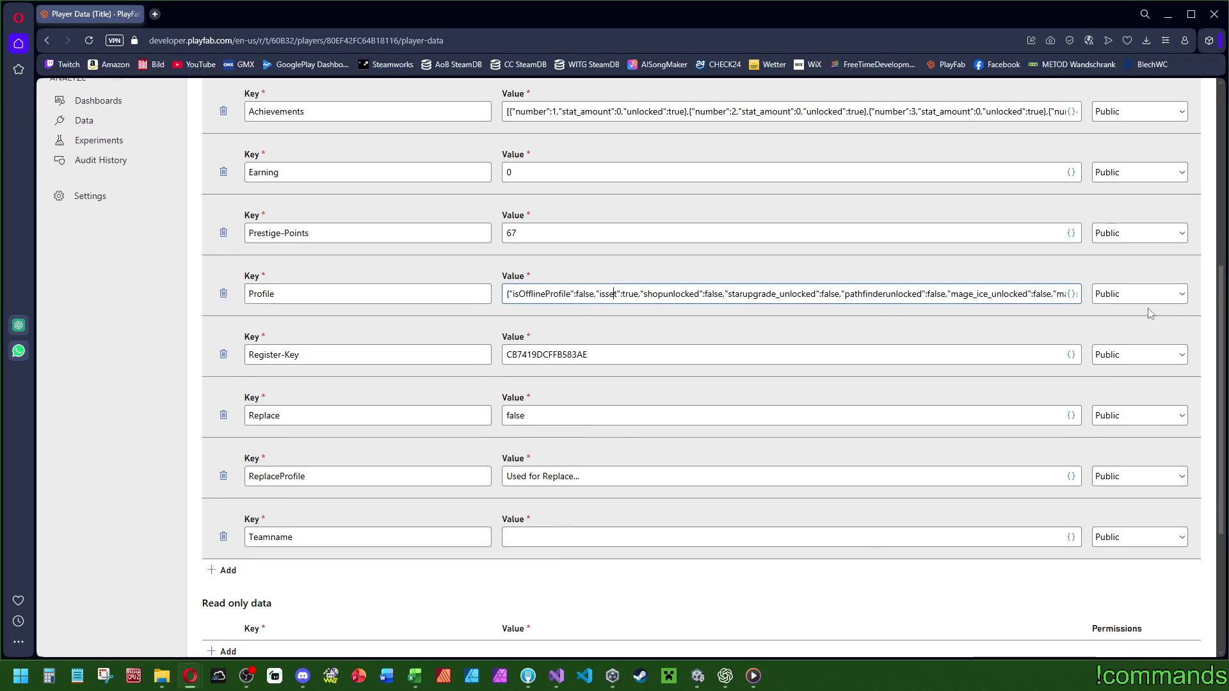
# Copy the Profile value and paste it over the ReplaceProfile value.
pyautogui.hotkey('ctrl', 'a')
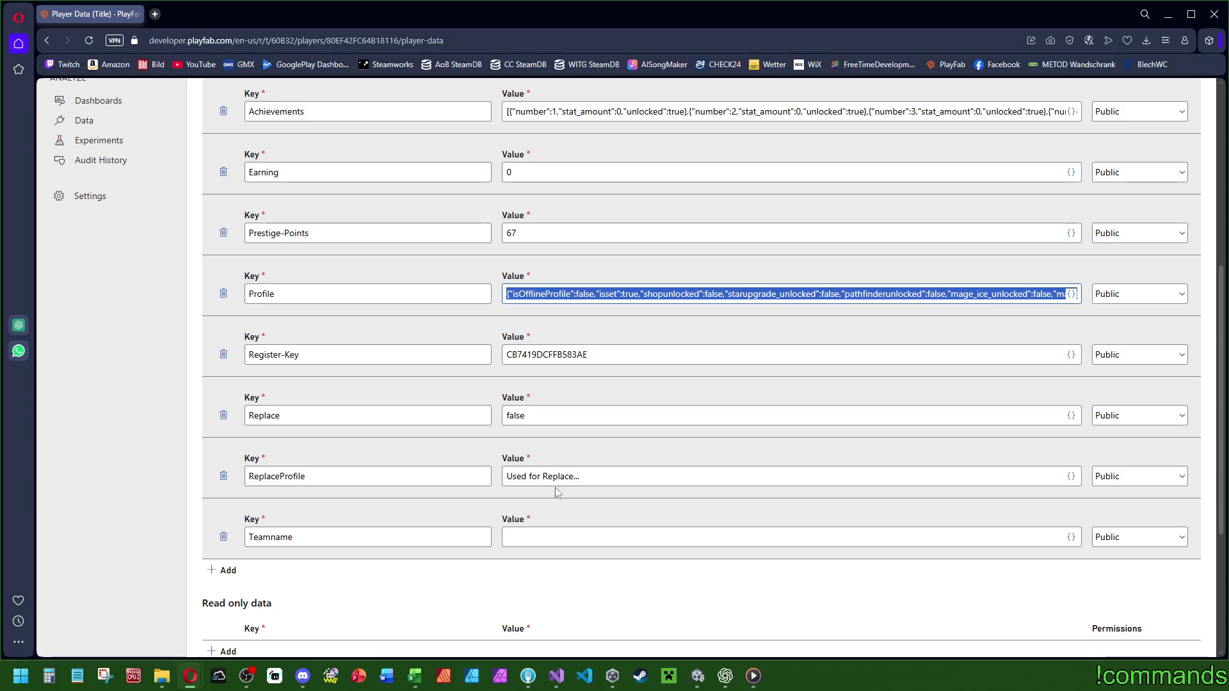
pyautogui.click(556, 484)
pyautogui.hotkey('ctrl', 'a')
pyautogui.hotkey('ctrl', 'v')
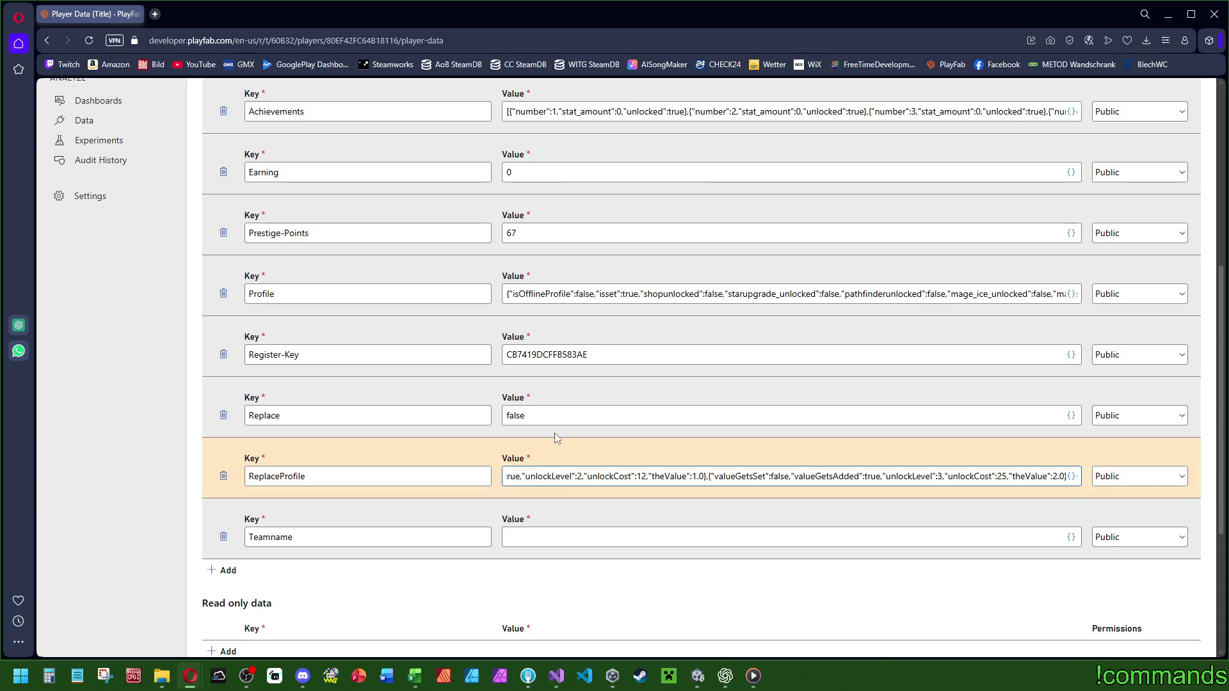
# Open the ReplaceProfile value in the JSON editor.
pyautogui.click(1071, 476)
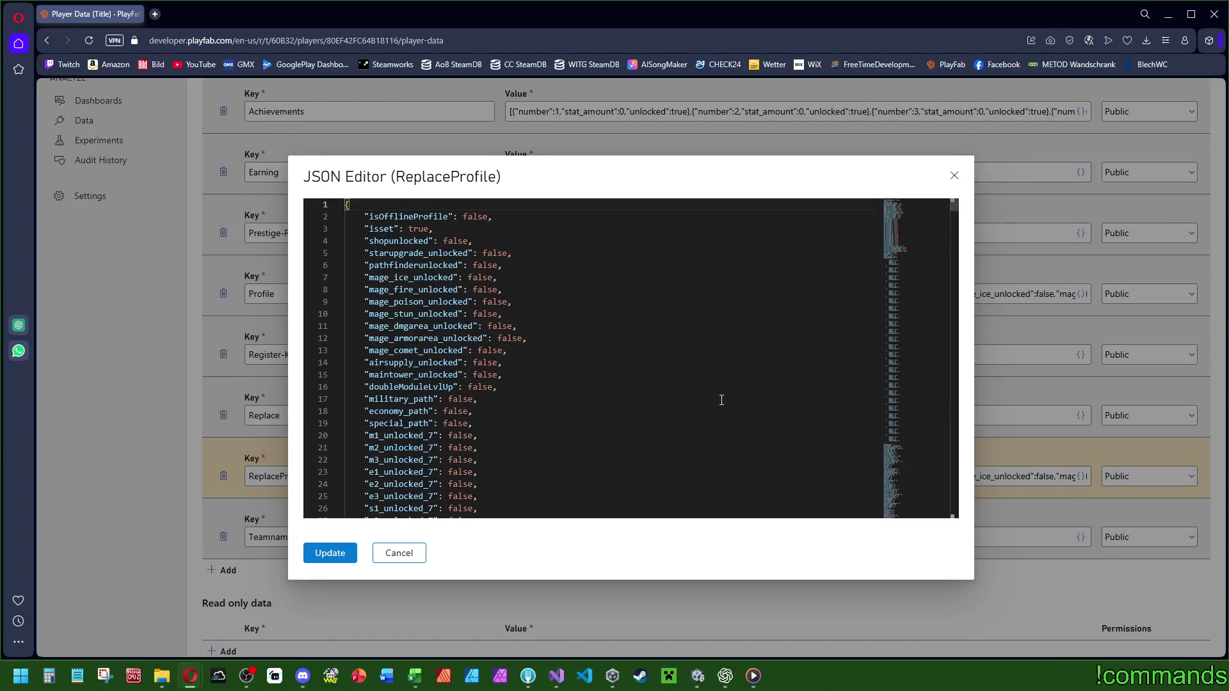
pyautogui.scroll(-5, 818, 310)
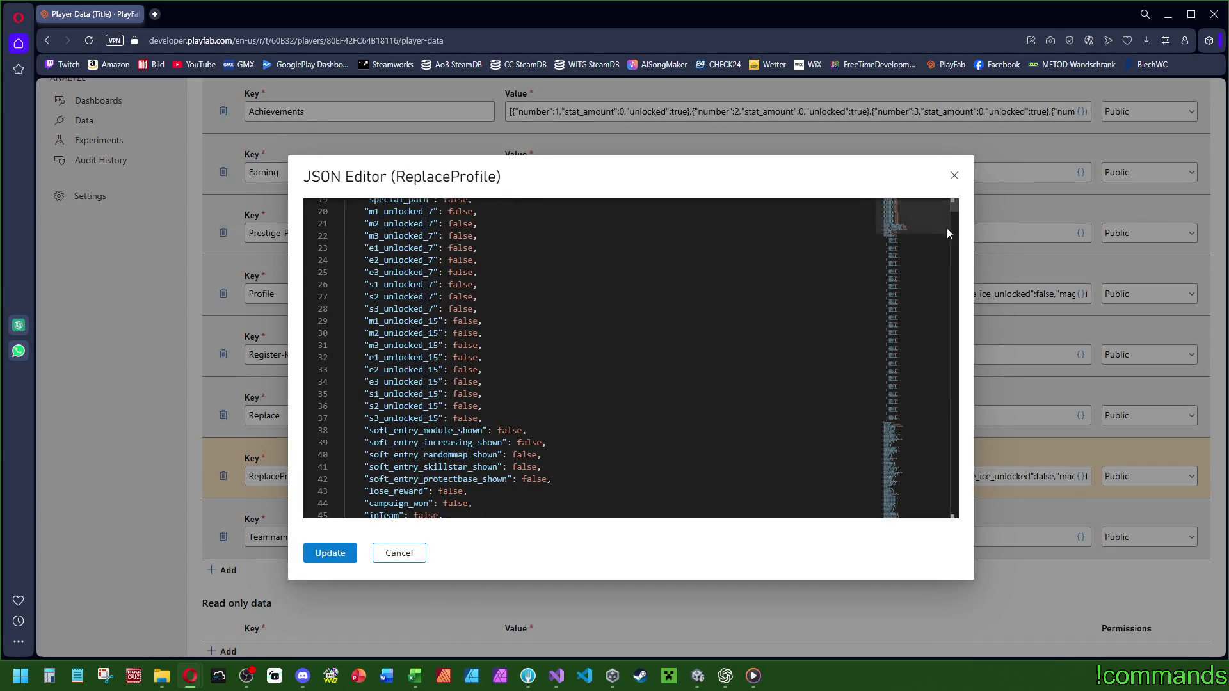
pyautogui.moveTo(954, 206)
pyautogui.mouseDown()
pyautogui.moveTo(963, 245)
pyautogui.moveTo(958, 213)
pyautogui.mouseUp()
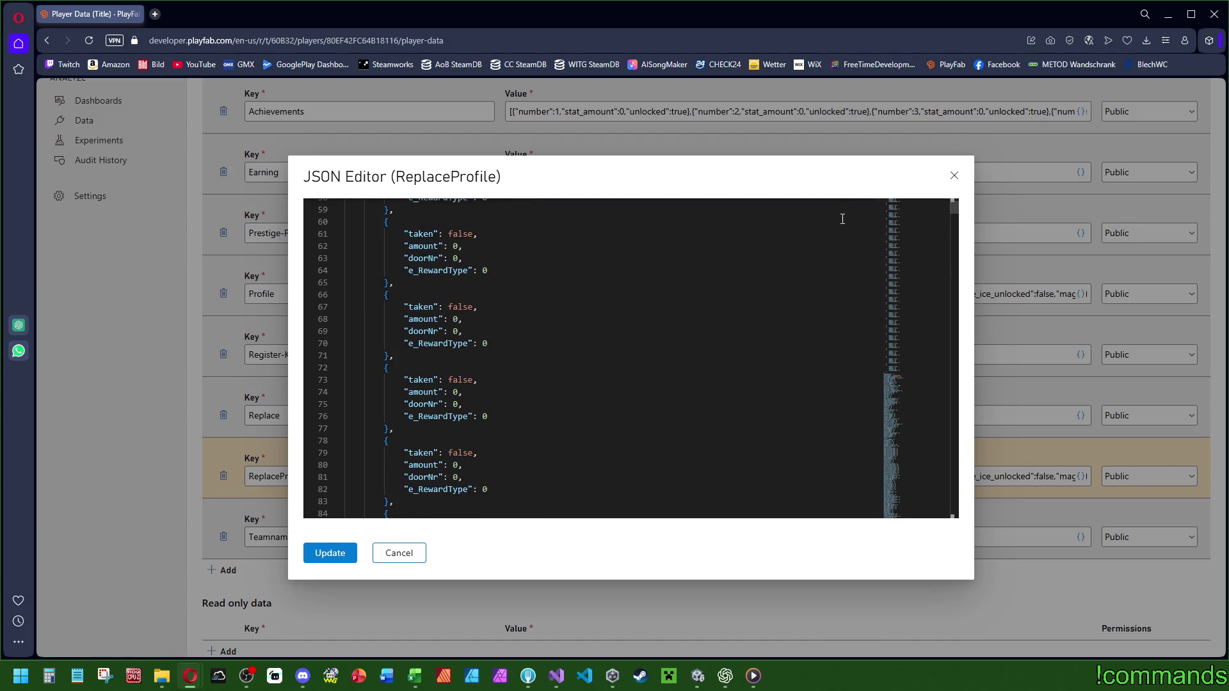
pyautogui.scroll(-15, 499, 365)
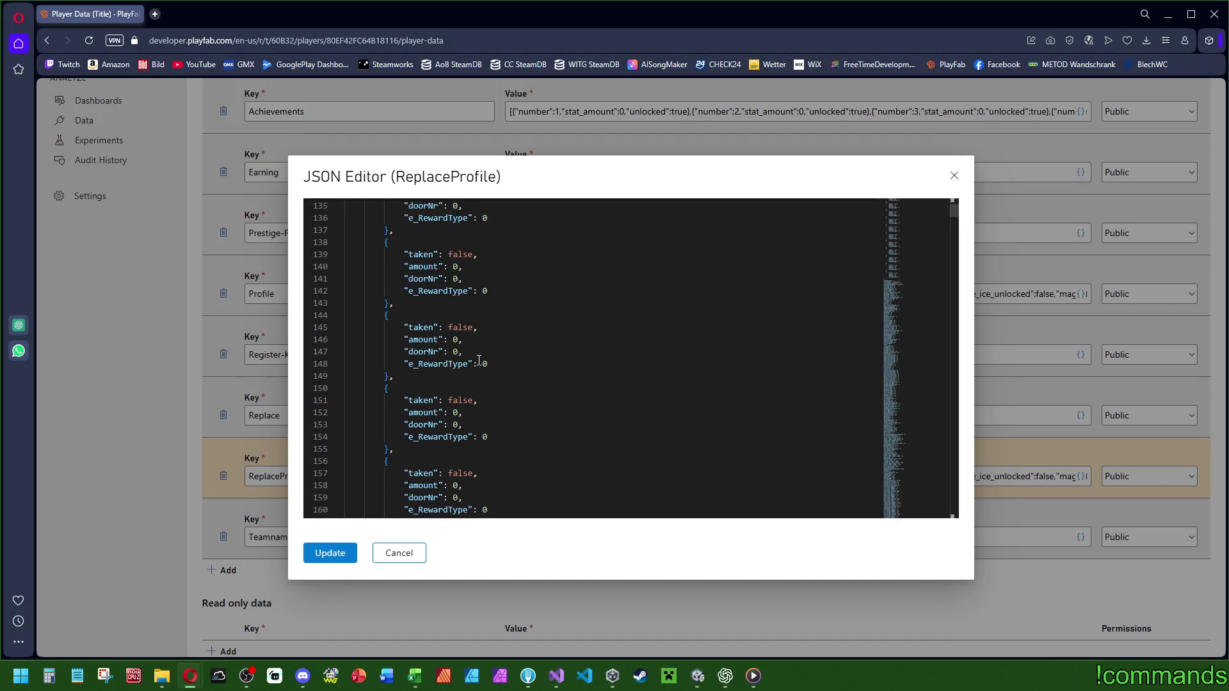
pyautogui.scroll(-5, 477, 360)
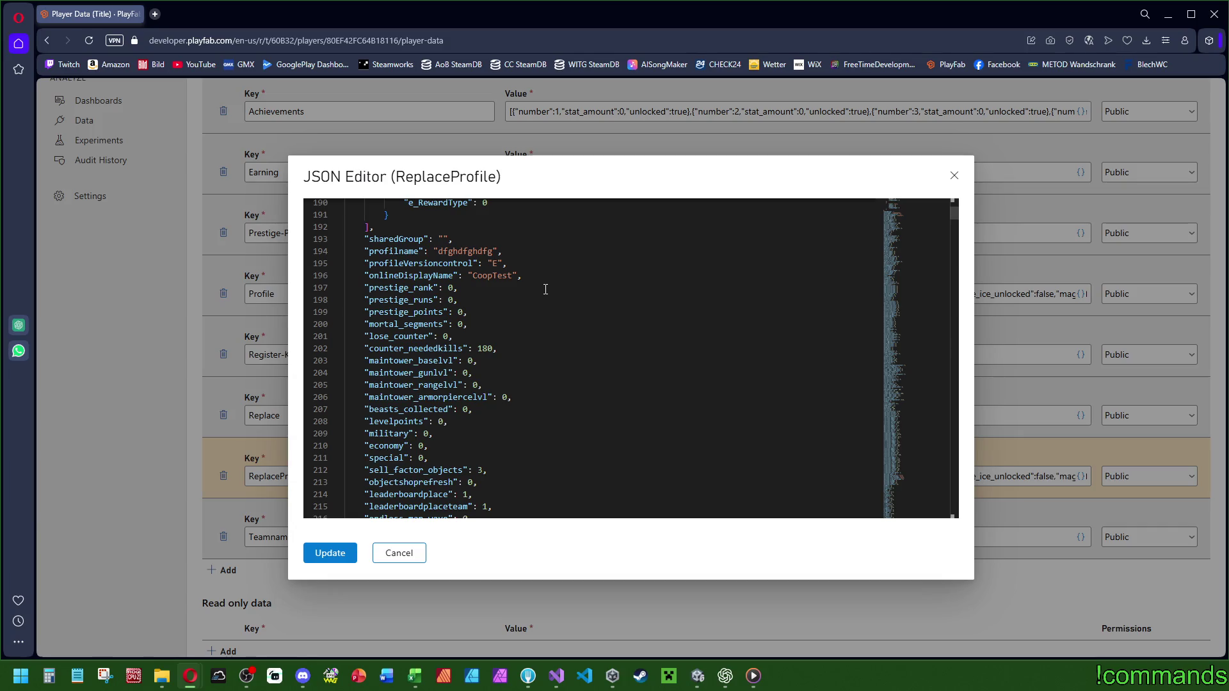
# Set levelpoints 39, prestige_rank 6, prestige_runs 5, prestige_points 91000, mortal_segments 9000.
pyautogui.doubleClick(440, 421)
pyautogui.write('39')
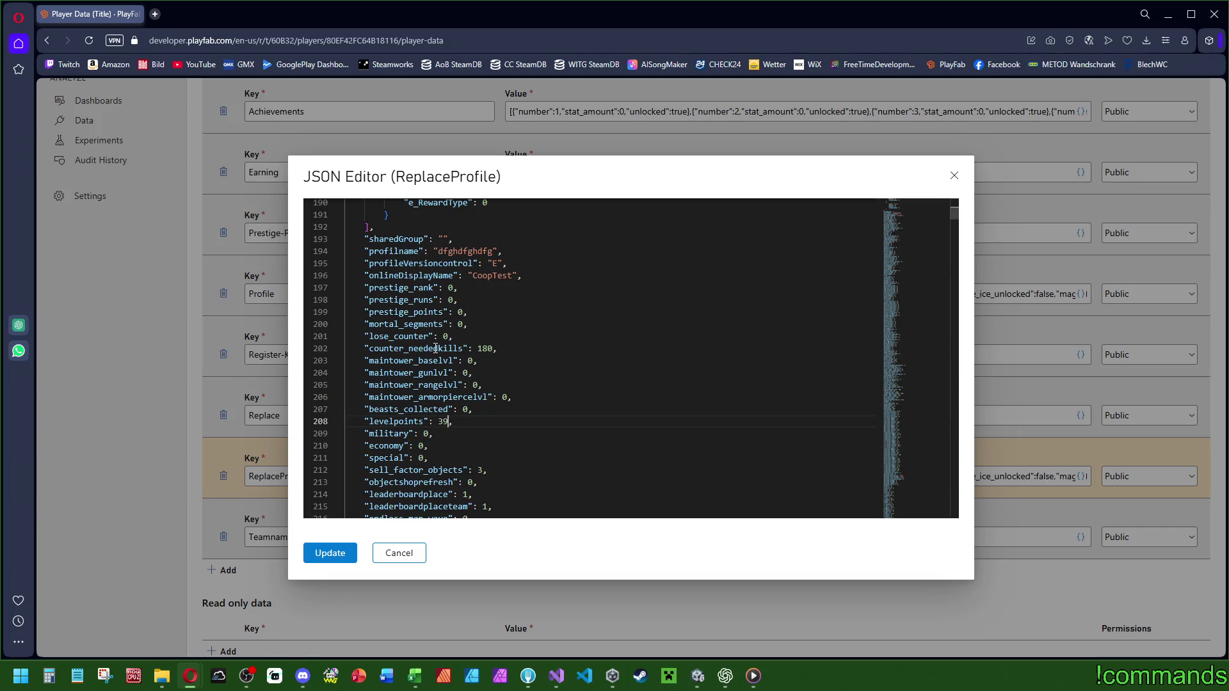
pyautogui.doubleClick(451, 287)
pyautogui.write('6')
pyautogui.doubleClick(451, 299)
pyautogui.write('5')
pyautogui.doubleClick(460, 312)
pyautogui.press('BackSpace')
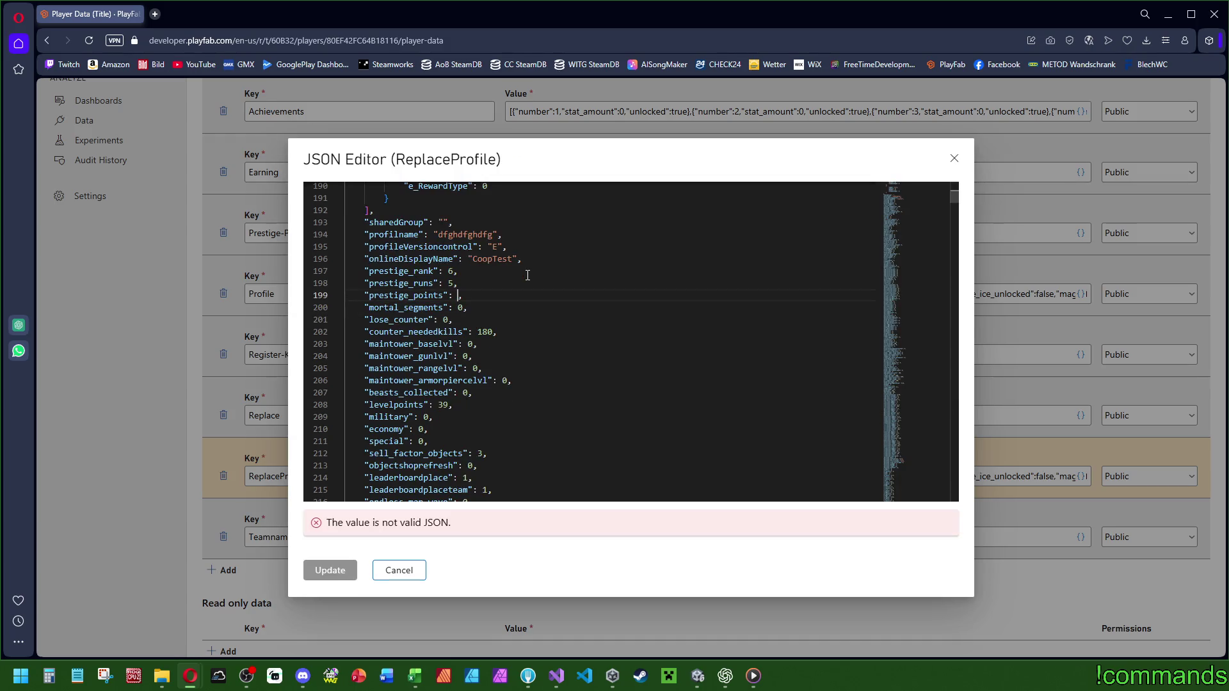
pyautogui.write('91000')
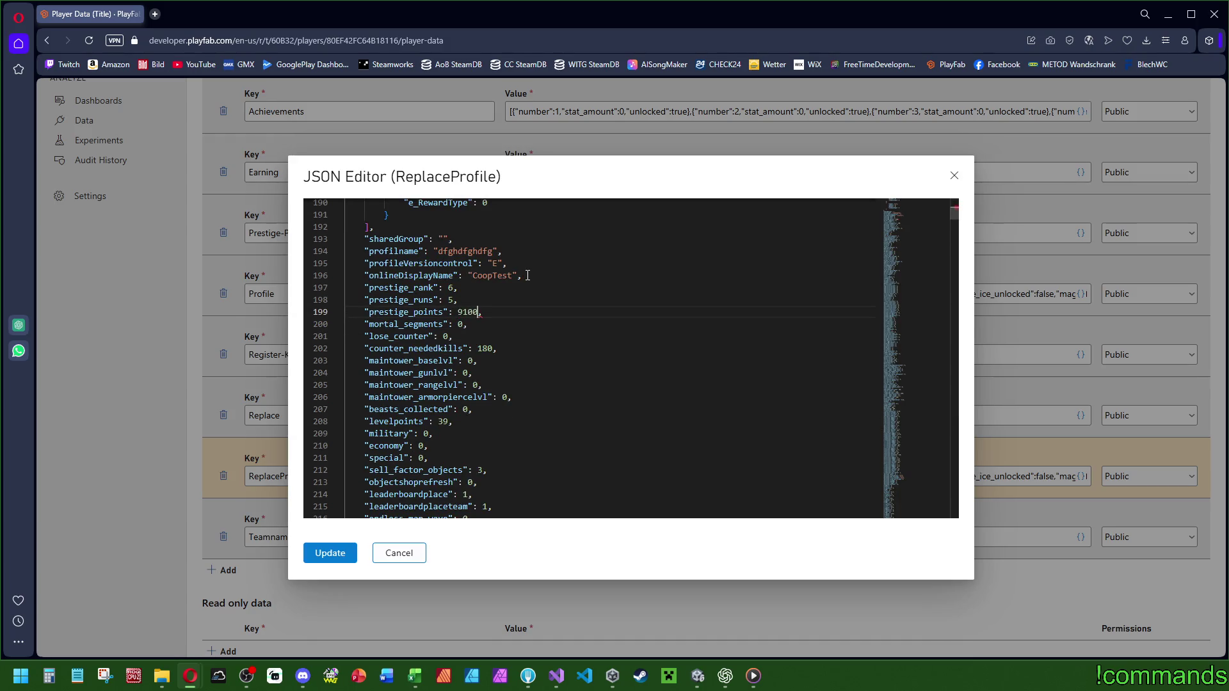
pyautogui.doubleClick(460, 324)
pyautogui.write('9000')
# Set level to 40, neededexp to 6000000 and skillpoints to 9000.
pyautogui.scroll(-5, 554, 374)
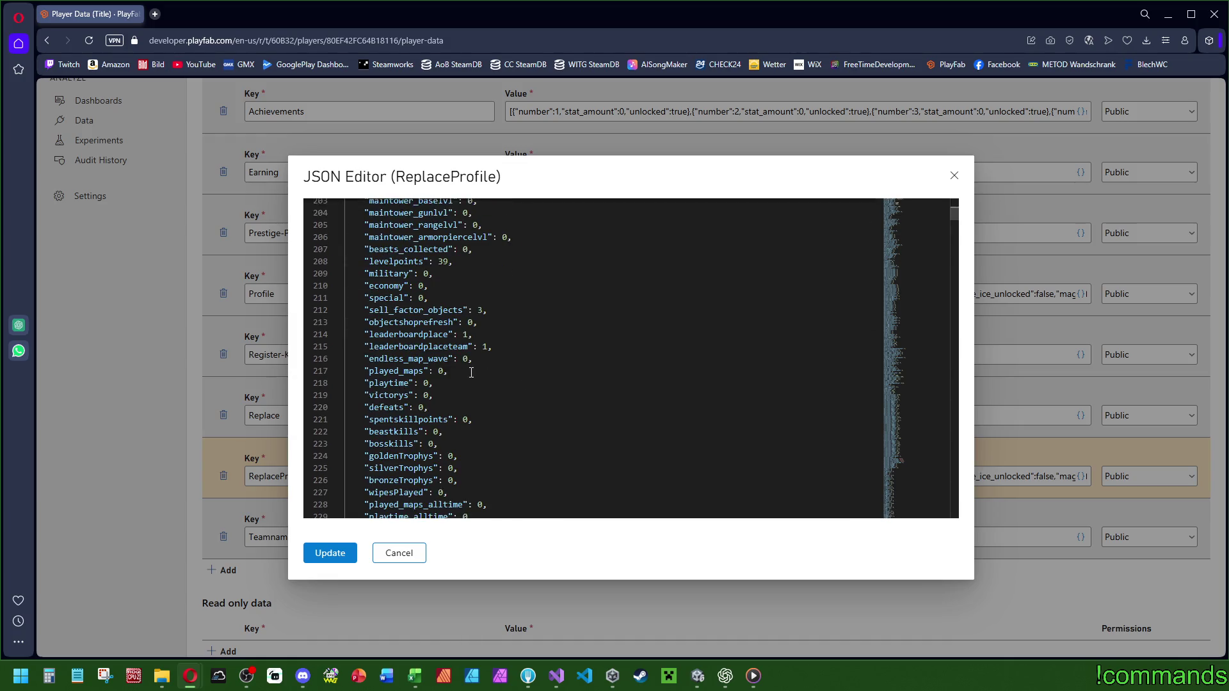
pyautogui.scroll(-10, 431, 397)
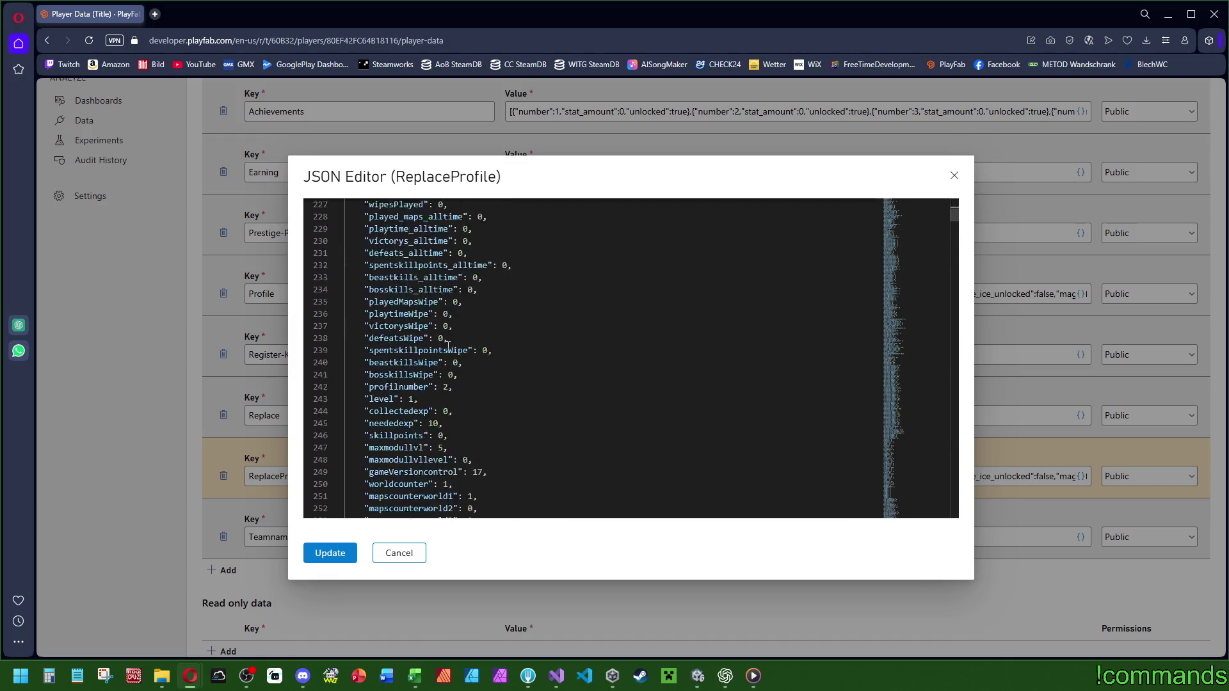
pyautogui.doubleClick(411, 335)
pyautogui.write('40')
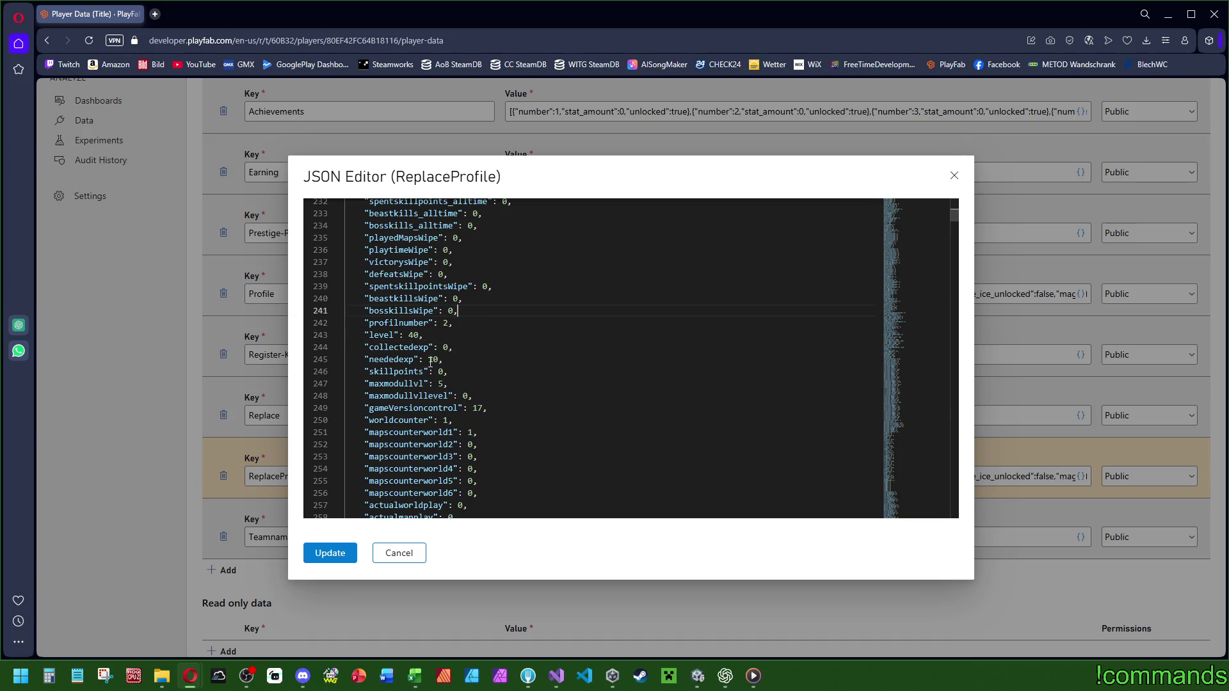
pyautogui.click(433, 360)
pyautogui.doubleClick(433, 360)
pyautogui.write('600000')
pyautogui.write('0')
pyautogui.doubleClick(441, 371)
pyautogui.write('9000')
# Set worldcounter to 6 and mapscounterworld1 through mapscounterworld6 to 5.
pyautogui.click(512, 352)
pyautogui.scroll(-3, 505, 348)
pyautogui.scroll(1, 462, 308)
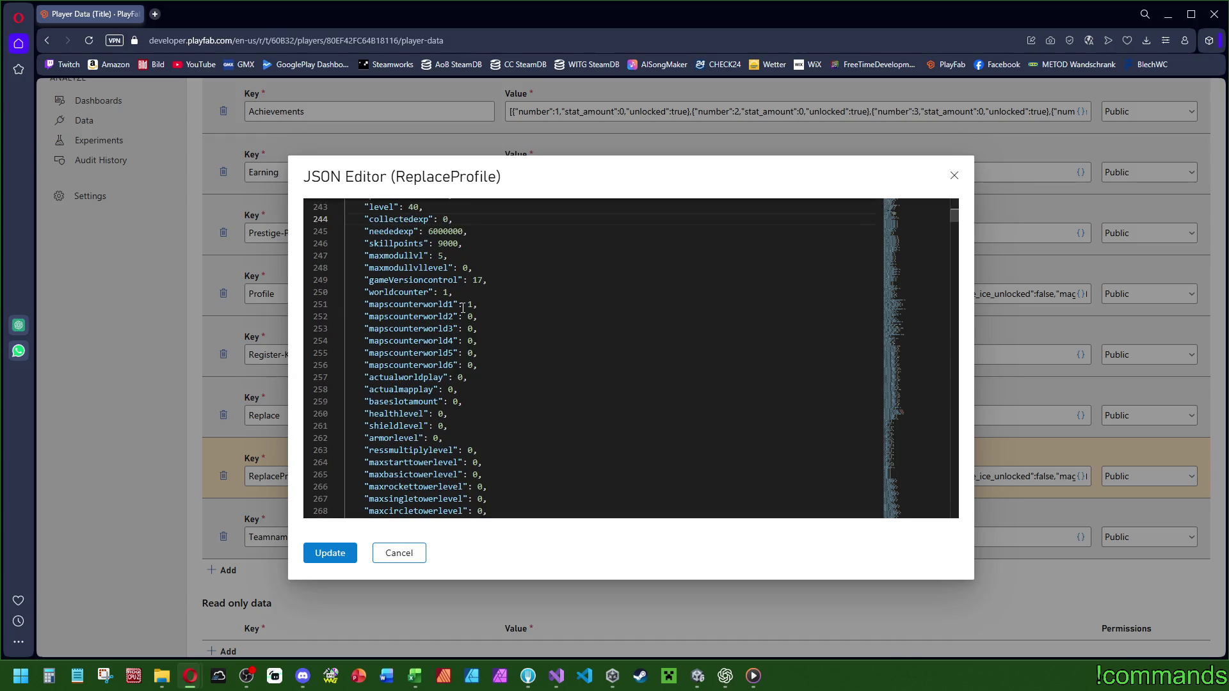
pyautogui.doubleClick(446, 292)
pyautogui.write('6')
pyautogui.doubleClick(469, 304)
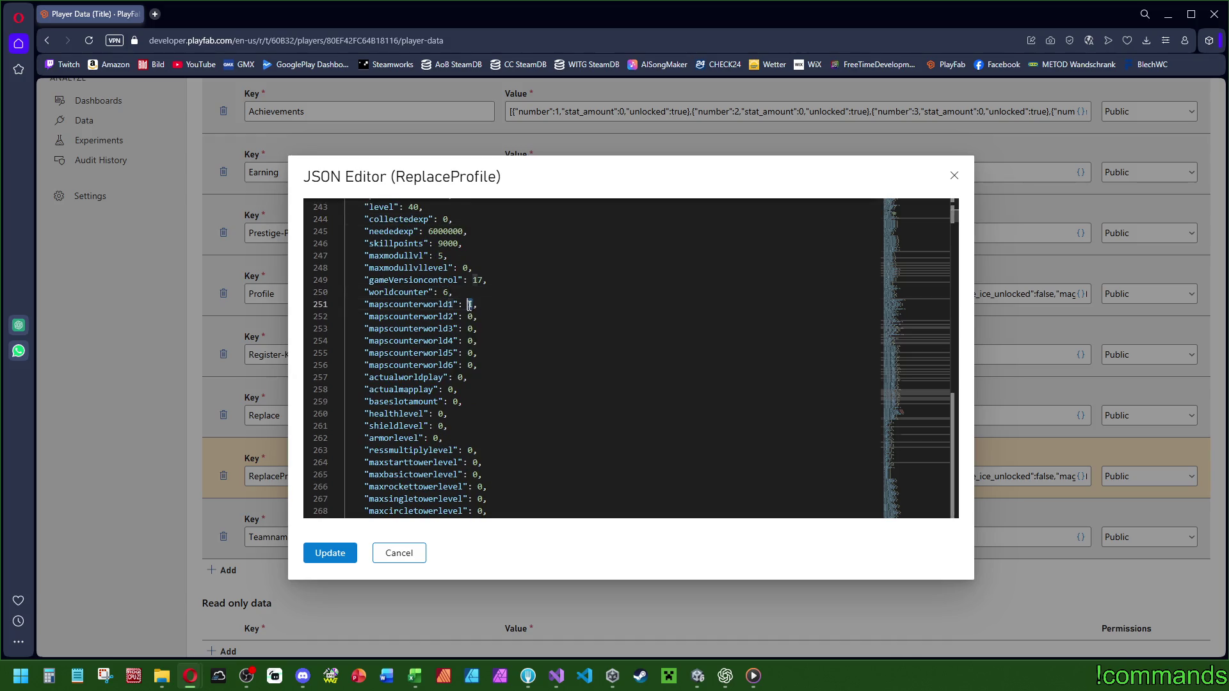
pyautogui.write('5')
pyautogui.doubleClick(470, 316)
pyautogui.write('5')
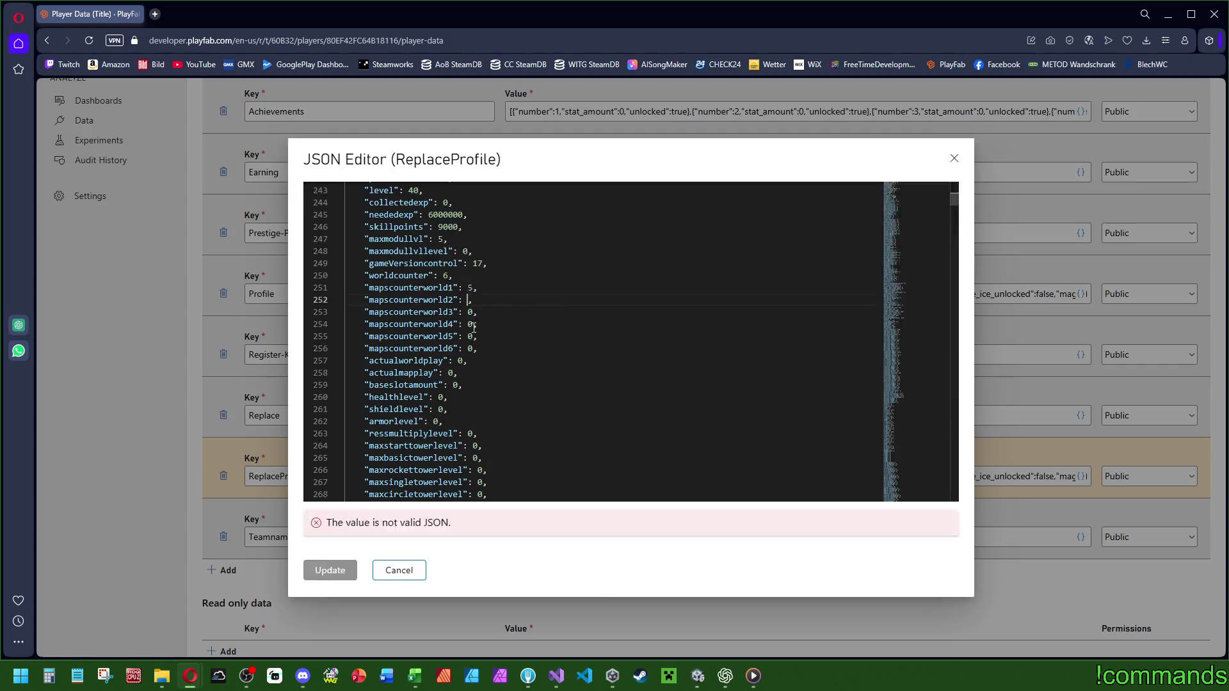
pyautogui.doubleClick(472, 328)
pyautogui.write('5')
pyautogui.doubleClick(472, 341)
pyautogui.write('5')
pyautogui.doubleClick(471, 353)
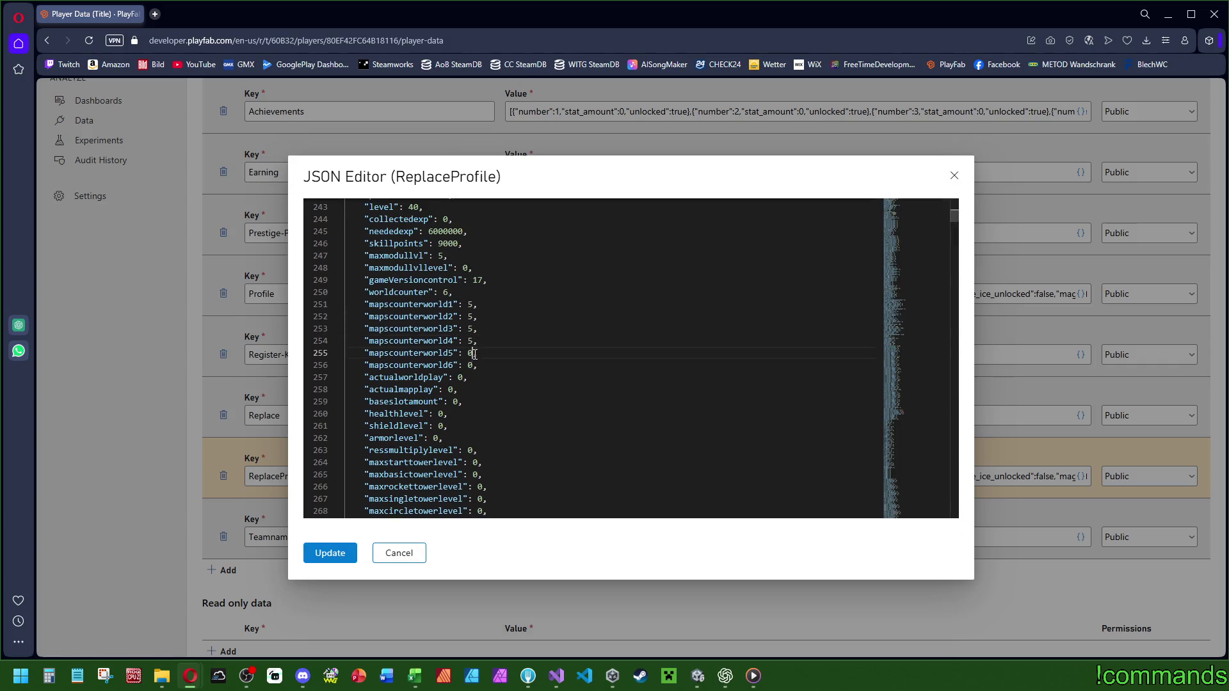
pyautogui.write('5')
pyautogui.doubleClick(475, 365)
pyautogui.write('5')
pyautogui.click(515, 376)
# Apply the edited profile JSON and change the Replace value to true.
pyautogui.click(322, 566)
pyautogui.moveTo(574, 405); pyautogui.dragTo(348, 406)
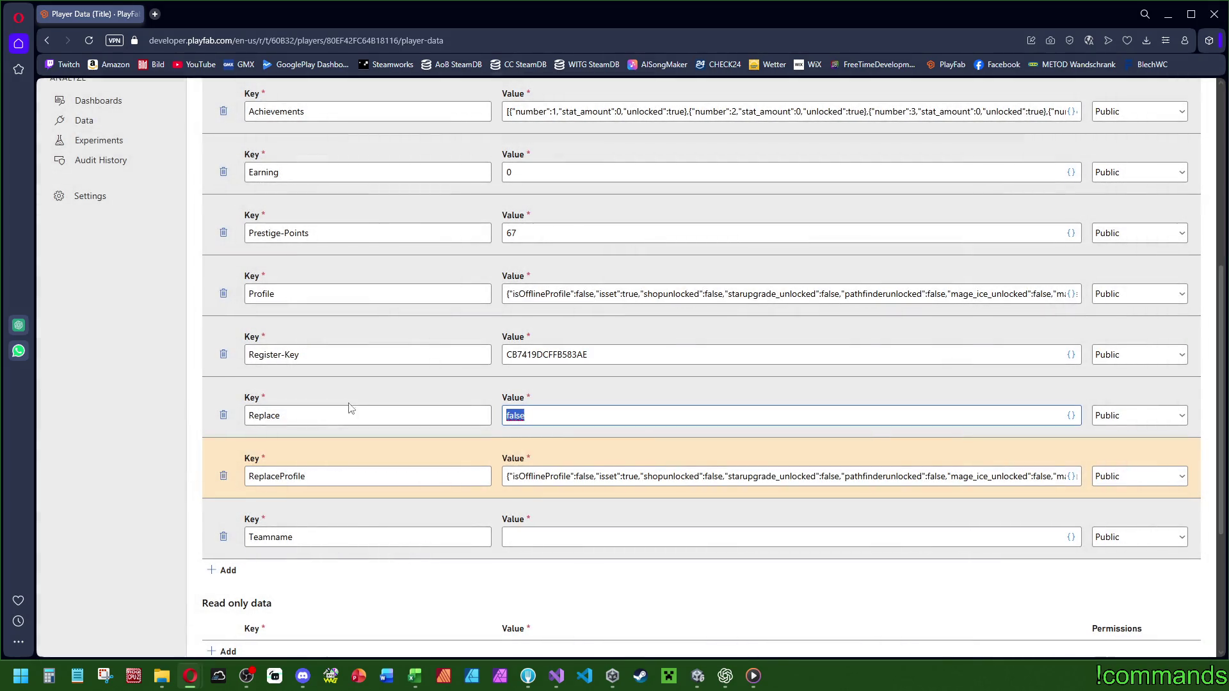
pyautogui.write('true')
# Save the player data, close Opera, and head to the online co-op lobby.
pyautogui.scroll(-4, 307, 480)
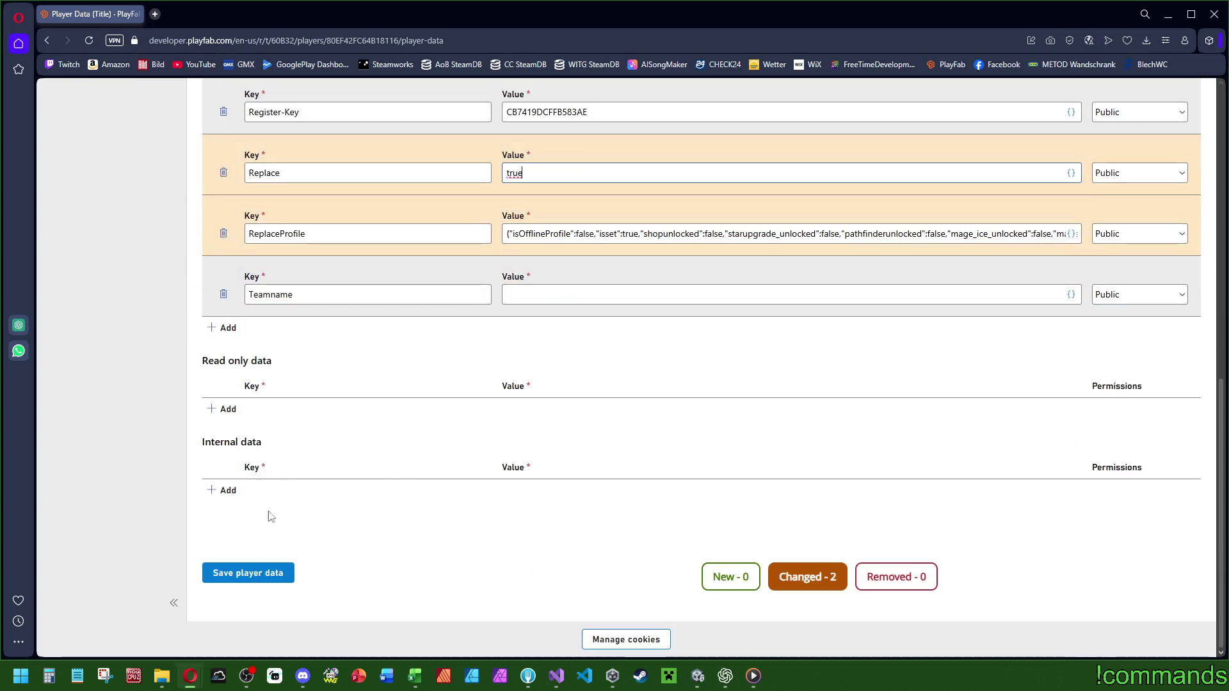
pyautogui.click(248, 576)
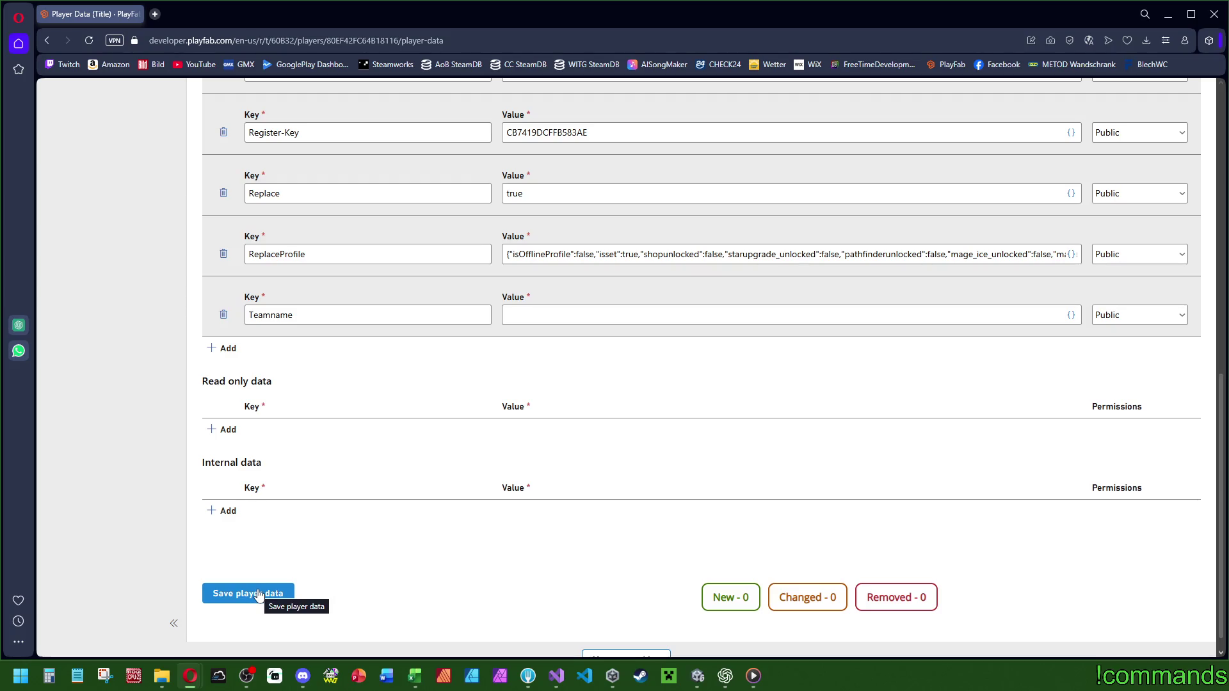
pyautogui.click(1214, 14)
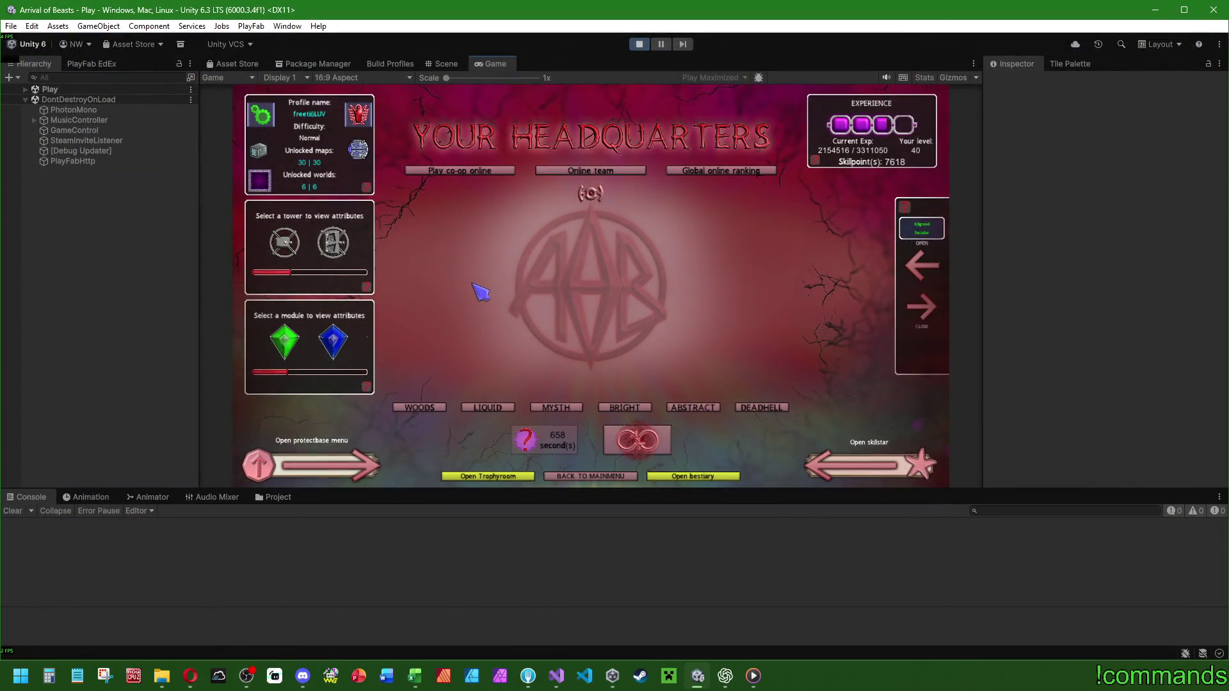
pyautogui.click(469, 172)
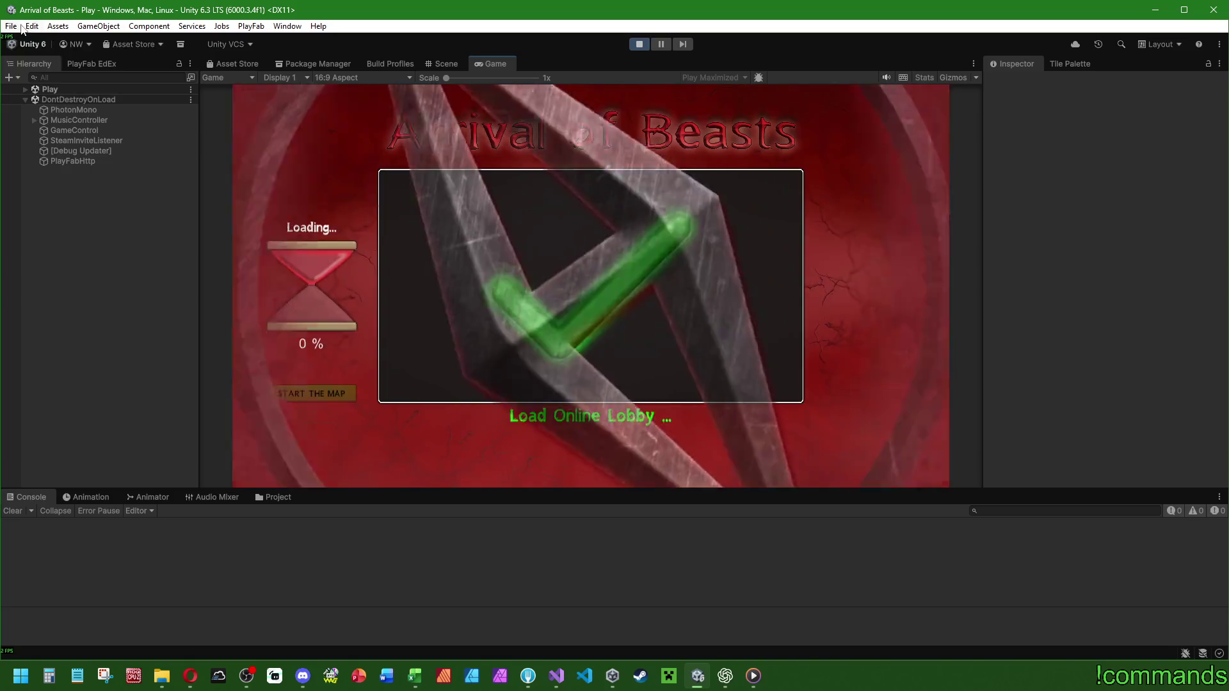
# Dismiss the editor's File menu and clear the Console log.
pyautogui.click(11, 26)
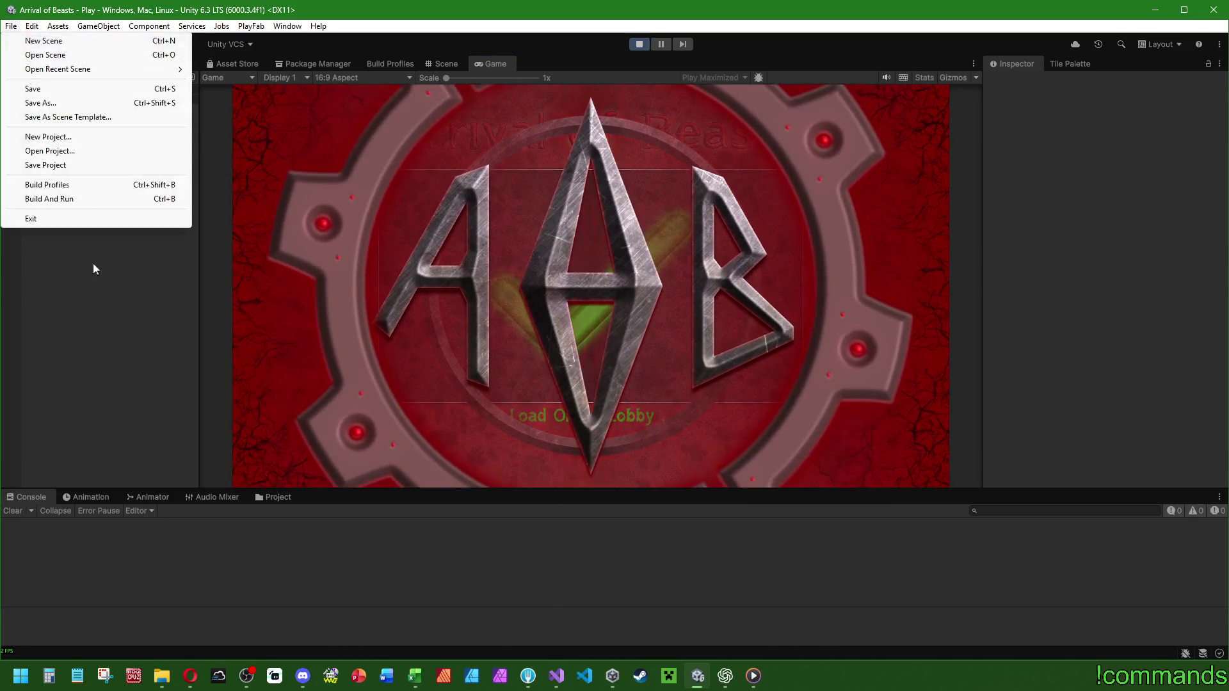
pyautogui.click(182, 680)
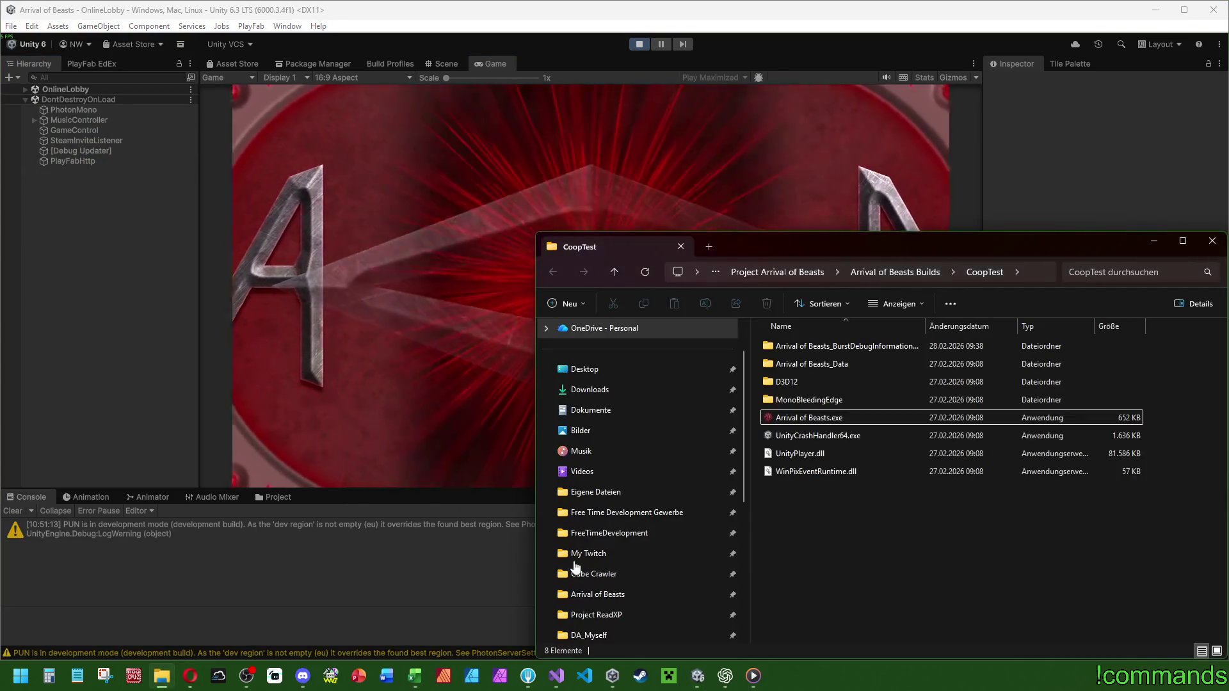
pyautogui.click(18, 510)
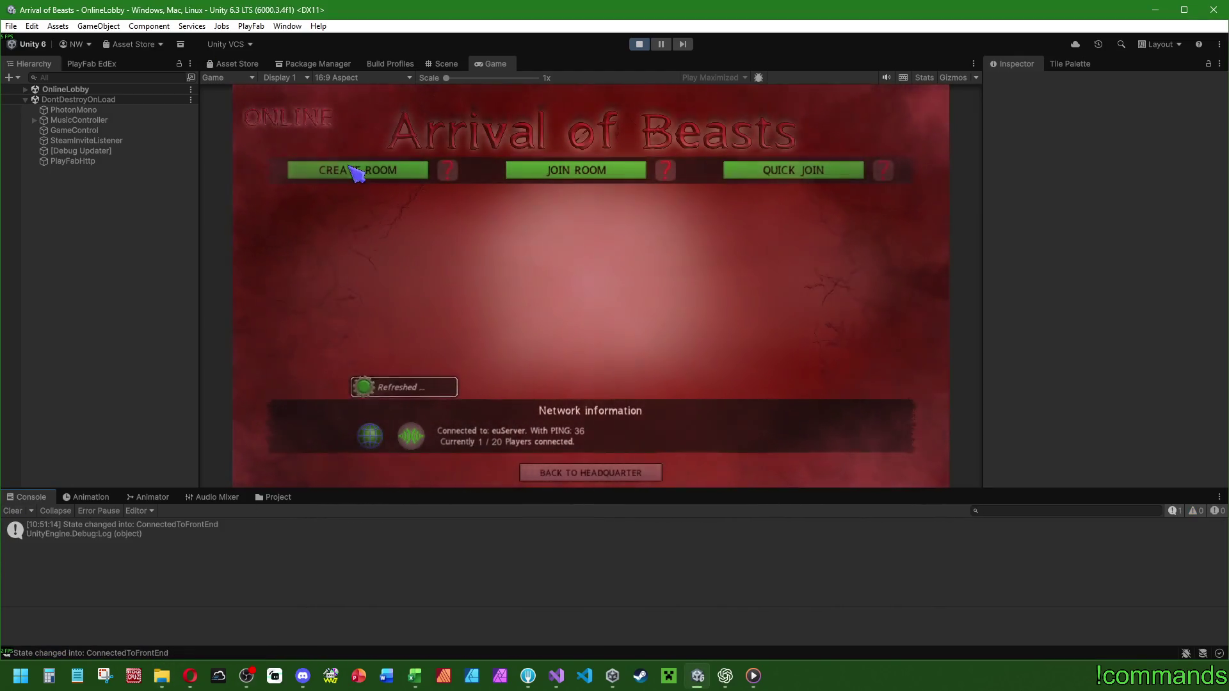
# Create a private online room with 4 players.
pyautogui.click(356, 170)
pyautogui.click(590, 332)
pyautogui.click(580, 379)
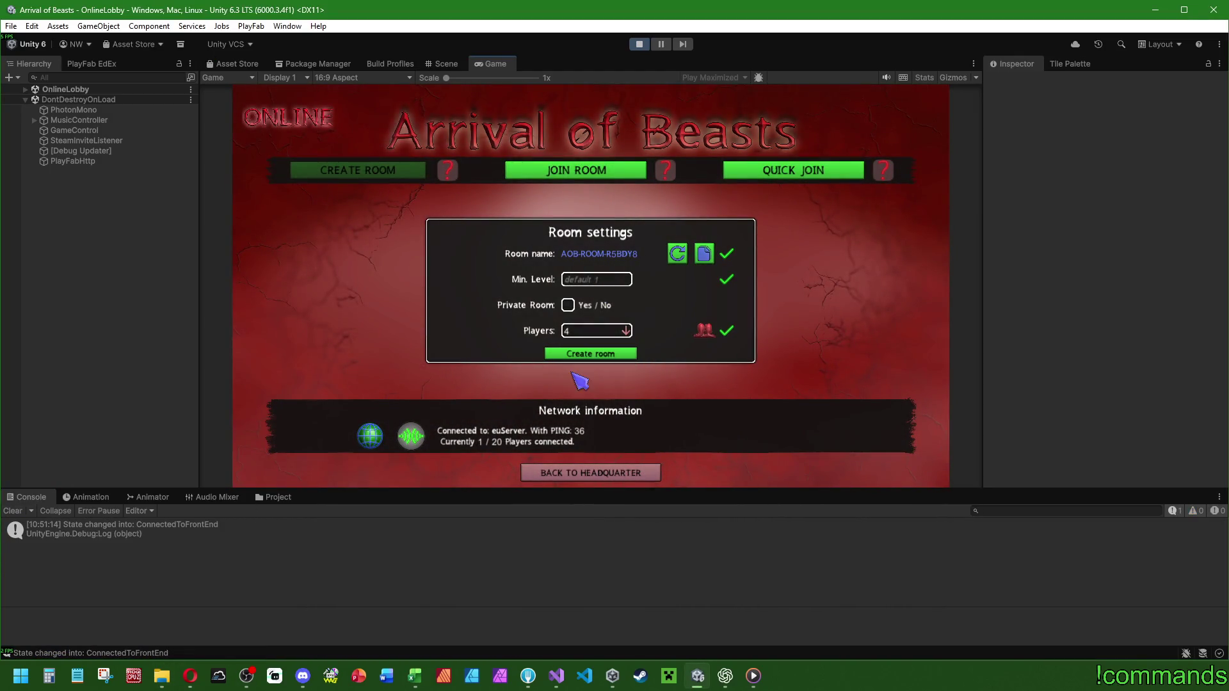
pyautogui.click(567, 304)
pyautogui.click(596, 354)
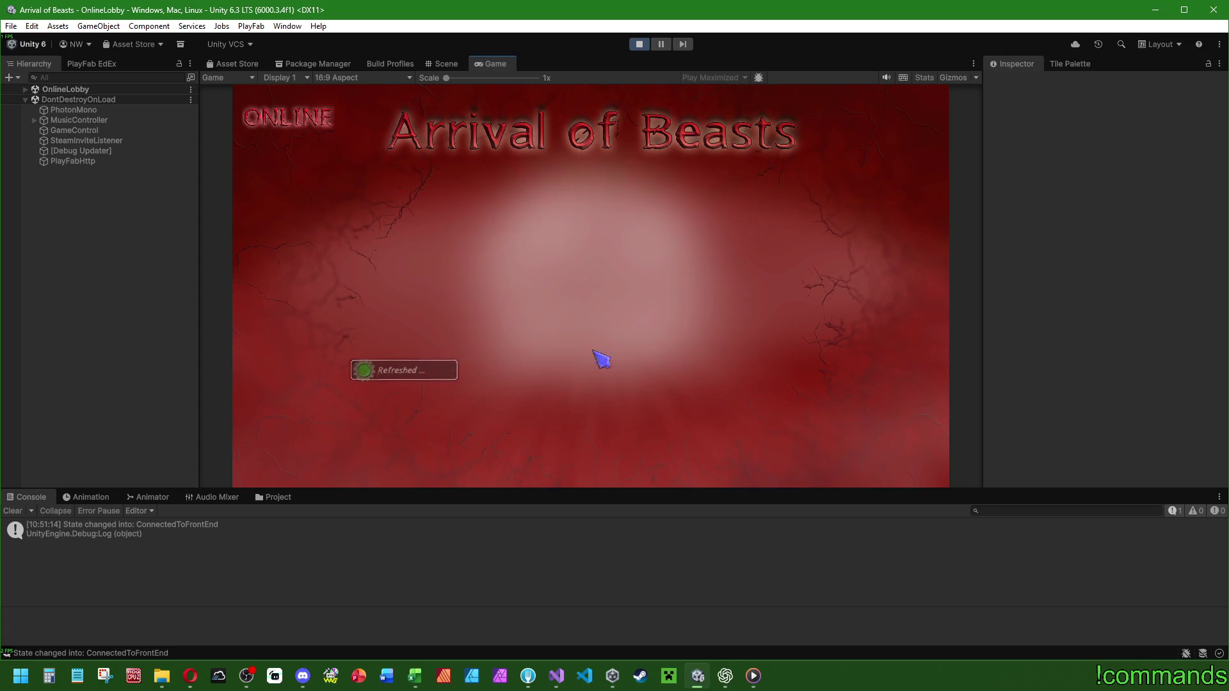
# Clear the Console, switch the room to United Base mode, and bring up the CoopTest folder.
pyautogui.click(13, 511)
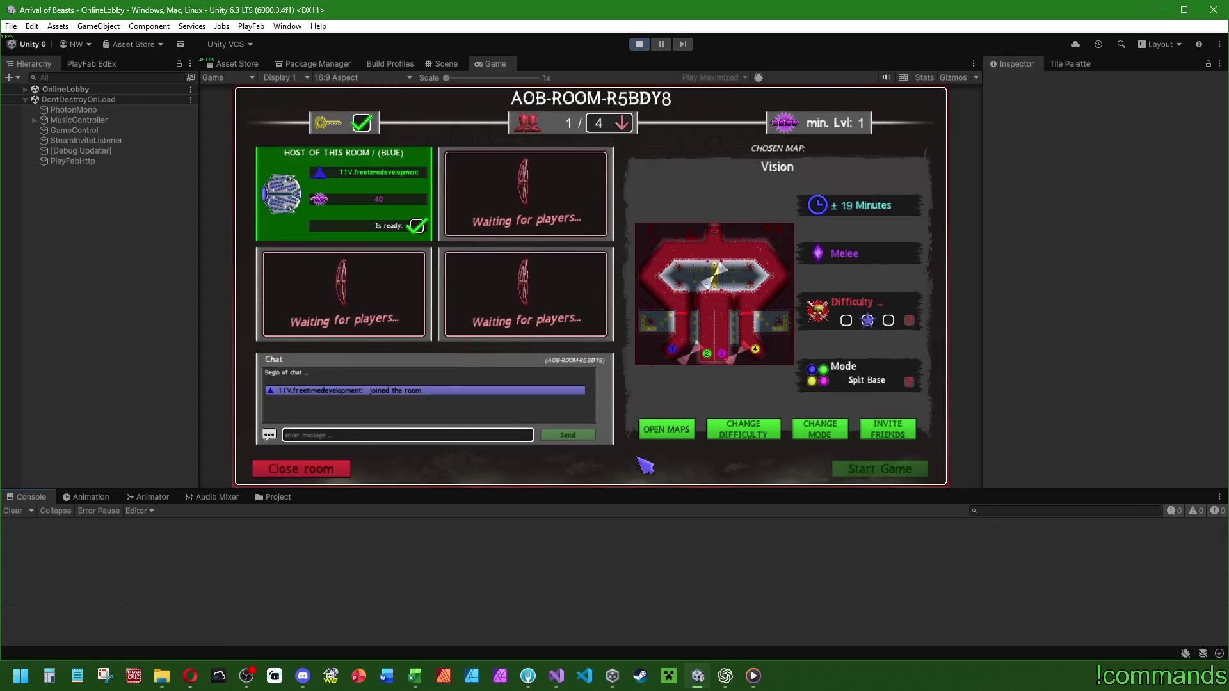
pyautogui.click(821, 433)
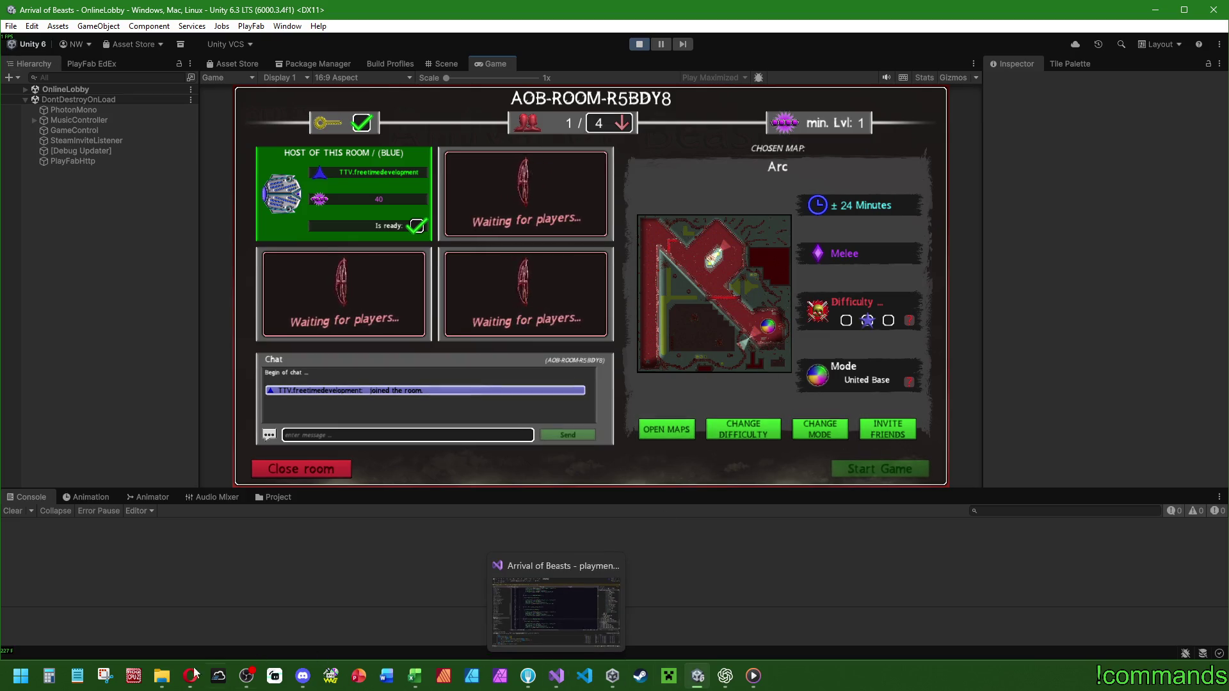
pyautogui.click(161, 676)
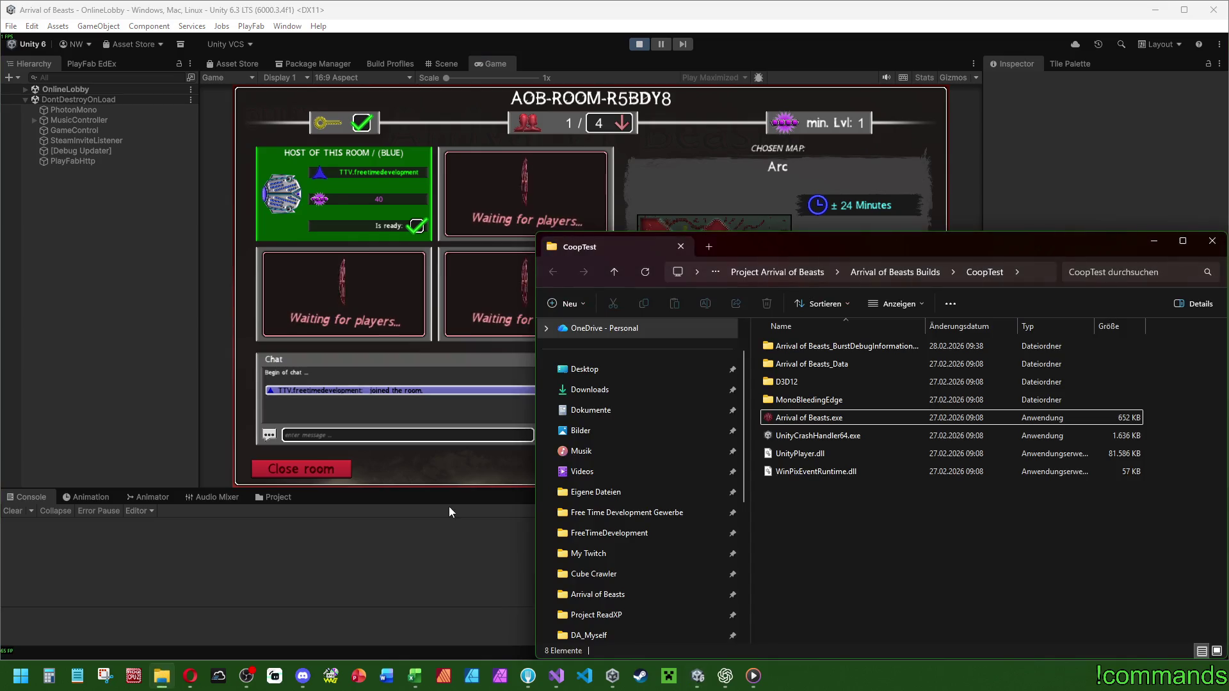
# Launch Arrival of Beasts.exe from the CoopTest build folder.
pyautogui.click(809, 418)
pyautogui.doubleClick(824, 417)
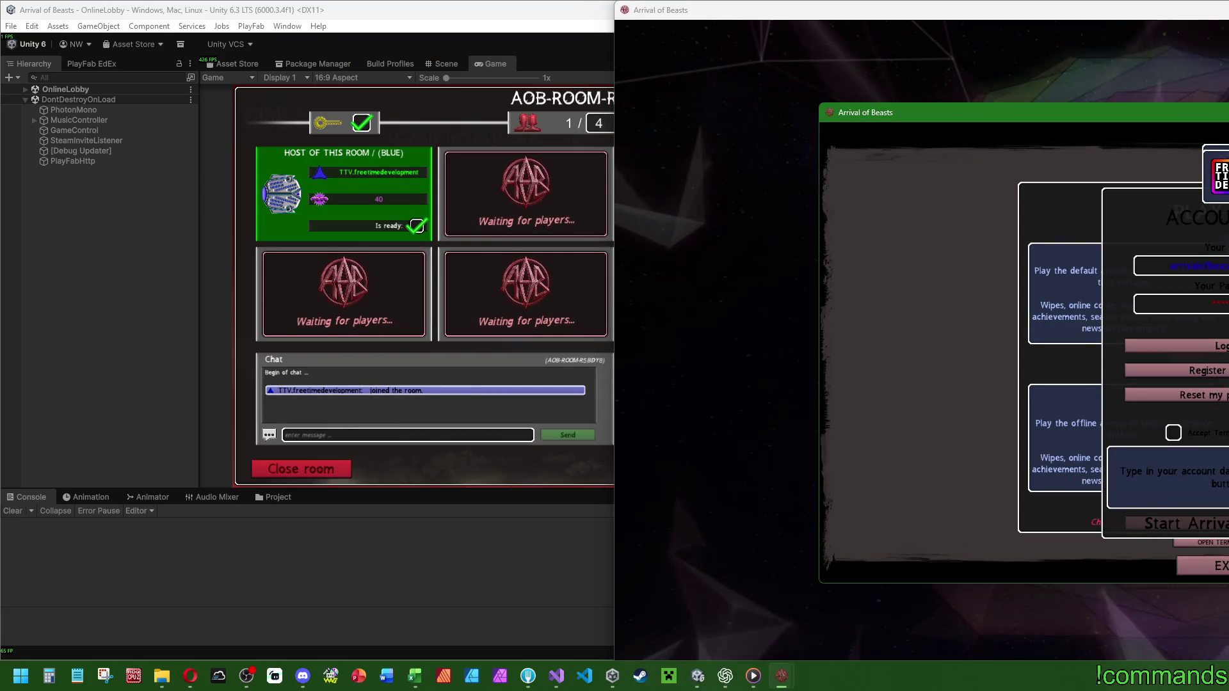
# Rearrange the game client windows across the screen.
pyautogui.moveTo(1140, 123); pyautogui.dragTo(325, 199)
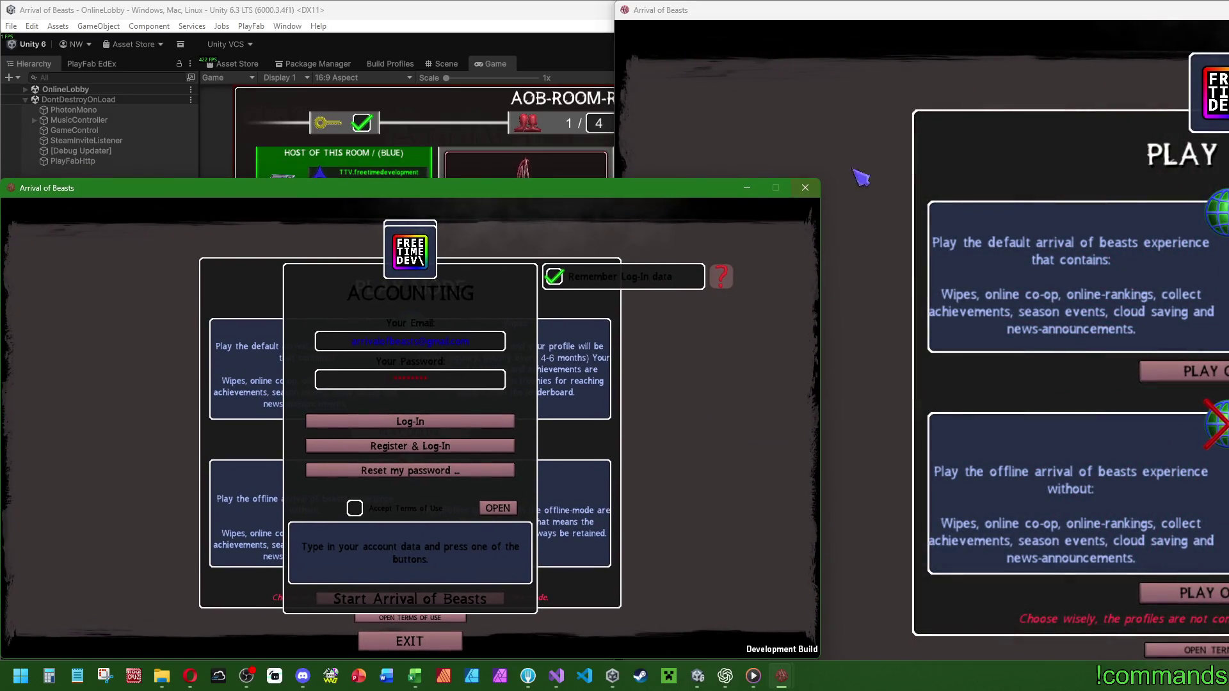
pyautogui.click(1152, 116)
pyautogui.click(367, 187)
pyautogui.moveTo(367, 188)
pyautogui.mouseDown()
pyautogui.moveTo(566, 179)
pyautogui.moveTo(549, 175)
pyautogui.mouseUp()
pyautogui.moveTo(966, 30)
pyautogui.mouseDown()
pyautogui.moveTo(1141, 145)
pyautogui.moveTo(1050, 131)
pyautogui.moveTo(965, 36)
pyautogui.moveTo(981, 18)
pyautogui.mouseUp()
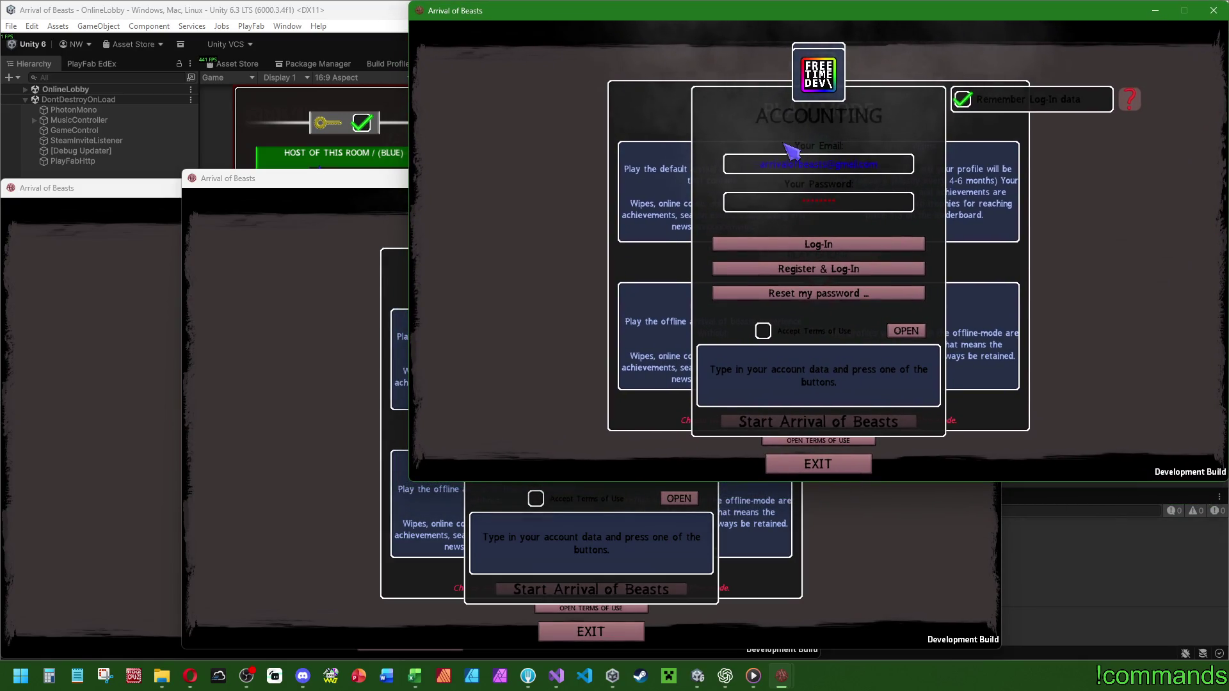
pyautogui.moveTo(363, 187)
pyautogui.mouseDown()
pyautogui.moveTo(595, 162)
pyautogui.moveTo(588, 190)
pyautogui.mouseUp()
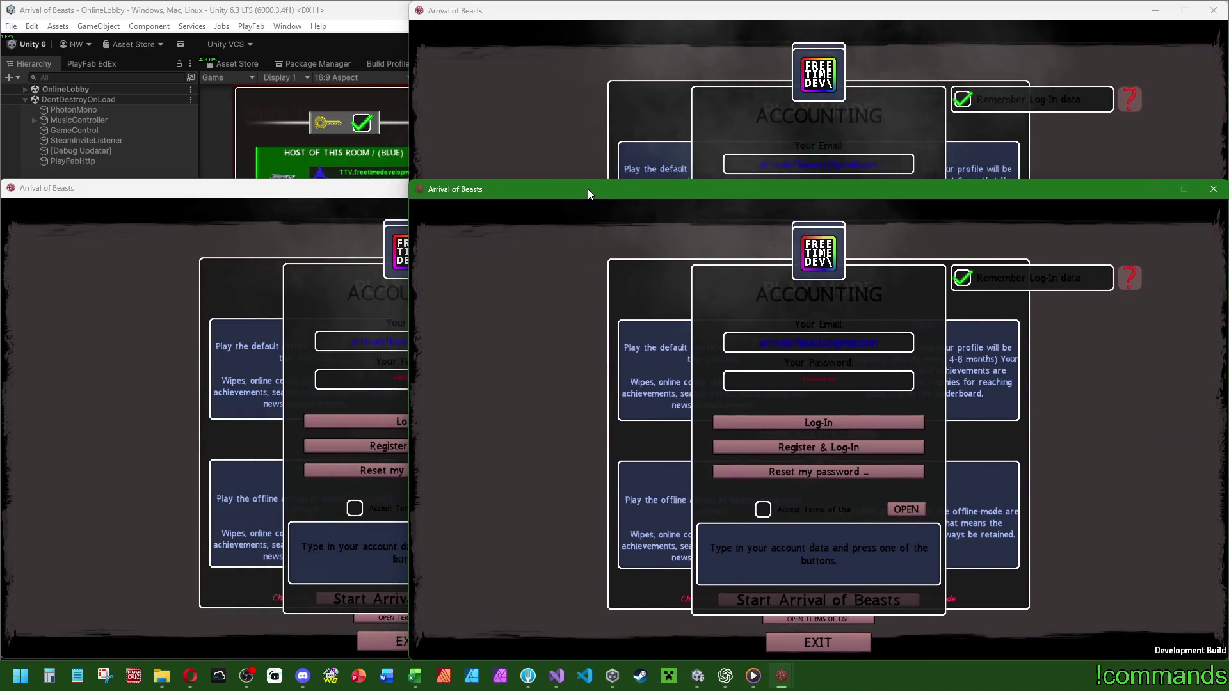
# Log the second client in with the saved account and start Arrival of Beasts.
pyautogui.click(948, 105)
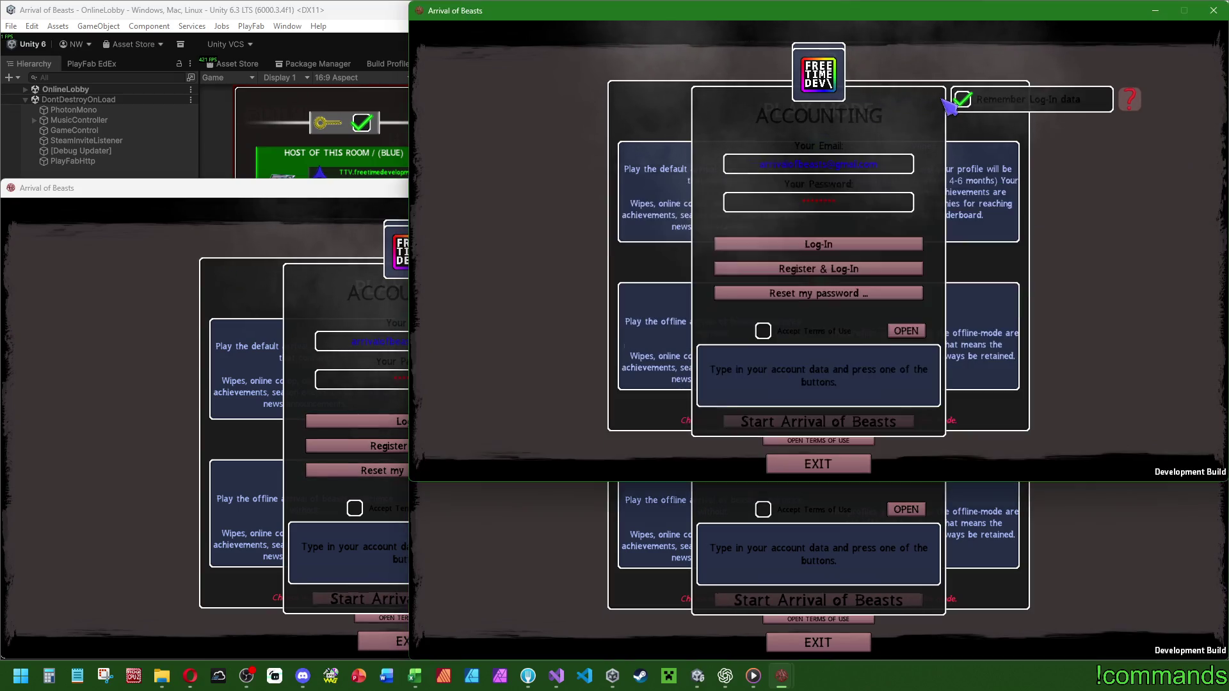
pyautogui.click(823, 246)
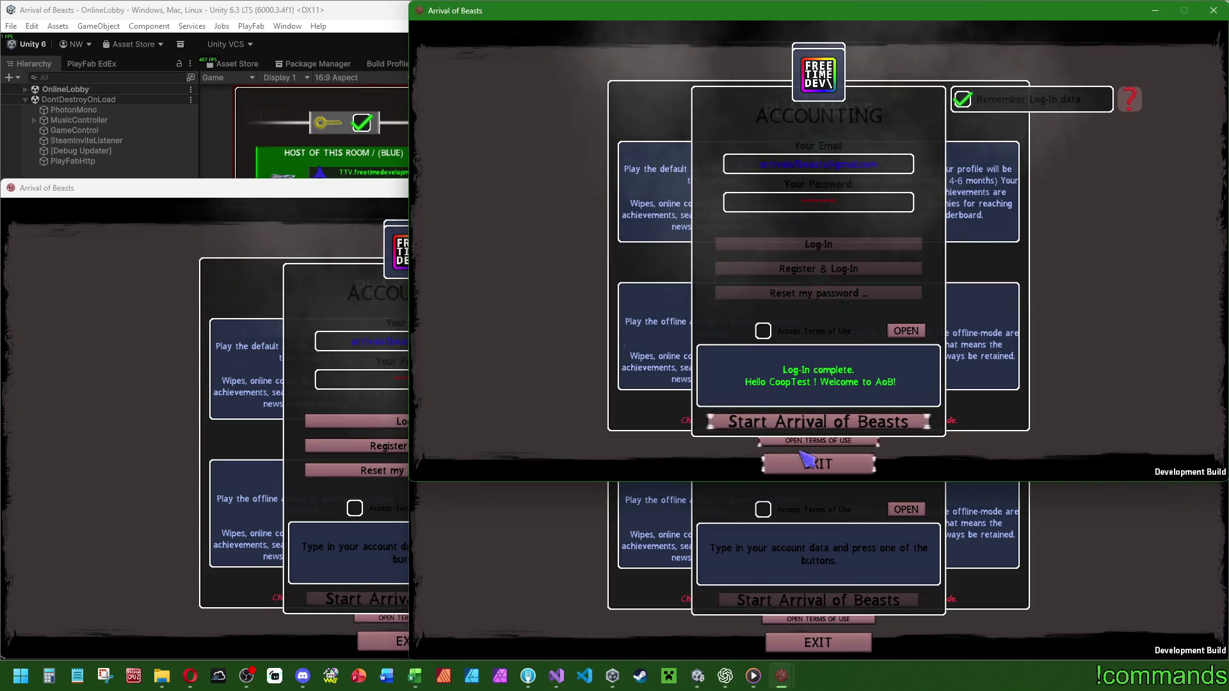
pyautogui.click(794, 424)
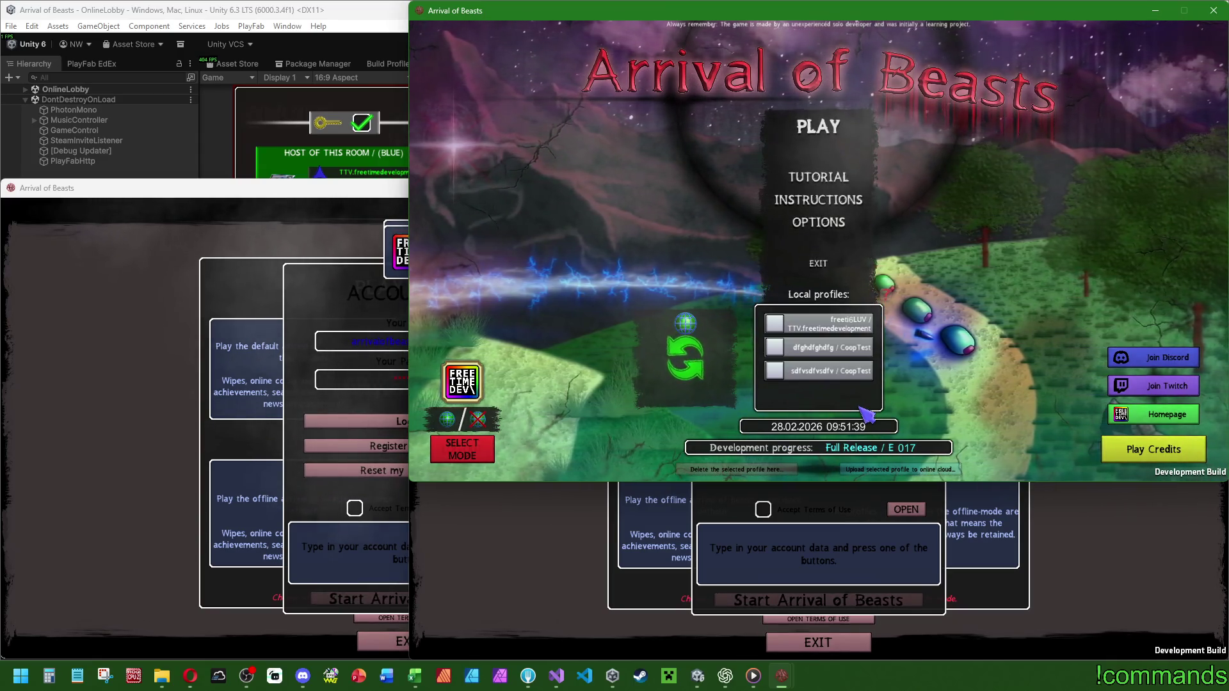
# Play with local profile 2, then enter Play co-op online from the headquarters.
pyautogui.click(822, 348)
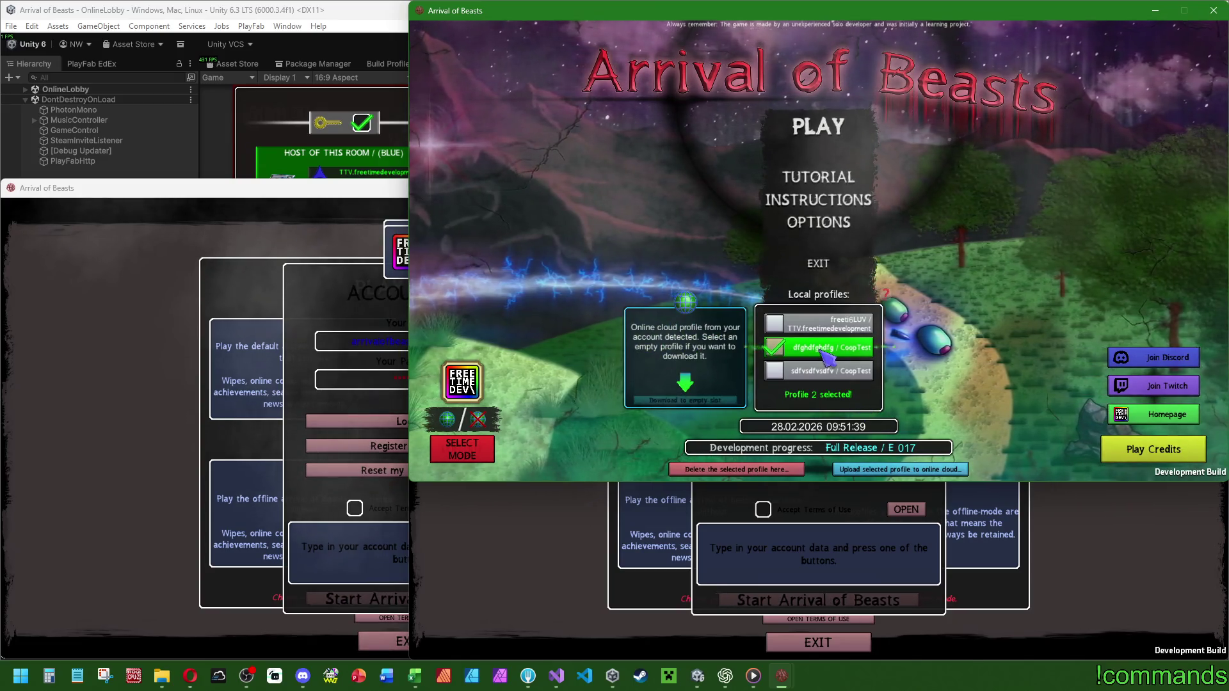
pyautogui.click(798, 131)
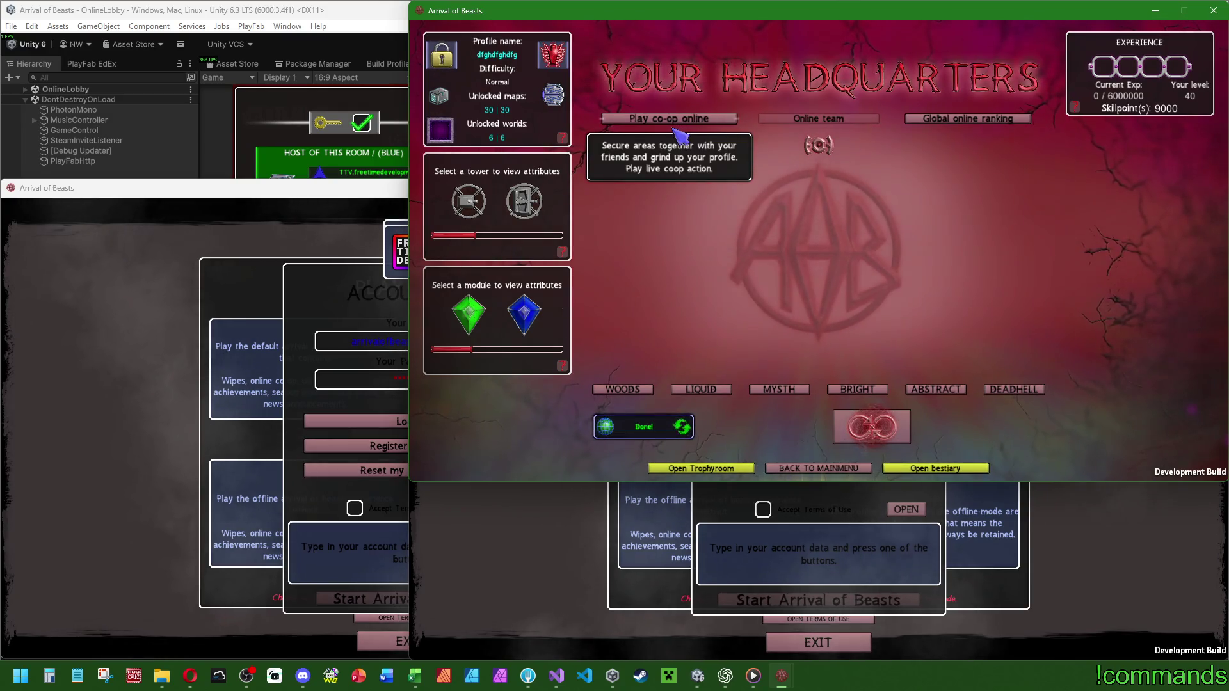
pyautogui.click(694, 118)
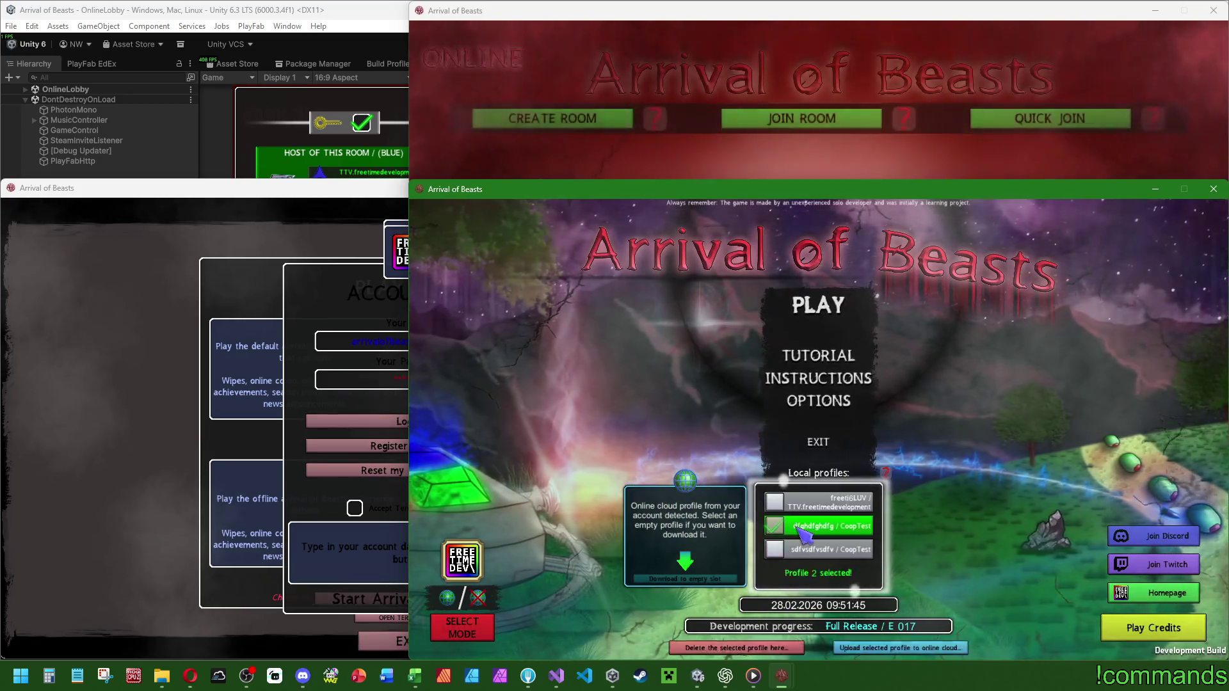
# Delete local profile 2, try downloading the cloud profile, and cancel the duplicate warning.
pyautogui.click(736, 648)
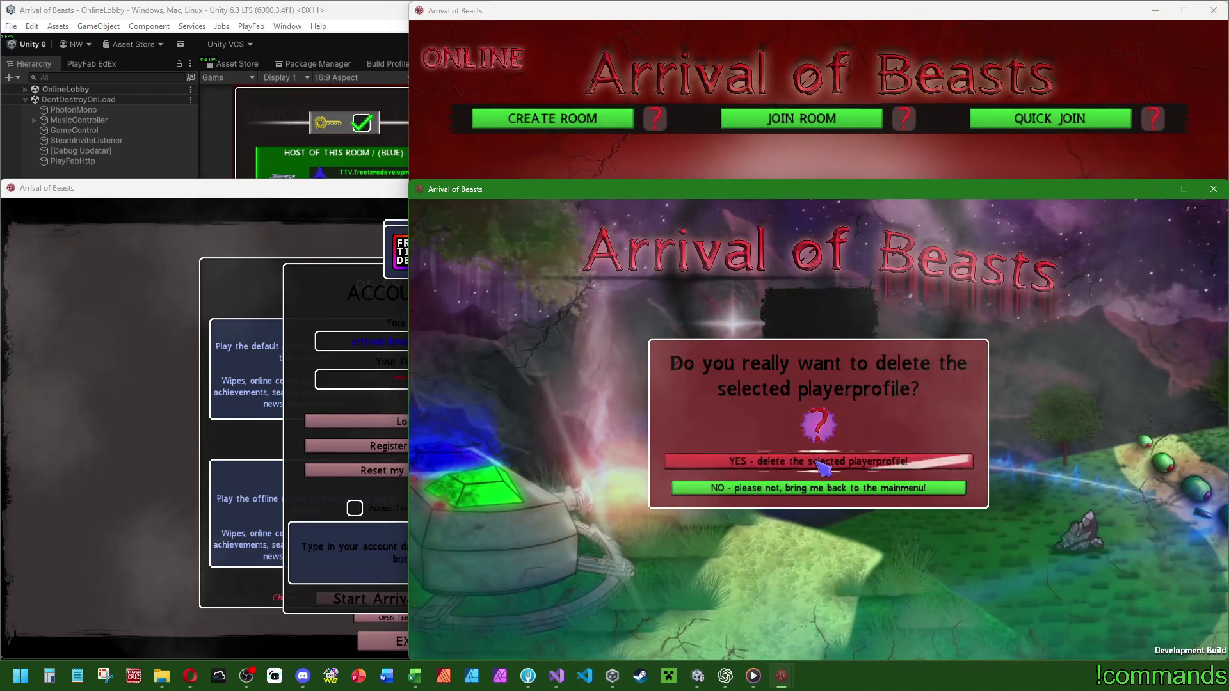
pyautogui.click(742, 455)
pyautogui.click(685, 578)
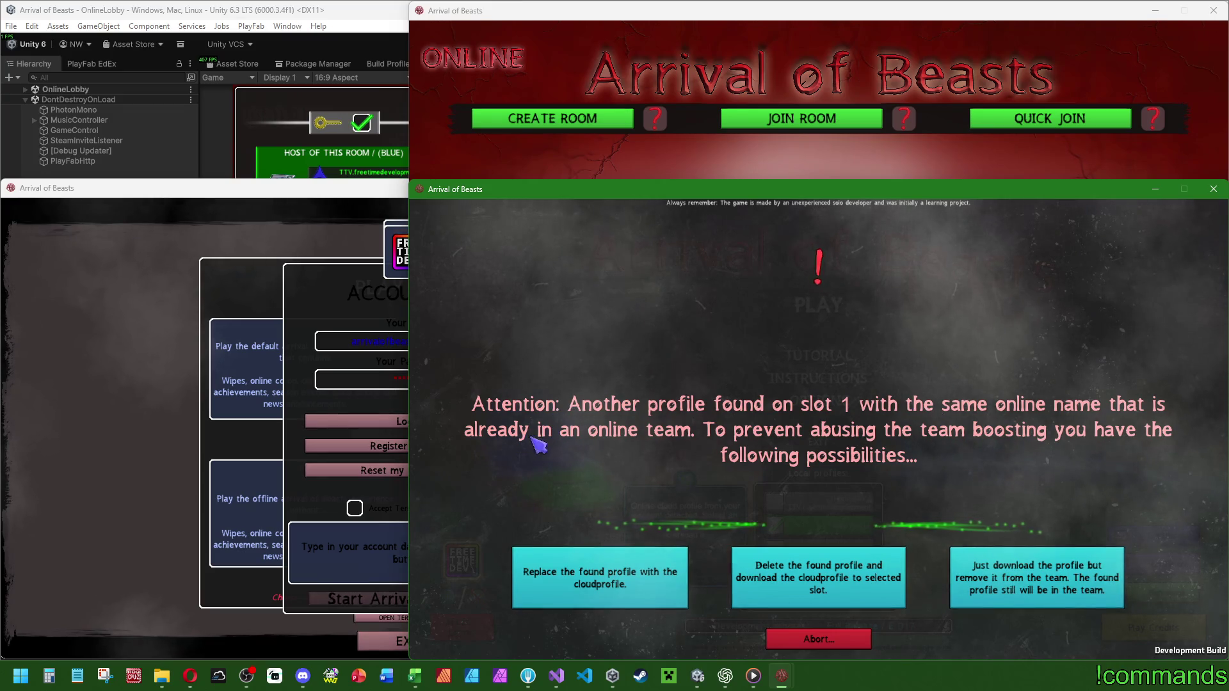
pyautogui.click(814, 641)
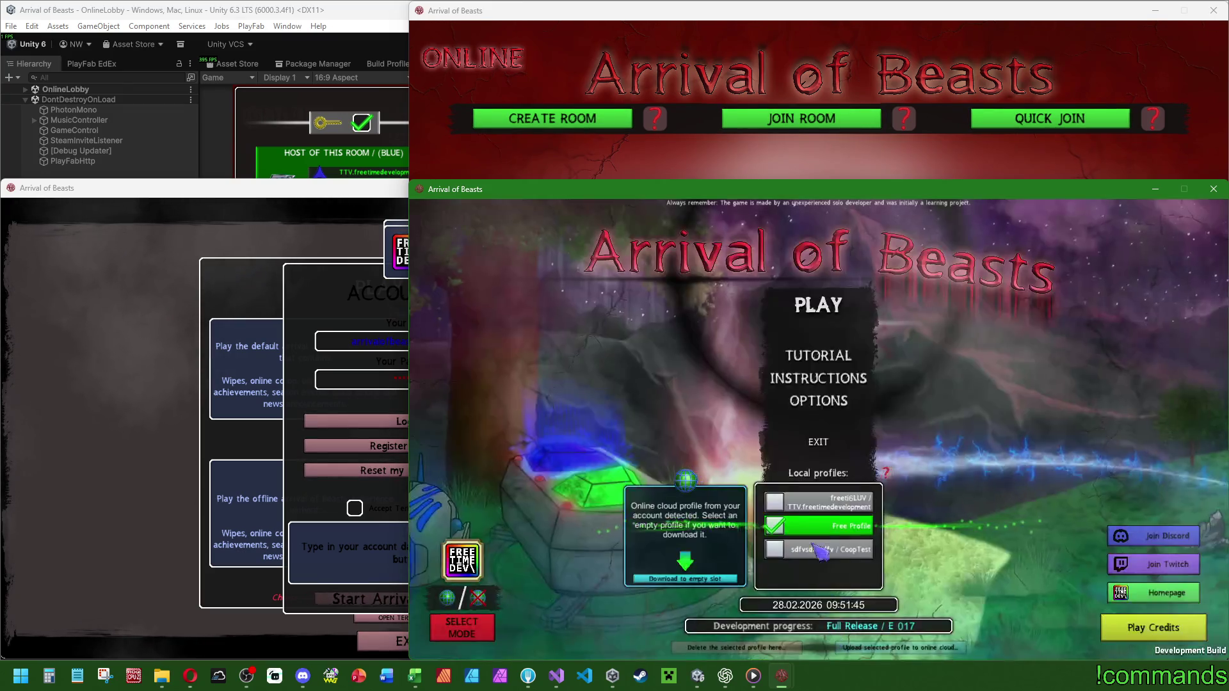
# Delete local profile 3 and retry the download, again cancelling the duplicate prompt.
pyautogui.click(782, 536)
pyautogui.click(728, 648)
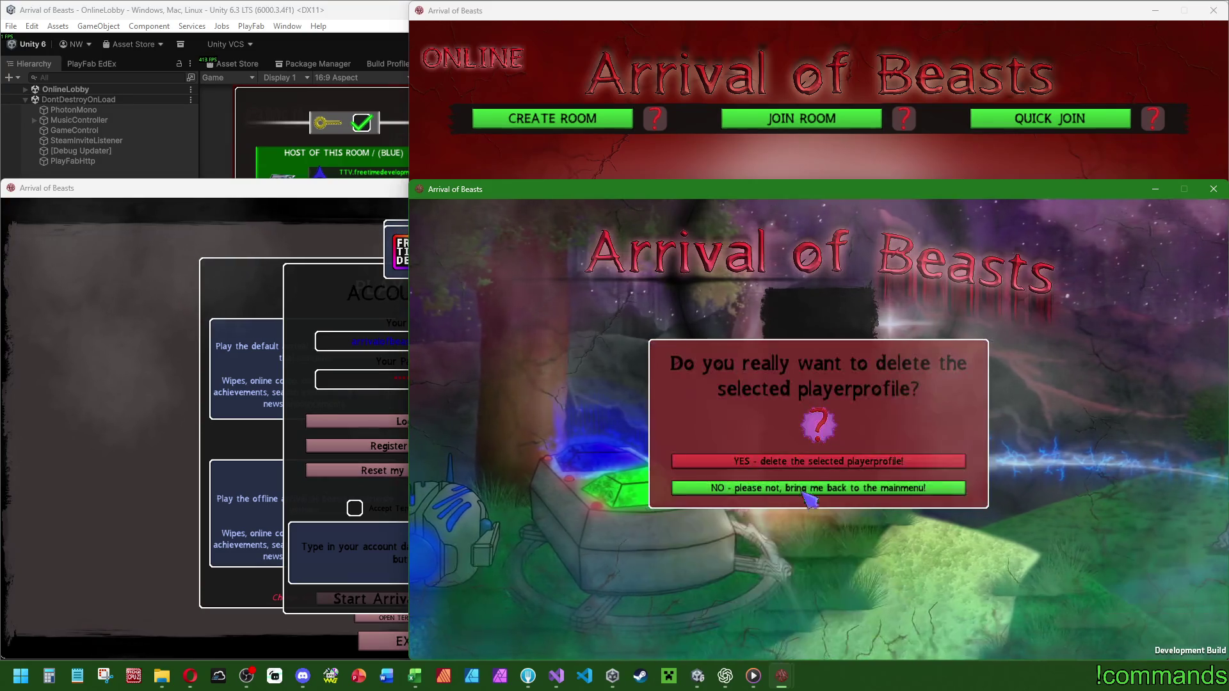
pyautogui.click(734, 494)
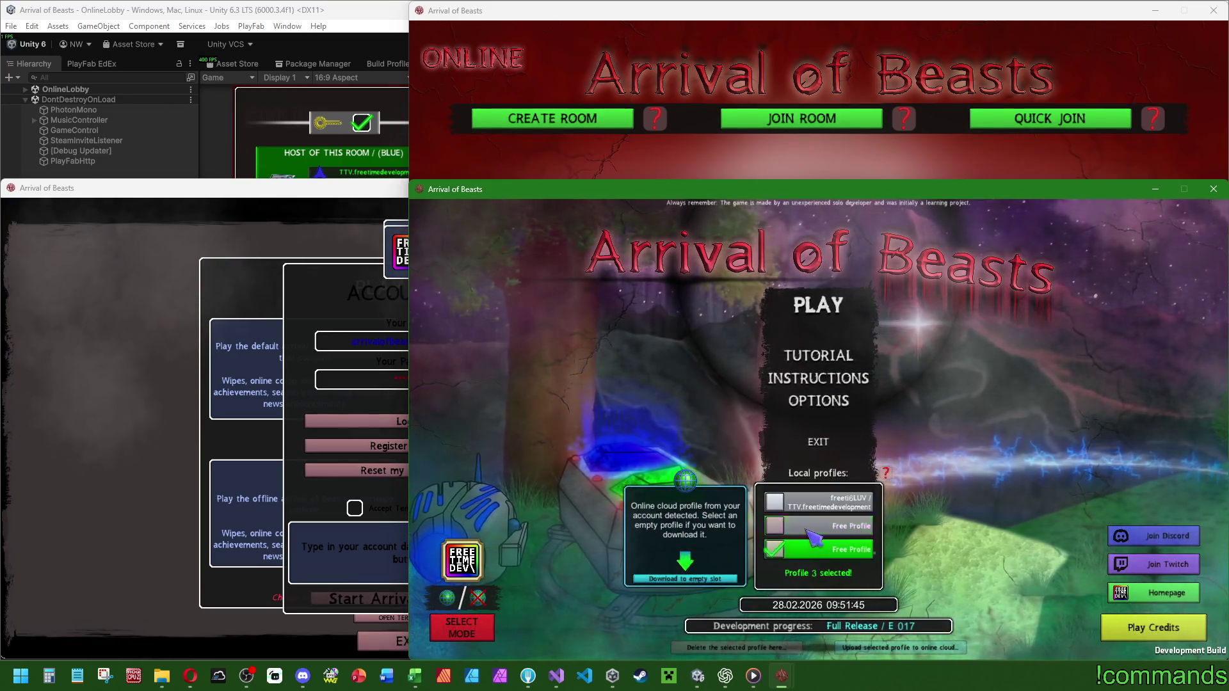
pyautogui.click(675, 579)
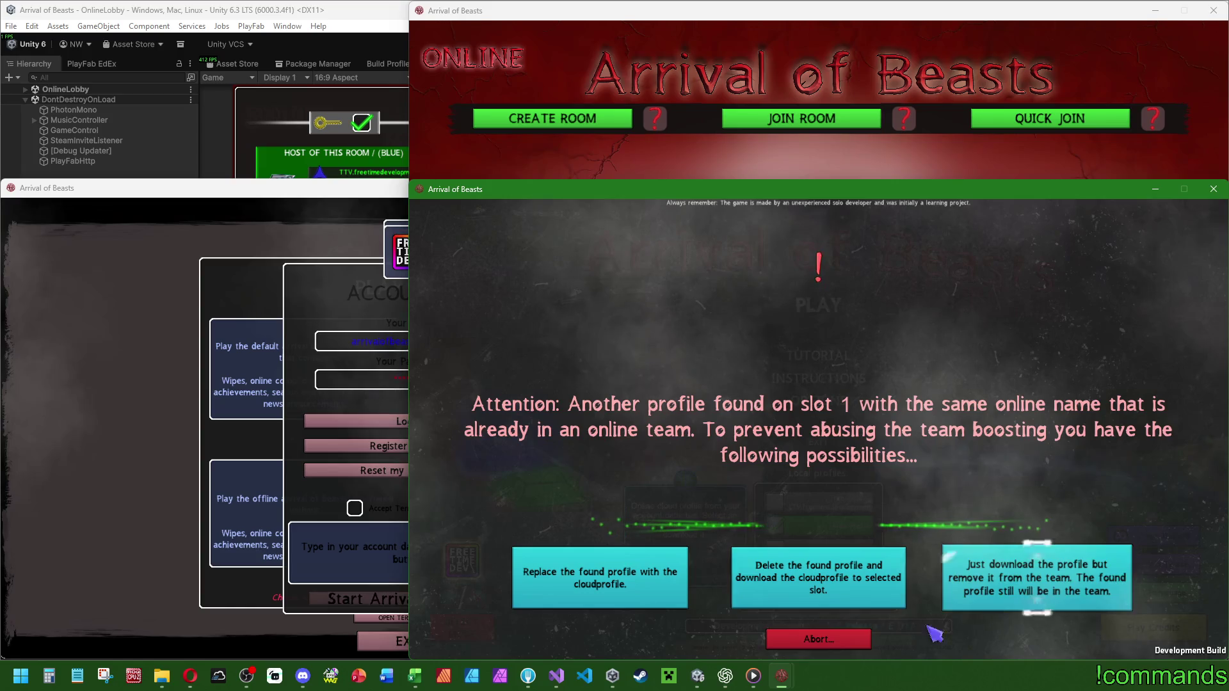
pyautogui.click(814, 640)
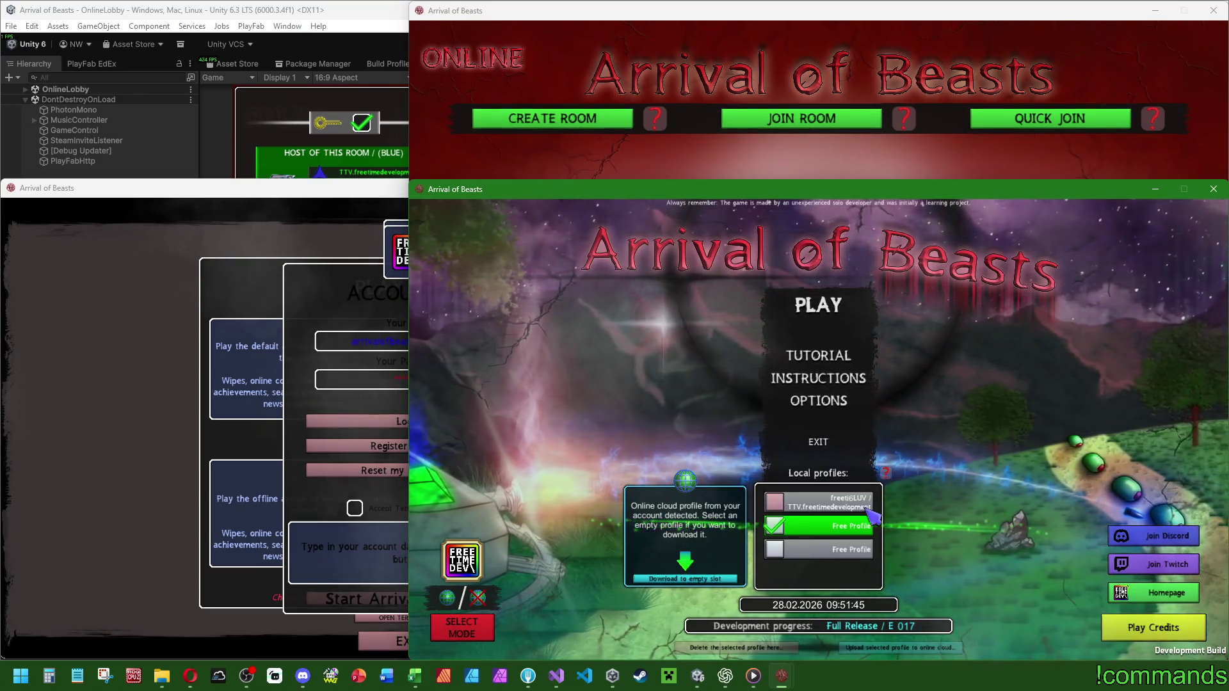
# Download the cloud profile without its team membership, then select profile 1.
pyautogui.moveTo(889, 475)
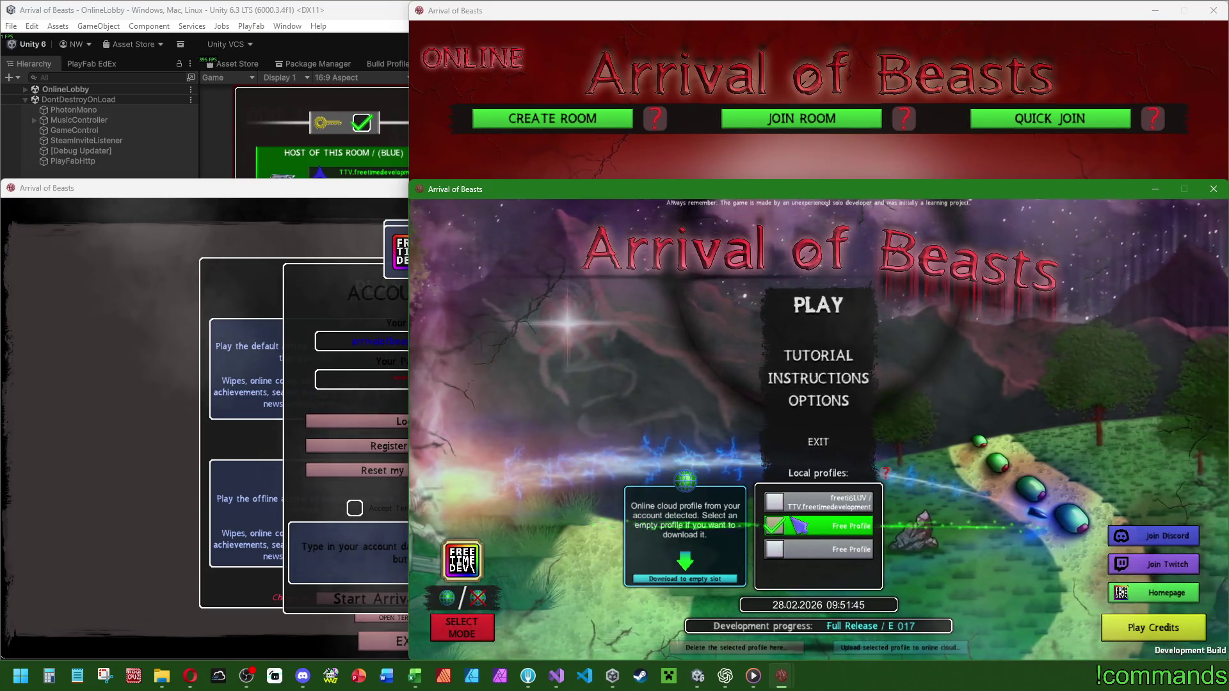
pyautogui.click(705, 580)
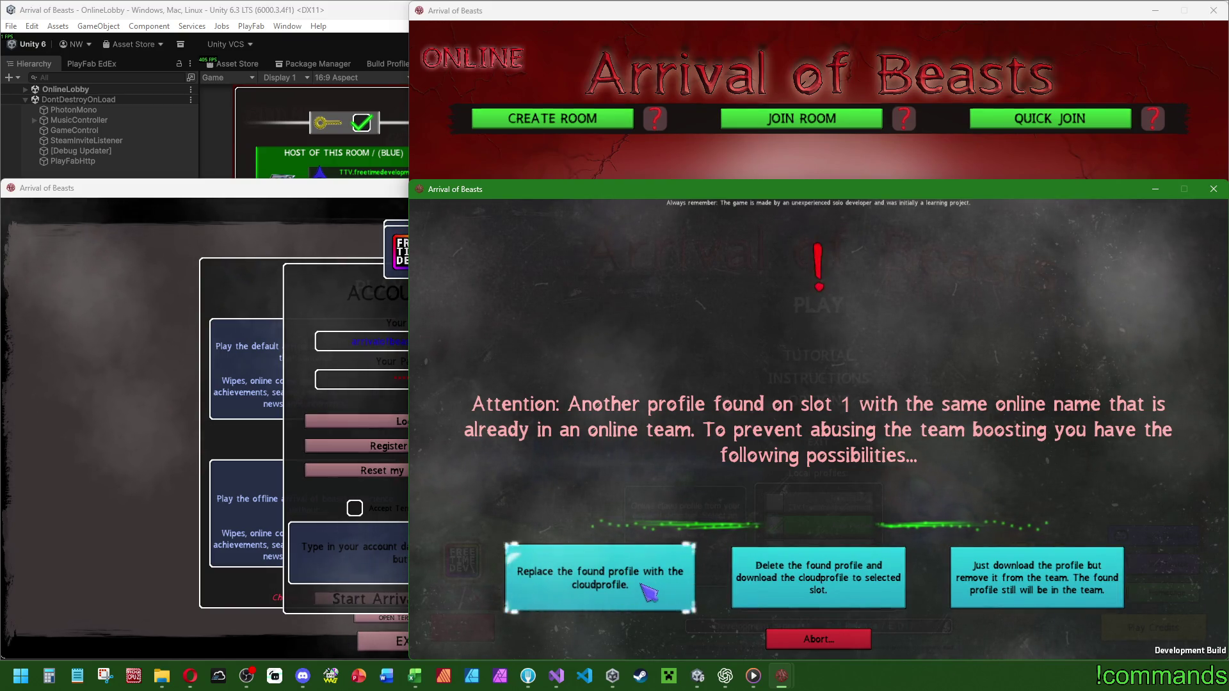
pyautogui.click(1010, 598)
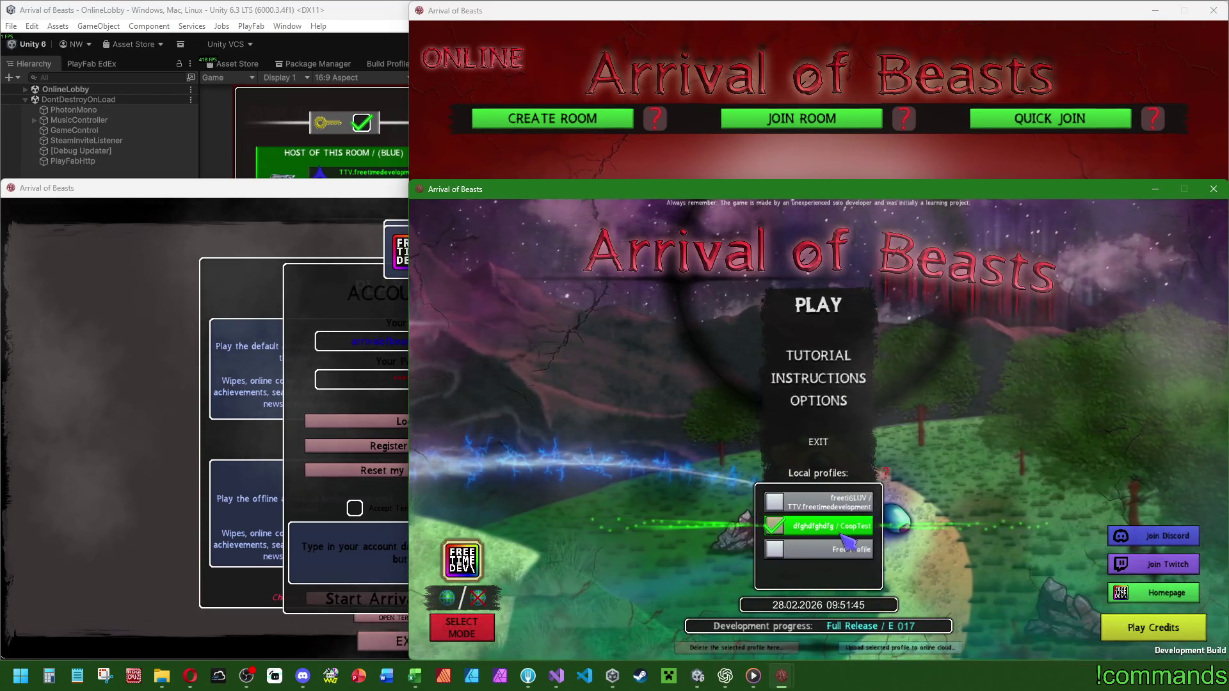
pyautogui.click(838, 499)
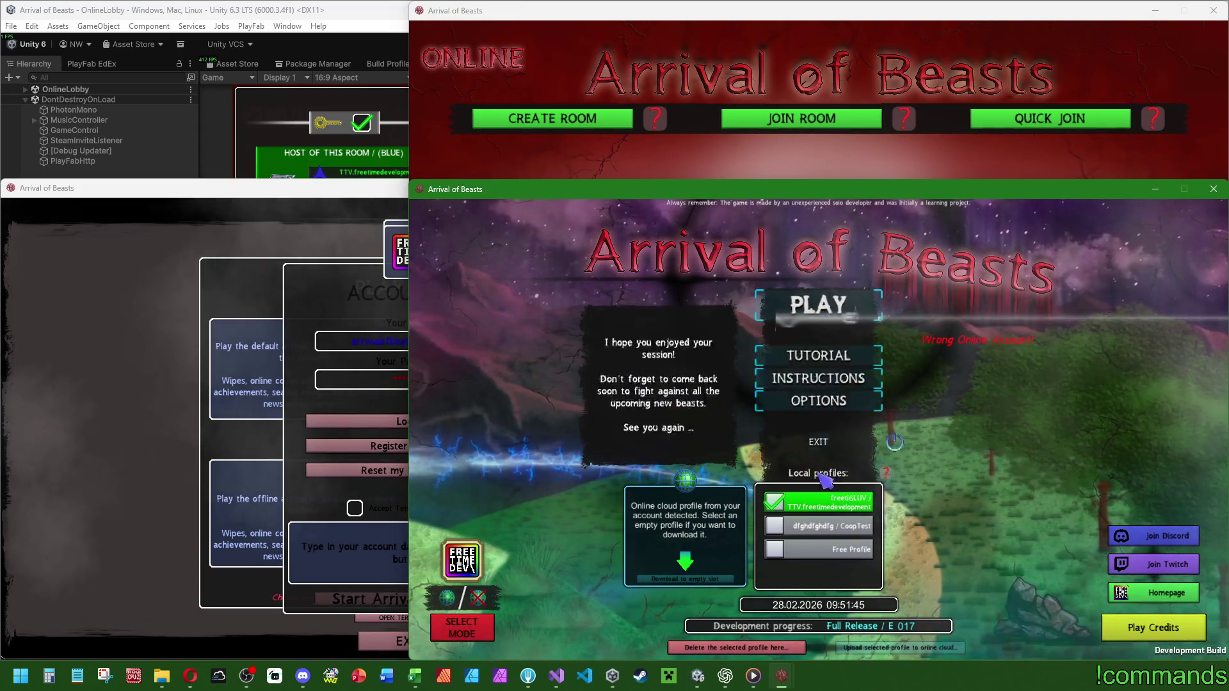
# Reselect profile 2 and start playing, then log the third client into the account.
pyautogui.click(809, 526)
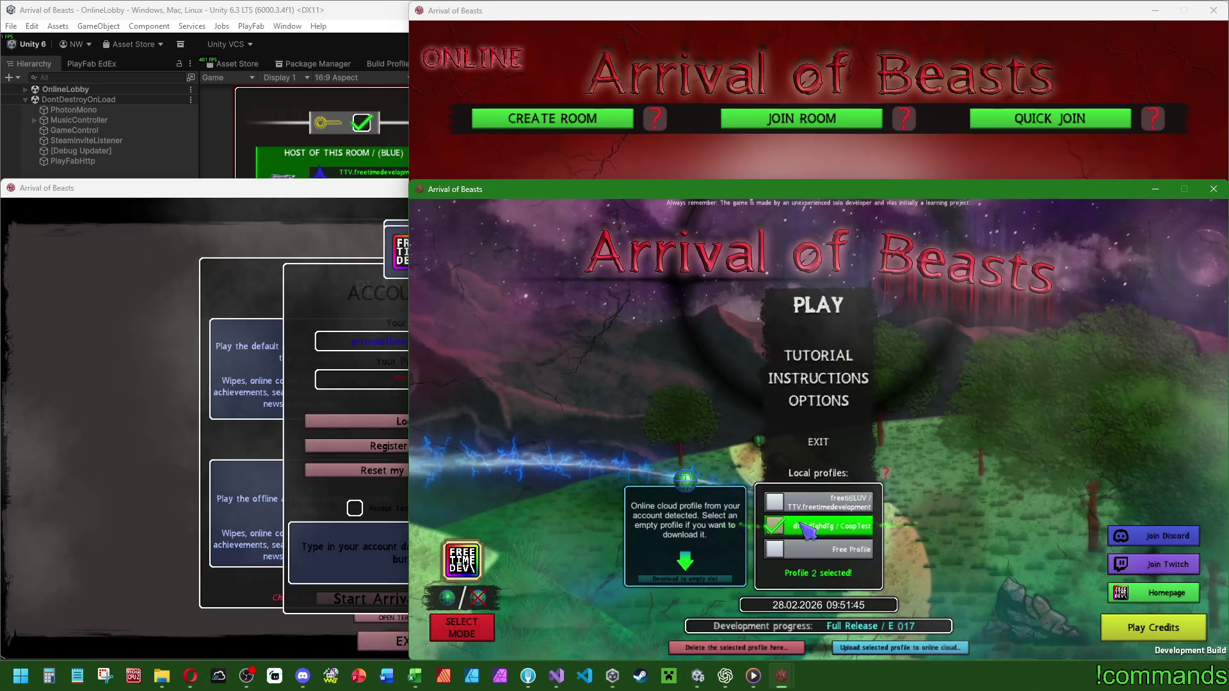
pyautogui.click(809, 526)
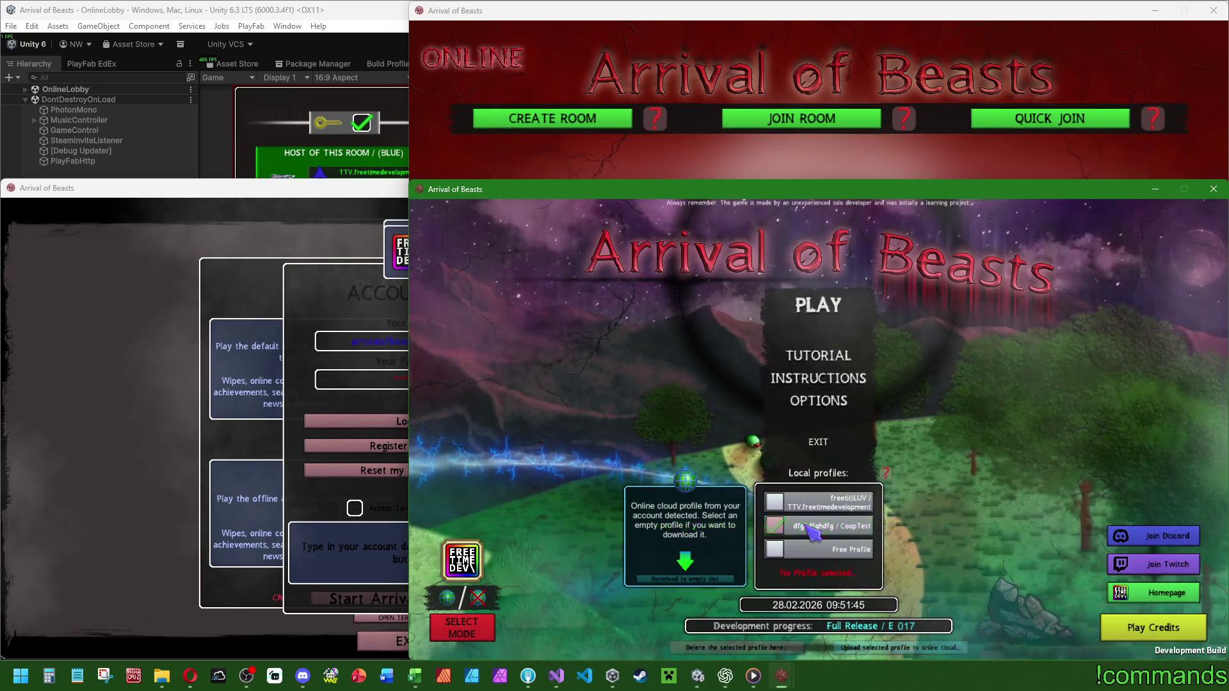
pyautogui.click(856, 527)
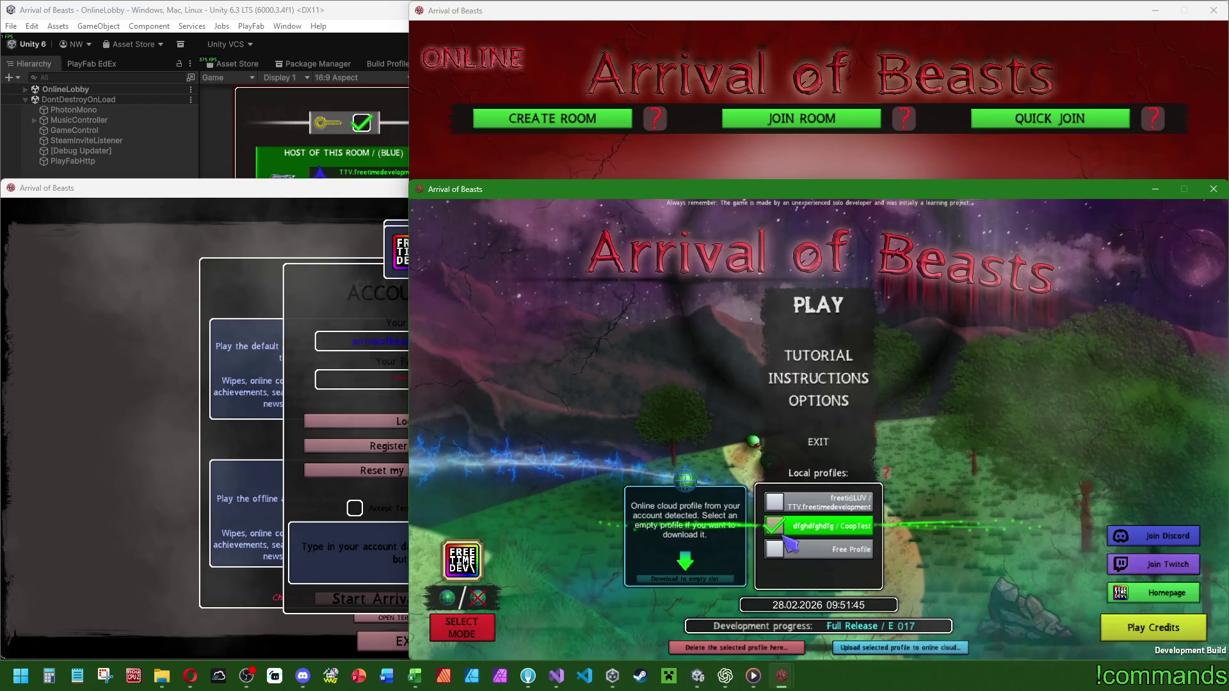
pyautogui.click(796, 313)
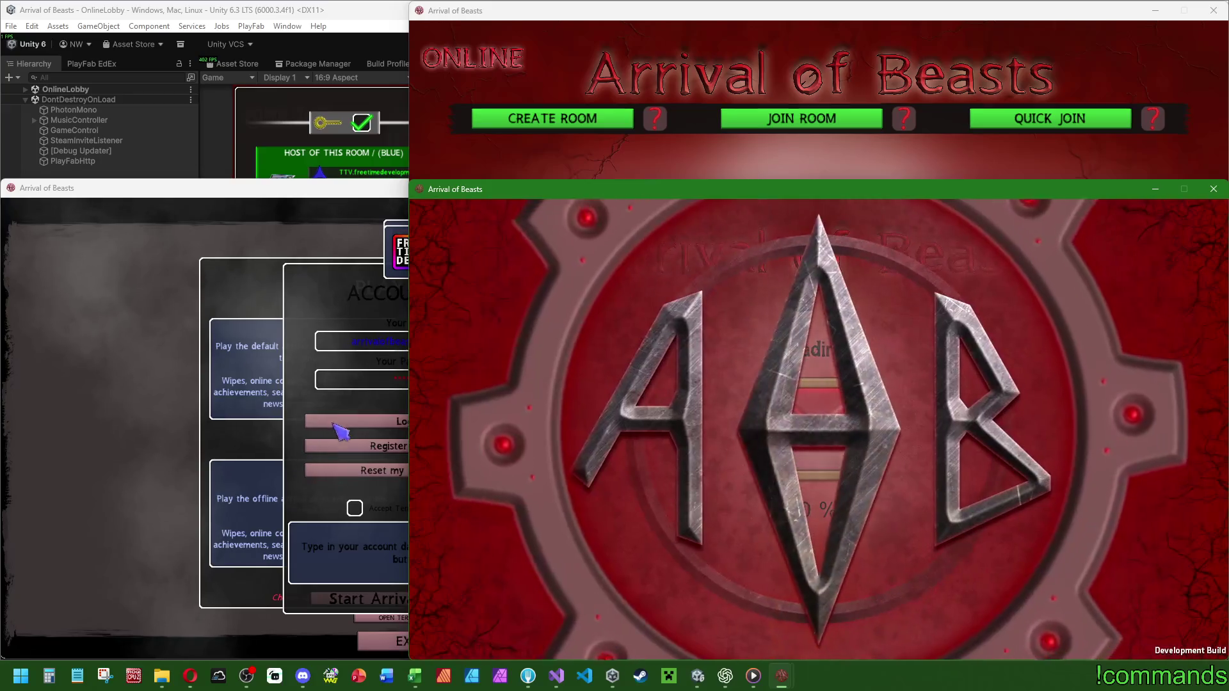
pyautogui.click(333, 423)
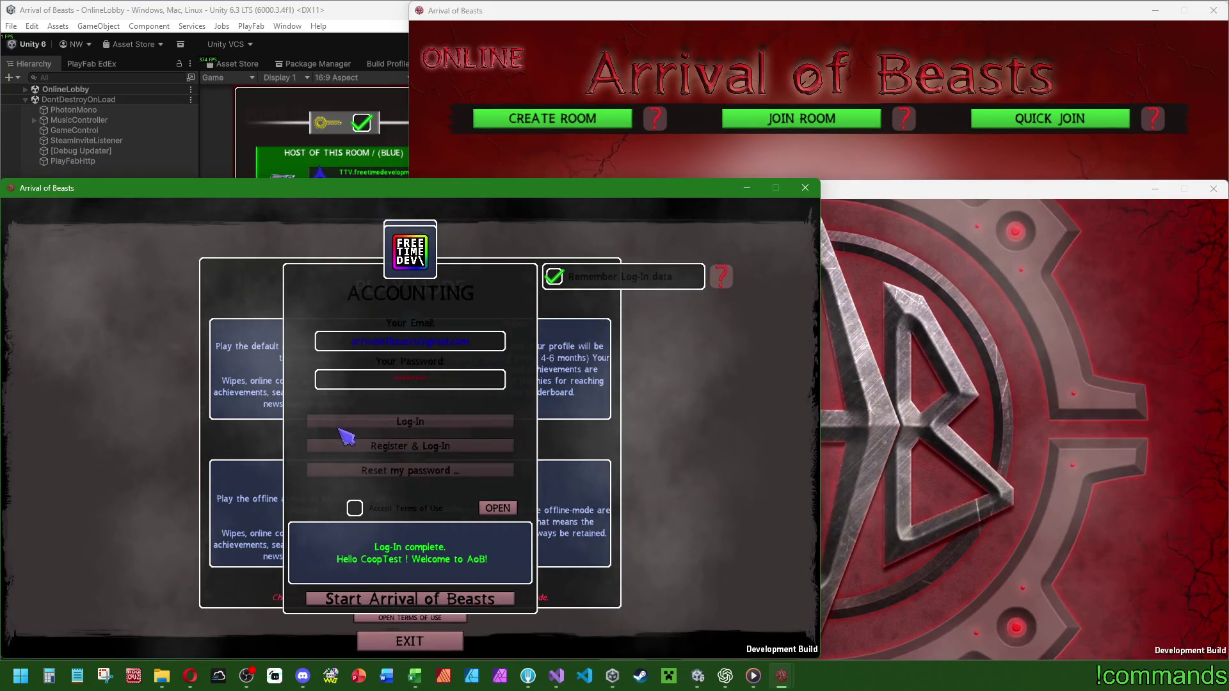
pyautogui.click(774, 118)
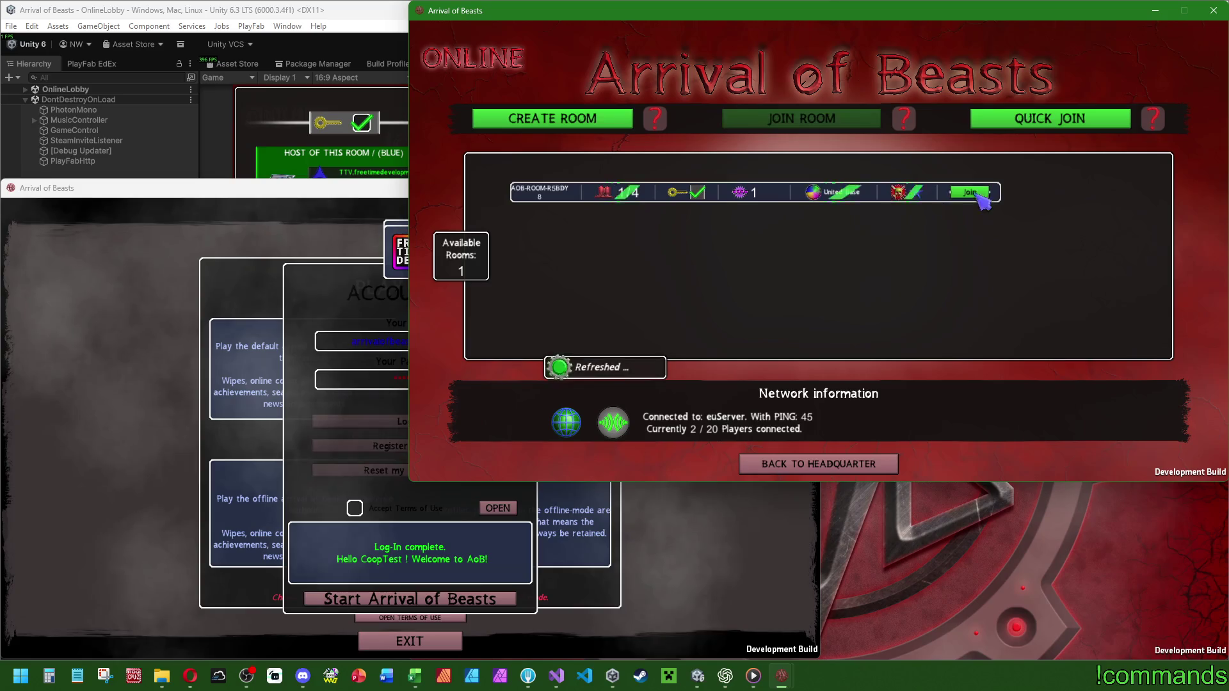
pyautogui.click(969, 192)
pyautogui.click(1070, 205)
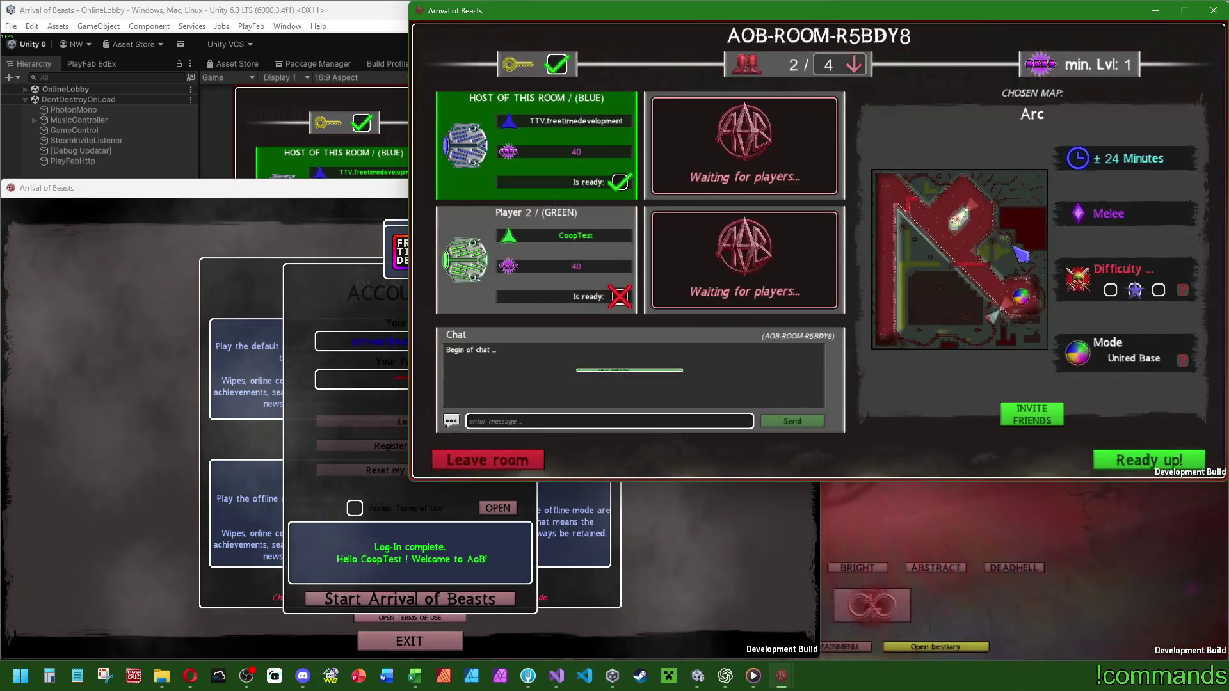
pyautogui.click(963, 548)
pyautogui.click(704, 296)
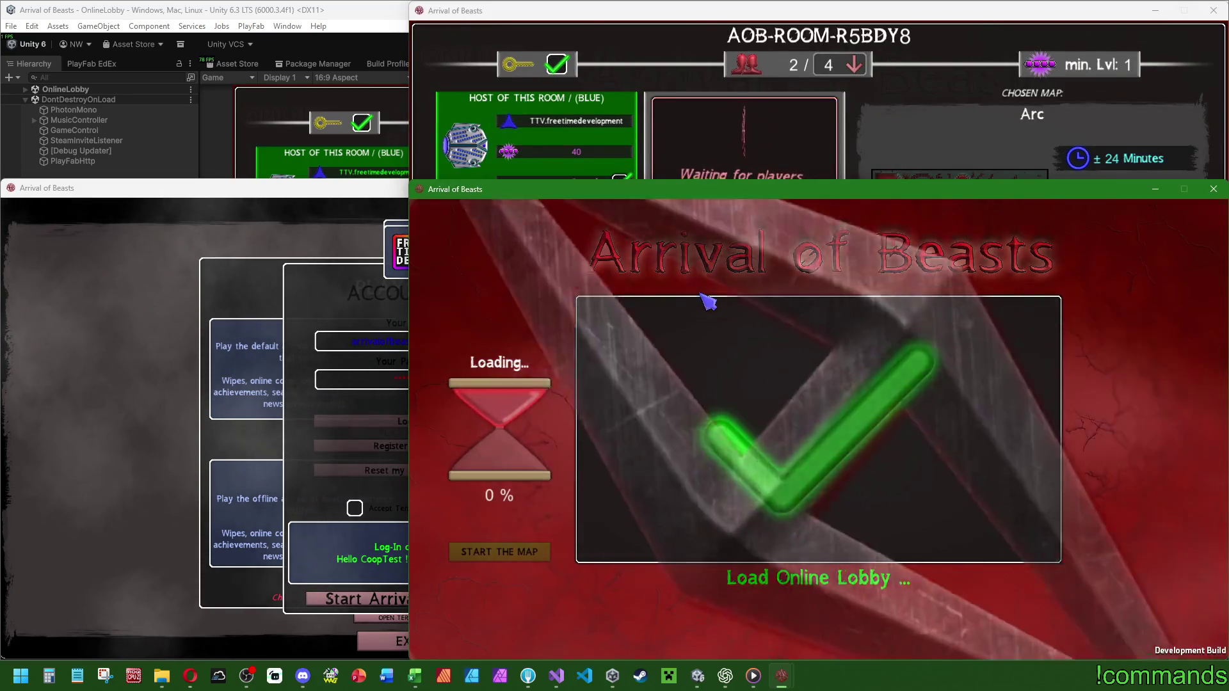
# Start Arrival of Beasts in the third client and choose its second local profile.
pyautogui.click(357, 592)
pyautogui.click(356, 592)
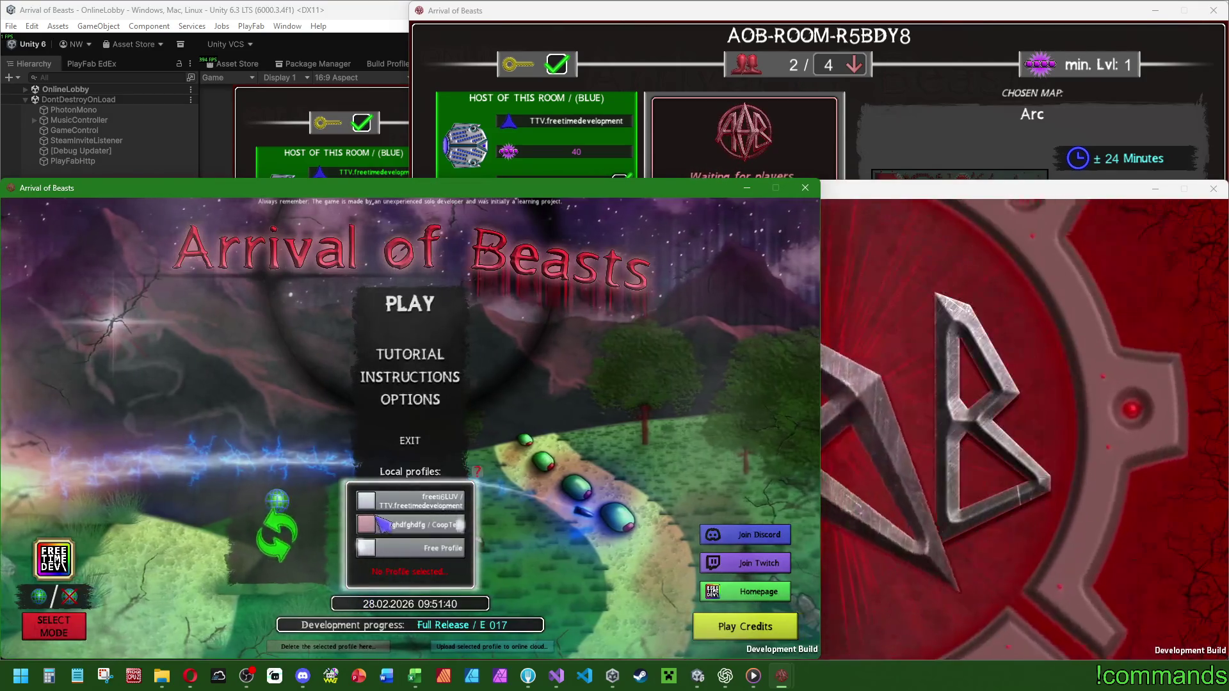
pyautogui.click(320, 646)
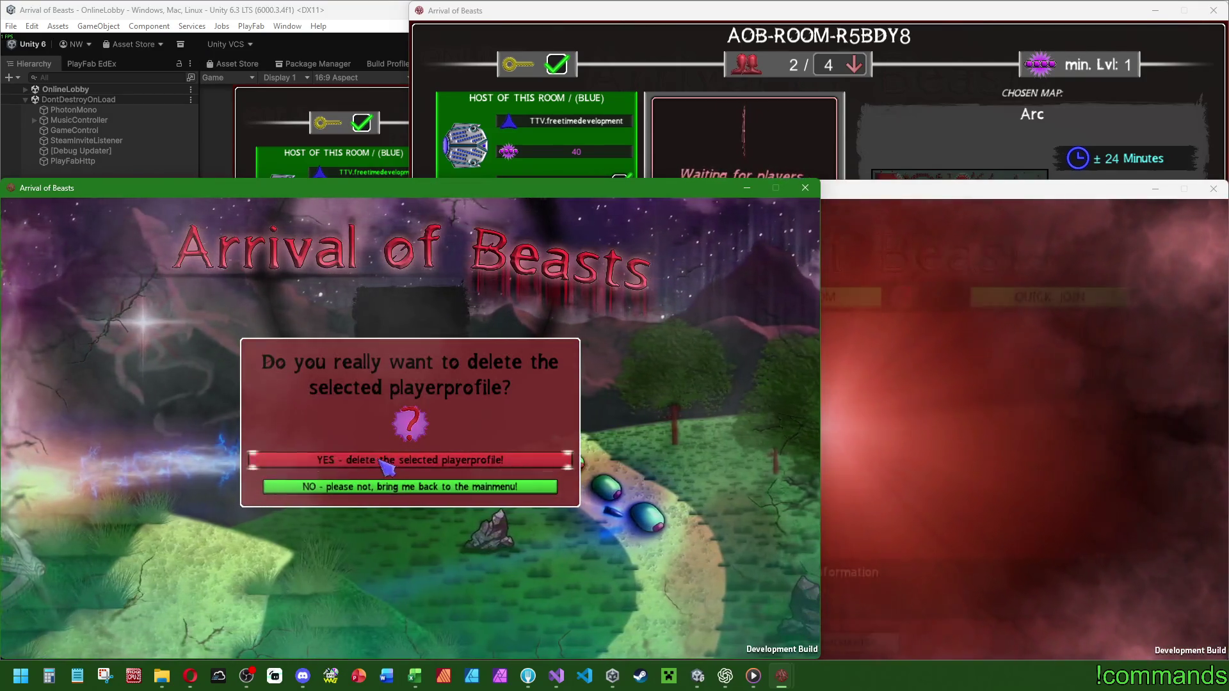
# Import the cloud profile into the third client's slot 2 and start playing.
pyautogui.click(412, 455)
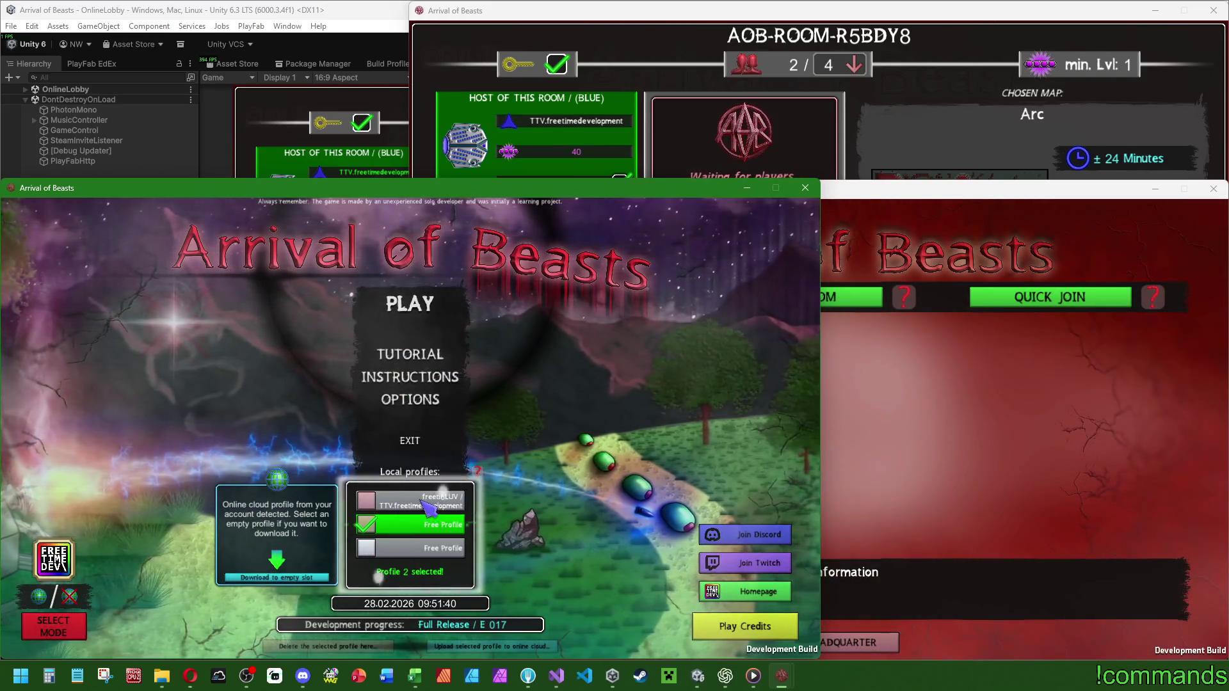
pyautogui.click(301, 579)
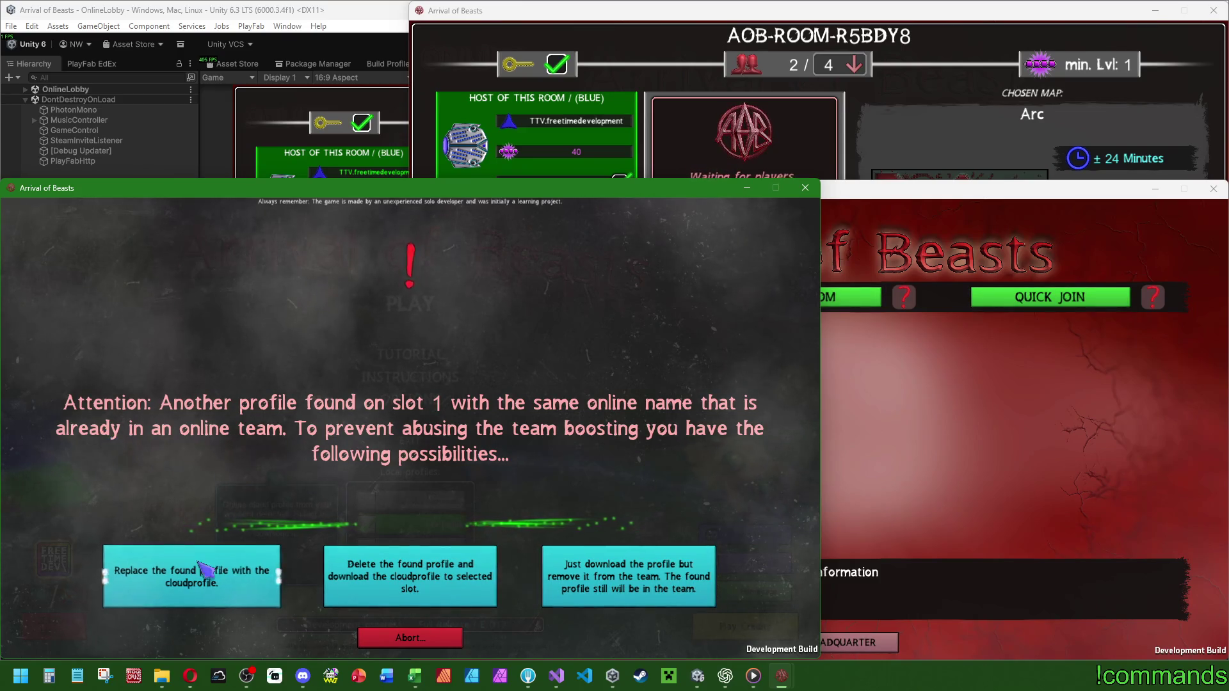
pyautogui.click(403, 644)
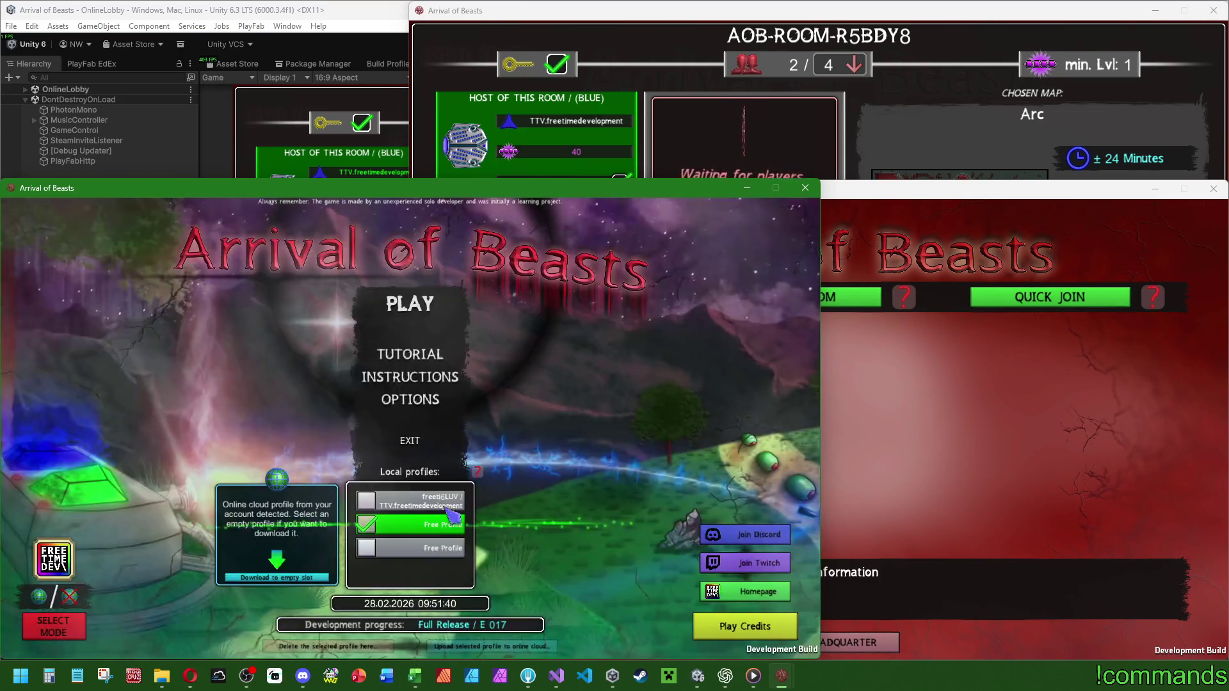
pyautogui.click(276, 577)
pyautogui.click(659, 570)
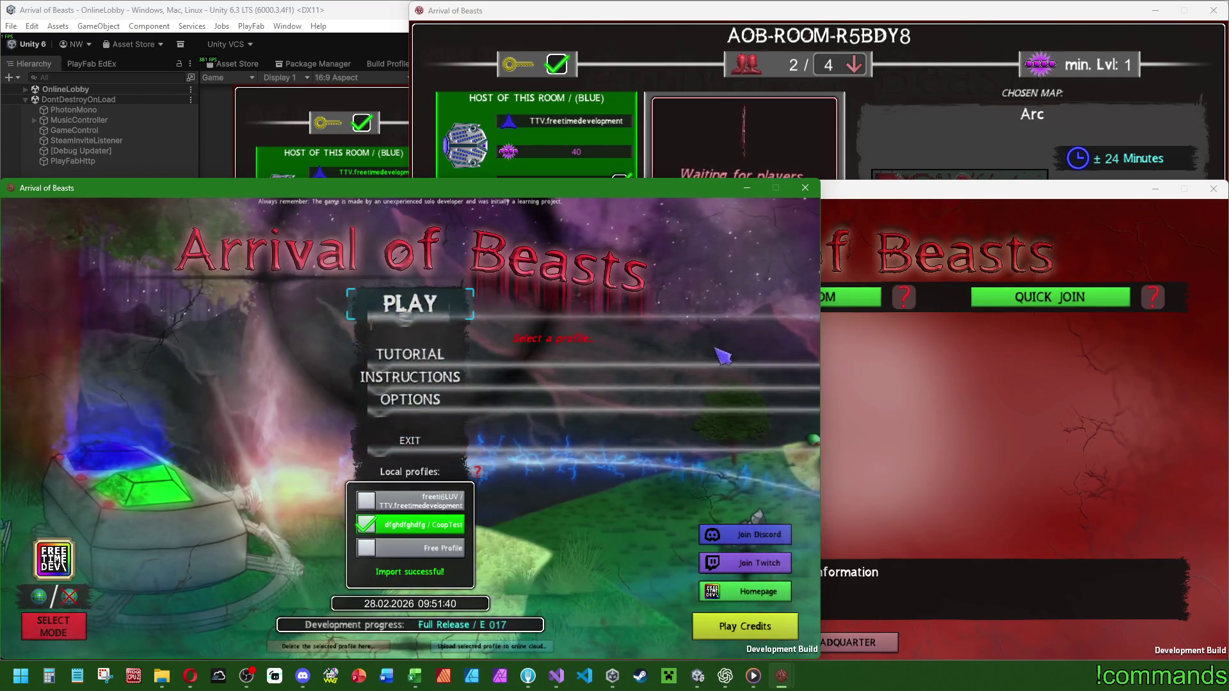
pyautogui.click(422, 310)
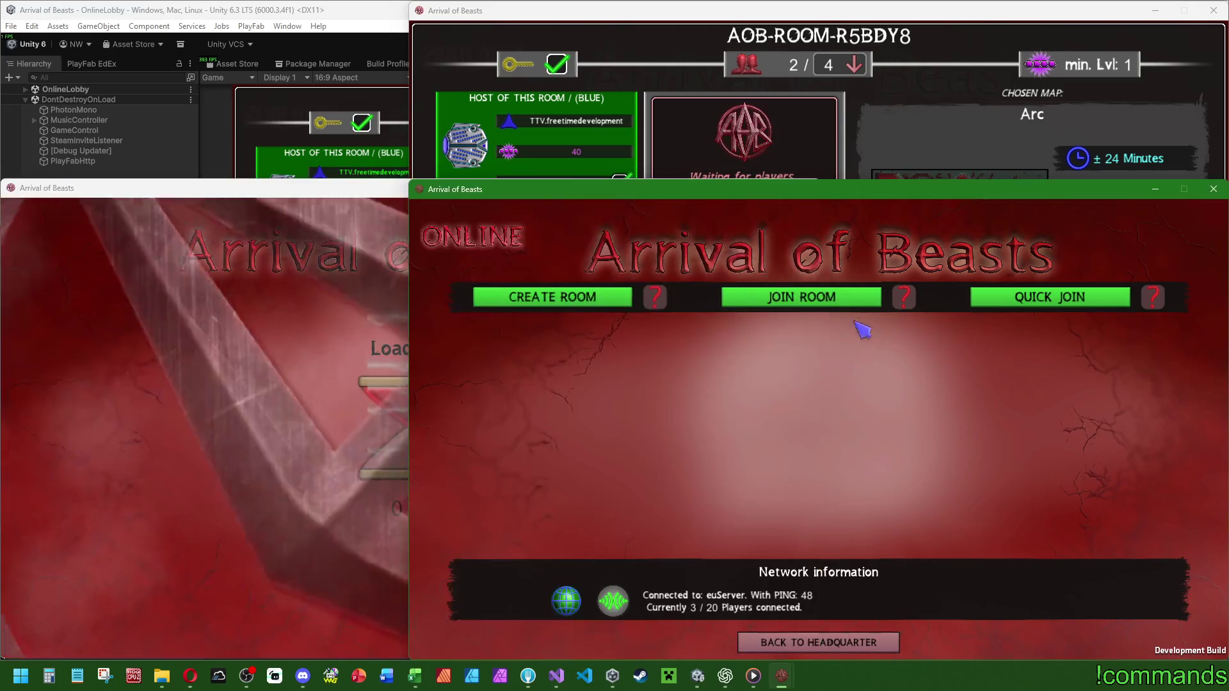
# Join room AOB-ROOM-R5BDY8 from another client's online lobby using its PIN.
pyautogui.click(801, 297)
pyautogui.click(970, 371)
pyautogui.click(1085, 384)
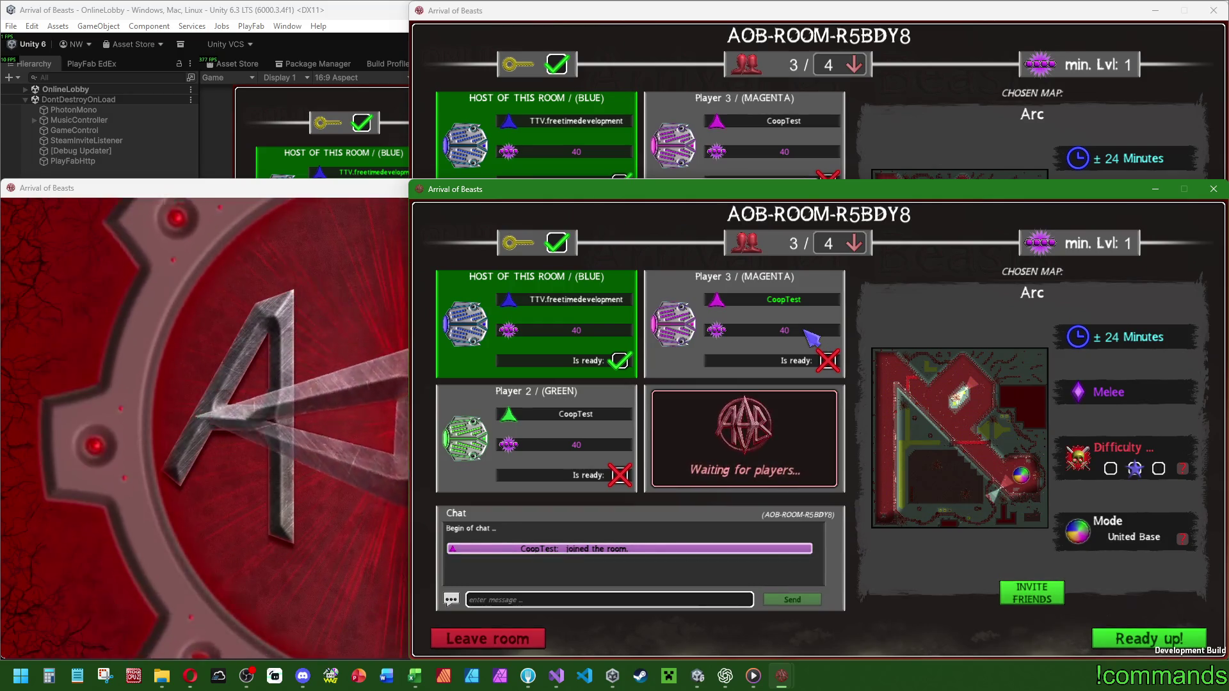
# Bring the first client into the room through online co-op and mark it ready.
pyautogui.click(291, 427)
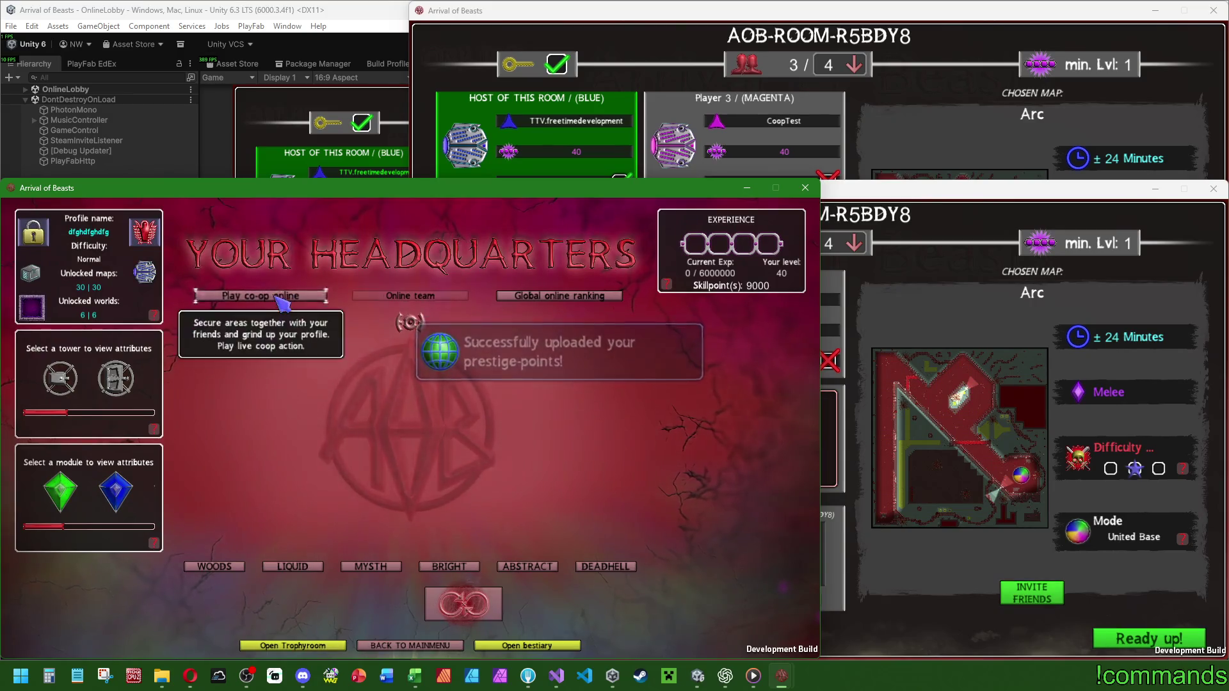
pyautogui.click(272, 298)
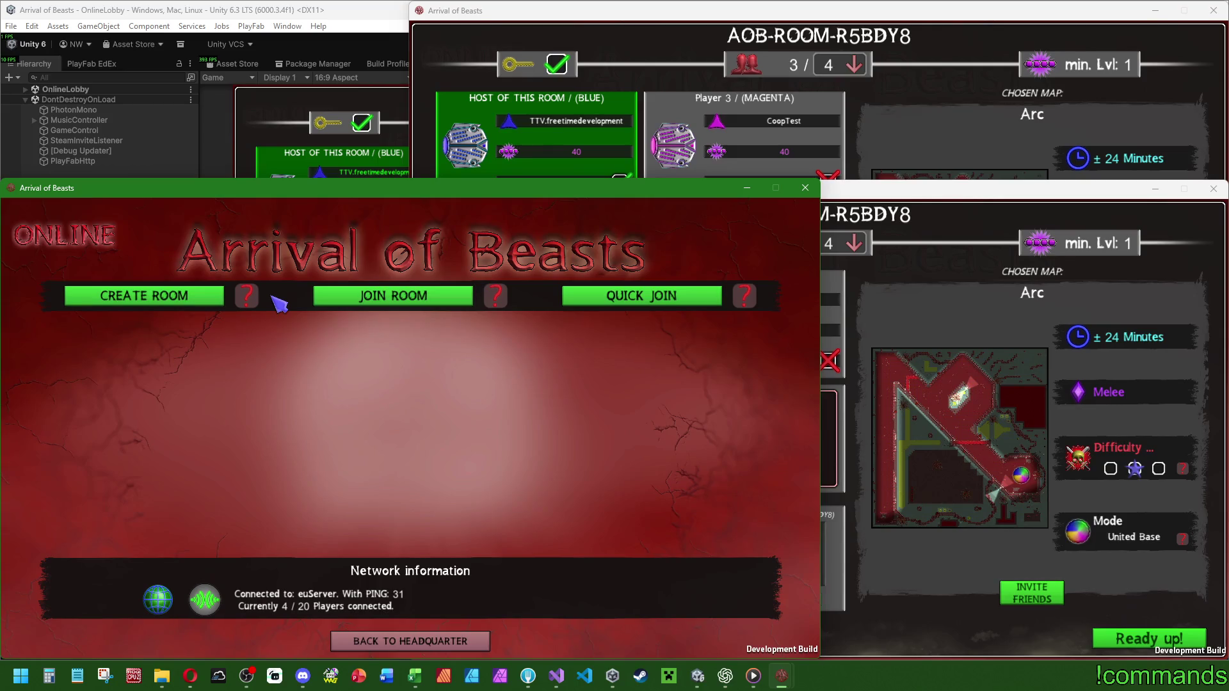
pyautogui.click(359, 295)
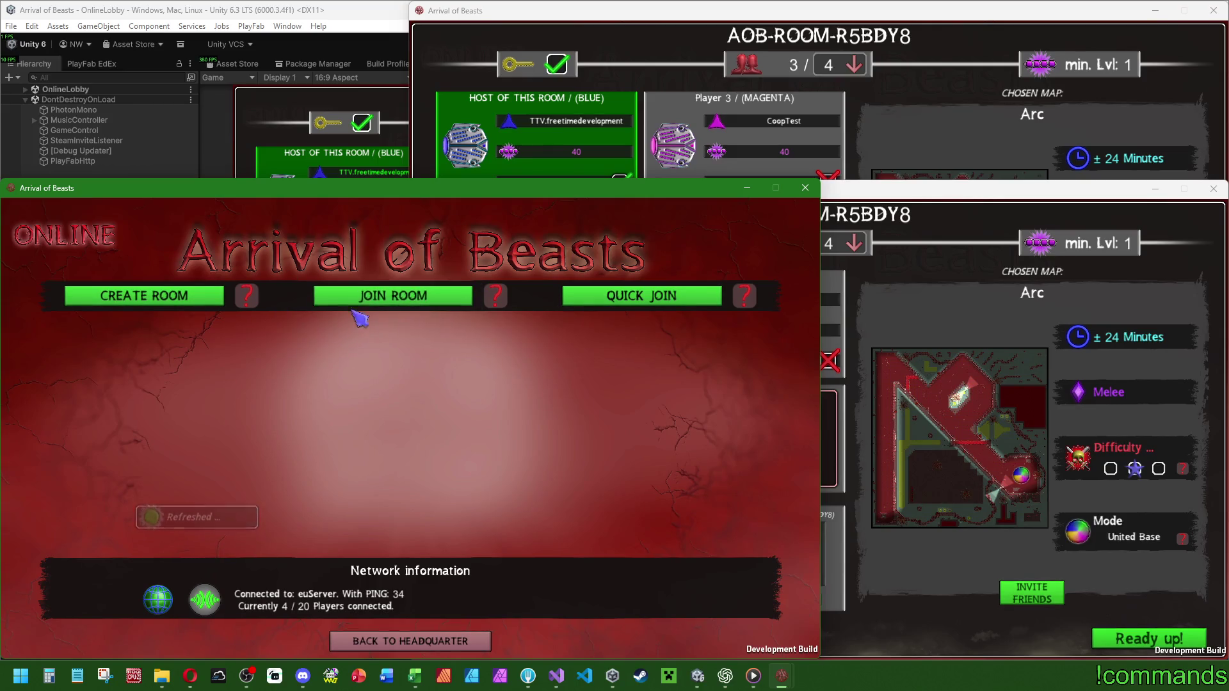
pyautogui.click(664, 382)
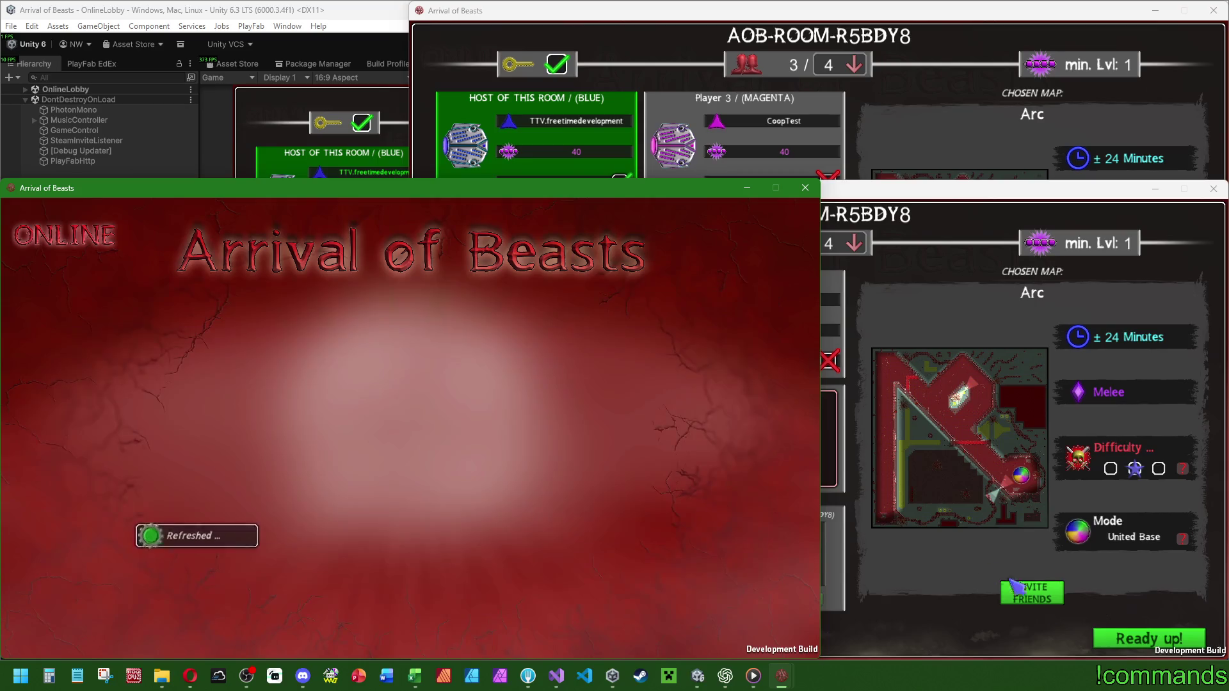
pyautogui.click(757, 635)
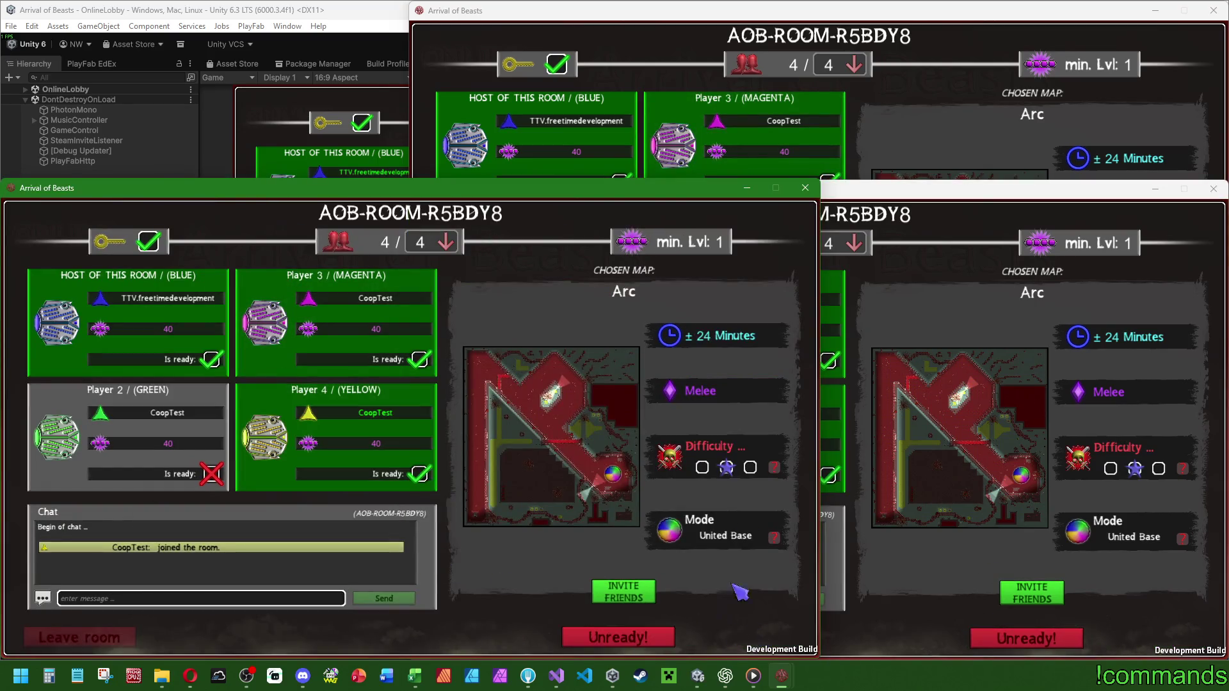
pyautogui.click(342, 154)
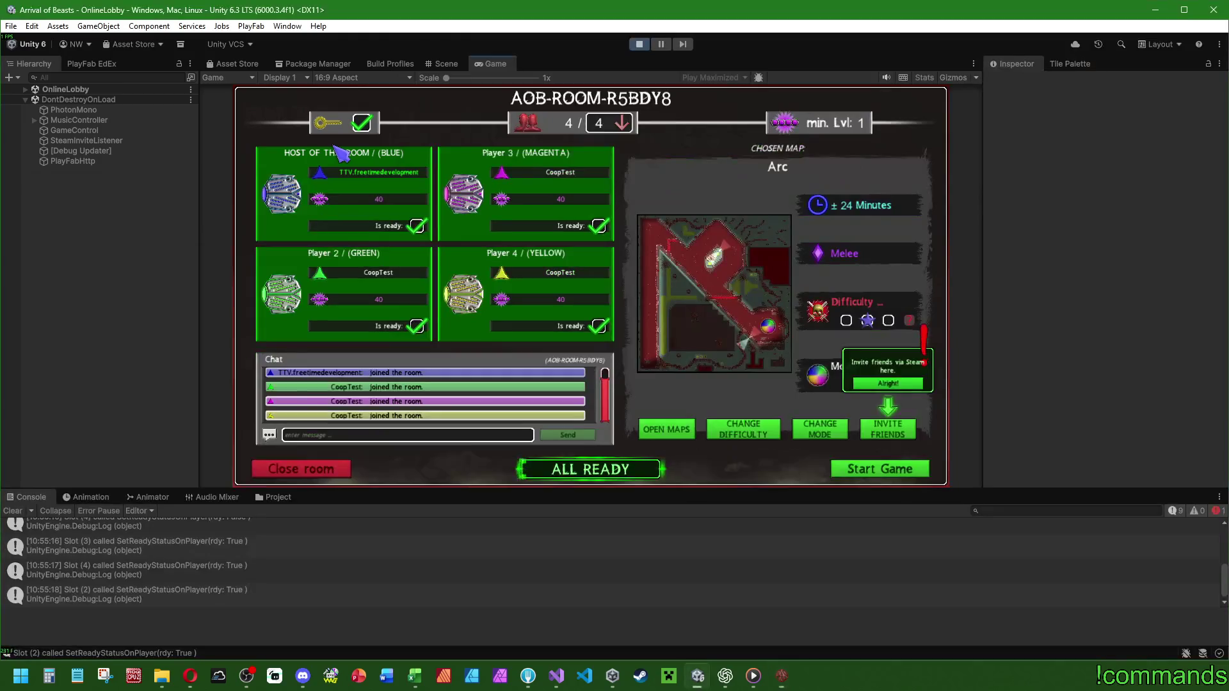
# Clear the Console, move the floating Game view left, and start the four-player match.
pyautogui.click(19, 511)
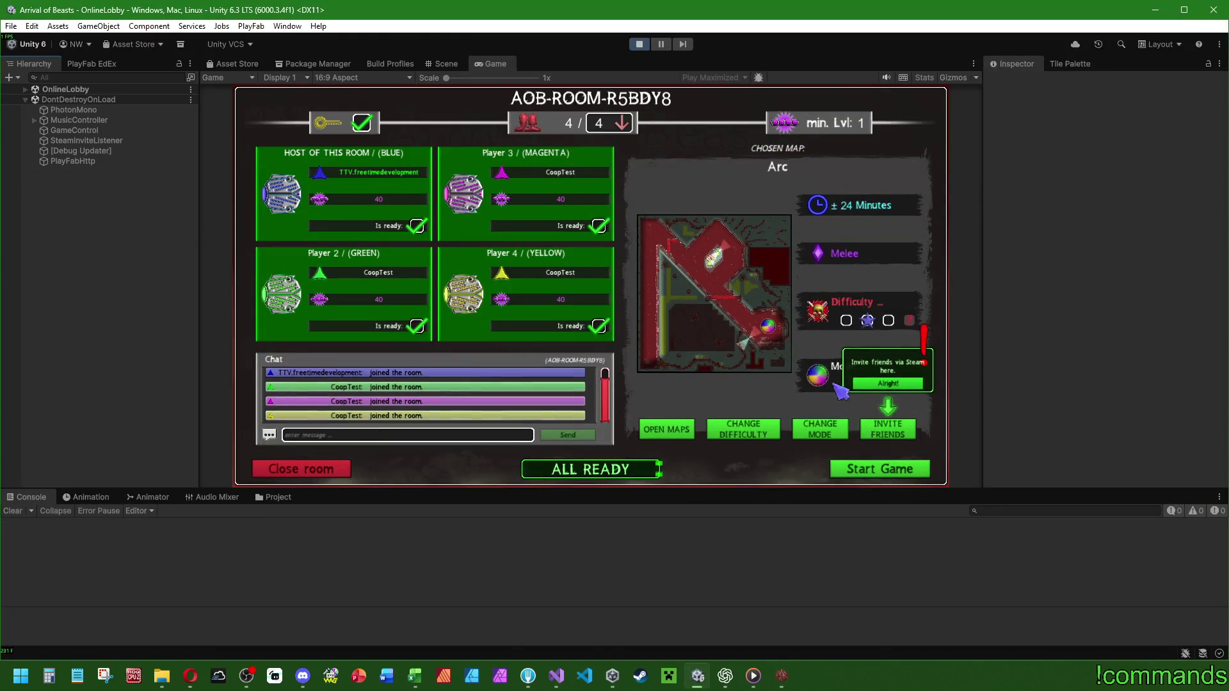
pyautogui.hotkey('alt', 'Tab')
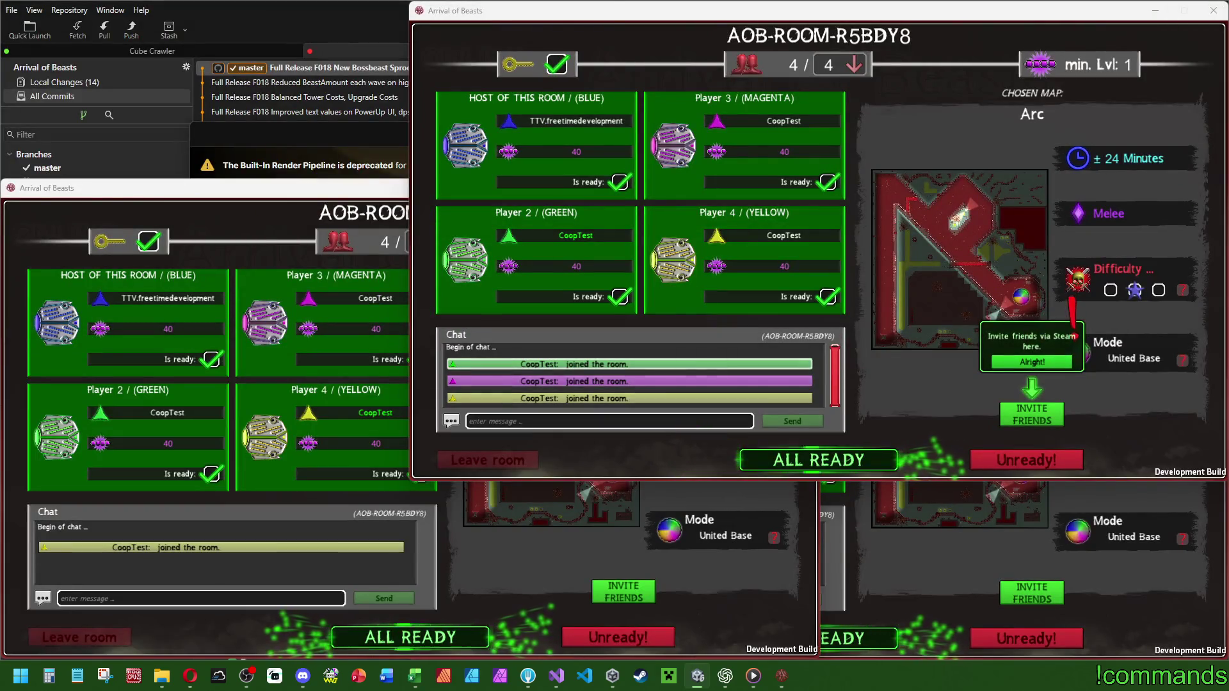
pyautogui.hotkey('alt', 'Tab')
pyautogui.moveTo(435, 15); pyautogui.dragTo(282, 15)
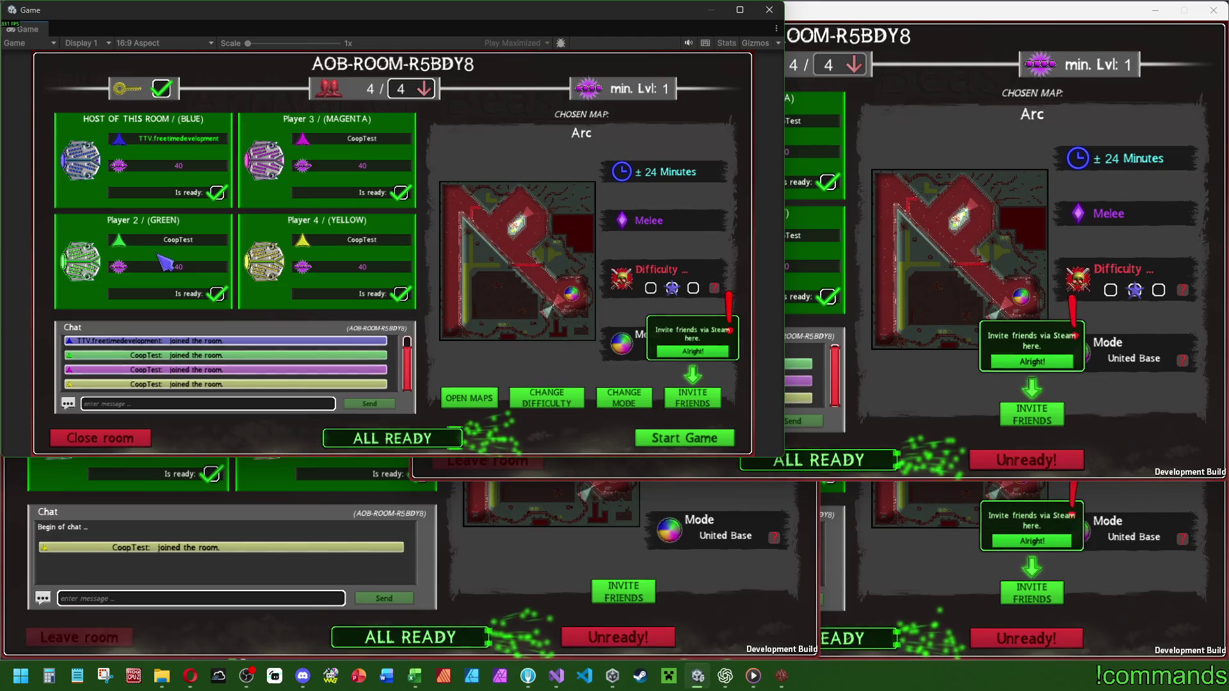
pyautogui.click(654, 438)
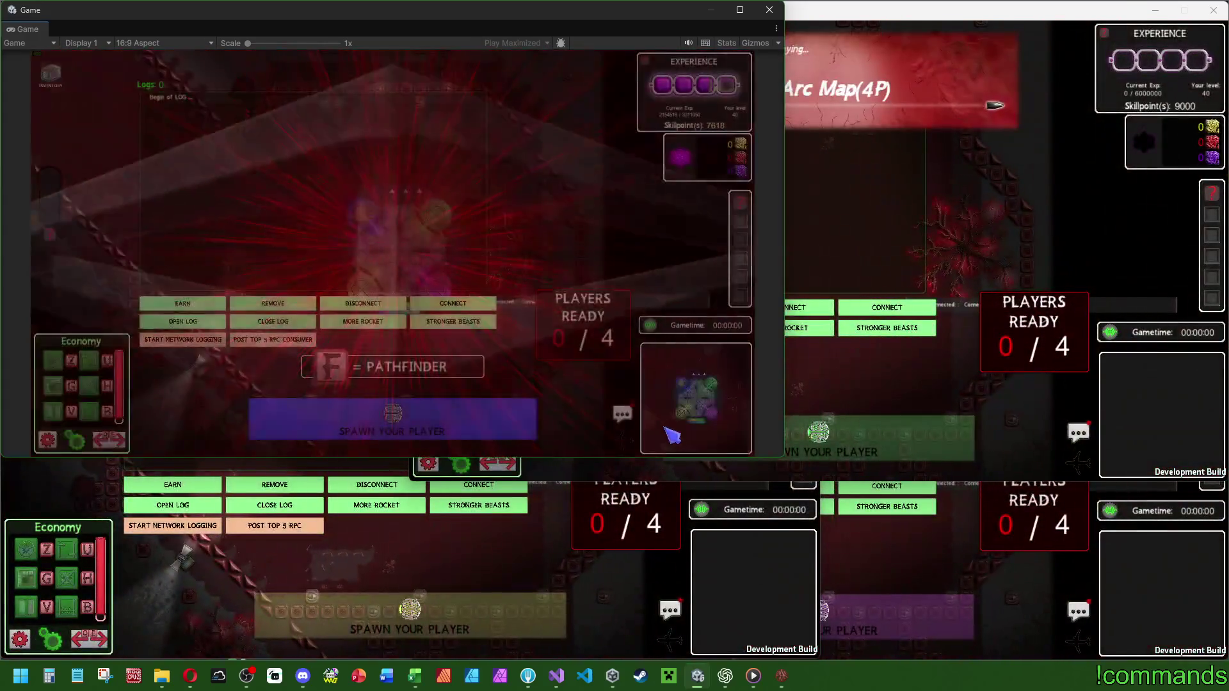
# Use the debug EARN command to grant the host 75000/15000/5000 resources.
pyautogui.click(694, 332)
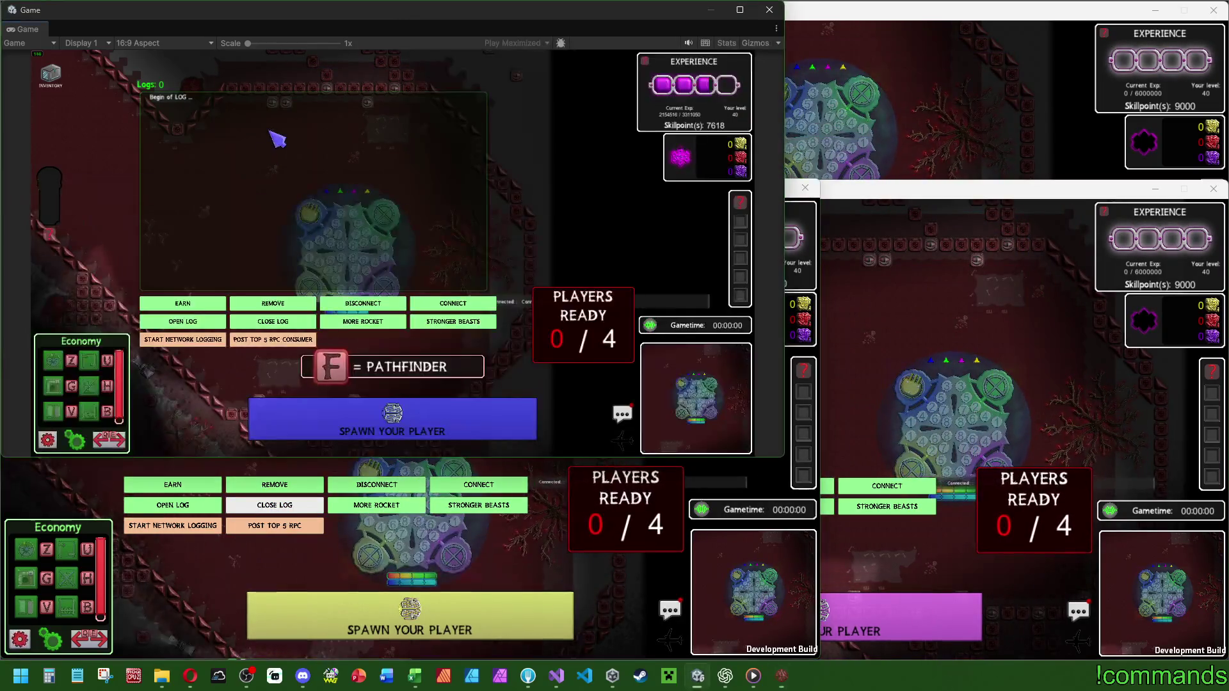
pyautogui.click(182, 303)
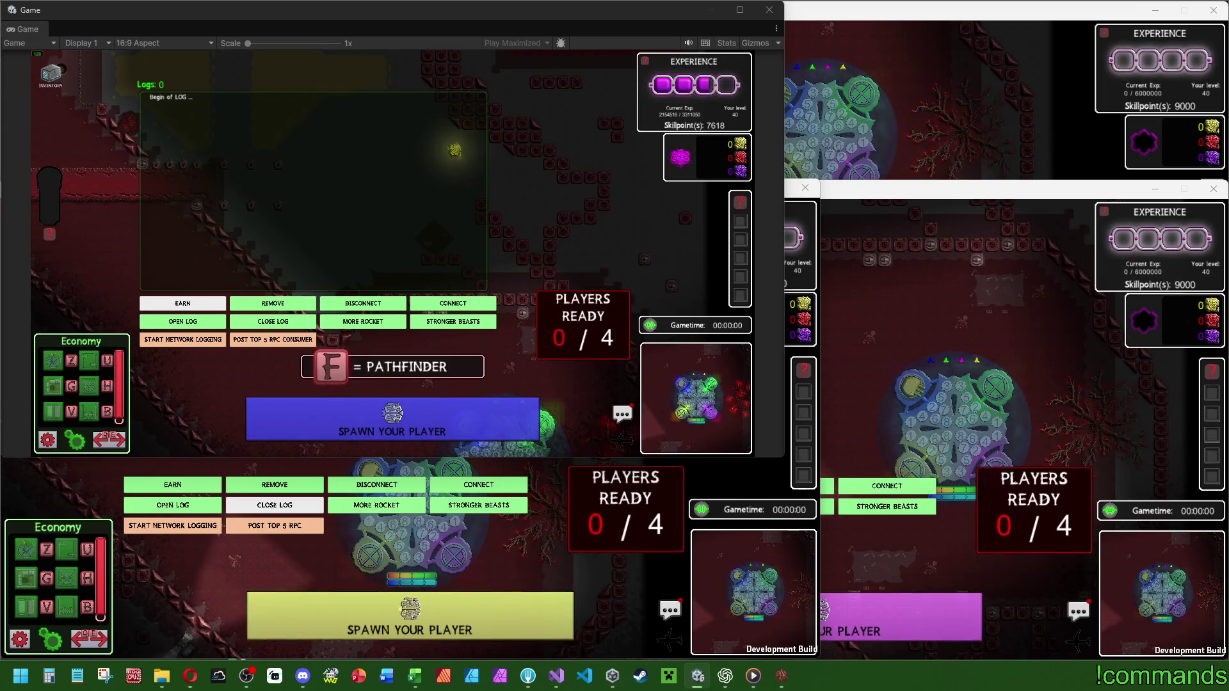
pyautogui.click(193, 301)
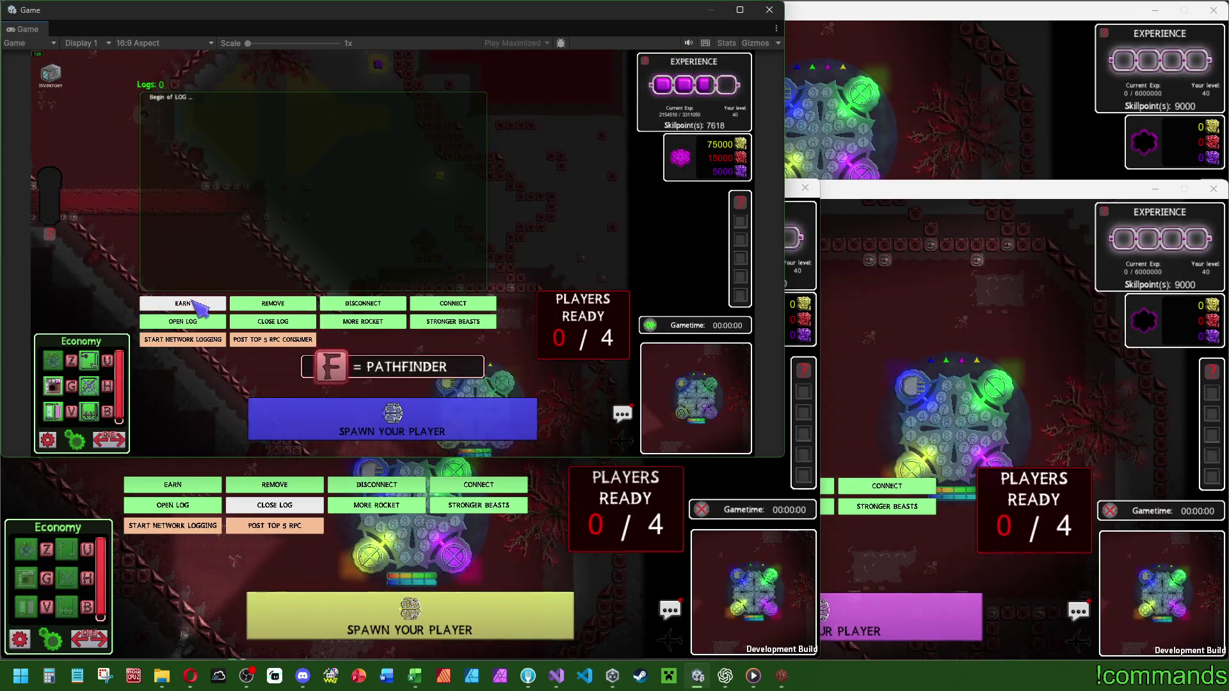
# Double the resources to 150000/30000/10000, close the debug log, and spawn the host's player.
pyautogui.click(199, 306)
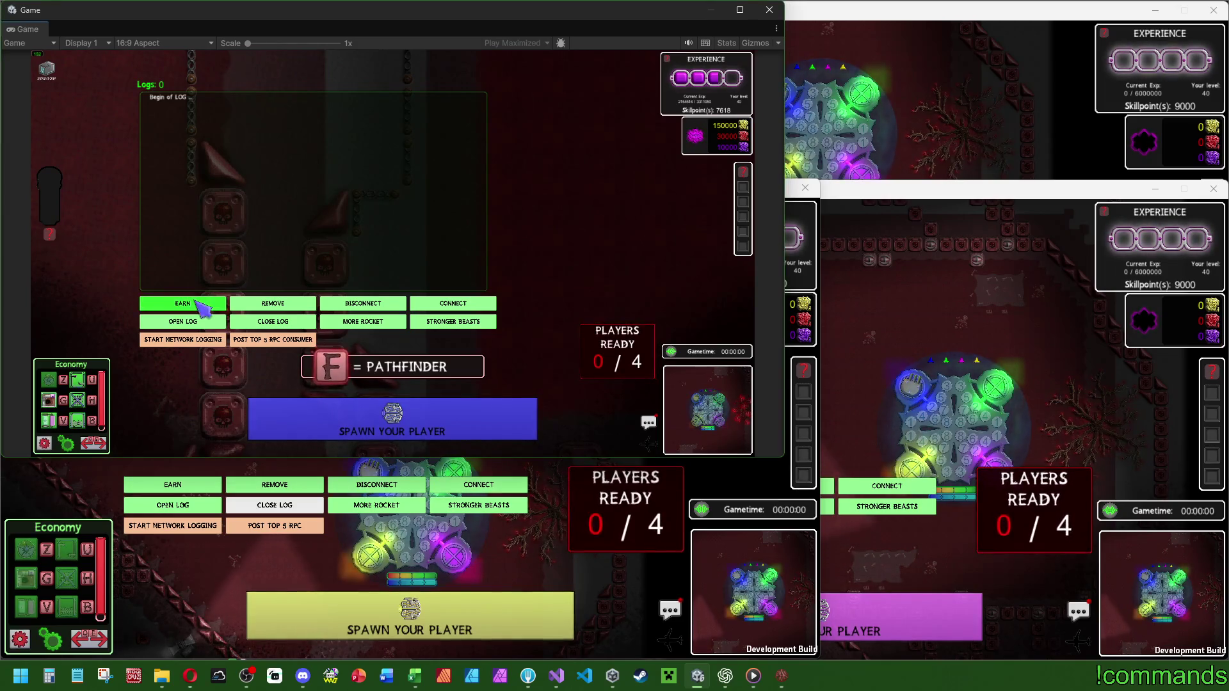
pyautogui.click(273, 328)
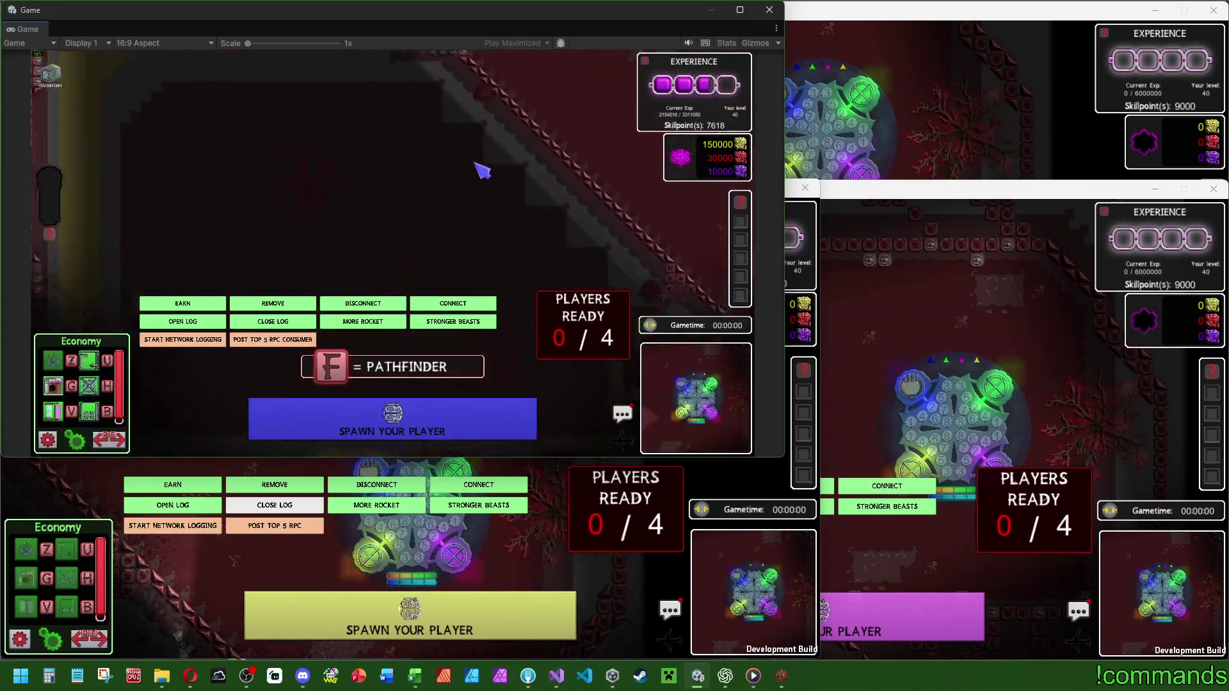
pyautogui.click(338, 440)
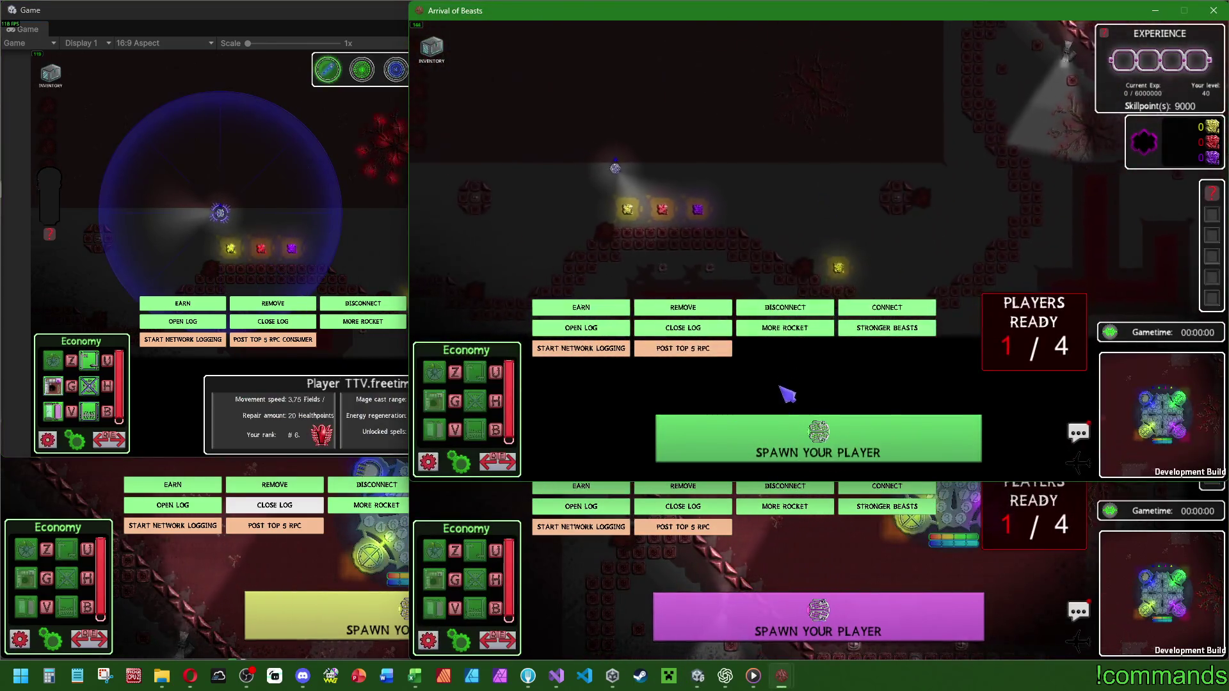
# Spawn the player in each remaining client window until all four are ready, then return to the host view.
pyautogui.click(748, 432)
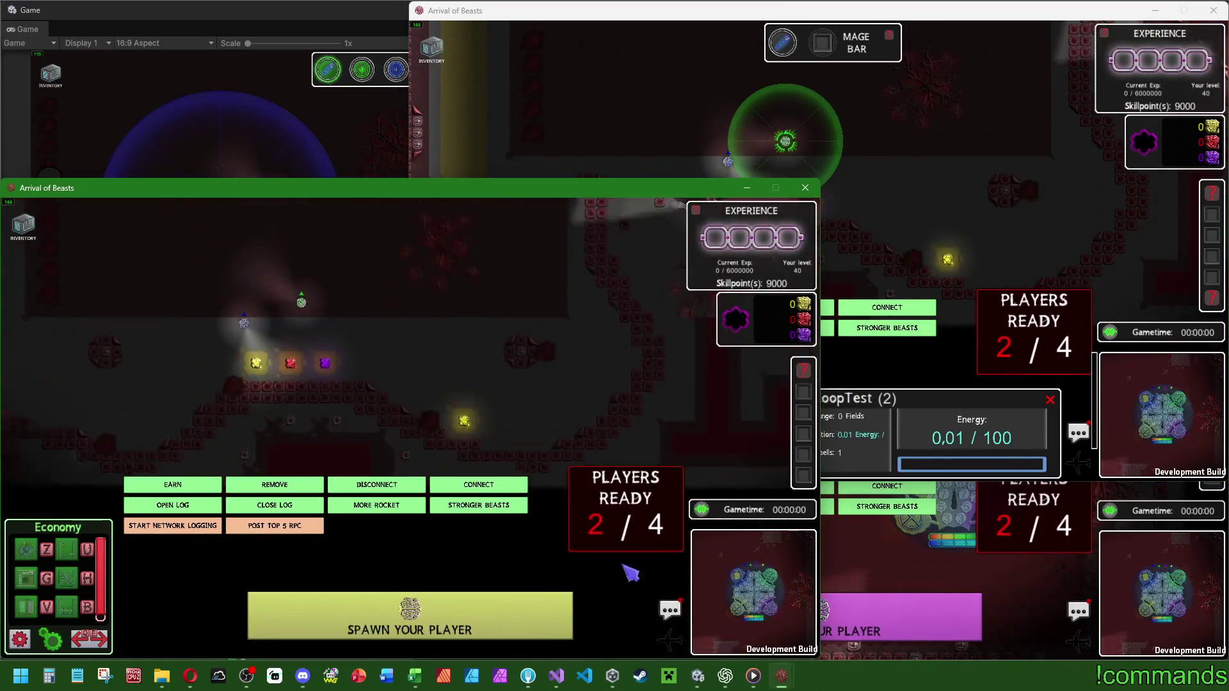
pyautogui.click(931, 561)
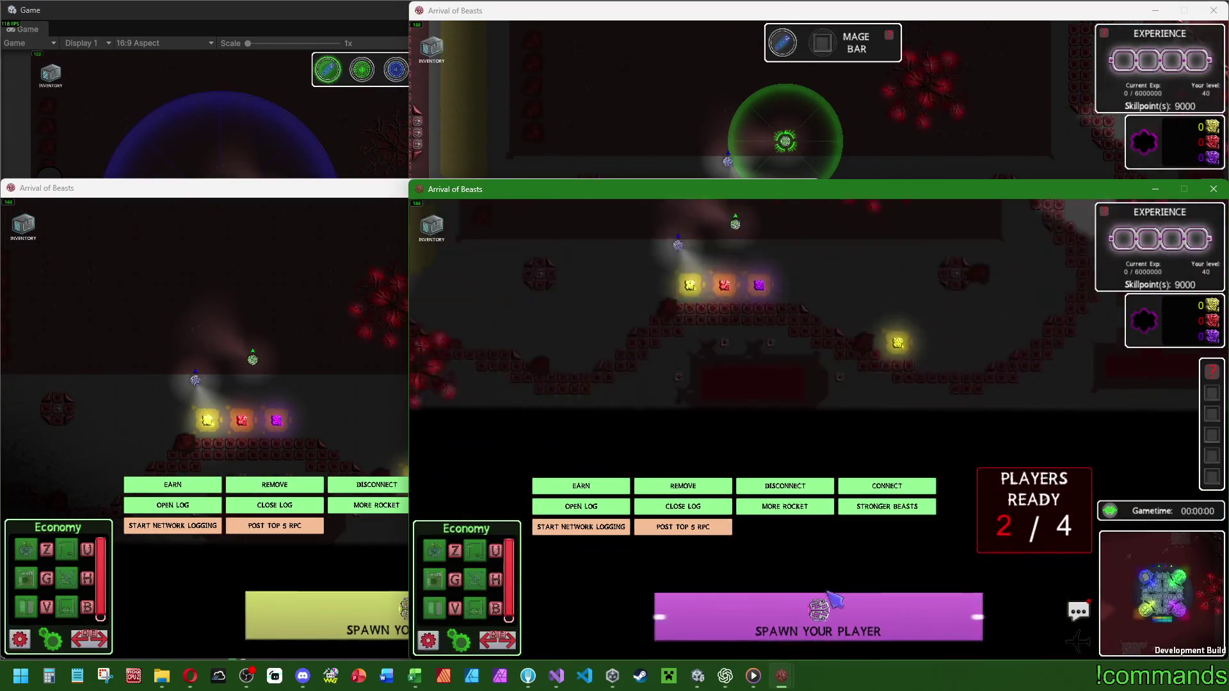
pyautogui.click(821, 613)
pyautogui.click(358, 384)
pyautogui.click(409, 576)
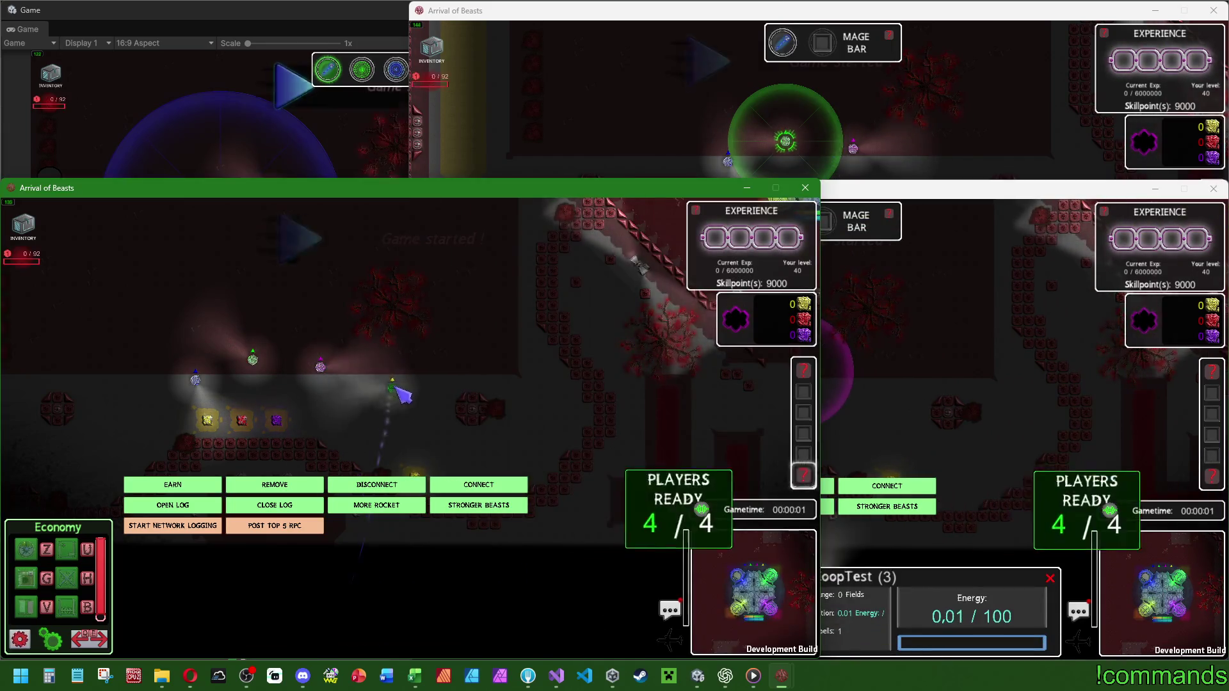
pyautogui.click(845, 384)
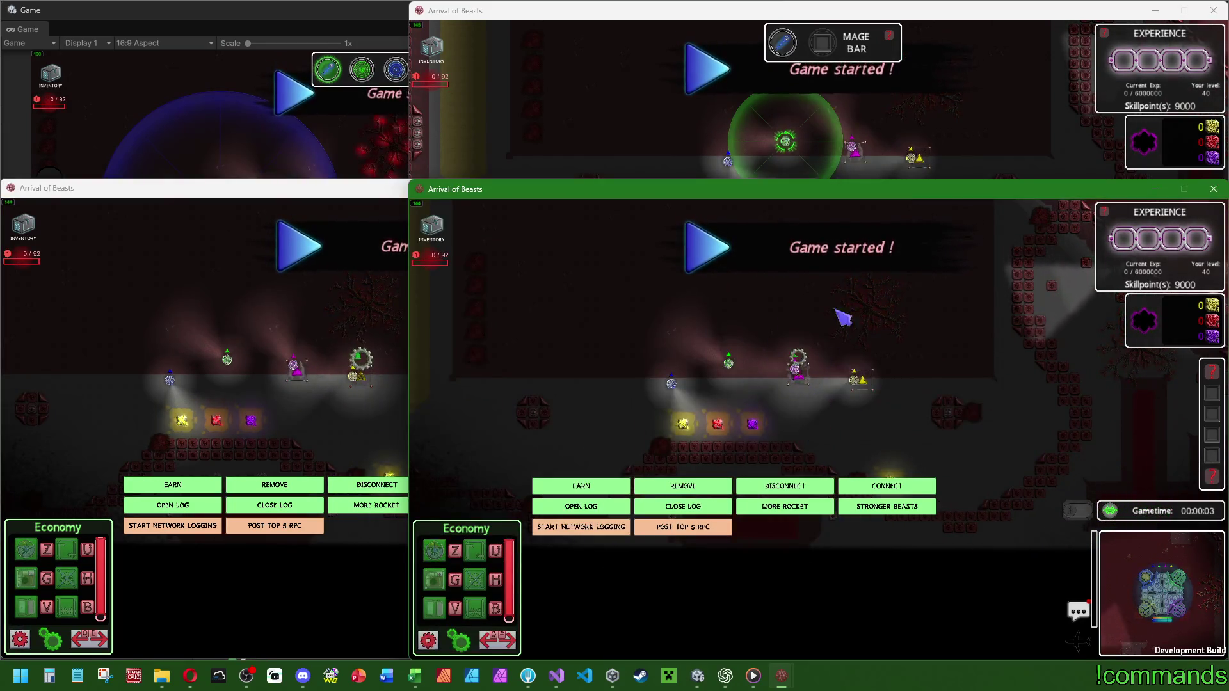
pyautogui.click(728, 148)
pyautogui.click(238, 156)
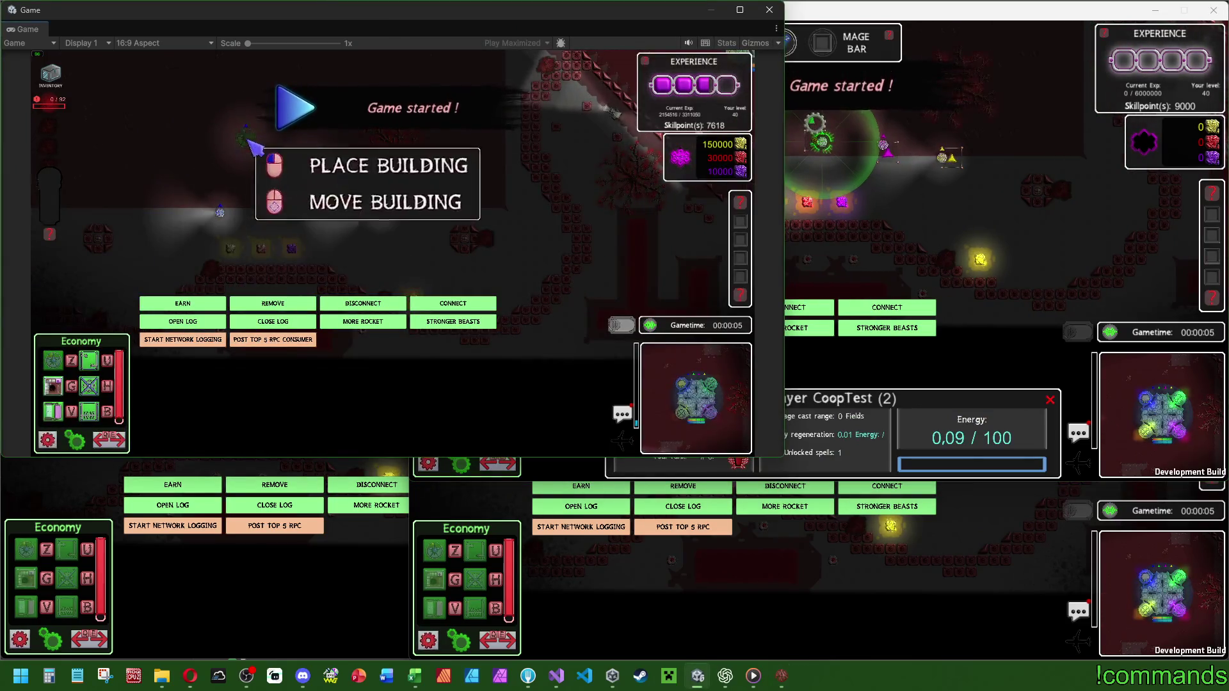
# Check the player list with ranks and pings, then return to the host's stats.
pyautogui.click(239, 156)
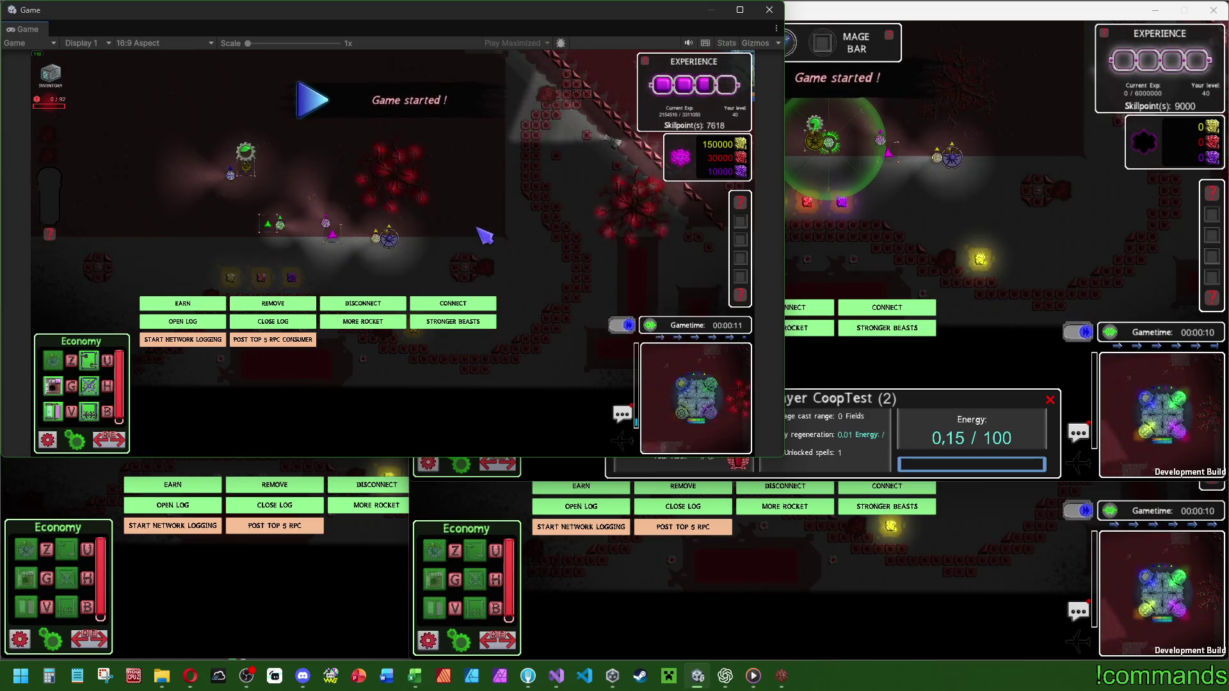
pyautogui.click(651, 327)
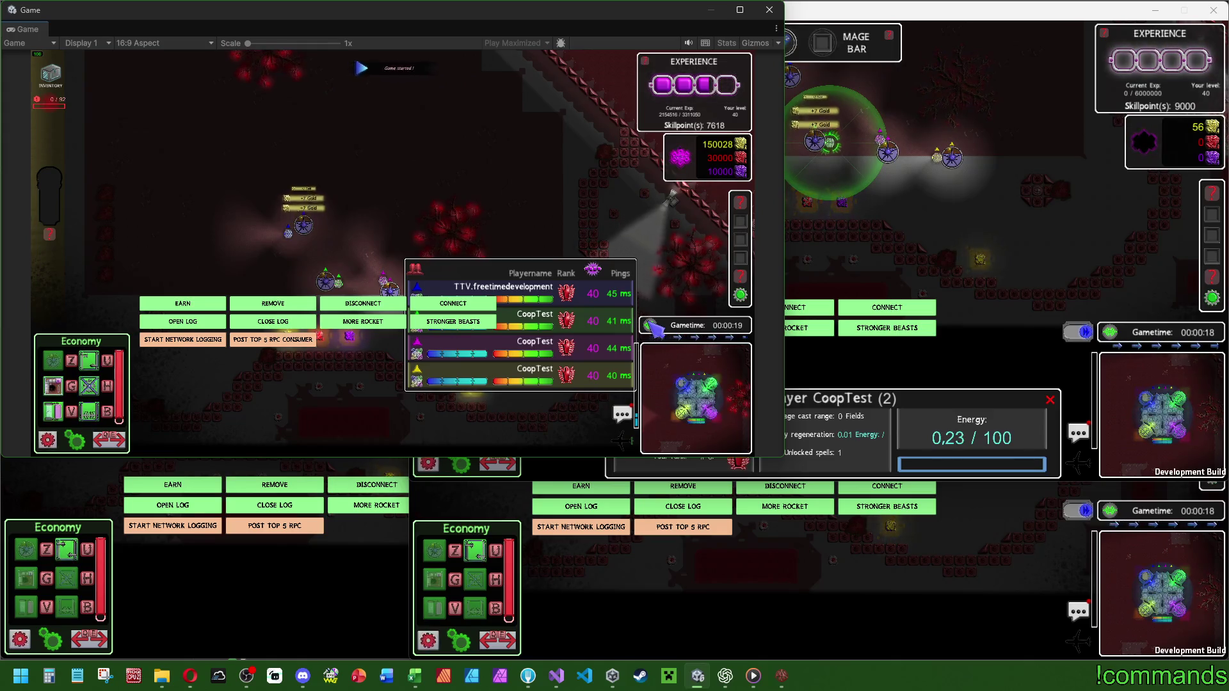
pyautogui.click(653, 327)
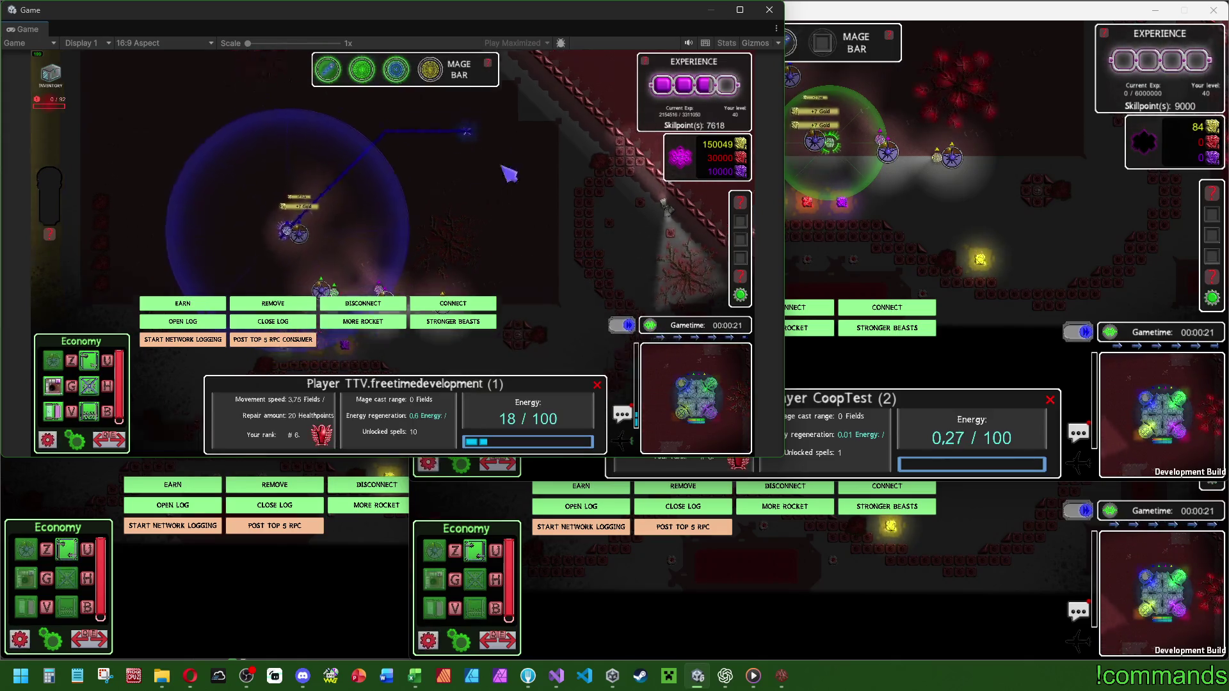
# Pick a tower from the military set and place two beside the enemy path.
pyautogui.press('e')
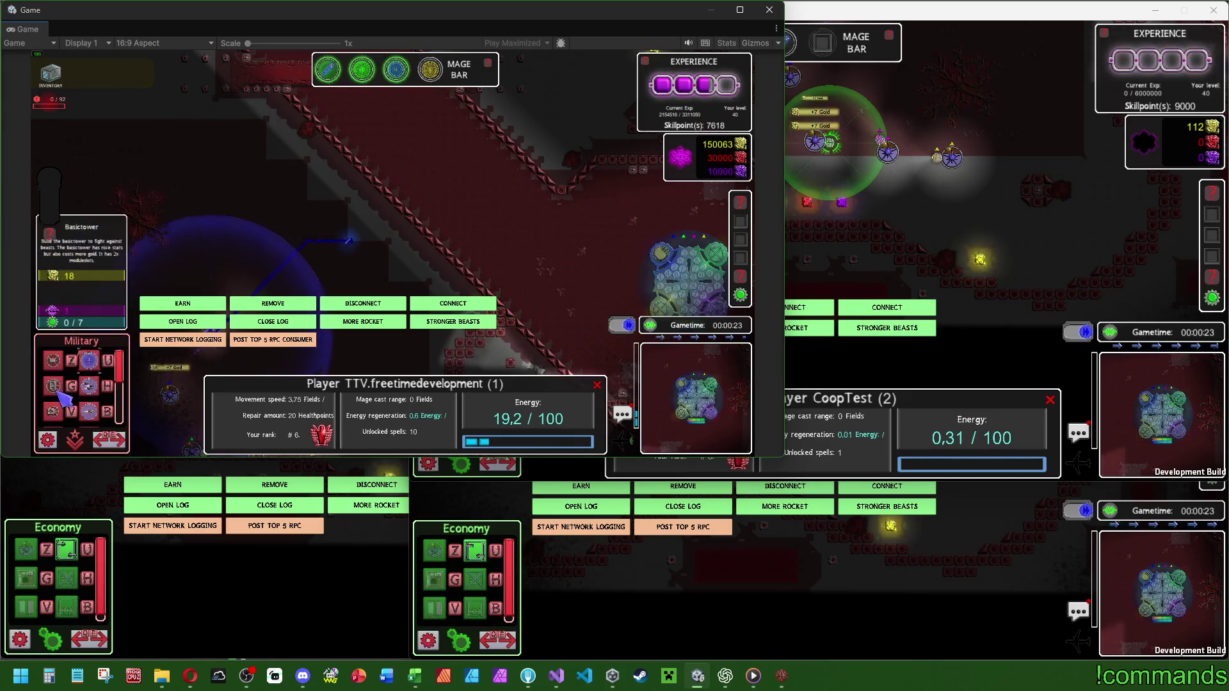
pyautogui.press('z')
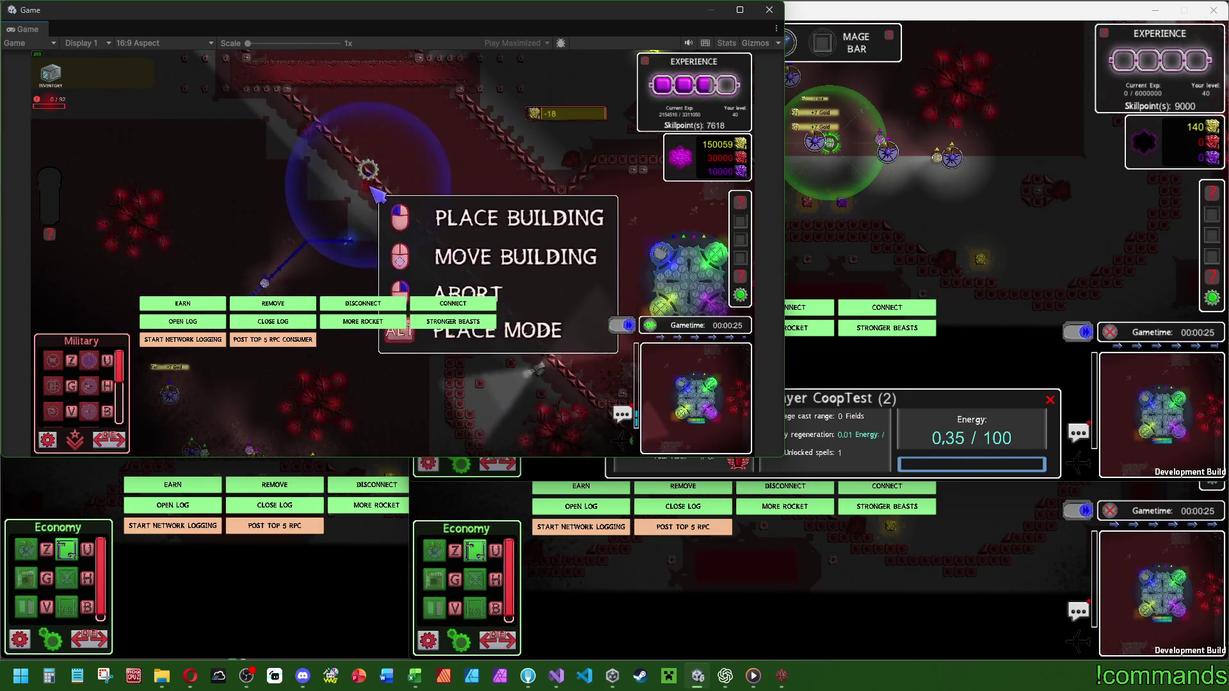
pyautogui.click(368, 185)
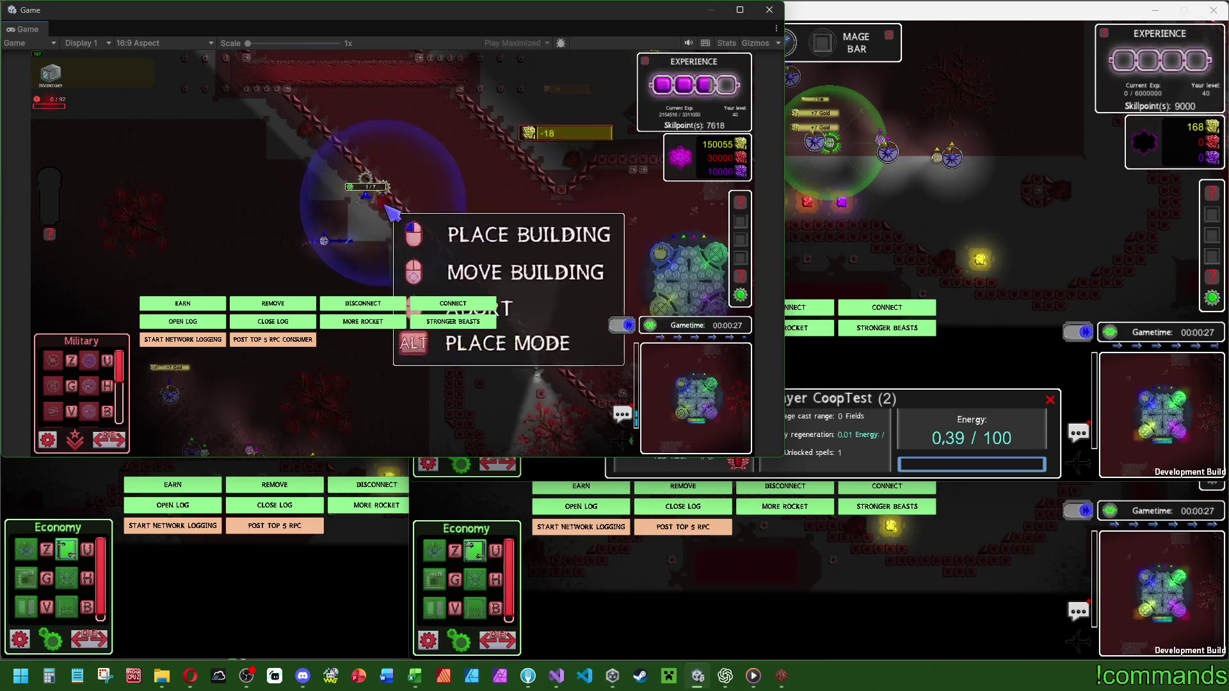
pyautogui.click(374, 208)
# Pan across the map and open the Visey beast's stats.
pyautogui.press('z')
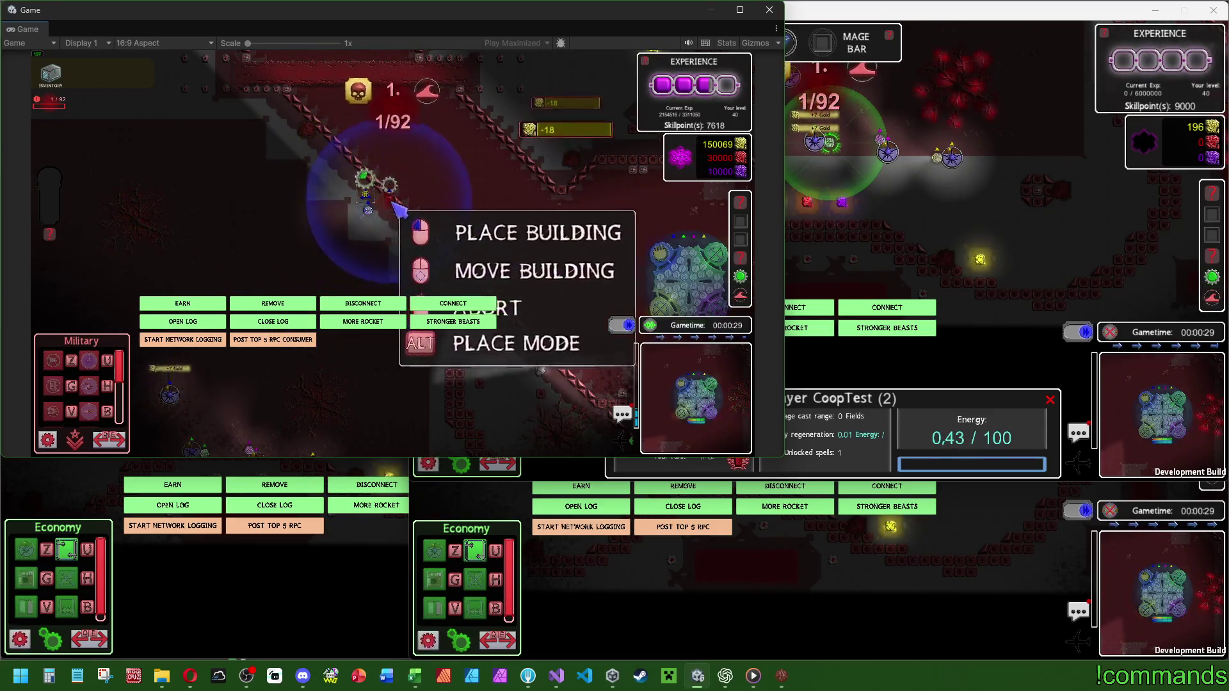
pyautogui.press('Escape')
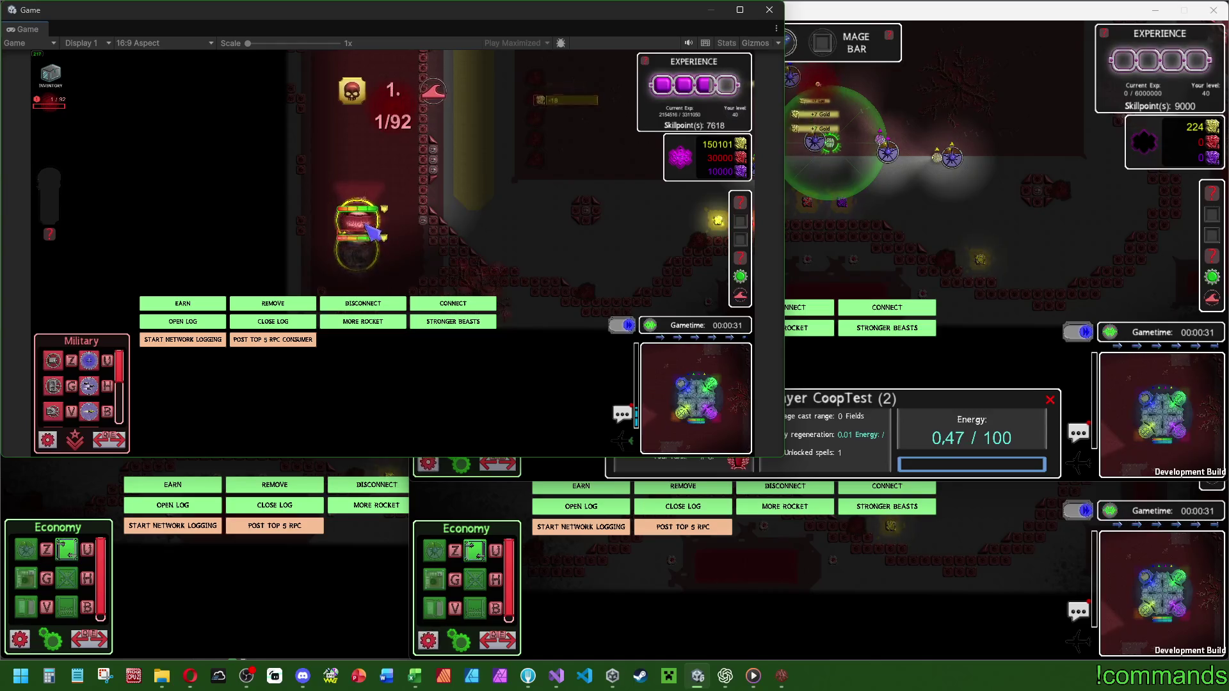
pyautogui.click(361, 216)
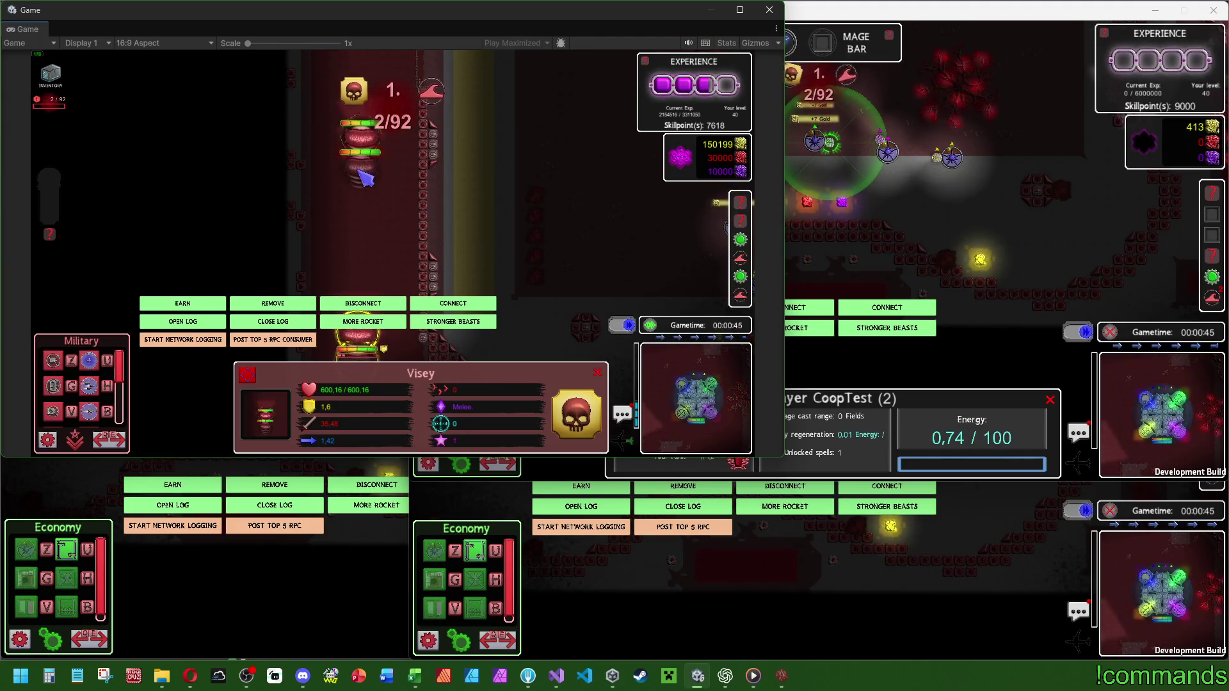
pyautogui.press('super')
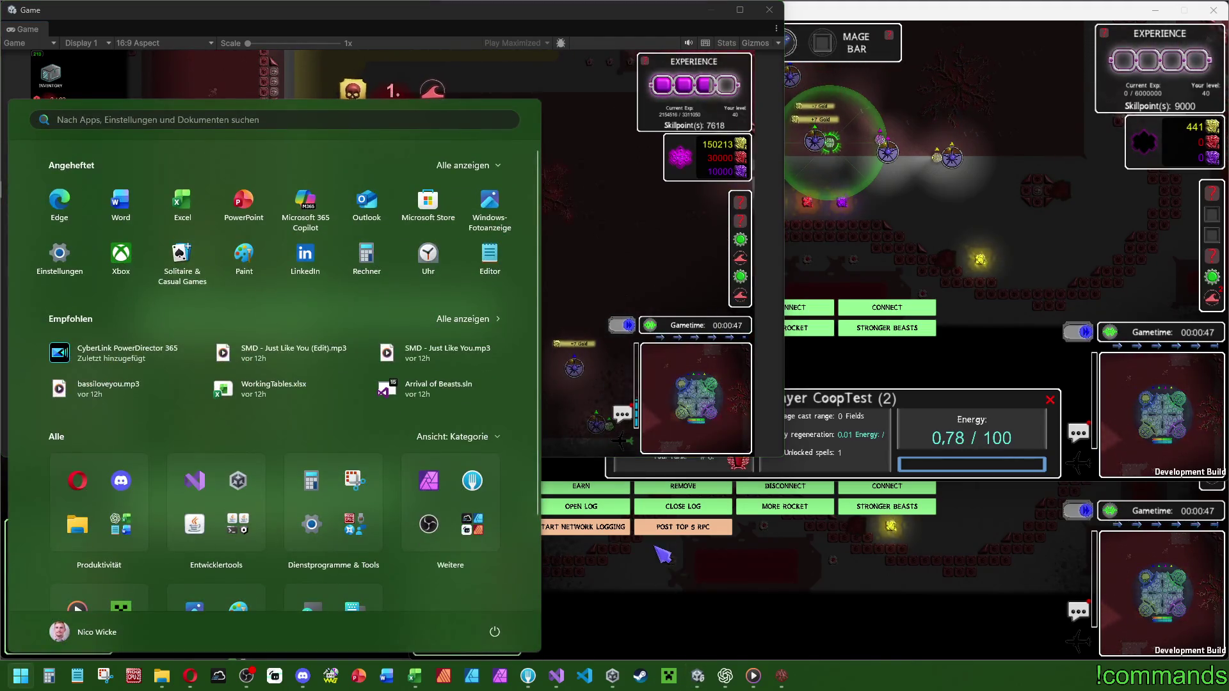
pyautogui.press('super')
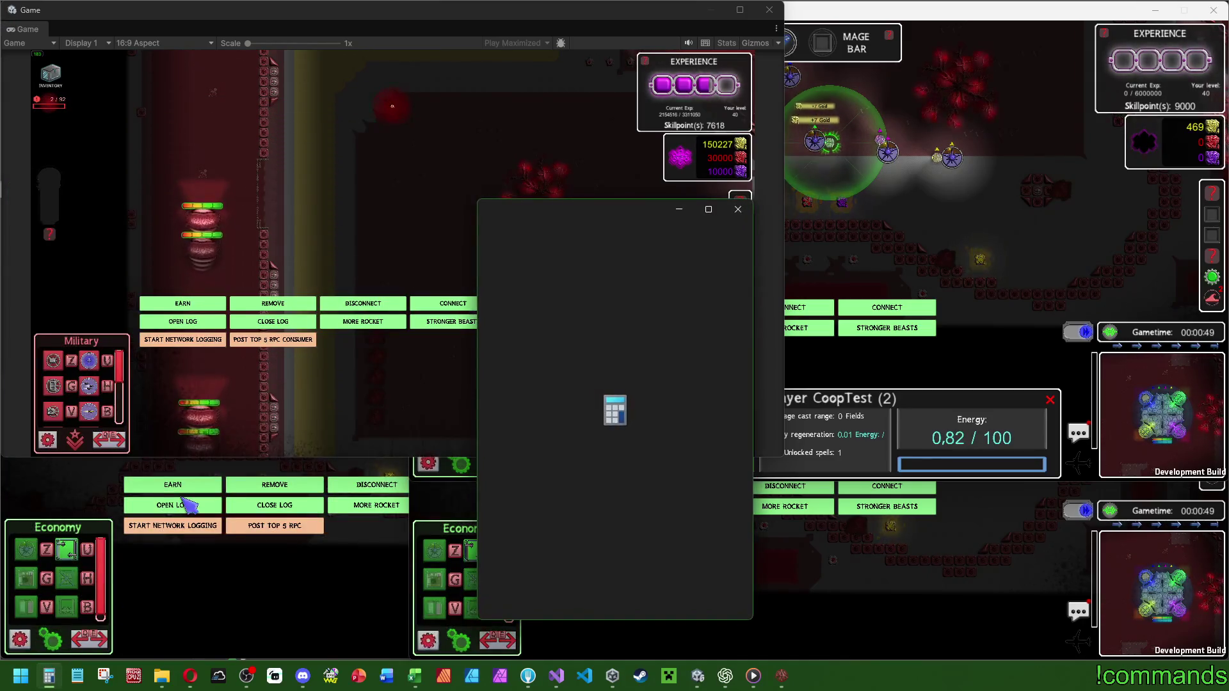
pyautogui.write('600')
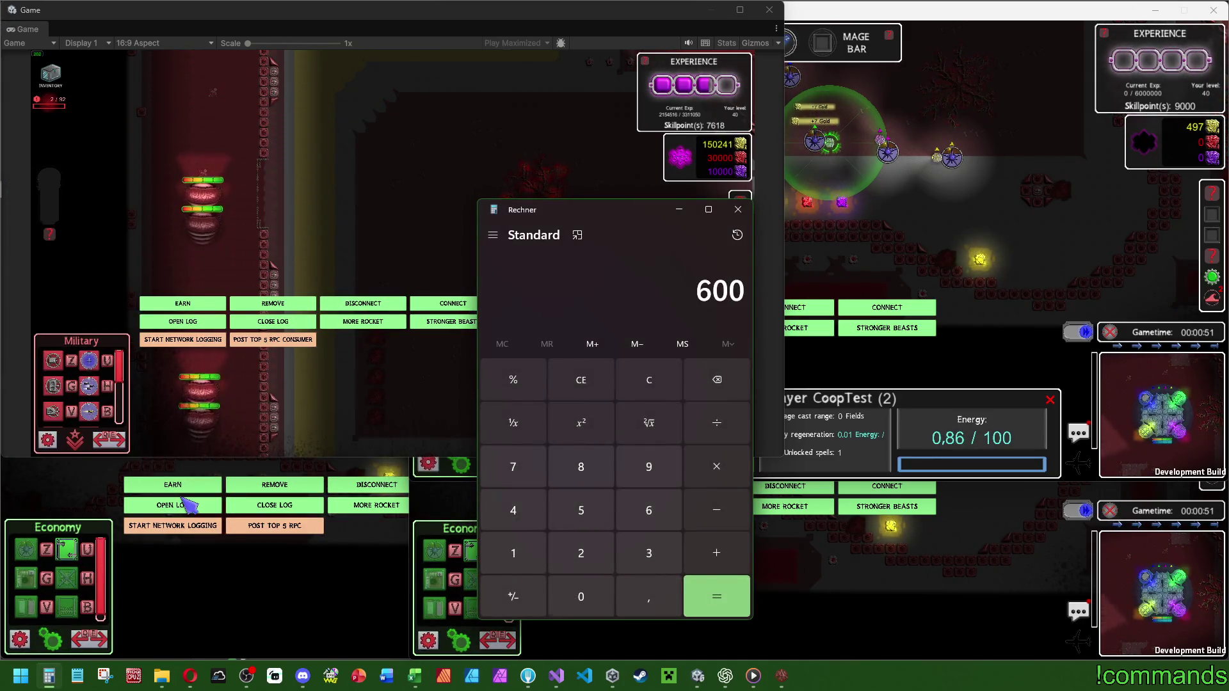
pyautogui.write('/4')
pyautogui.press('Return')
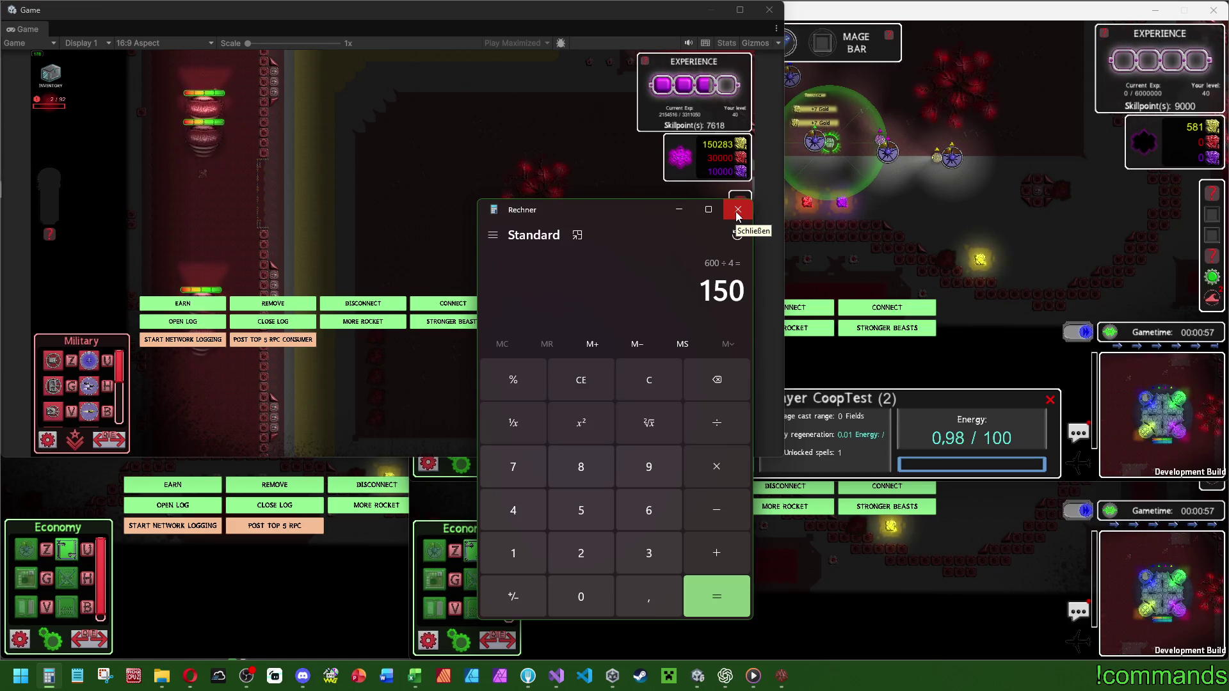
pyautogui.click(737, 211)
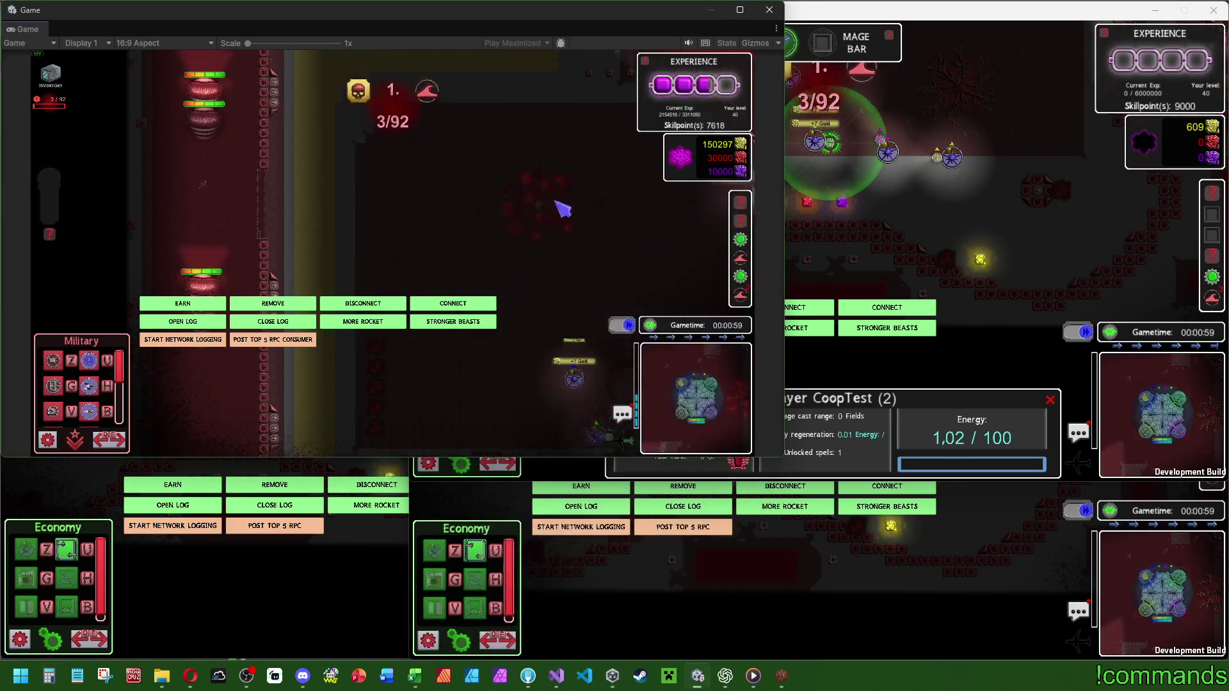
# Inspect the Visey beast, then select the basic tower and upgrade it to level 8.
pyautogui.moveTo(651, 326)
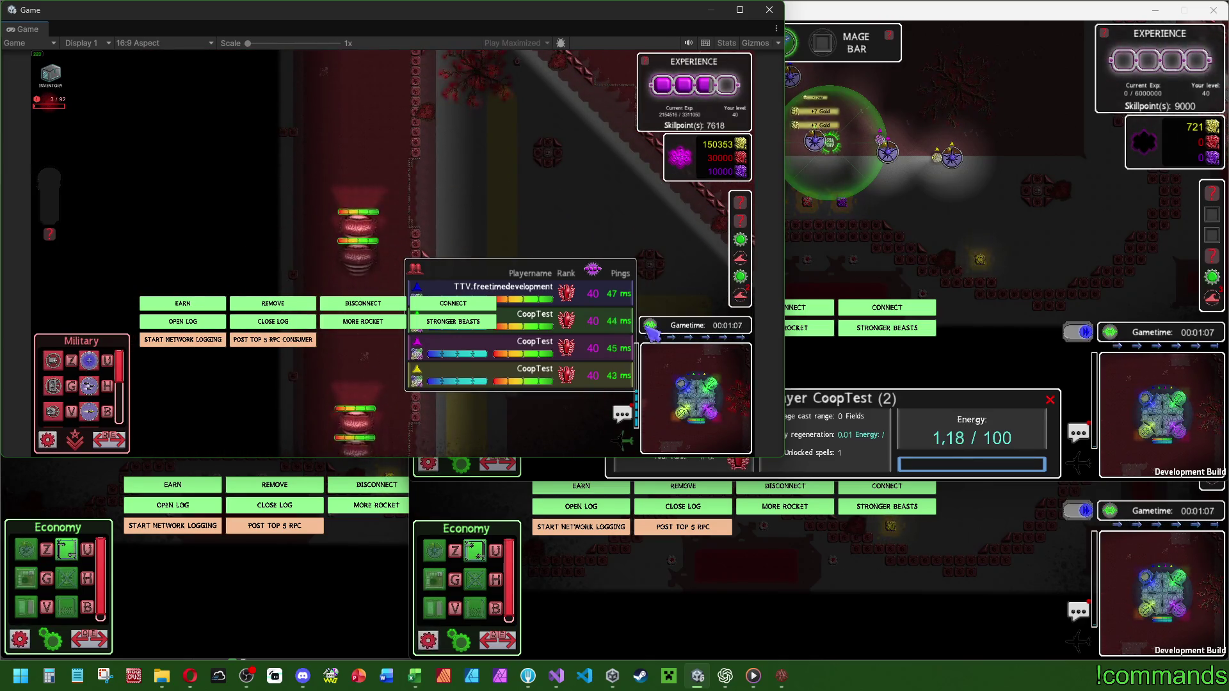
pyautogui.click(352, 445)
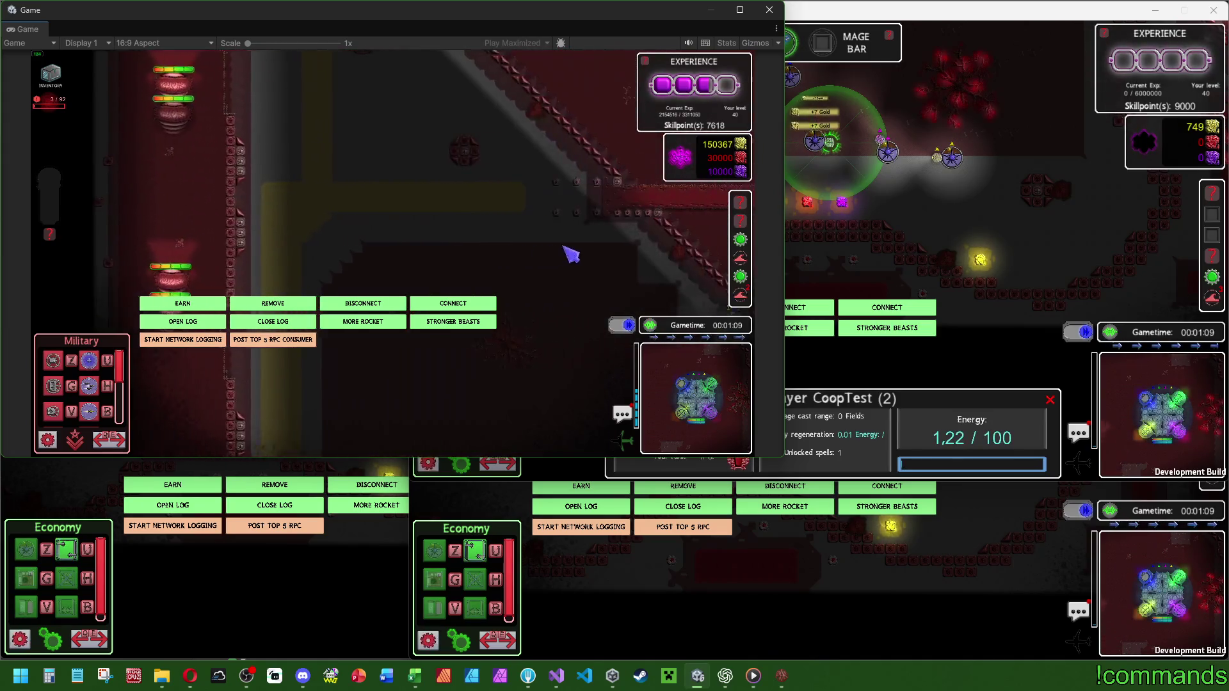
pyautogui.click(407, 265)
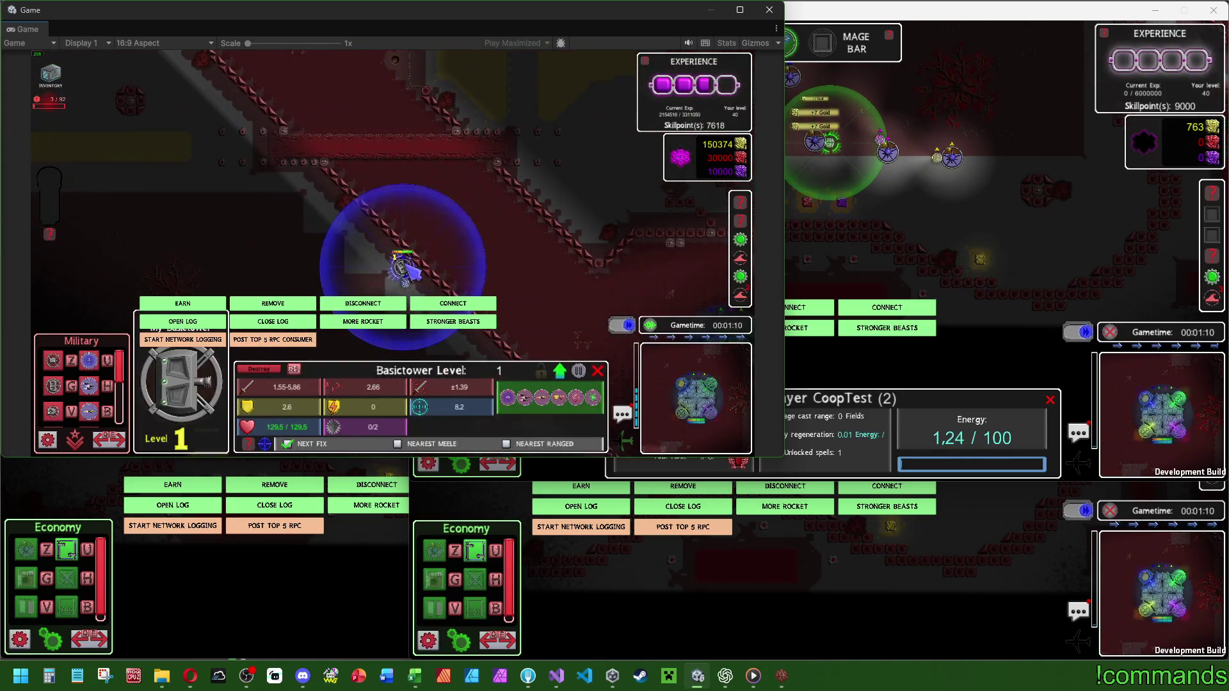
pyautogui.press('u')
pyautogui.press('u')
pyautogui.press('u')
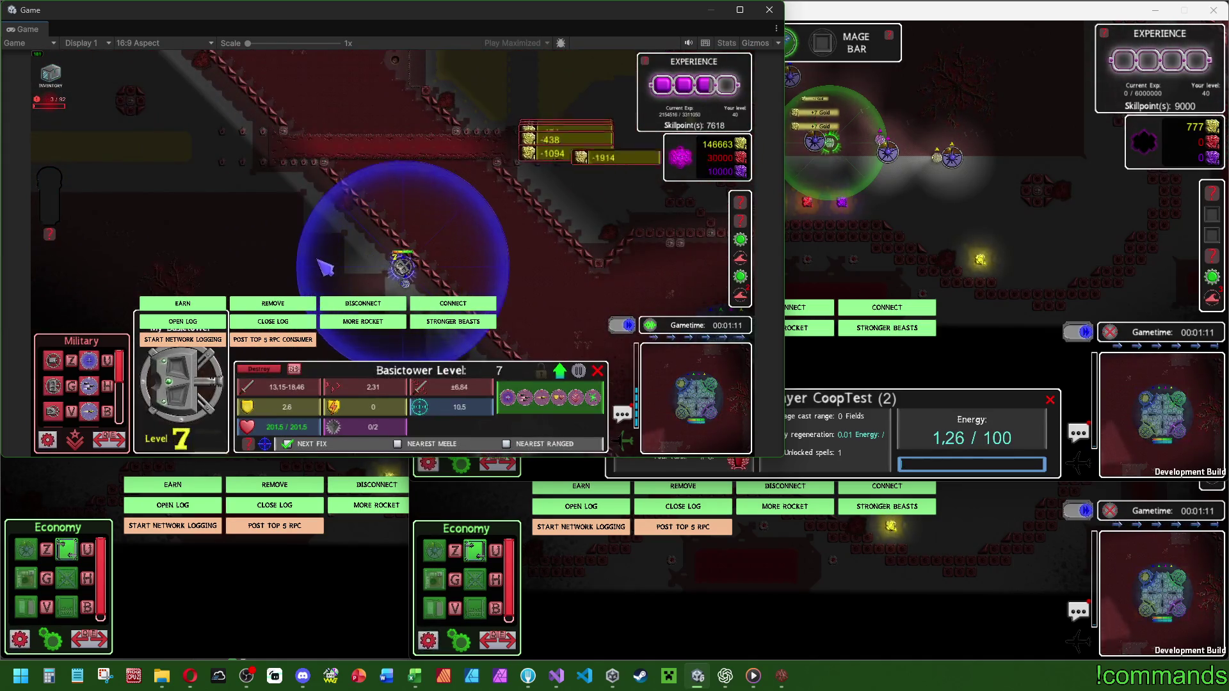
# Place two more towers along the diagonal path and select the new basic tower.
pyautogui.press('h')
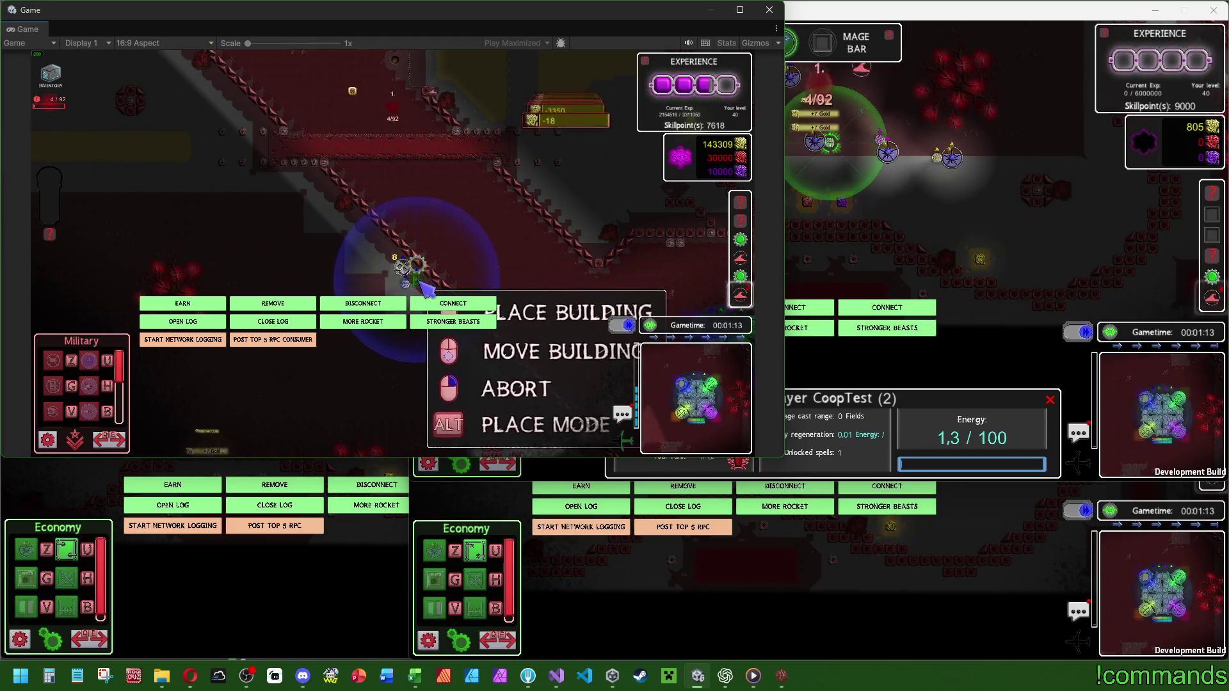
pyautogui.click(407, 247)
pyautogui.click(409, 242)
pyautogui.press('h')
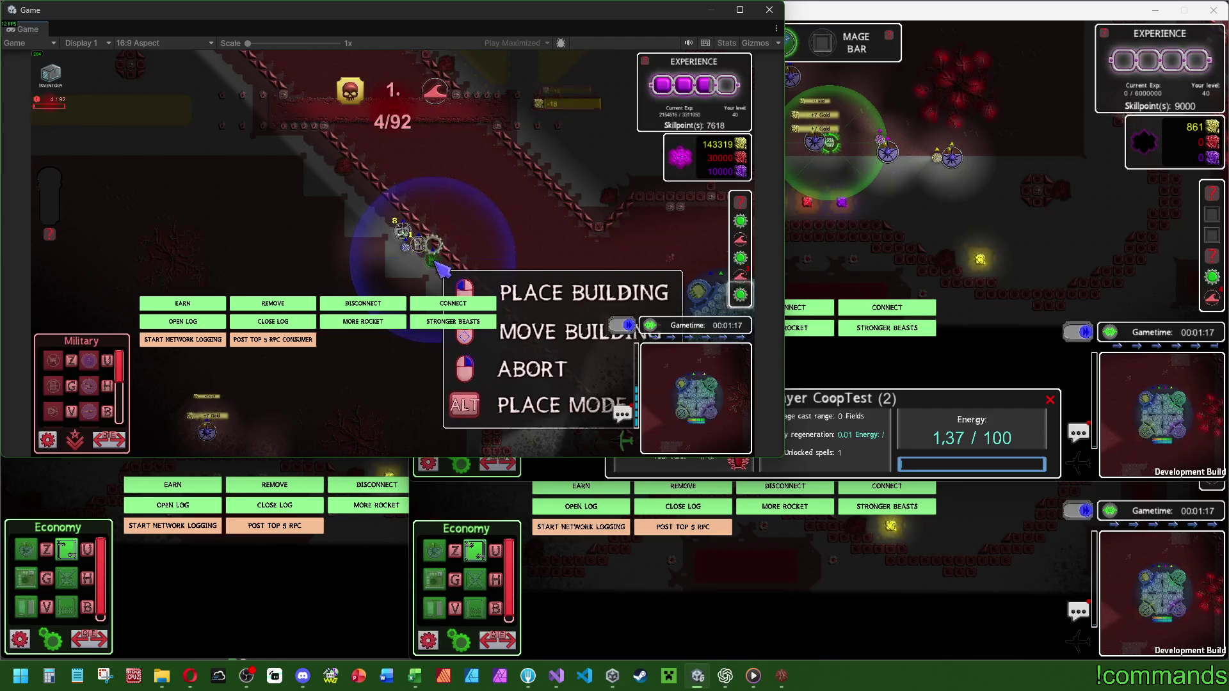
pyautogui.click(442, 268)
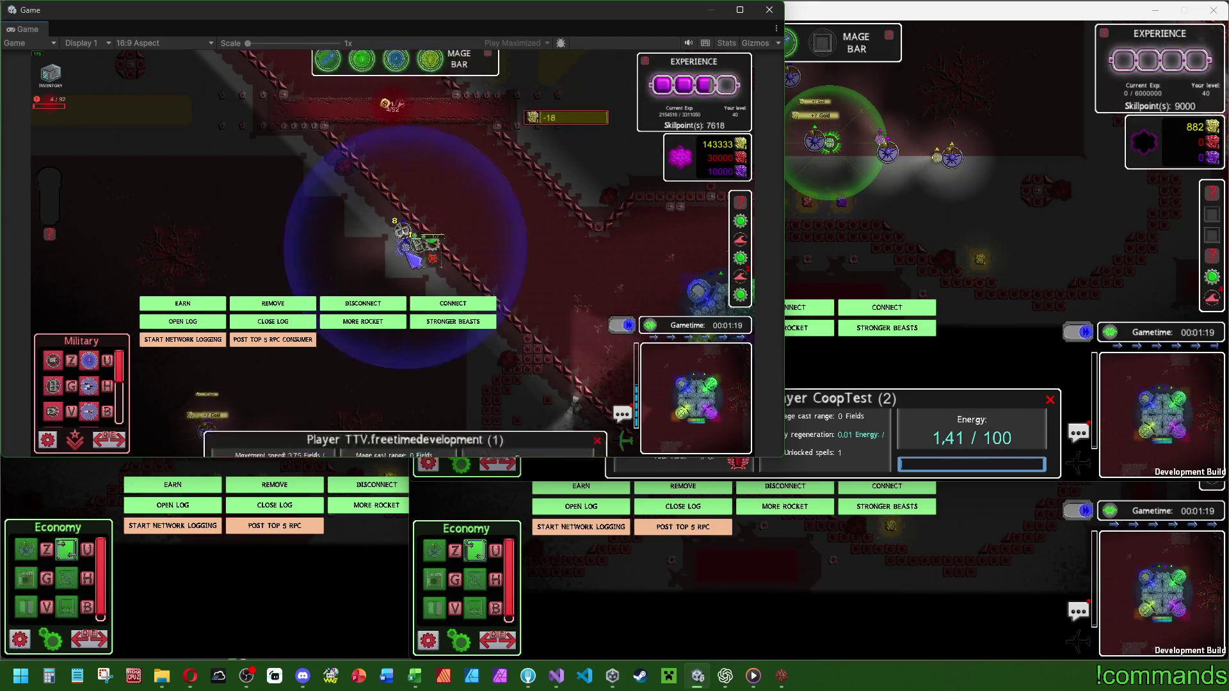
pyautogui.click(406, 251)
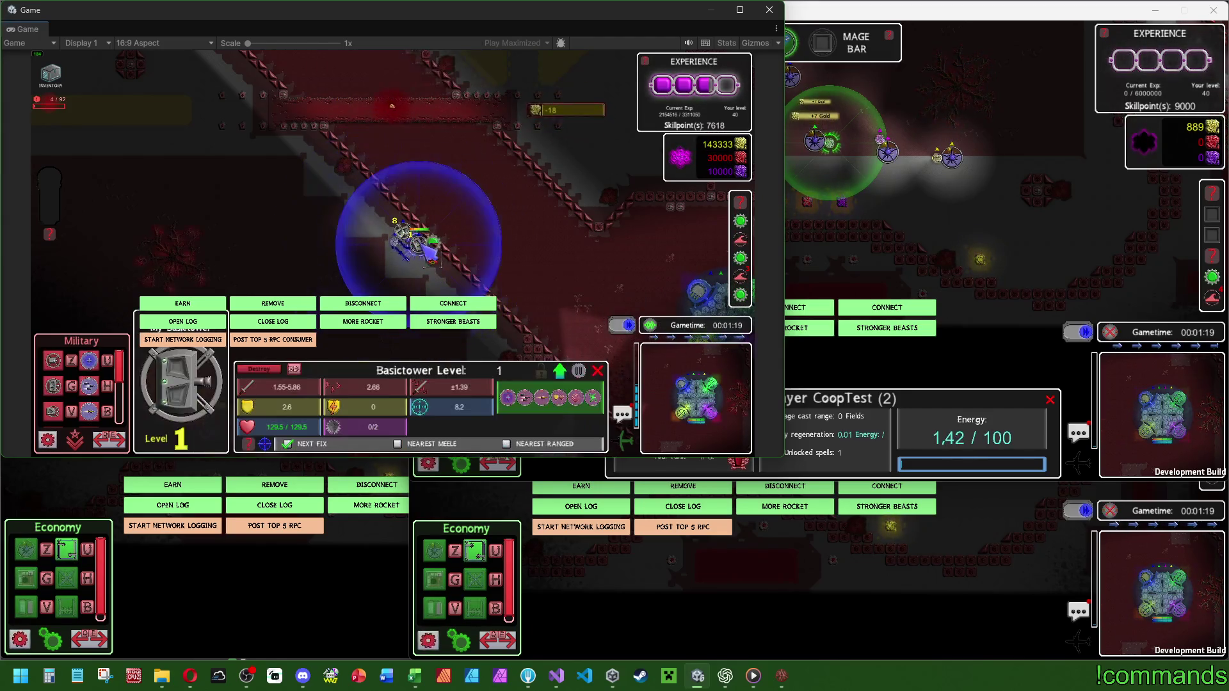
# Place another basic tower further down the path and upgrade it to level 8.
pyautogui.click(89, 382)
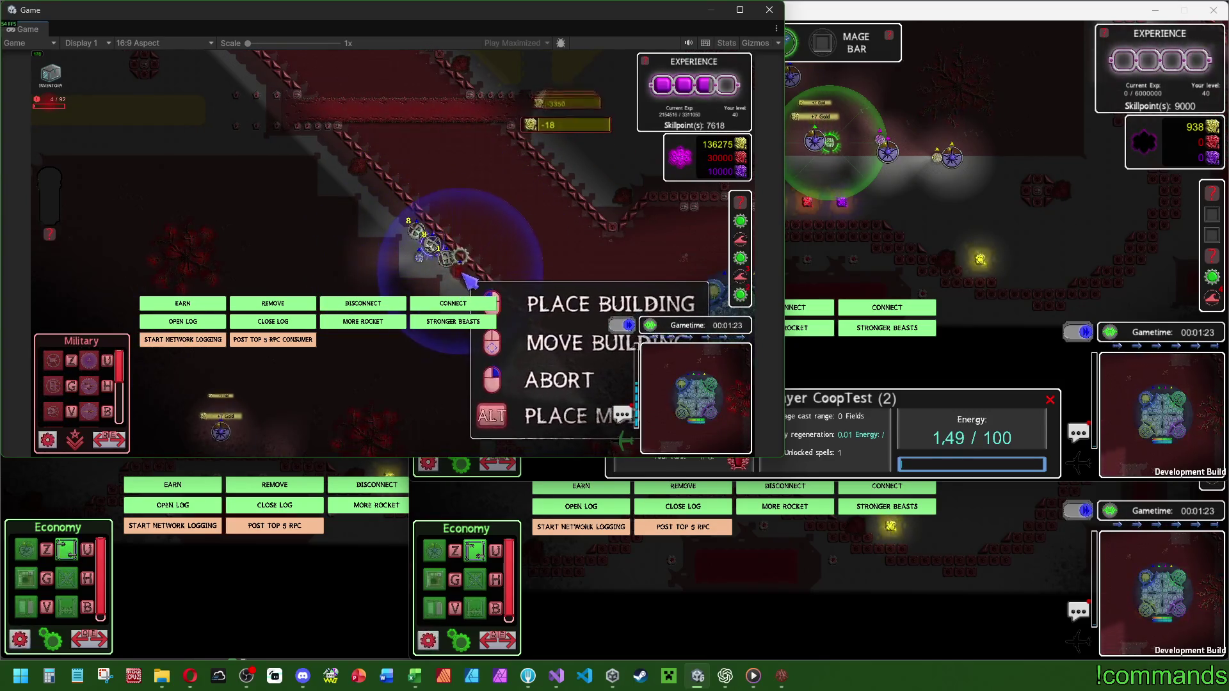
pyautogui.click(460, 274)
pyautogui.click(466, 254)
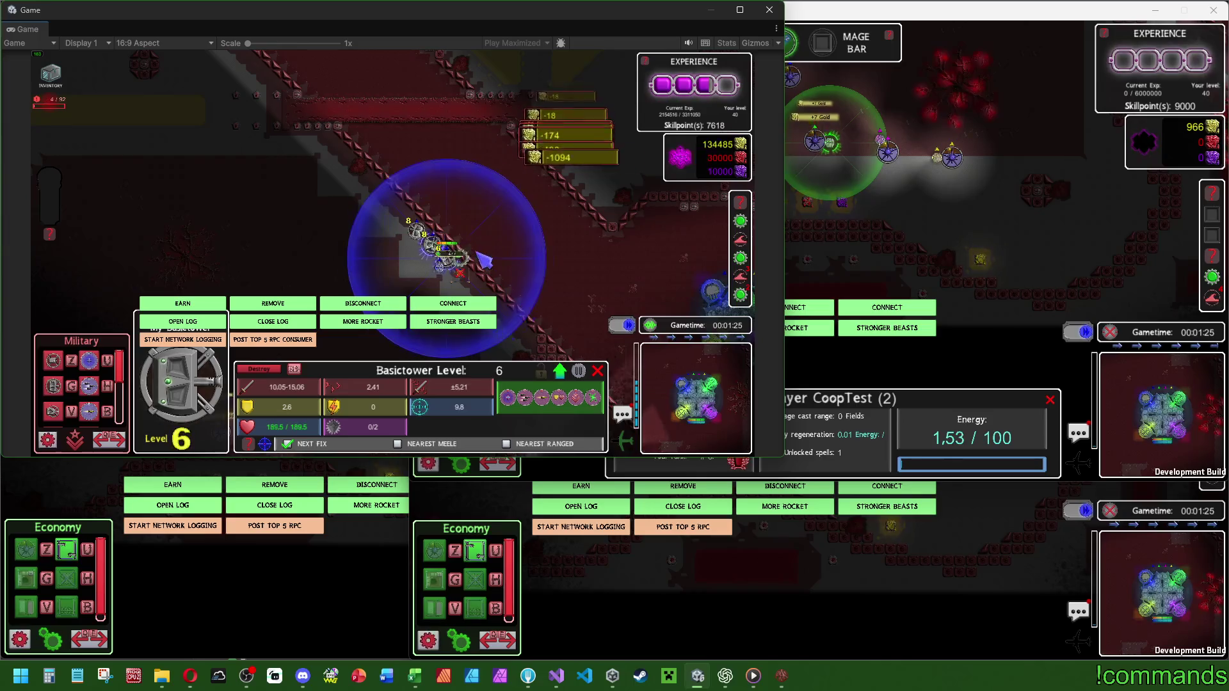
pyautogui.click(470, 282)
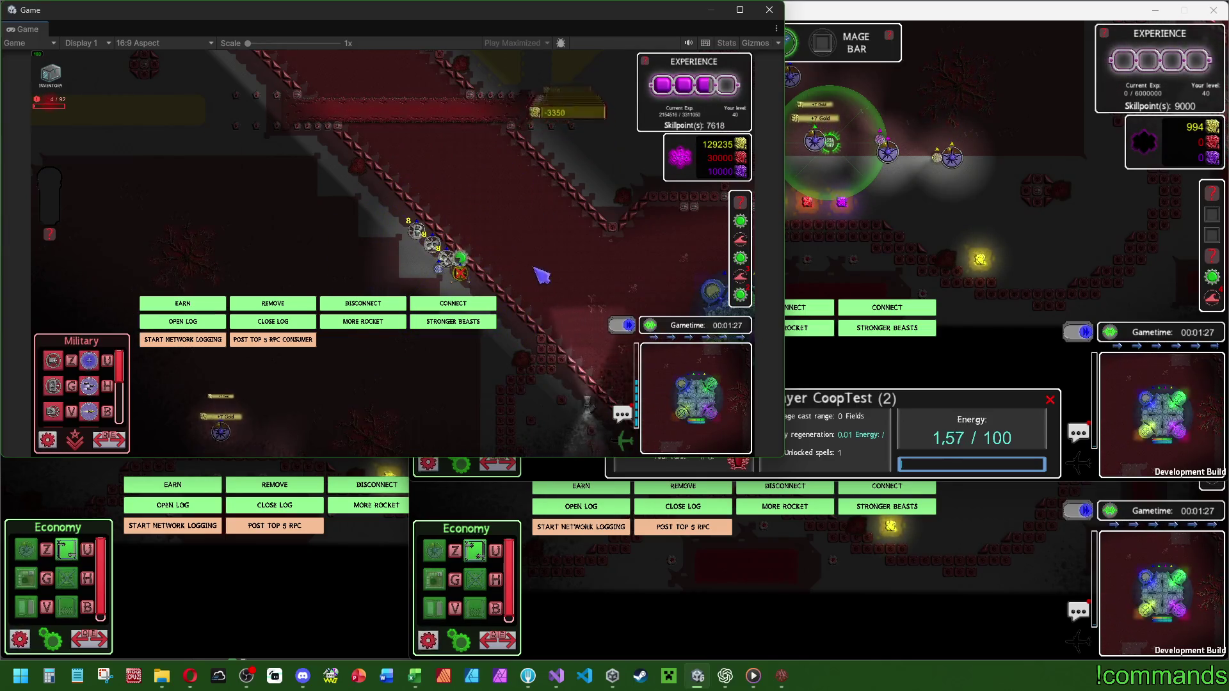
pyautogui.click(450, 263)
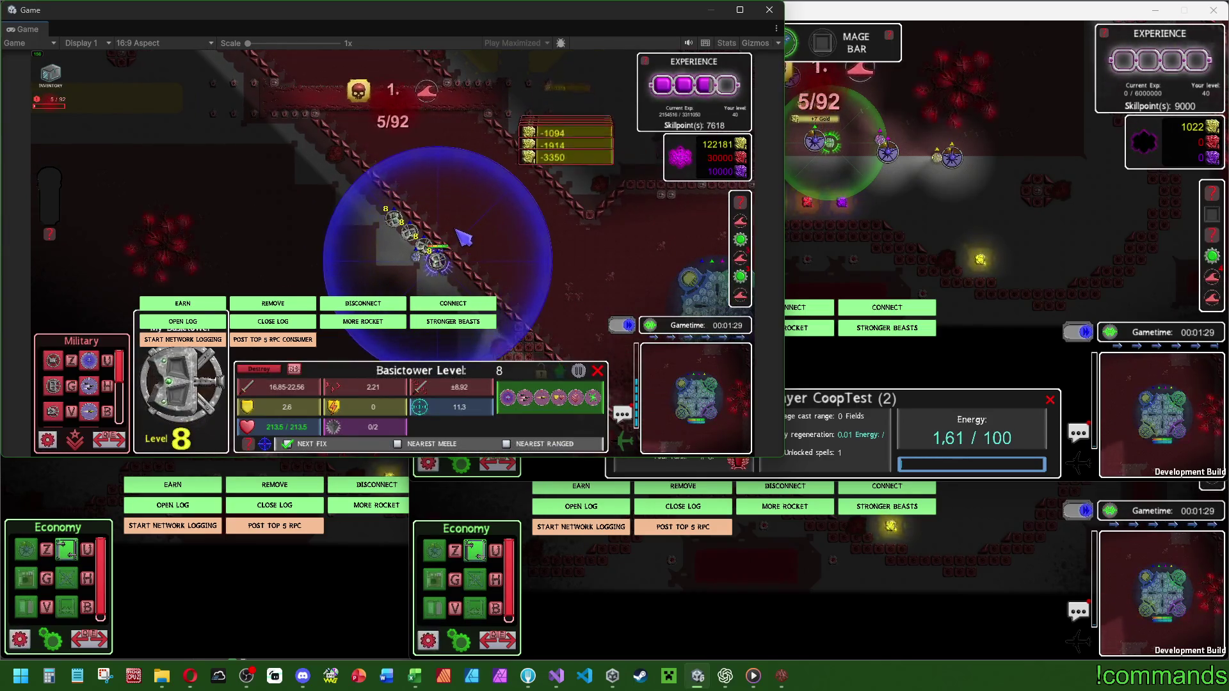
# Add a building at the end of the tower chain and select the newest basic tower.
pyautogui.press('z')
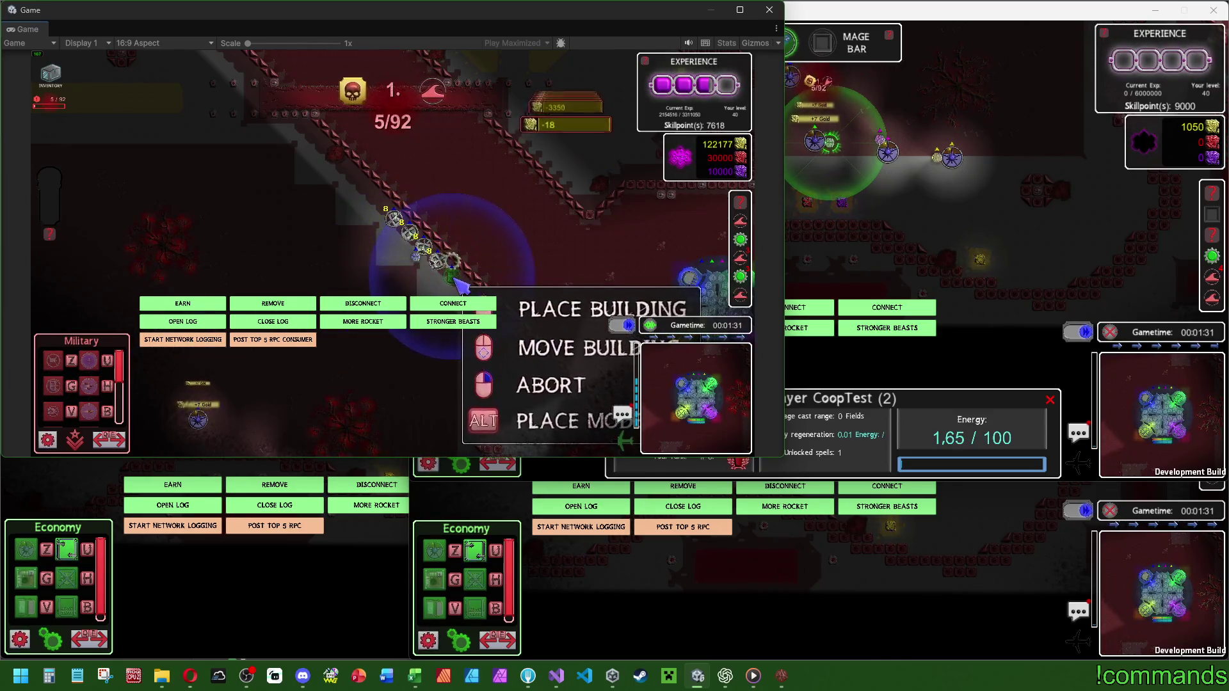
pyautogui.click(459, 277)
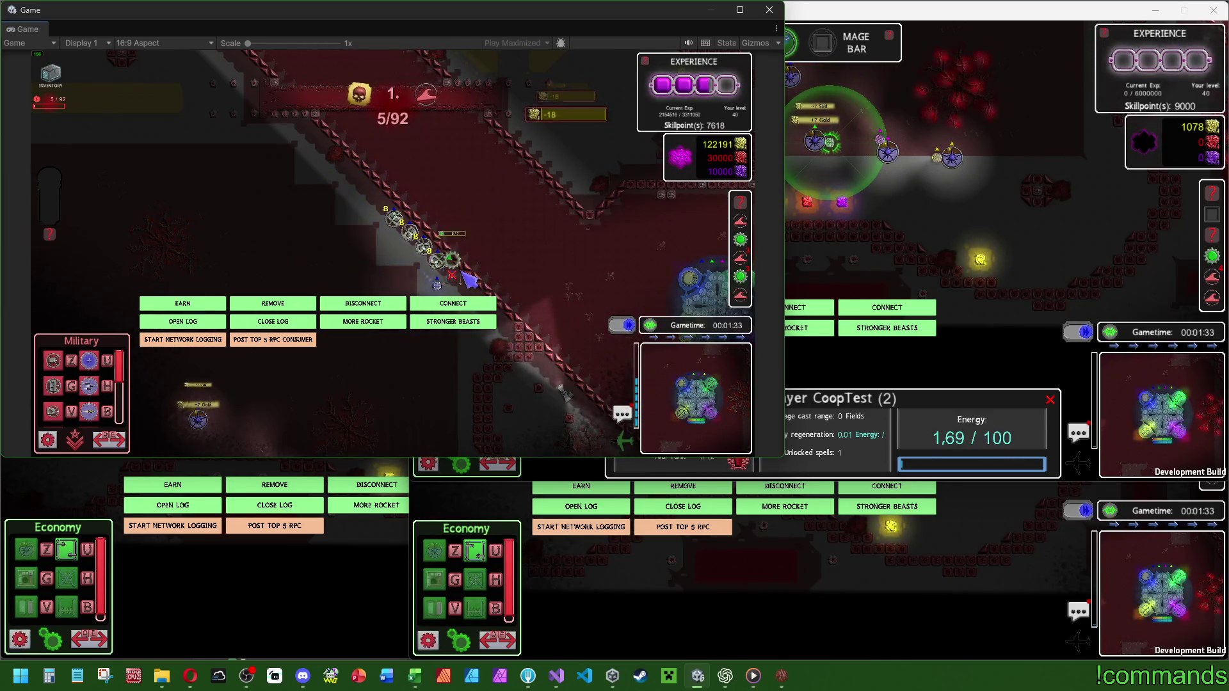
pyautogui.press('s')
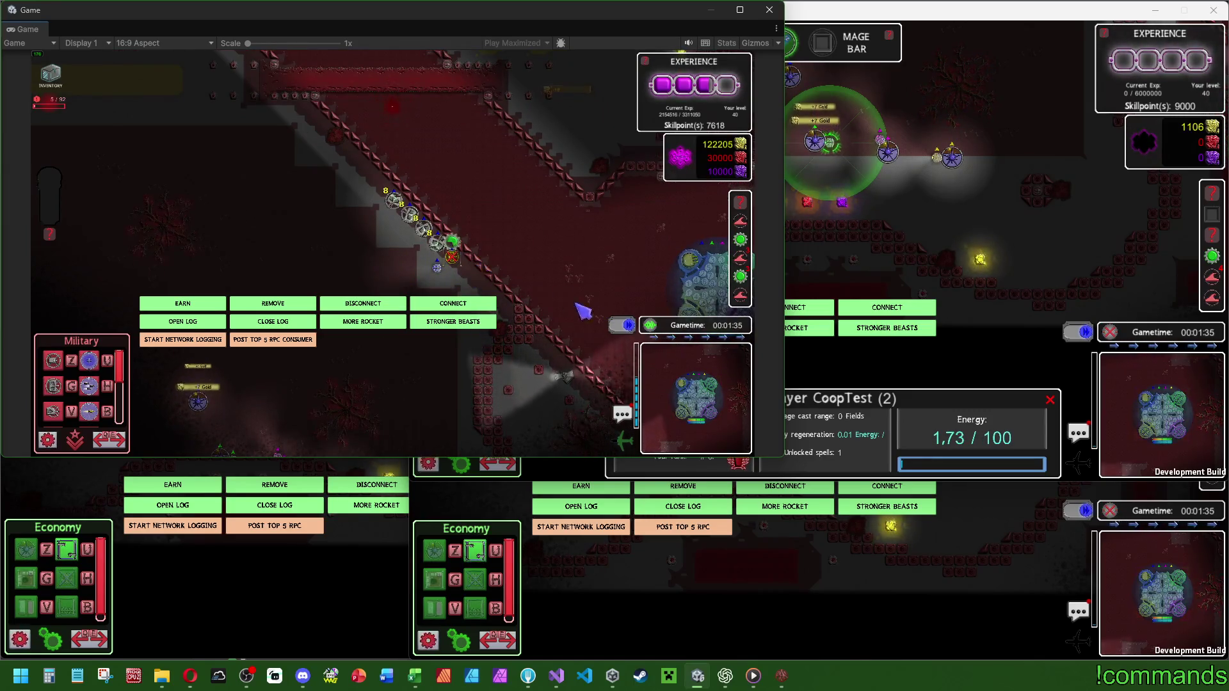
pyautogui.click(464, 259)
# Upgrade the basic tower to level 8, then place four gear buildings near the tower chain.
pyautogui.press('u')
pyautogui.press('u')
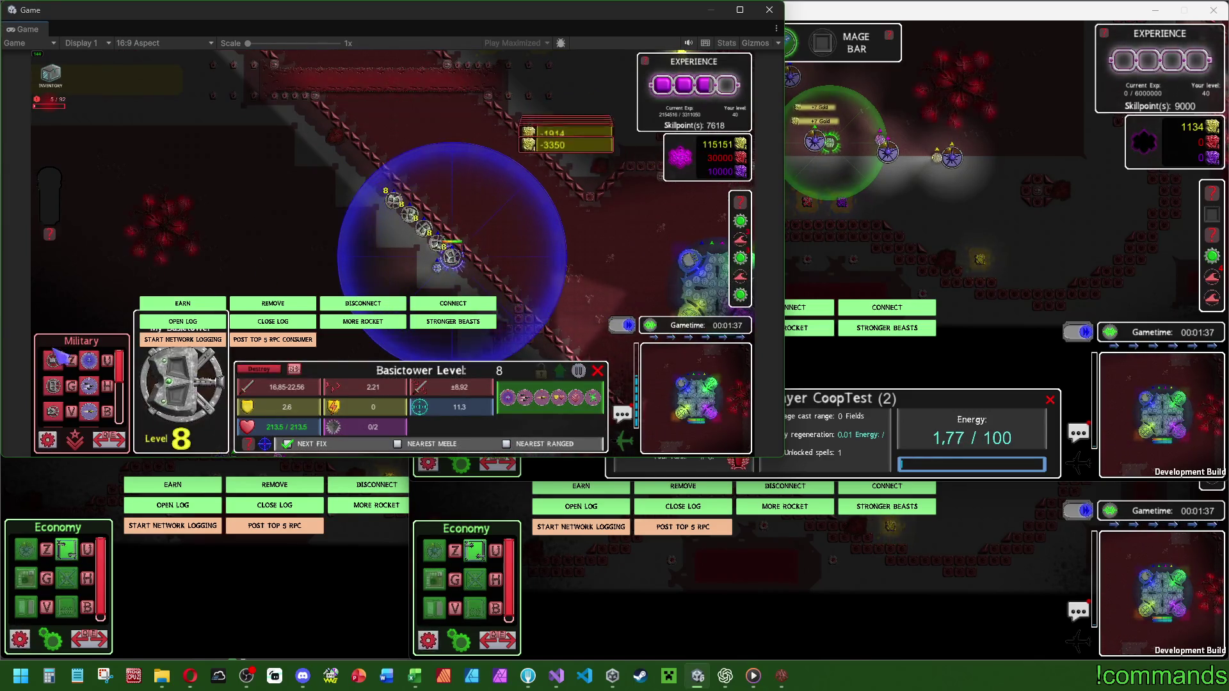
pyautogui.press('i')
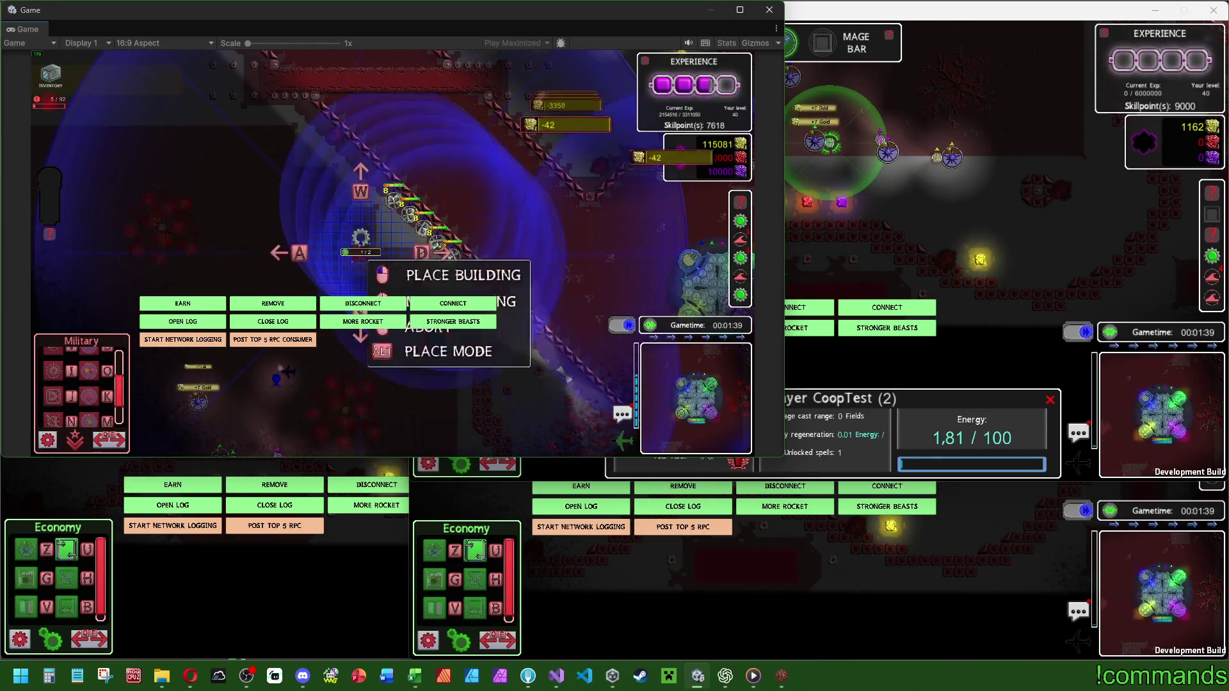
pyautogui.click(362, 256)
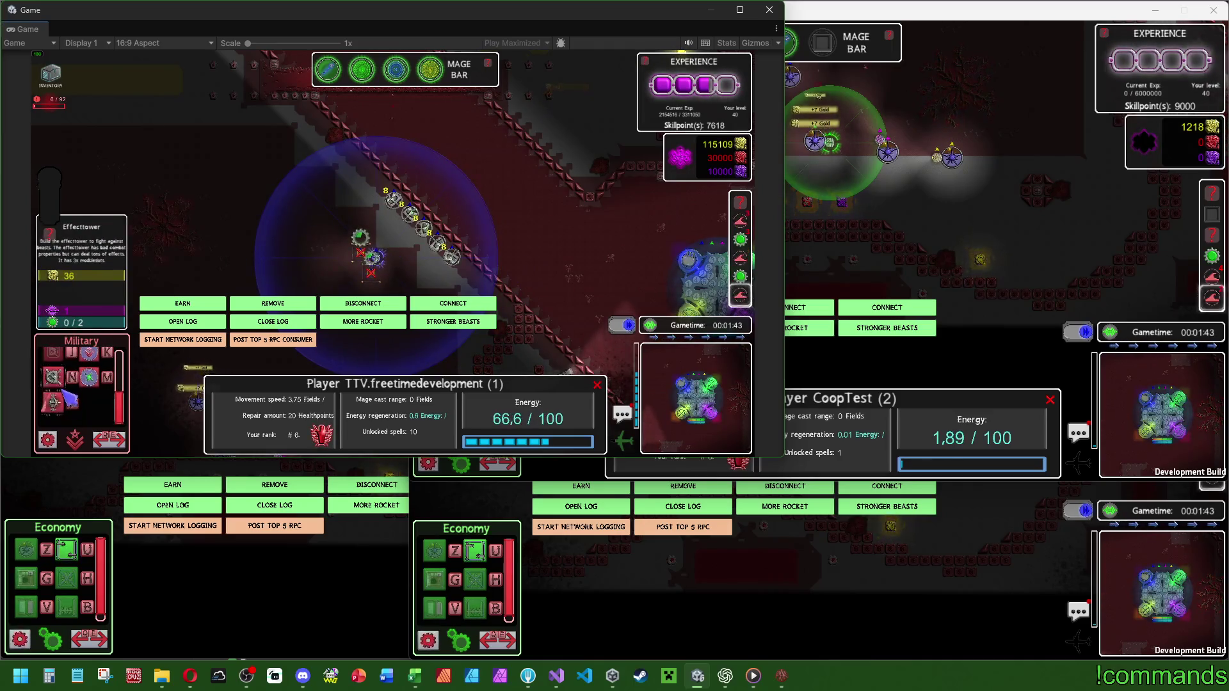
pyautogui.click(70, 399)
pyautogui.click(299, 252)
pyautogui.click(320, 252)
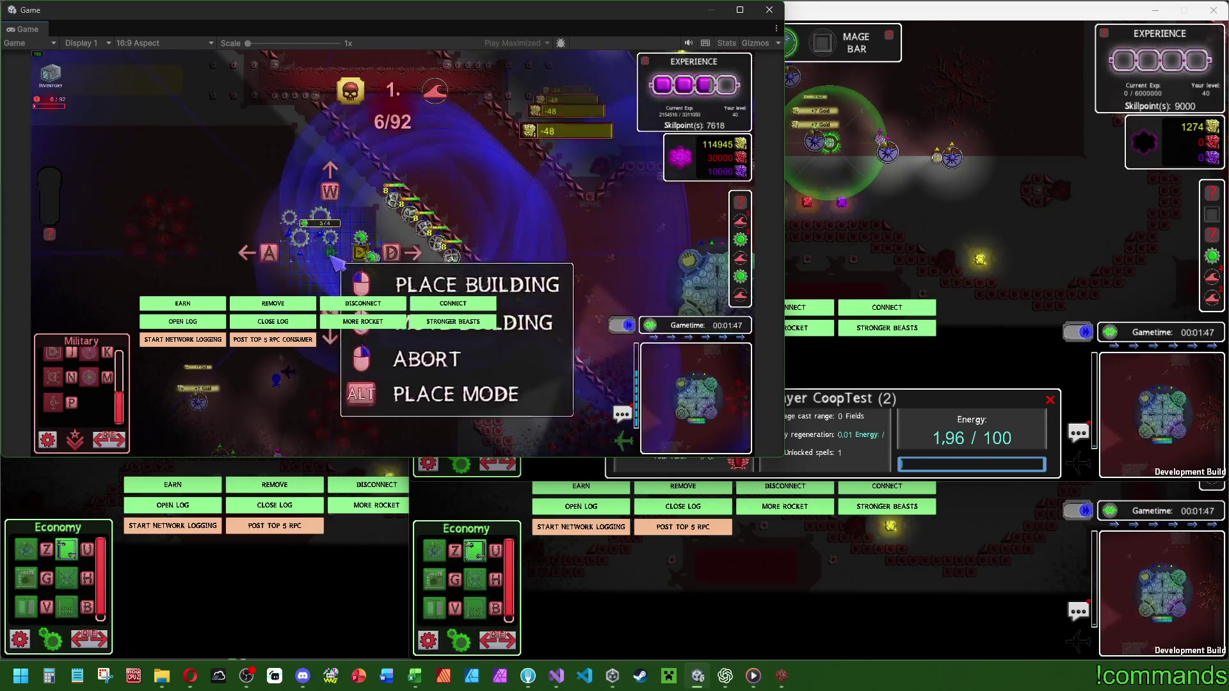
pyautogui.click(330, 258)
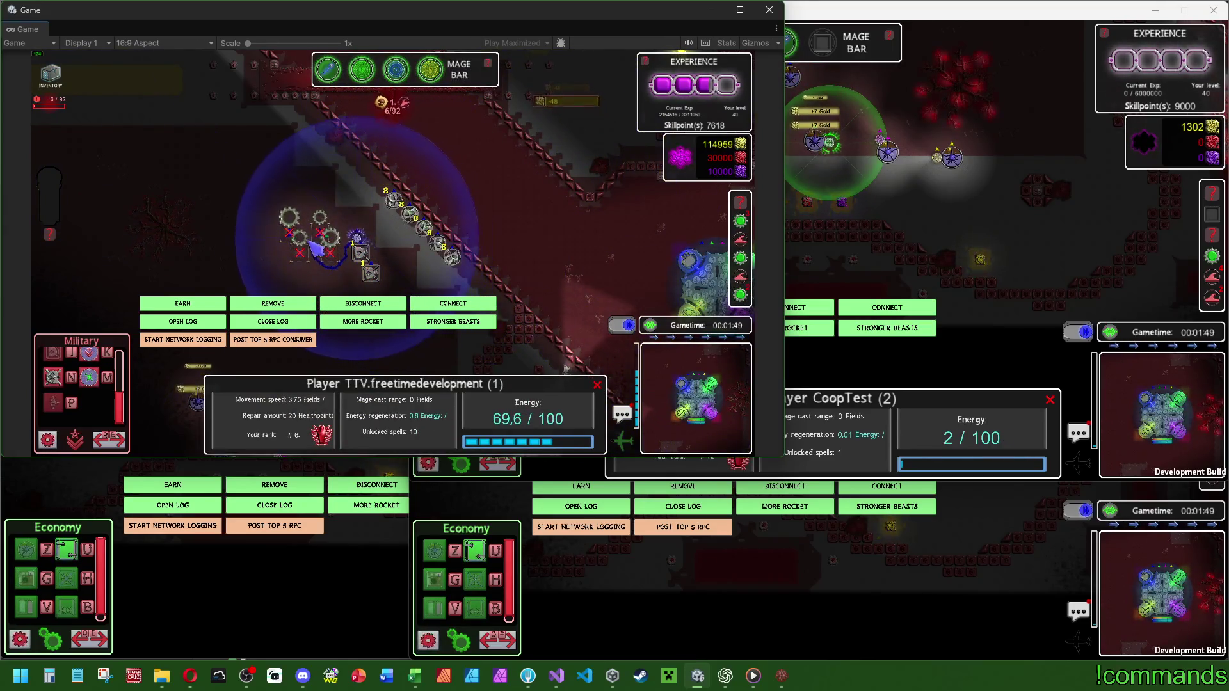
# Upgrade the Arealtower to level 8.
pyautogui.click(361, 253)
pyautogui.press('u')
pyautogui.press('u')
pyautogui.press('u')
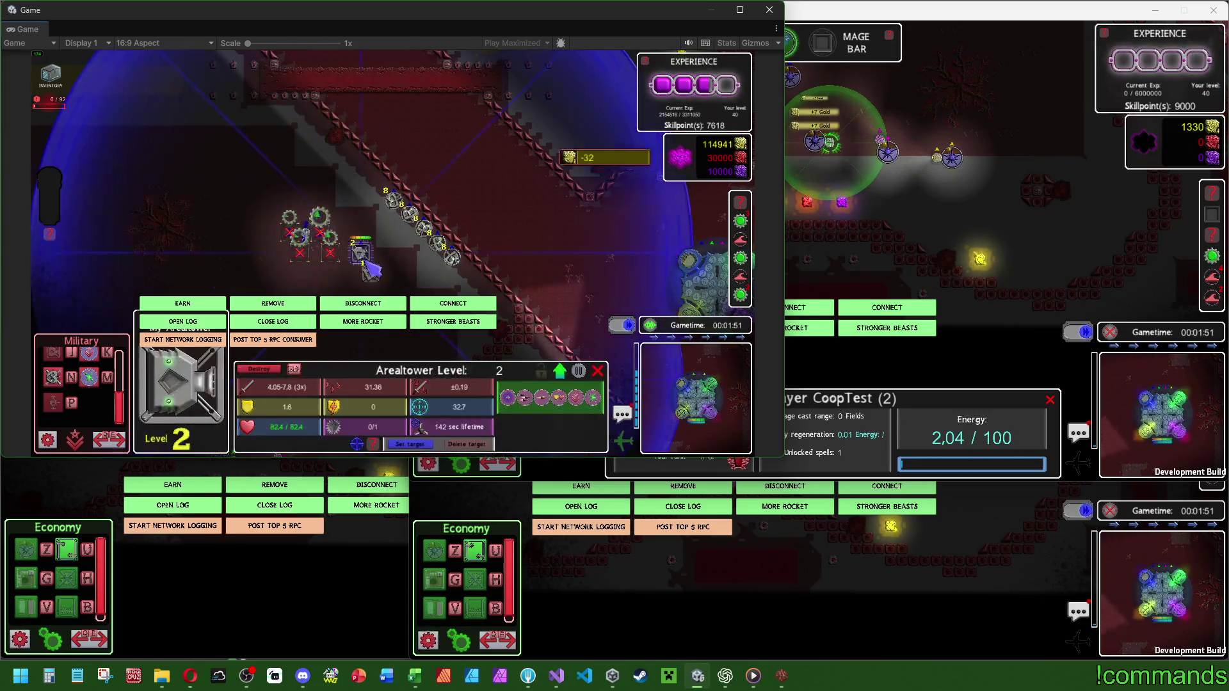
pyautogui.press('u')
pyautogui.press('u')
pyautogui.press('u')
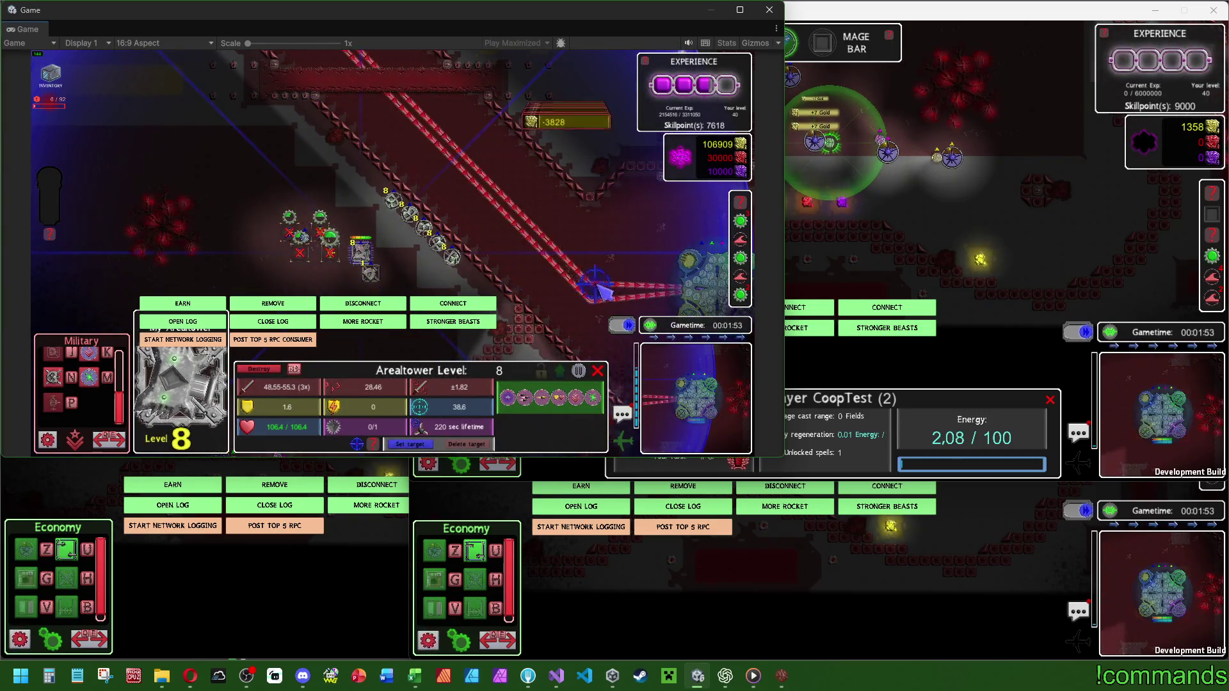
pyautogui.press('u')
pyautogui.press('u')
pyautogui.press('u')
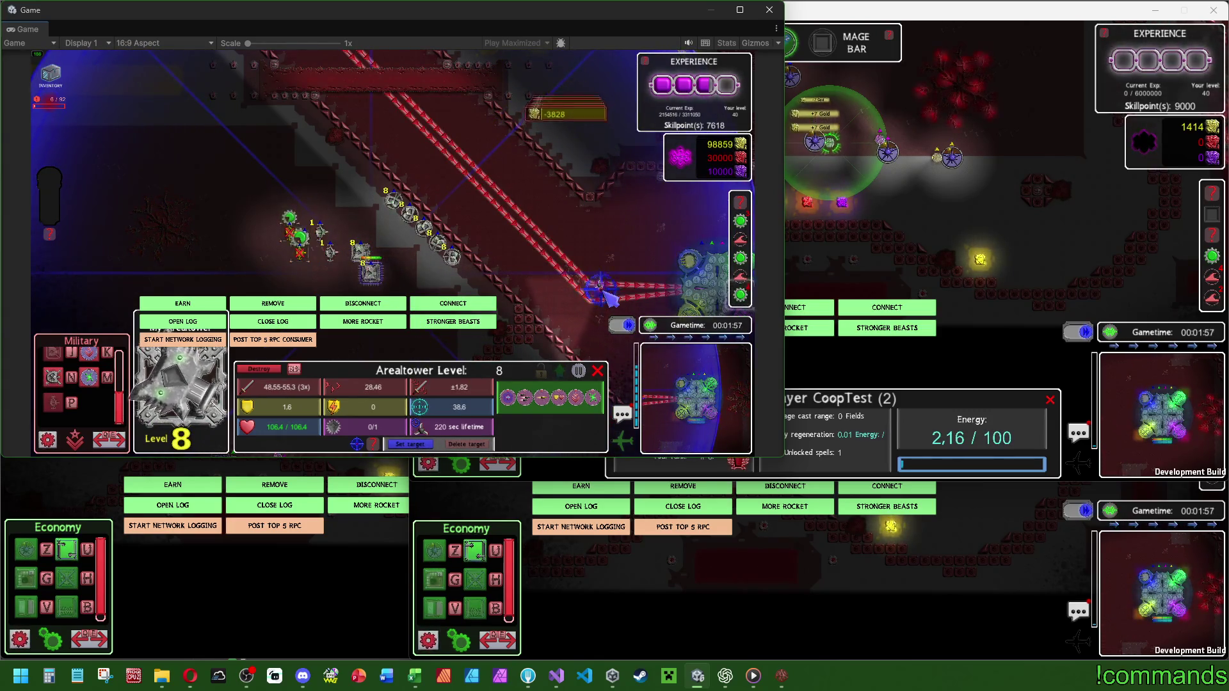
# Upgrade the Rockettower beside the path to level 8.
pyautogui.click(330, 253)
pyautogui.press('u')
pyautogui.press('u')
pyautogui.press('u')
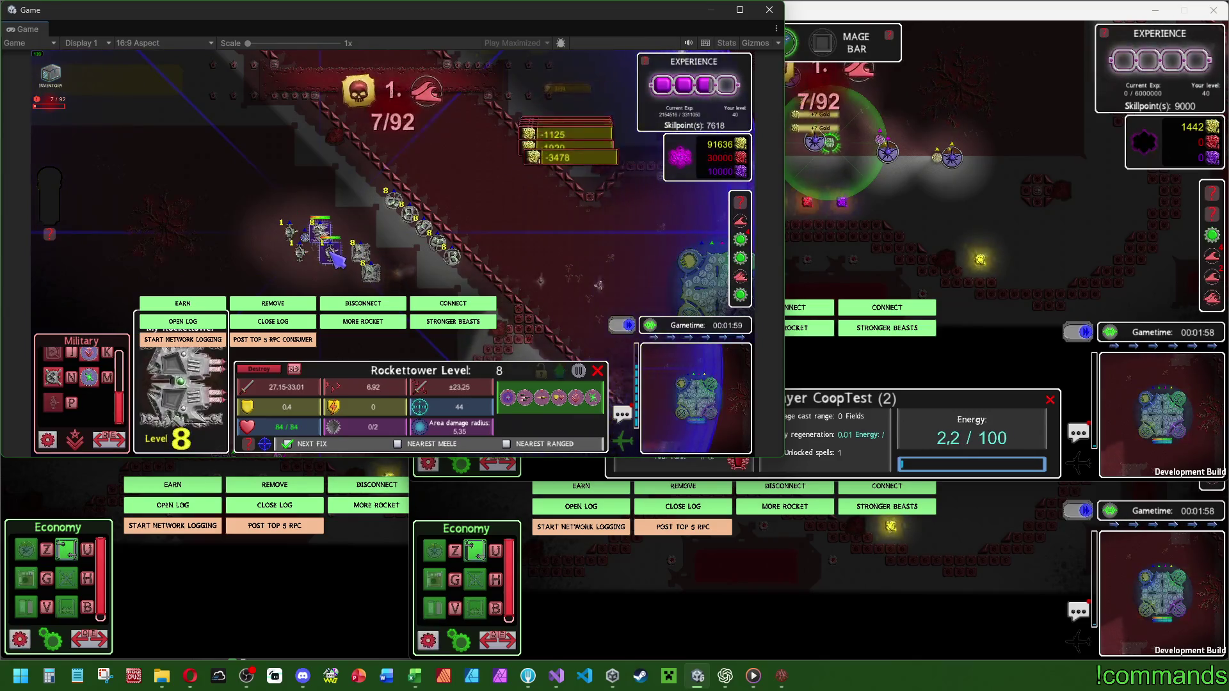
pyautogui.press('u')
pyautogui.press('u')
pyautogui.press('u')
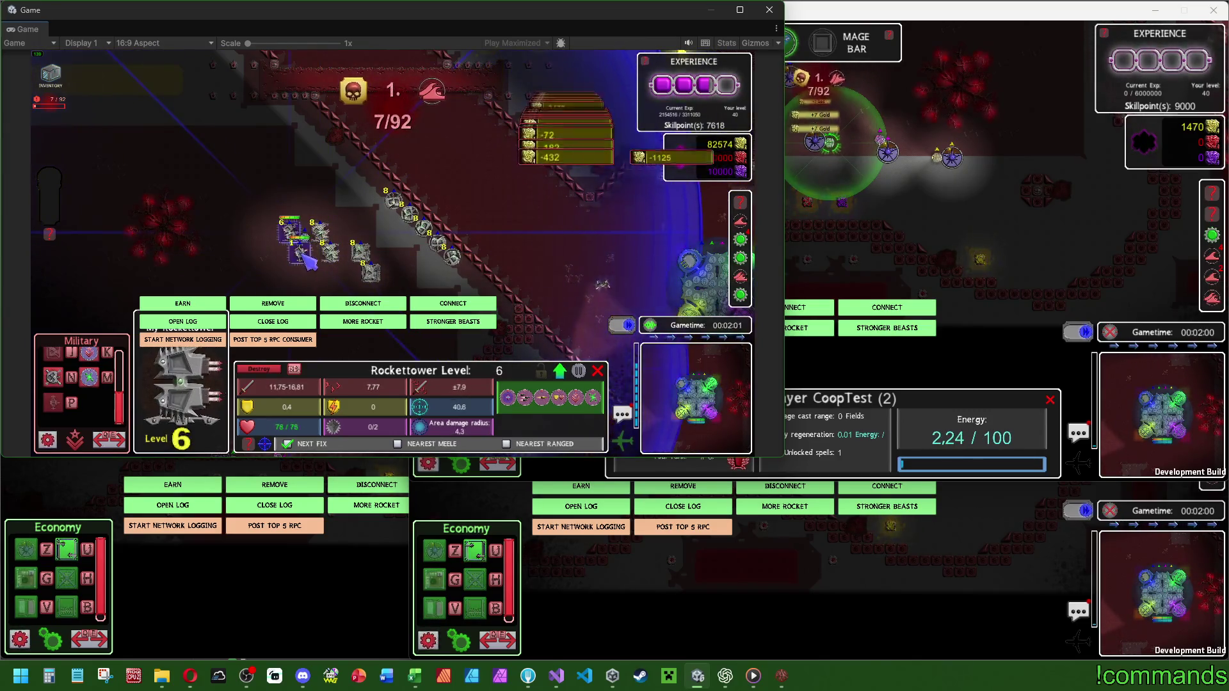
pyautogui.press('u')
pyautogui.press('u')
pyautogui.press('u')
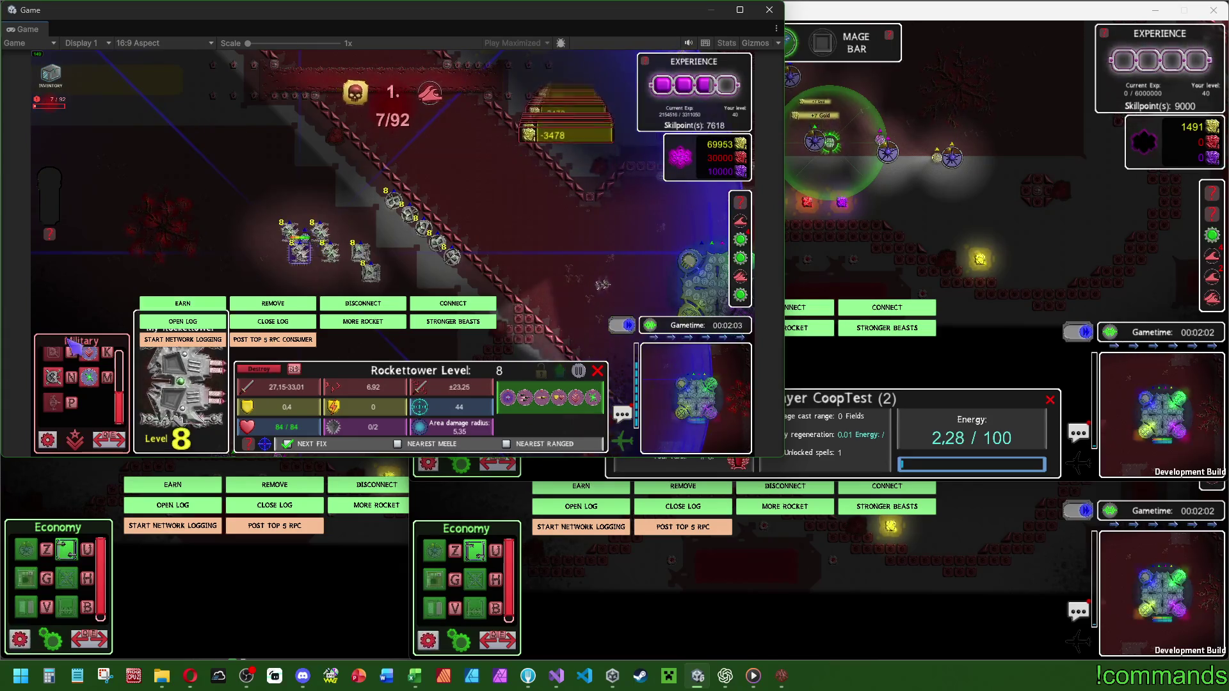
pyautogui.click(72, 351)
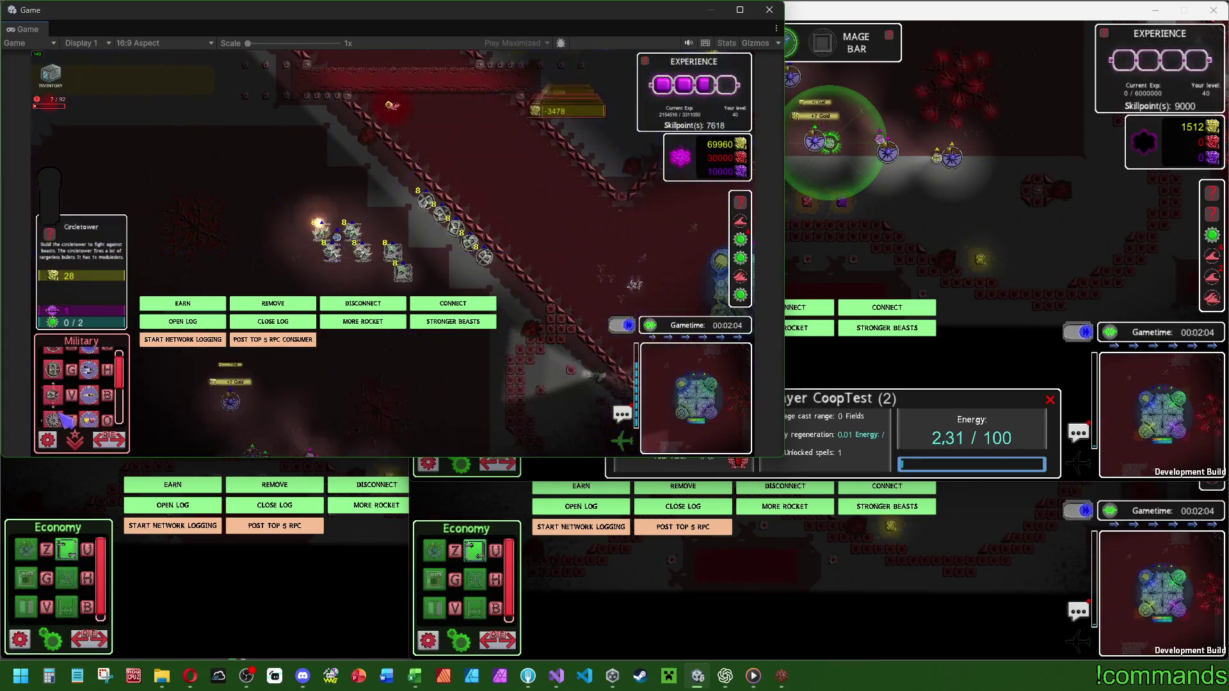
# Cancel the pending building placements and upgrade the Circletower.
pyautogui.rightClick(424, 192)
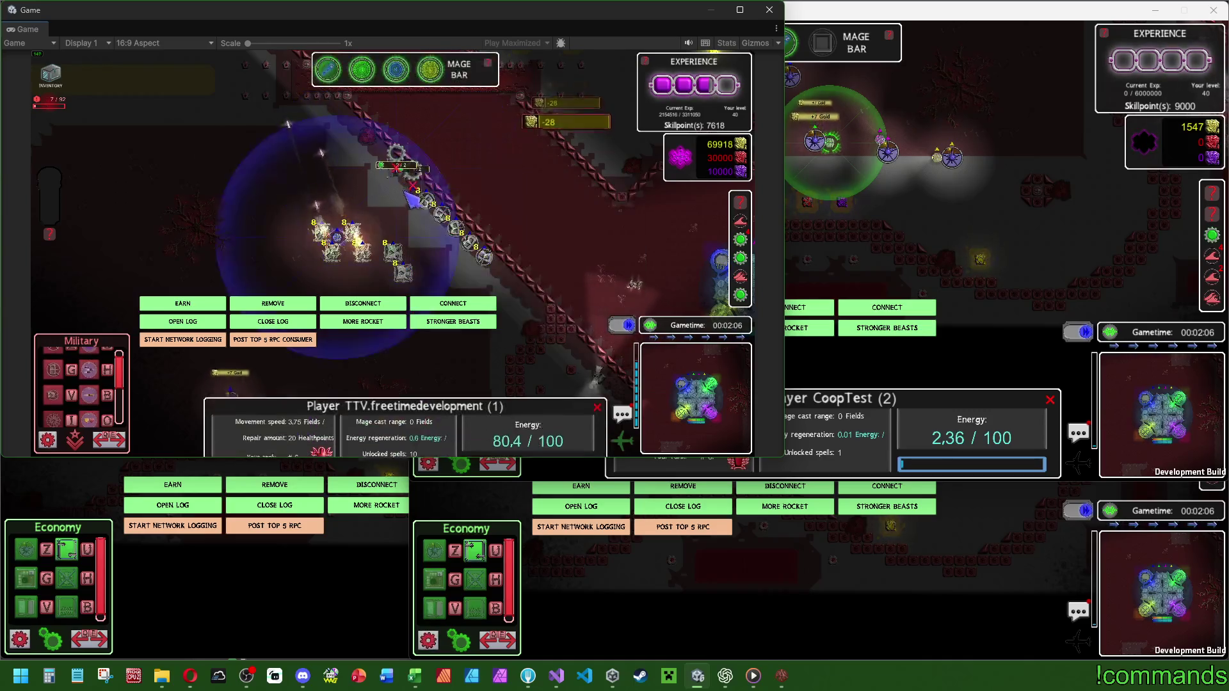
pyautogui.click(89, 395)
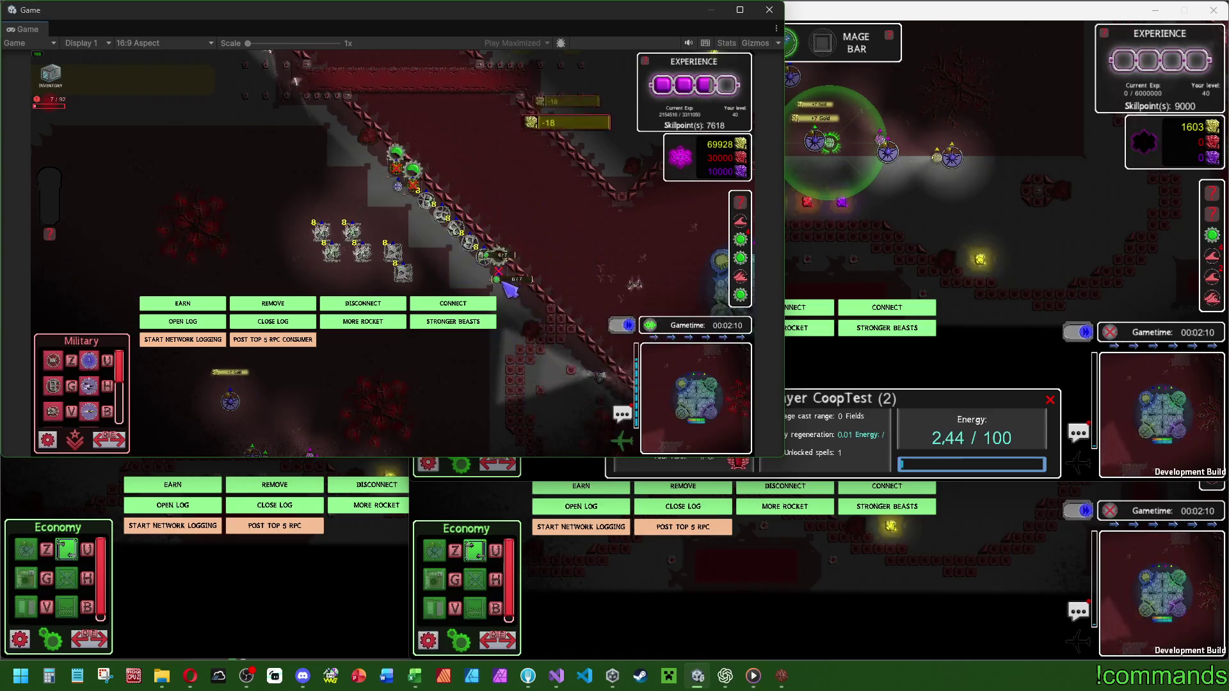
pyautogui.rightClick(510, 289)
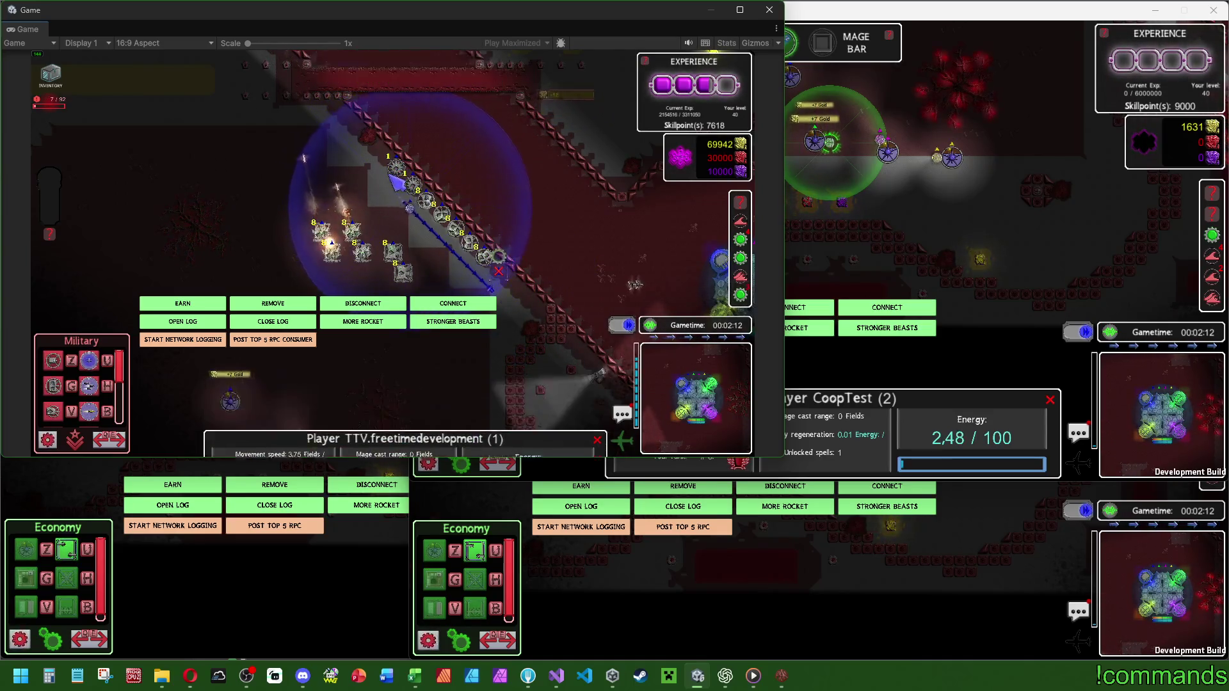
pyautogui.click(419, 190)
pyautogui.press('u')
pyautogui.press('u')
pyautogui.press('u')
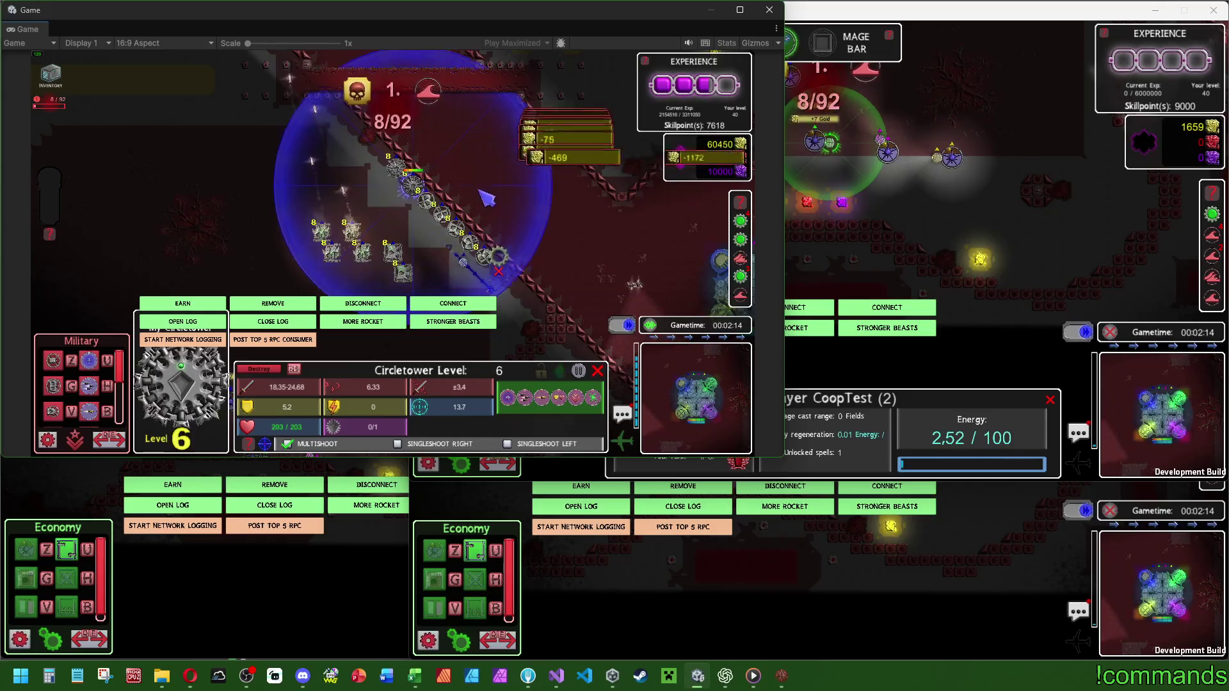
pyautogui.press('Escape')
# Place a Singletower beside the enemy path.
pyautogui.click(63, 414)
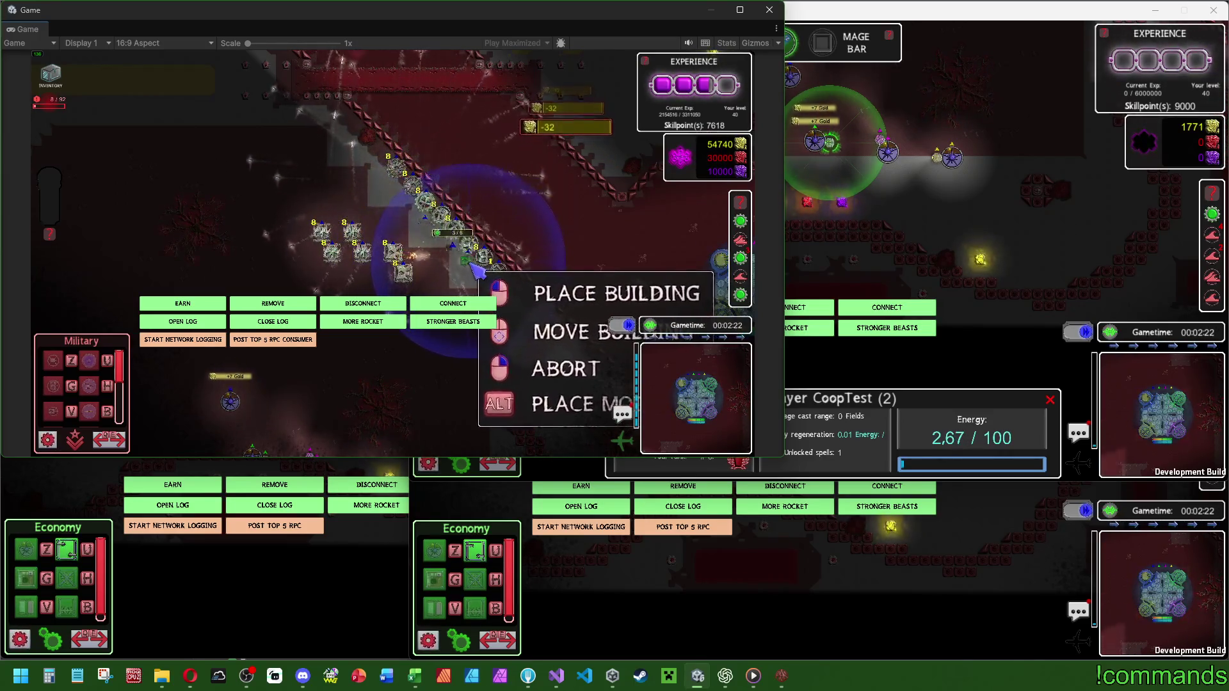
pyautogui.click(493, 283)
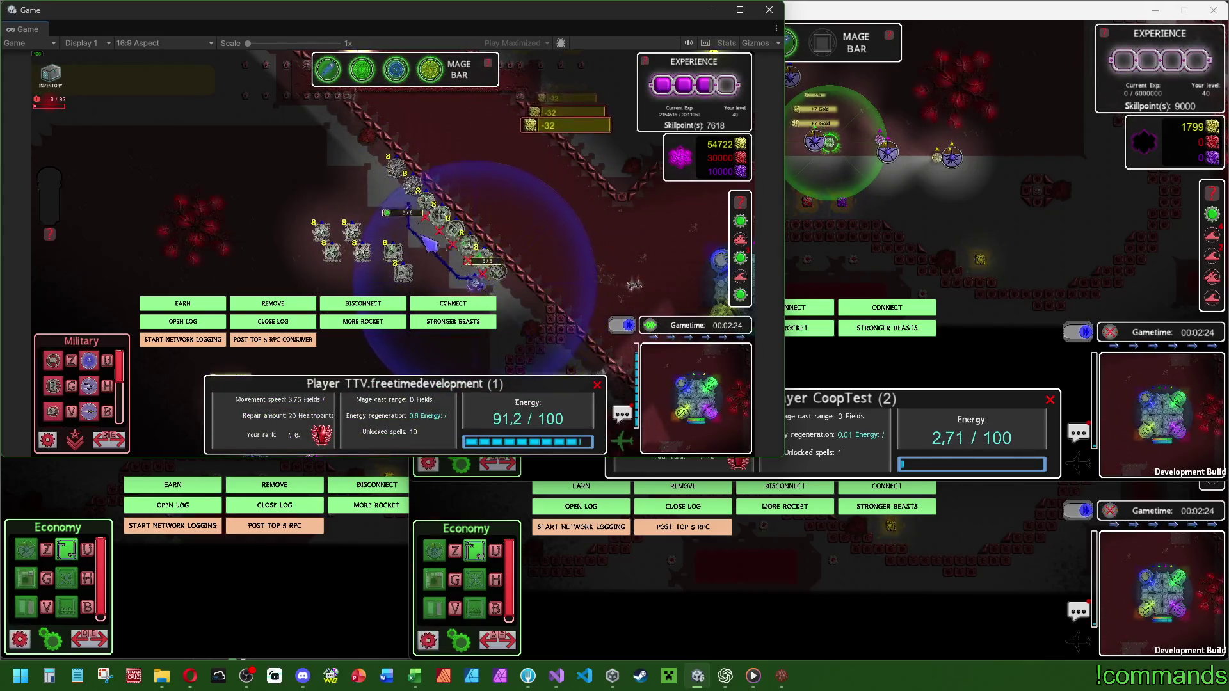
pyautogui.click(108, 399)
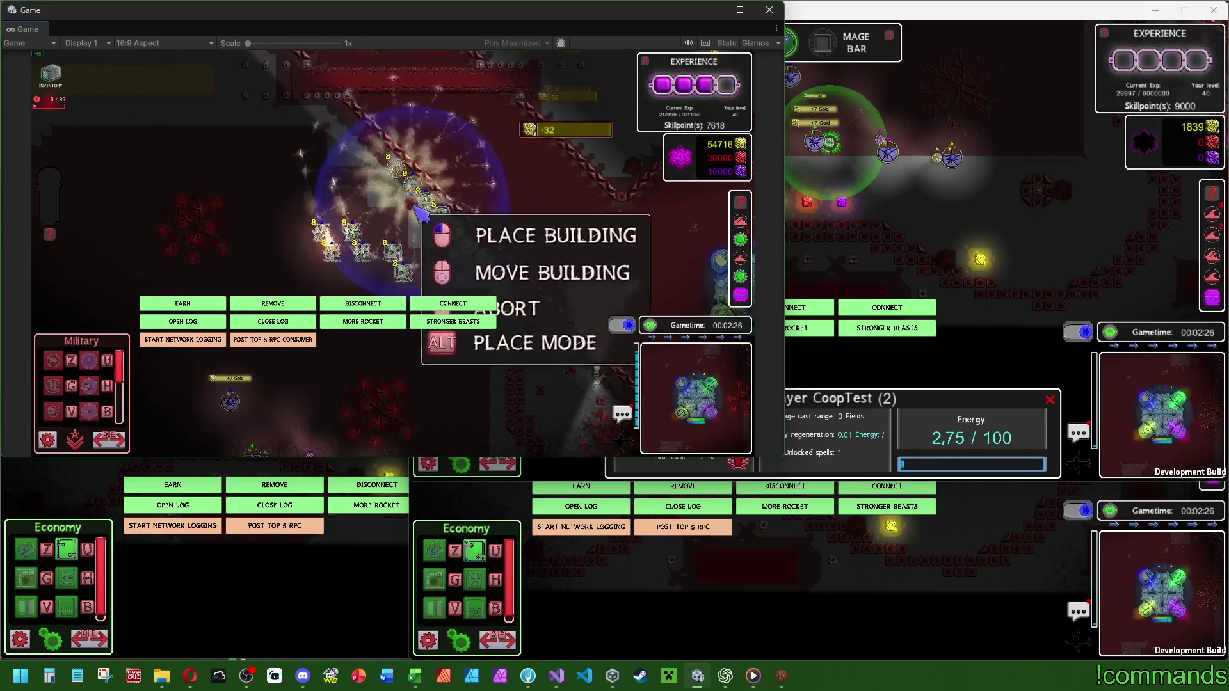
pyautogui.press('w')
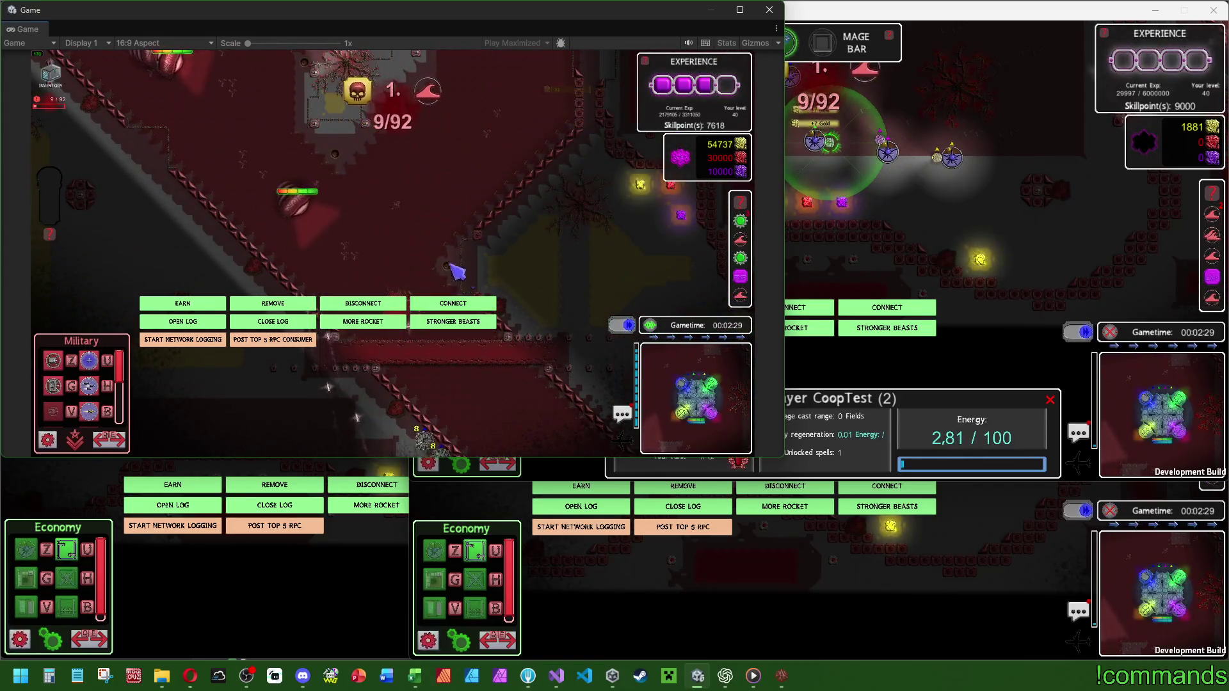
# Inspect the Visey enemy's stats and turn on unit spawning.
pyautogui.click(300, 209)
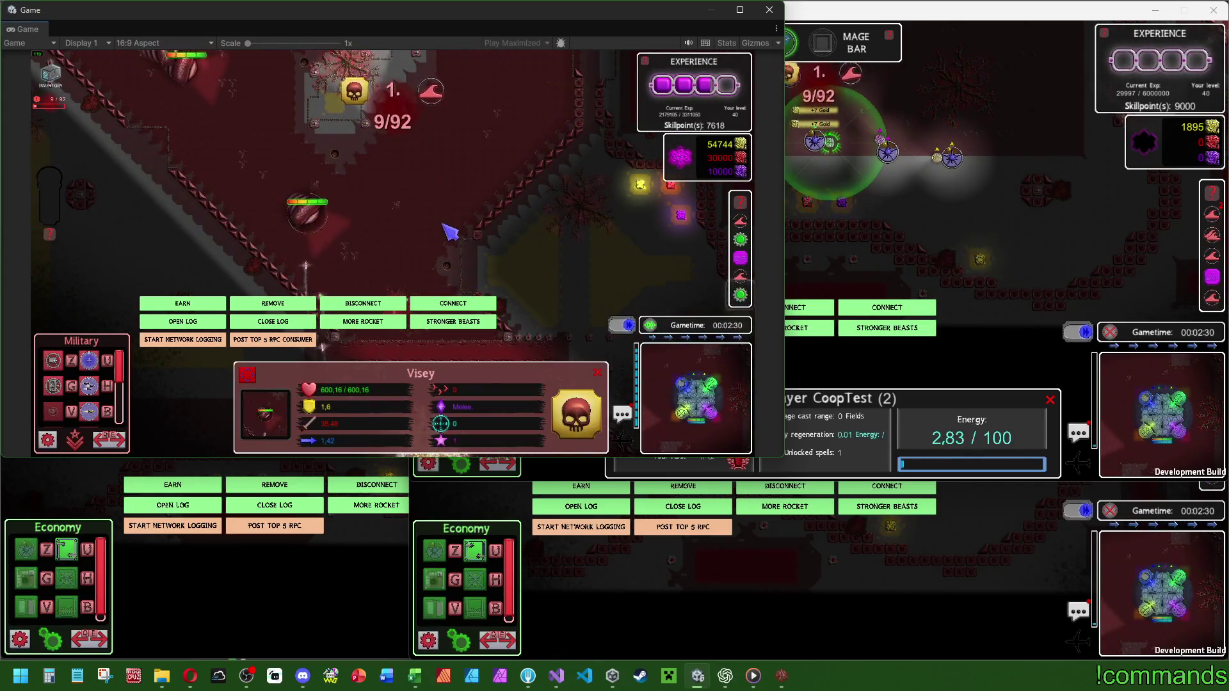
pyautogui.click(432, 206)
pyautogui.click(347, 192)
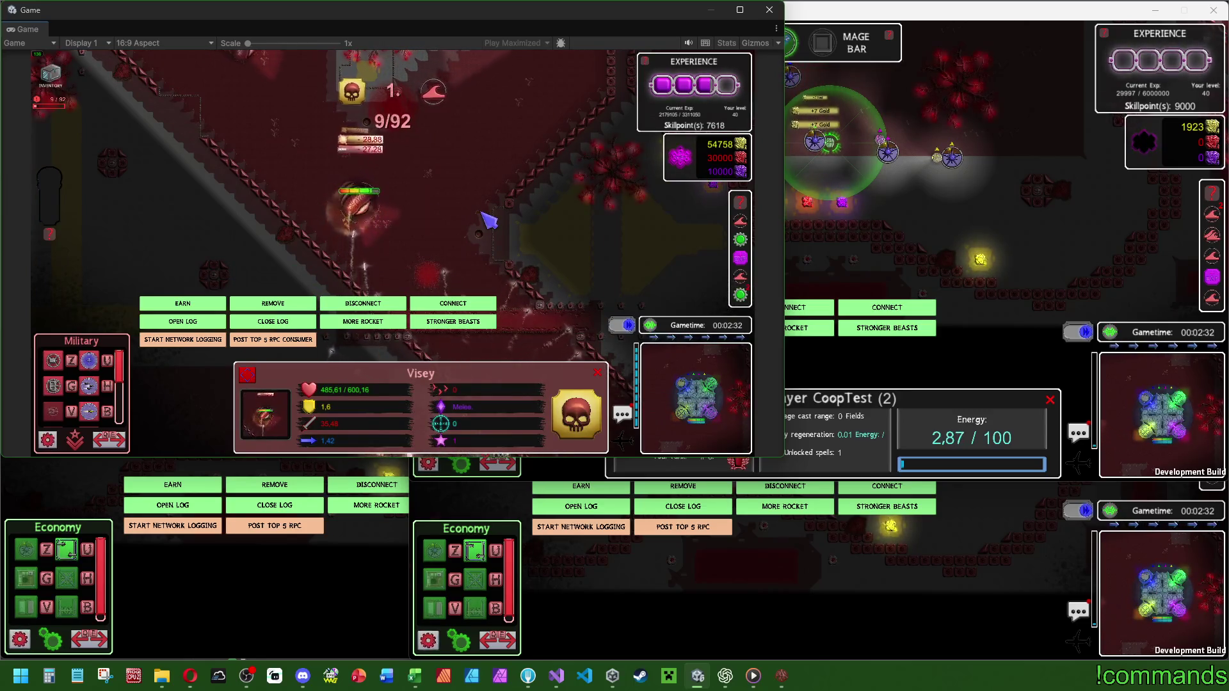
pyautogui.click(616, 329)
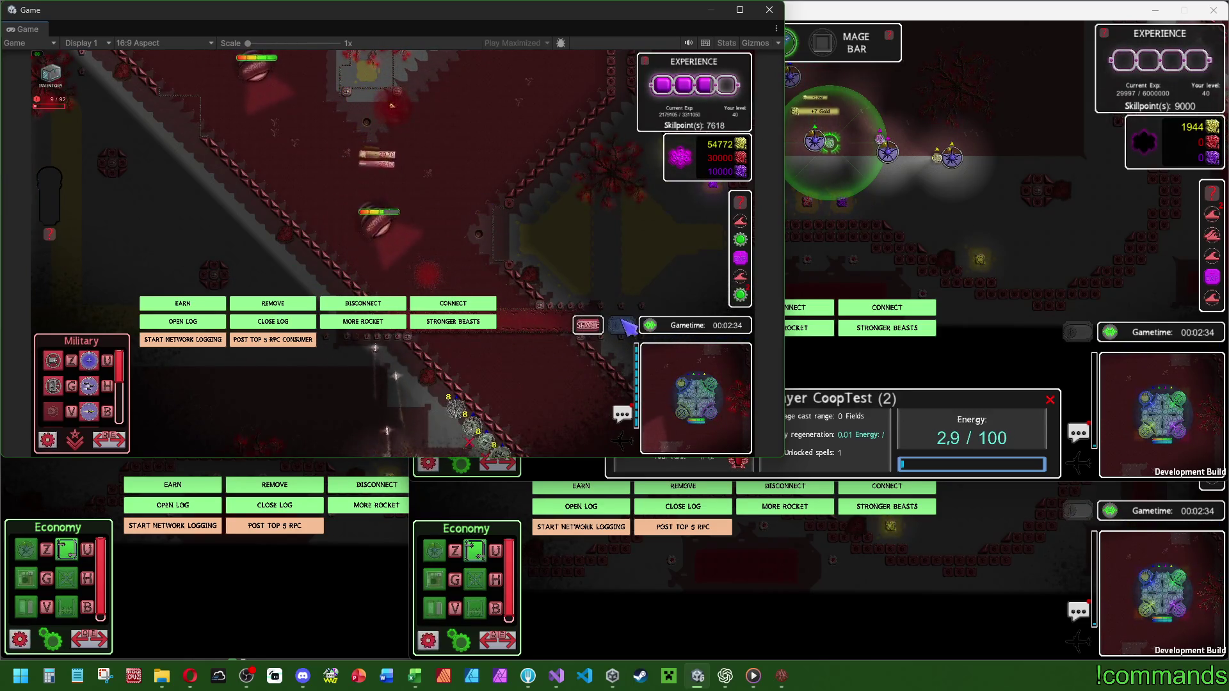
pyautogui.press('space')
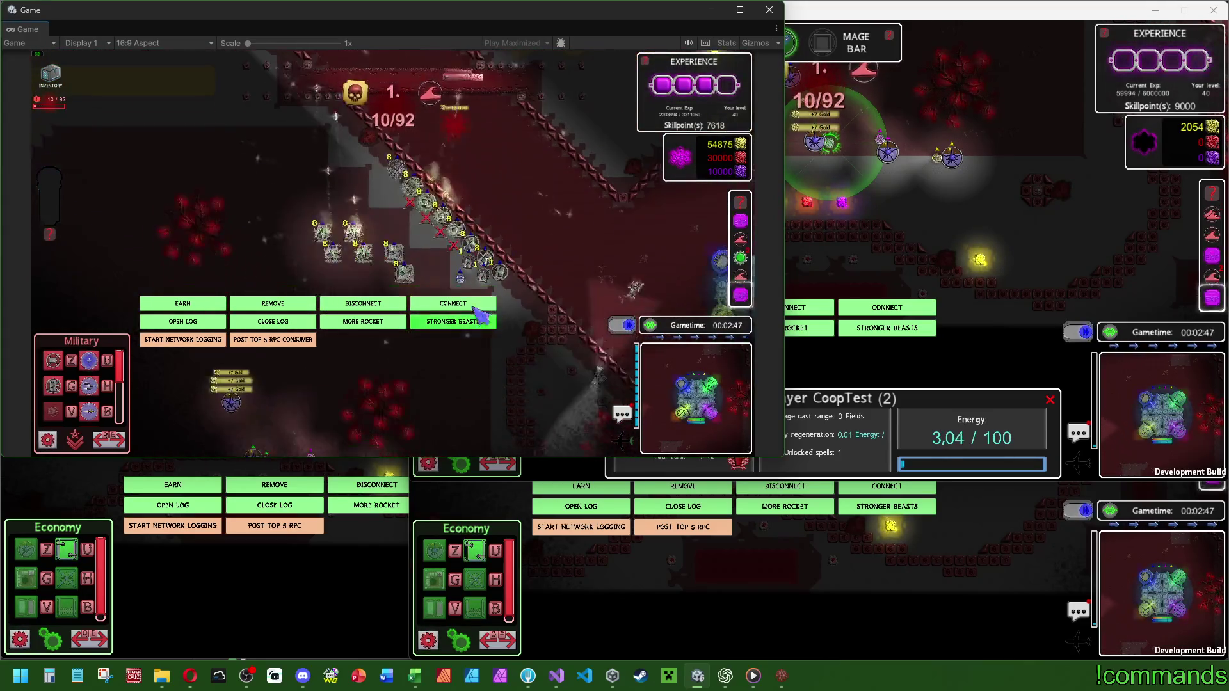
# Select and upgrade several Singletowers along the path.
pyautogui.click(475, 273)
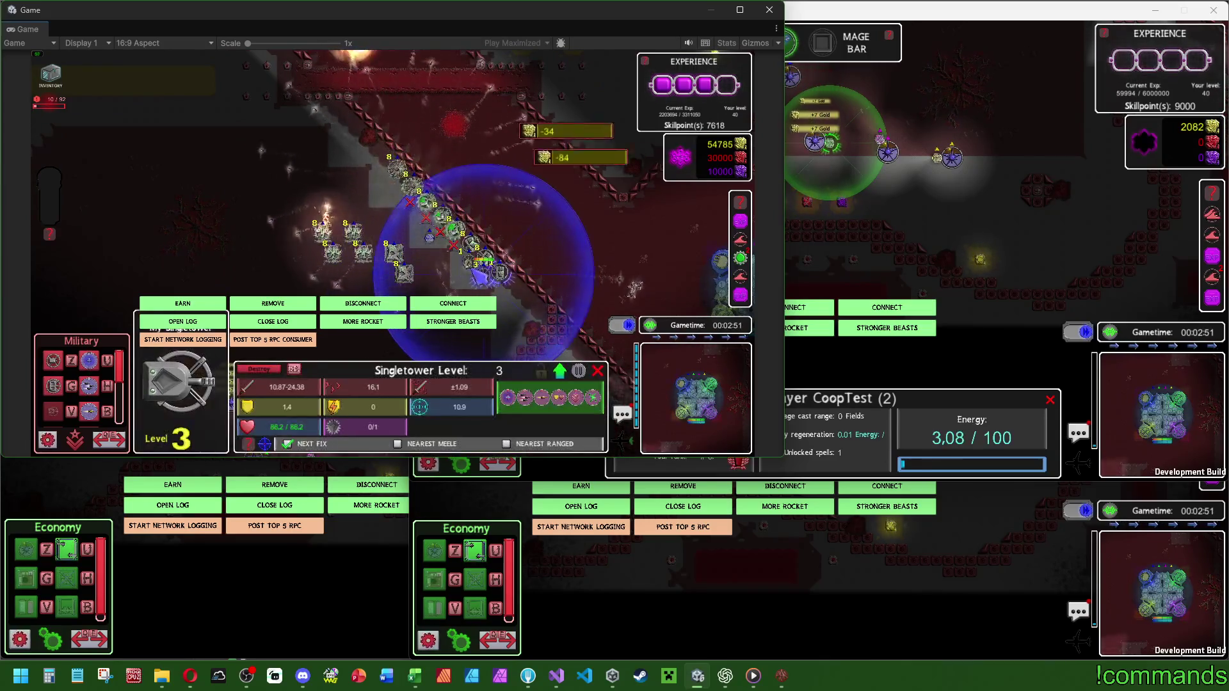
pyautogui.click(520, 280)
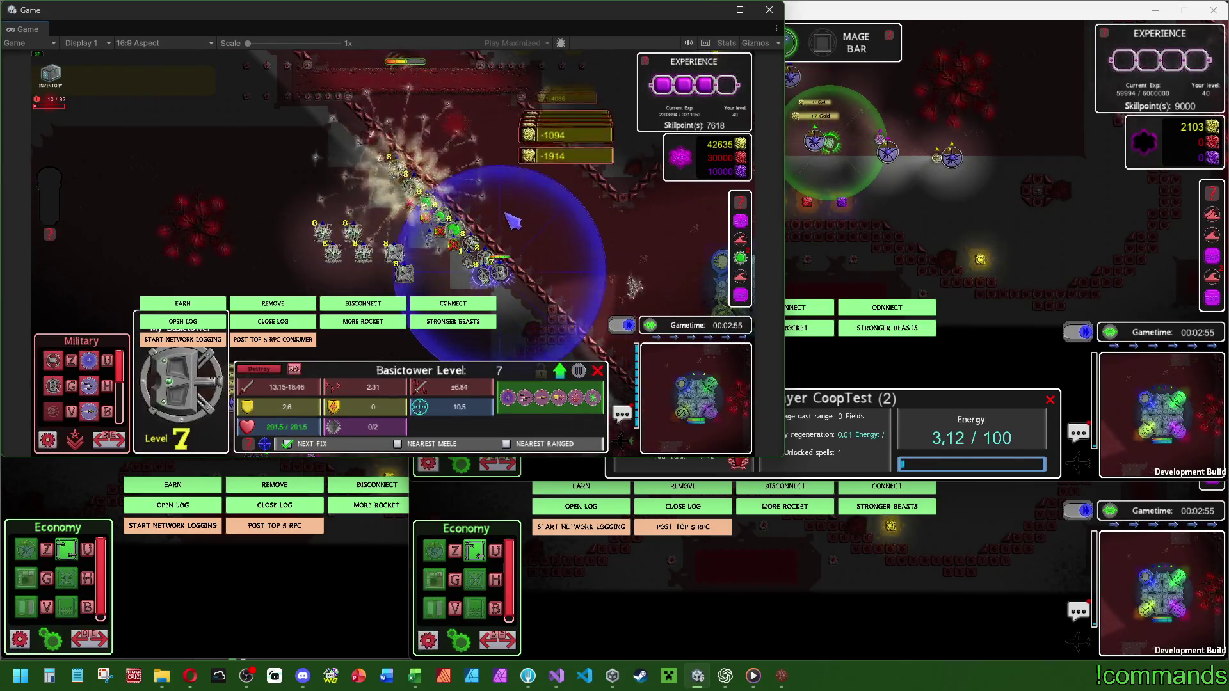
pyautogui.click(481, 268)
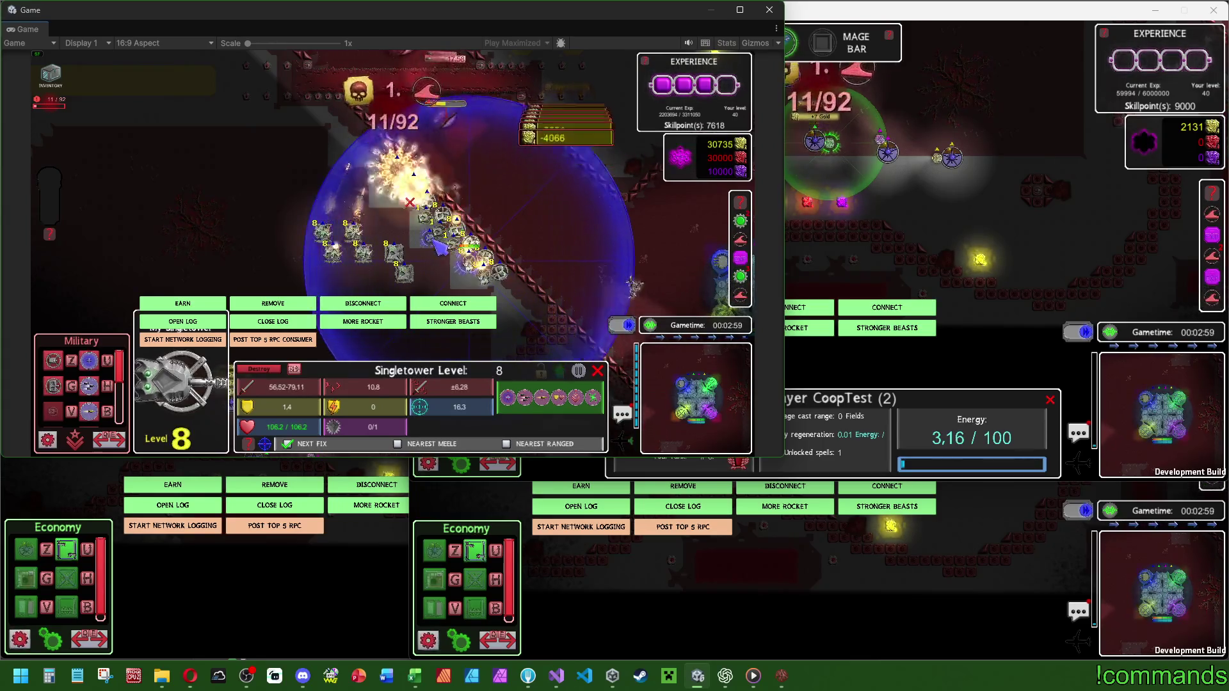
pyautogui.click(448, 262)
pyautogui.click(471, 293)
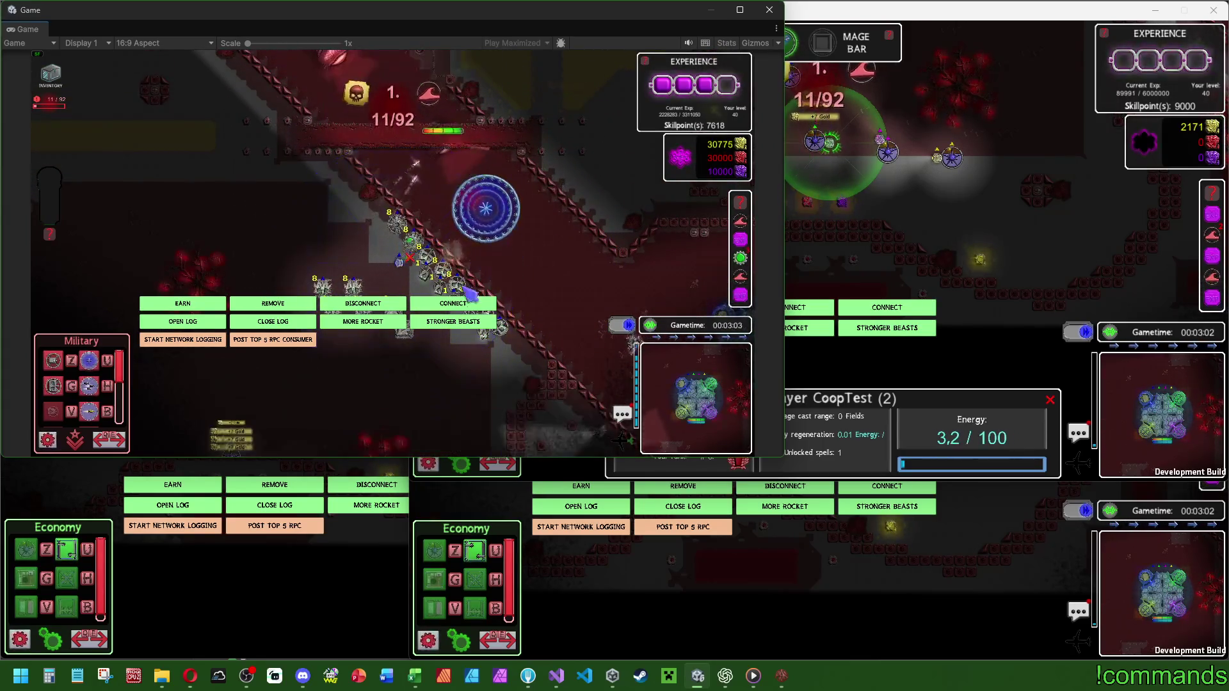
pyautogui.click(456, 286)
pyautogui.click(432, 281)
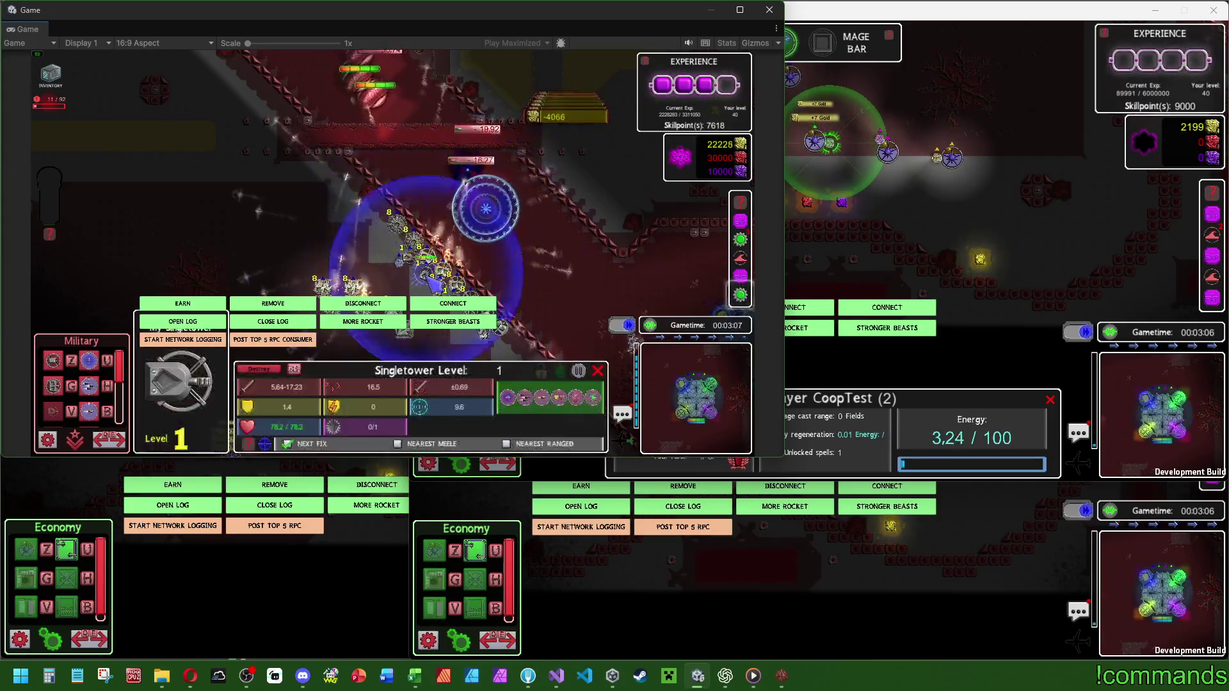
pyautogui.click(466, 248)
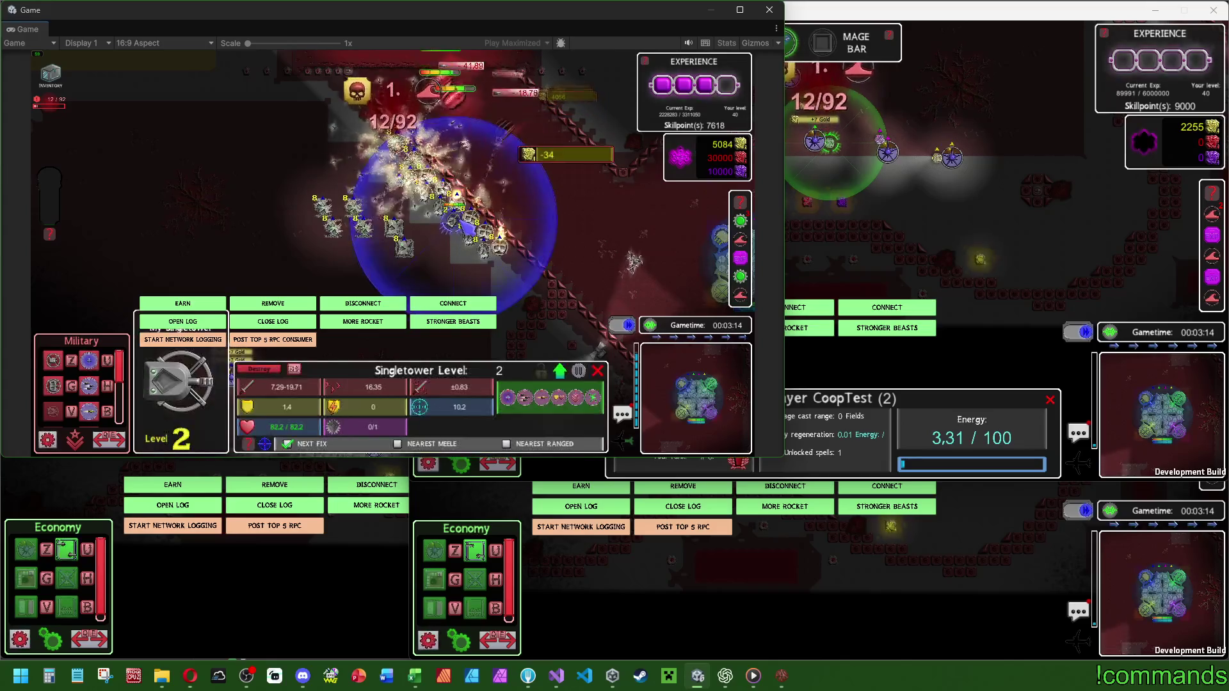
pyautogui.click(454, 218)
pyautogui.click(517, 250)
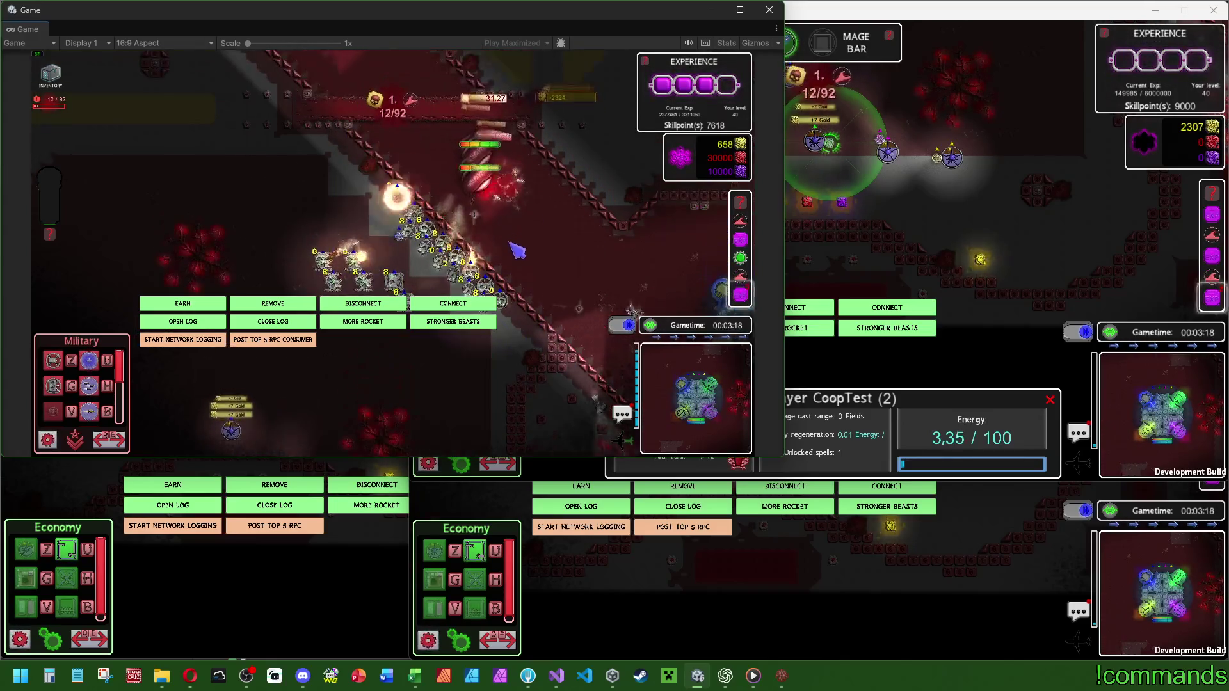
# Cast Poison on the enemies, check the Visey's stats, then add gold with EARN.
pyautogui.click(404, 243)
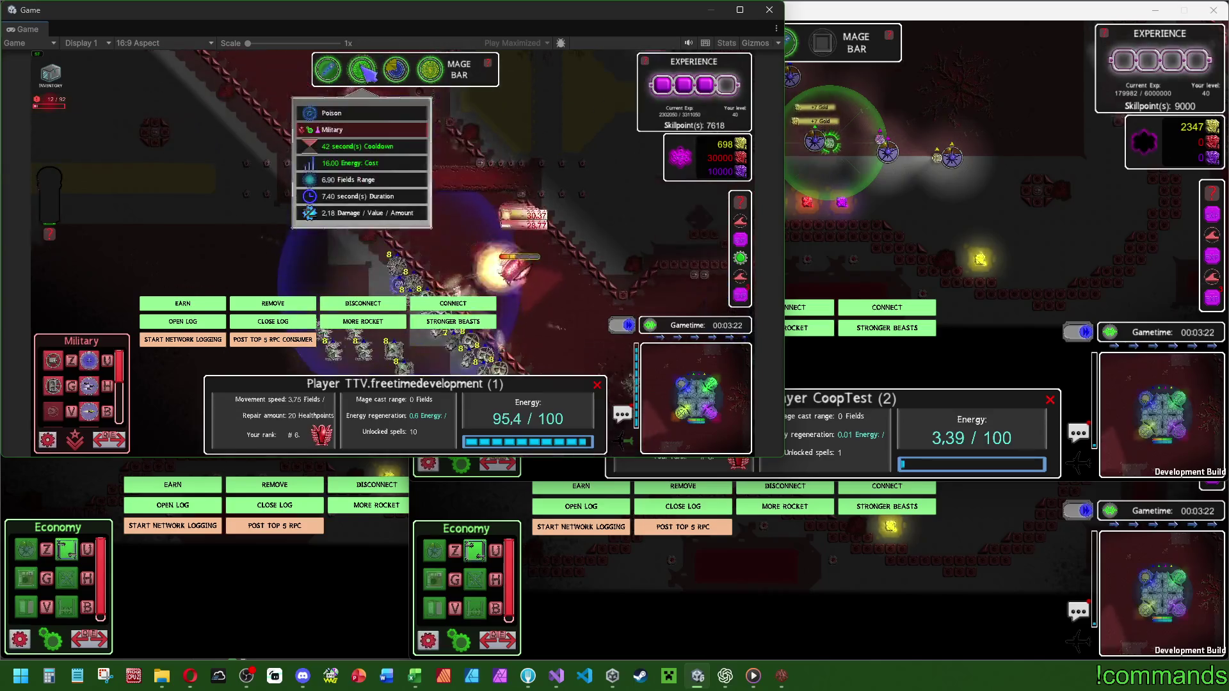
pyautogui.click(430, 180)
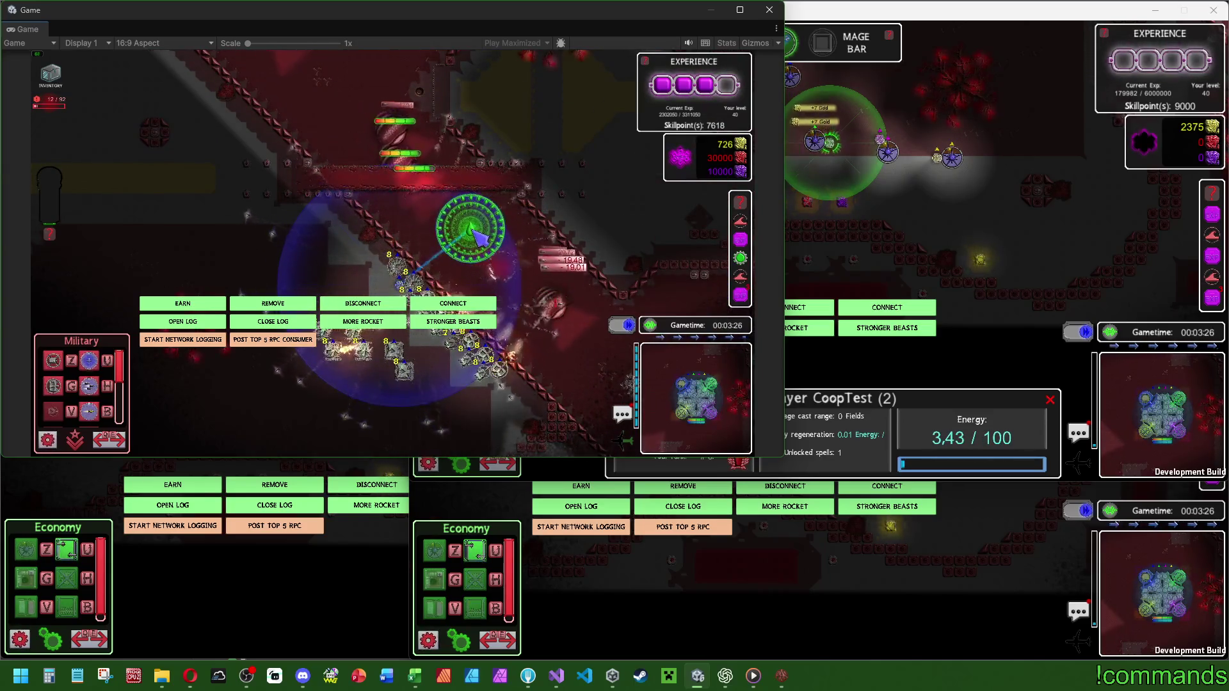
pyautogui.click(475, 238)
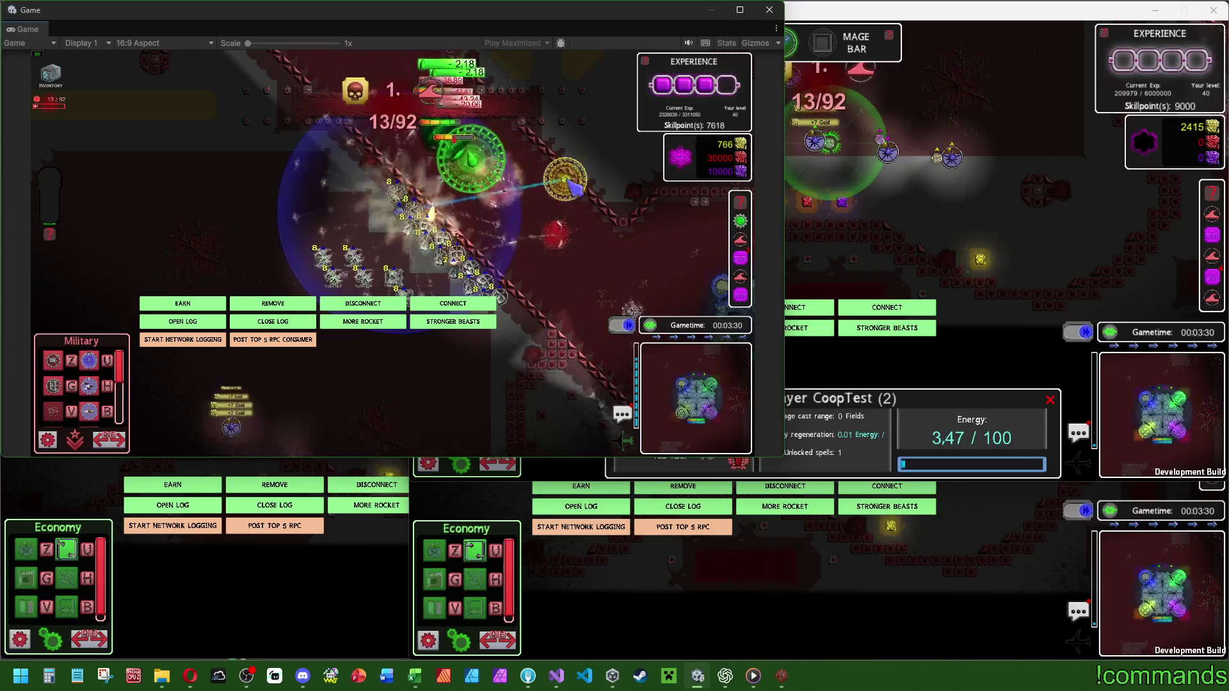
pyautogui.click(491, 249)
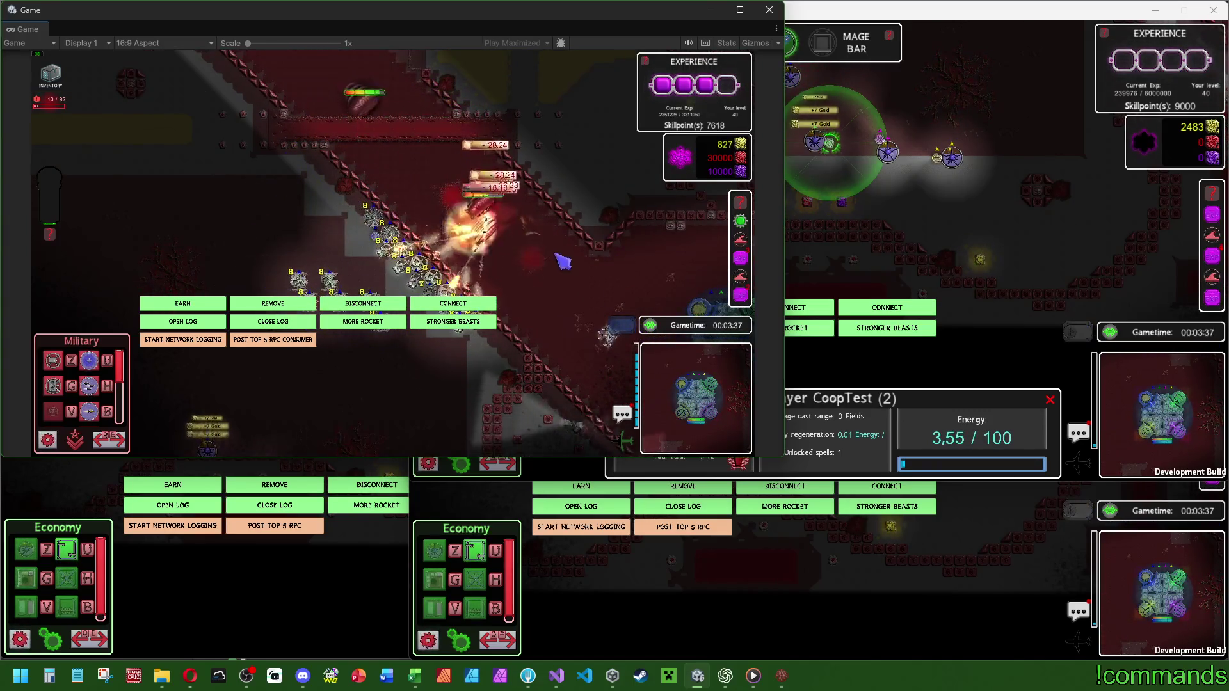
pyautogui.click(495, 217)
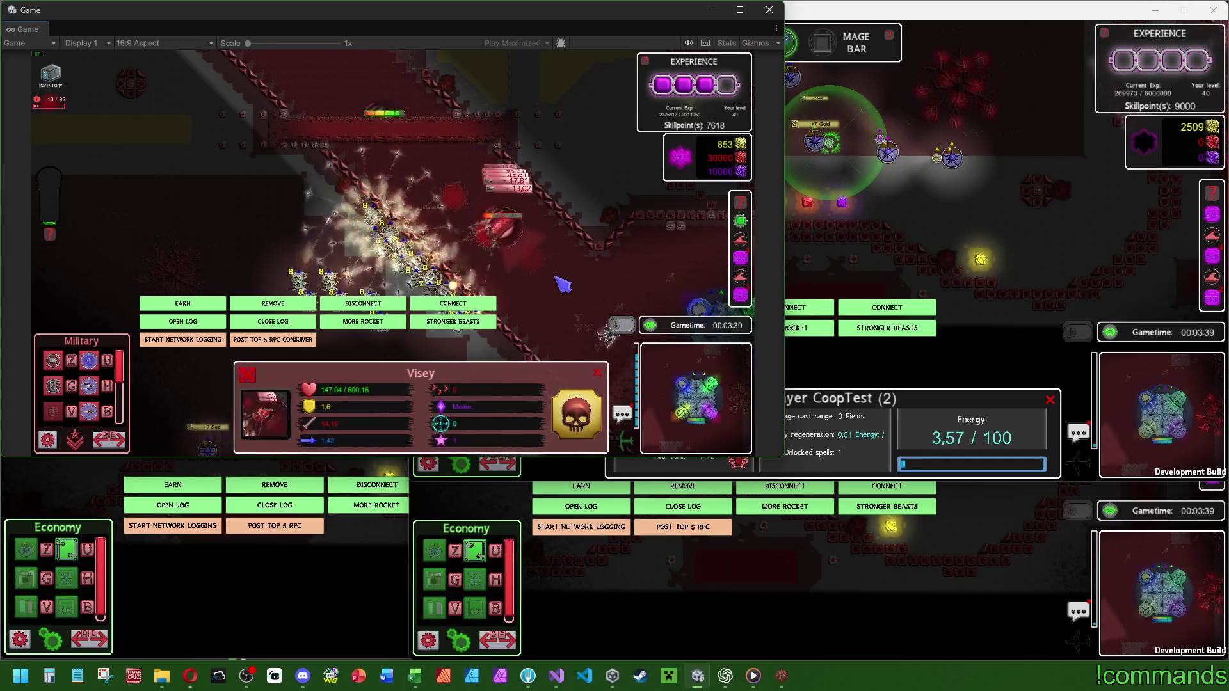
pyautogui.click(562, 283)
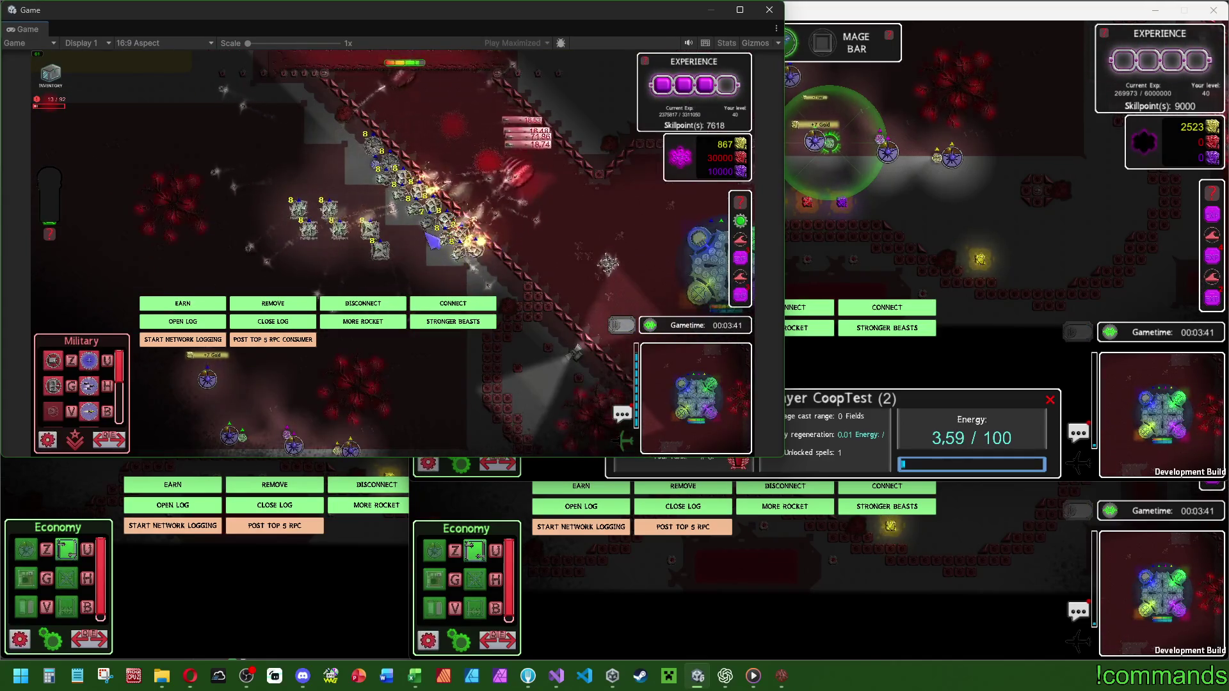
pyautogui.click(432, 240)
pyautogui.click(182, 304)
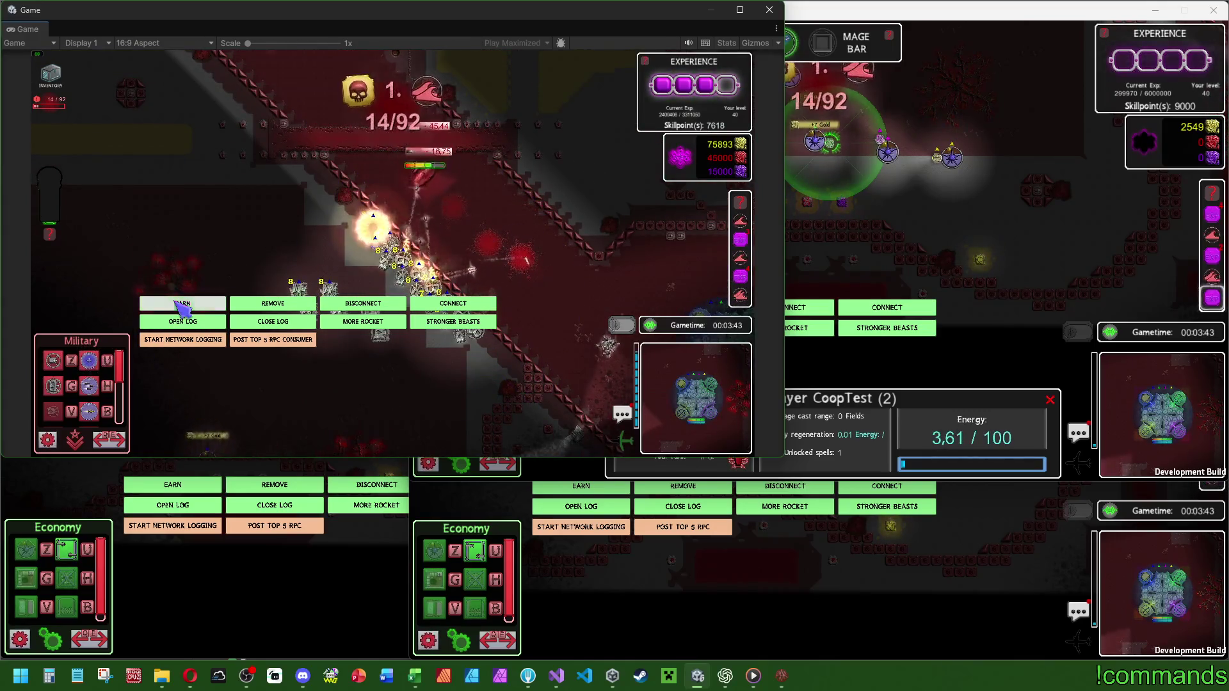
# Read the null-reference errors in the client's Development Console, close it, and refocus Unity's Game view.
pyautogui.click(619, 593)
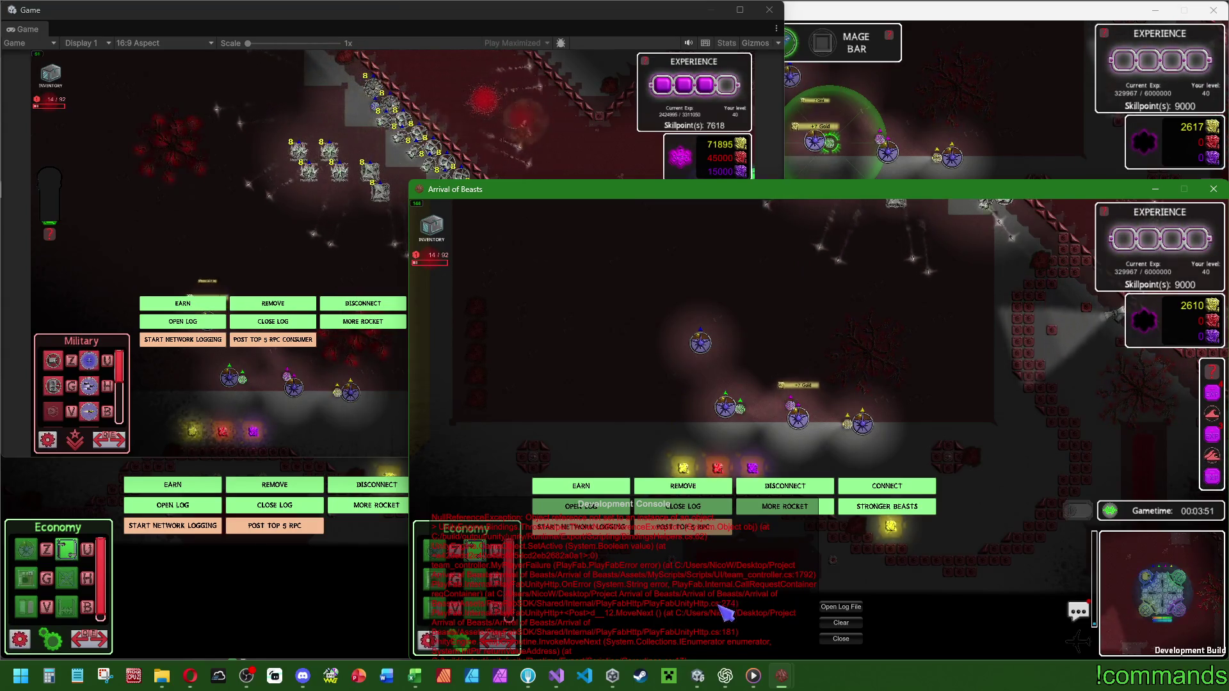
pyautogui.click(841, 638)
pyautogui.click(348, 185)
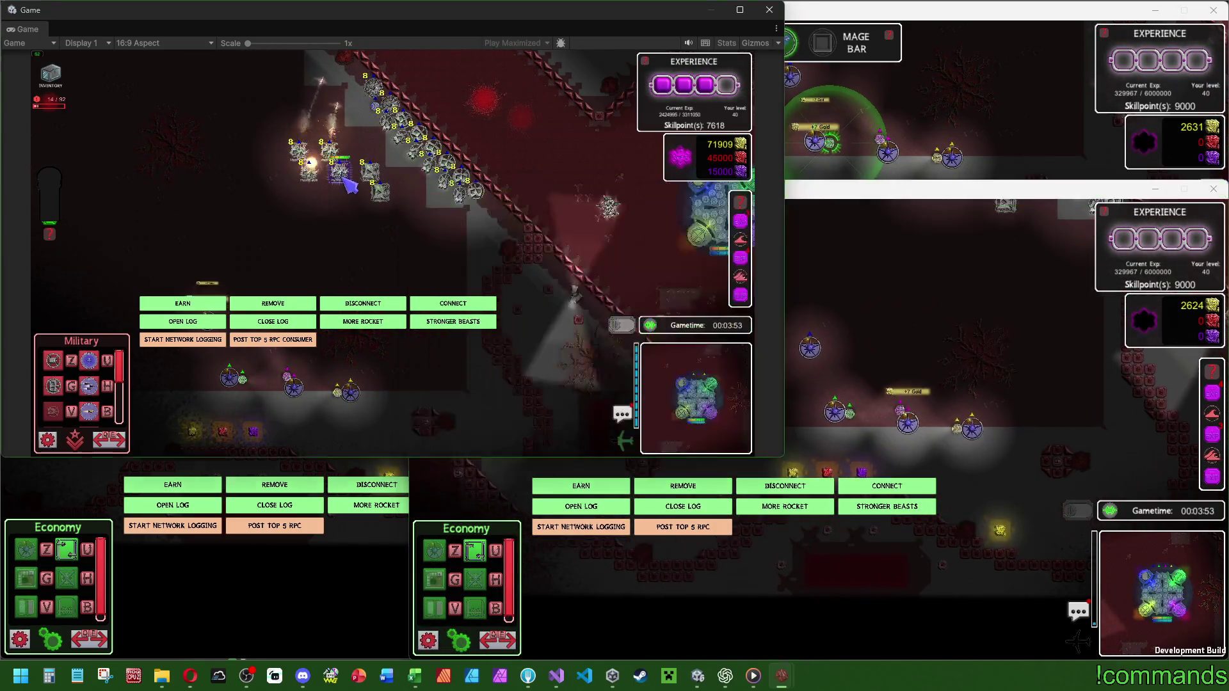
pyautogui.scroll(-2, 122, 397)
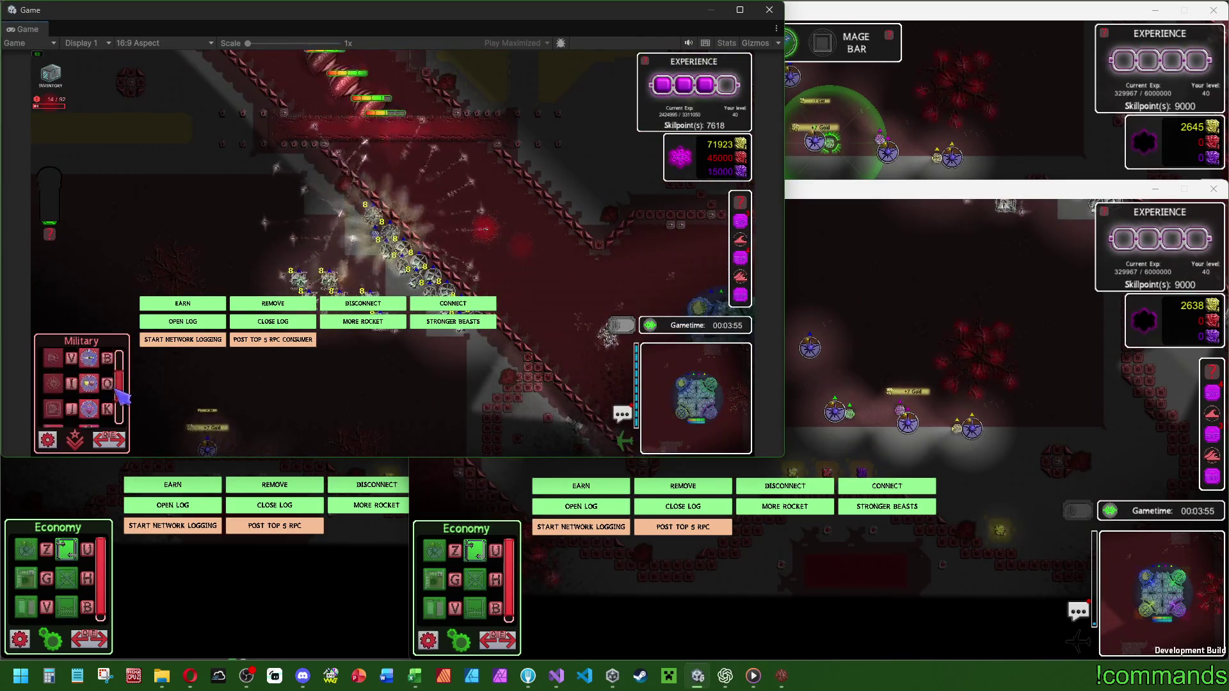
# Pick and cancel a Rate Up building placement, then speed up the game time.
pyautogui.scroll(2, 122, 393)
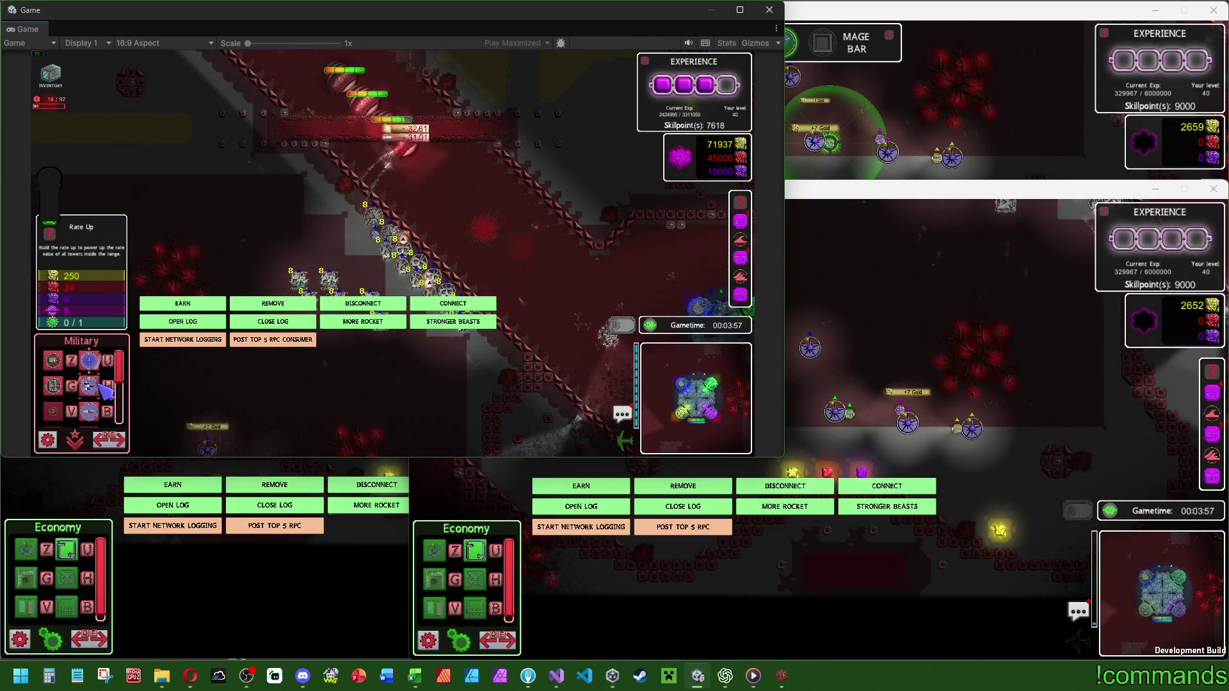
pyautogui.click(89, 360)
pyautogui.rightClick(496, 238)
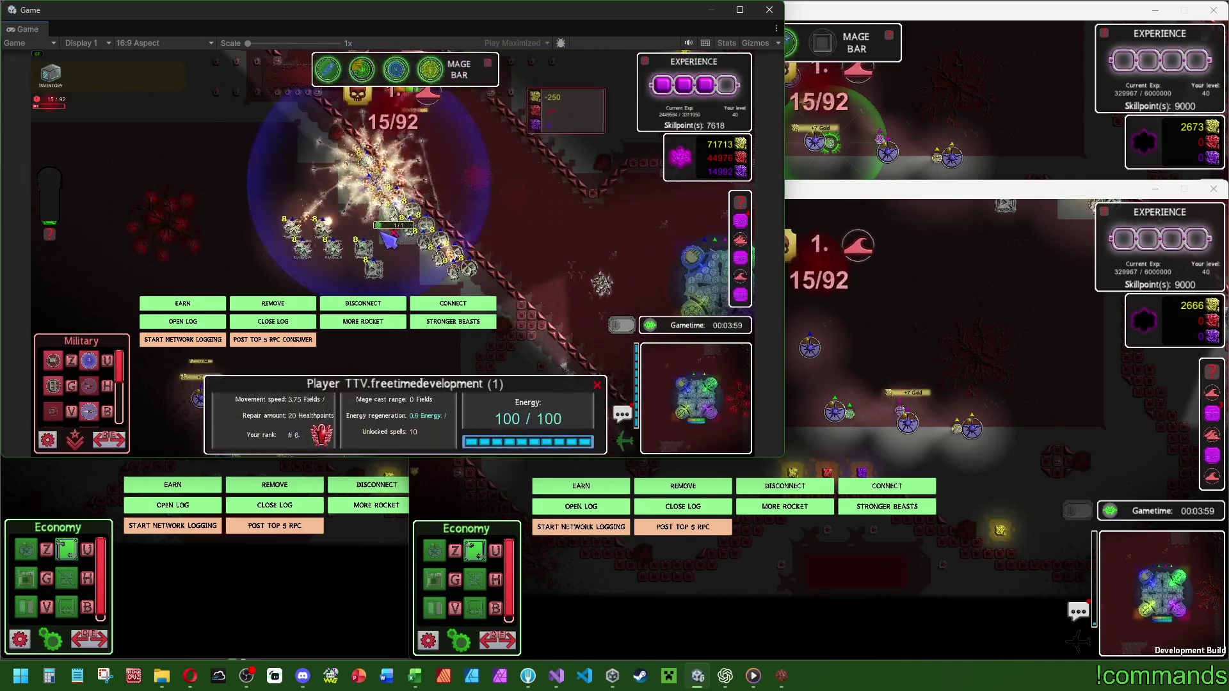
pyautogui.scroll(-2, 117, 376)
pyautogui.rightClick(416, 261)
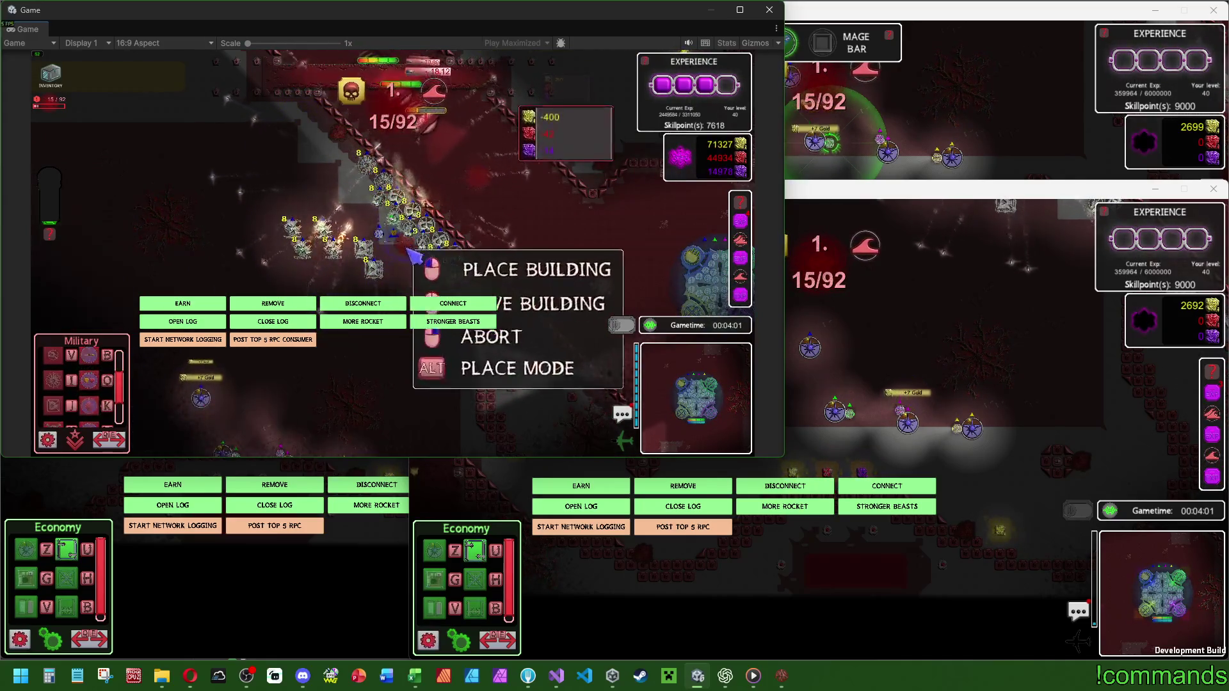
pyautogui.rightClick(419, 262)
pyautogui.rightClick(491, 211)
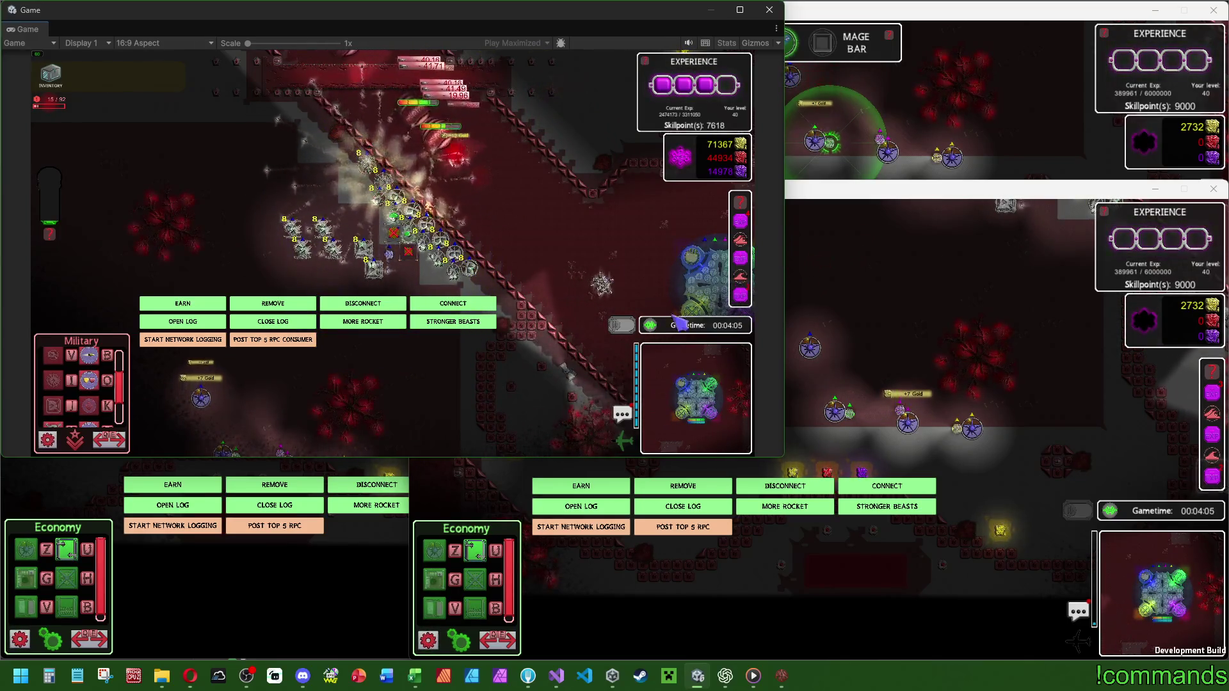
pyautogui.click(620, 326)
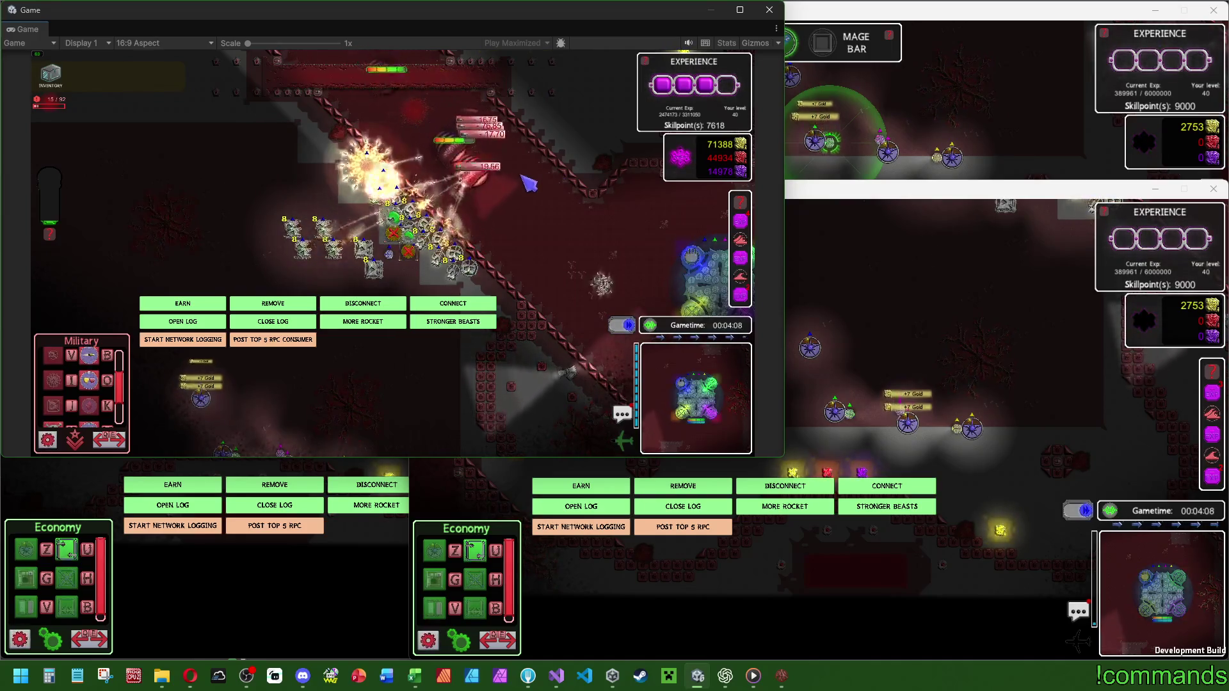
# View the level 2 Rate Up building's stats, then inspect an attacking Visey enemy.
pyautogui.click(412, 256)
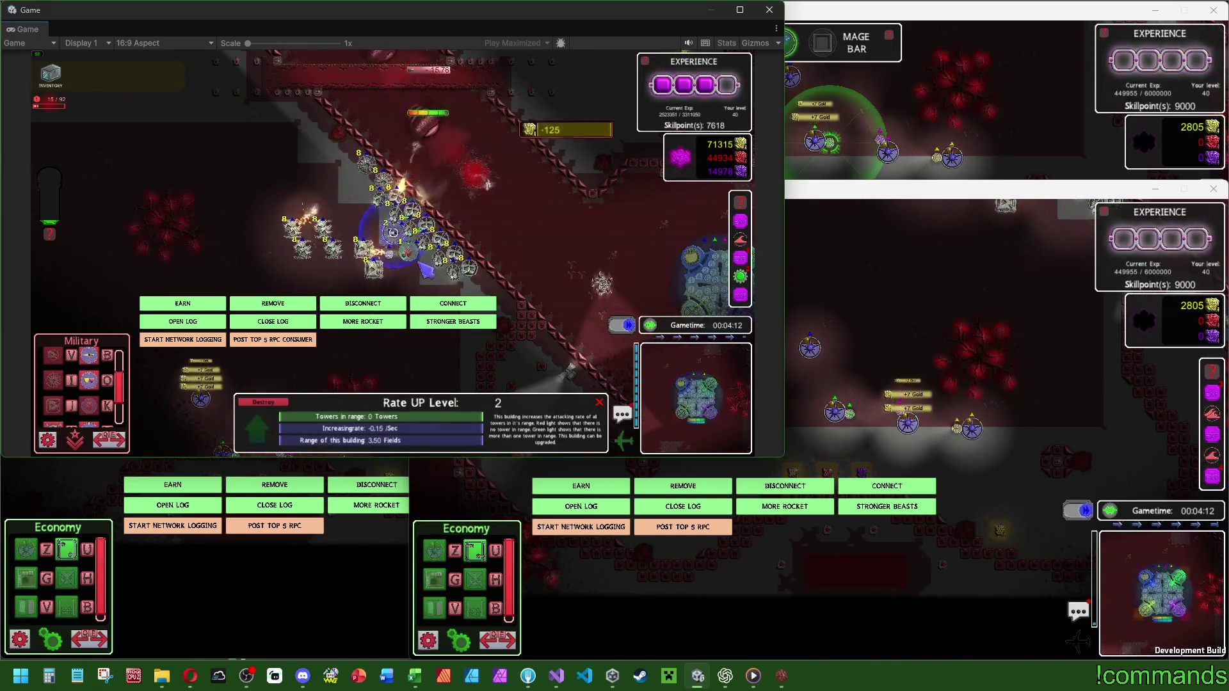
pyautogui.click(473, 264)
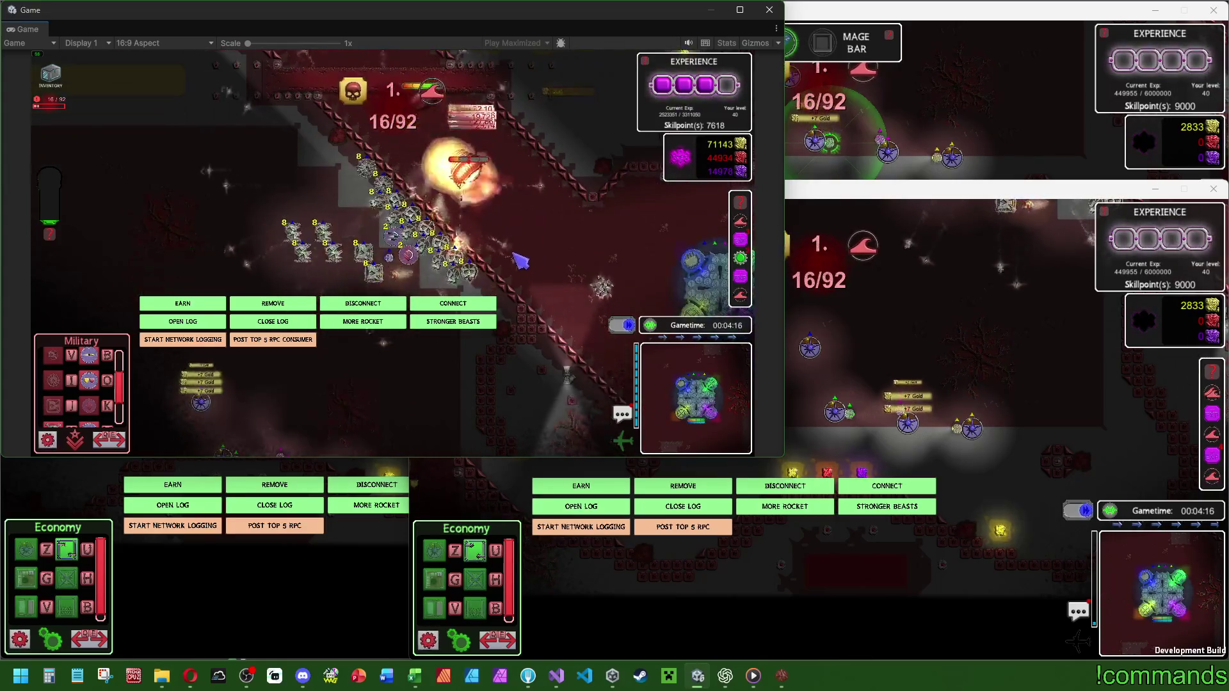
pyautogui.click(448, 138)
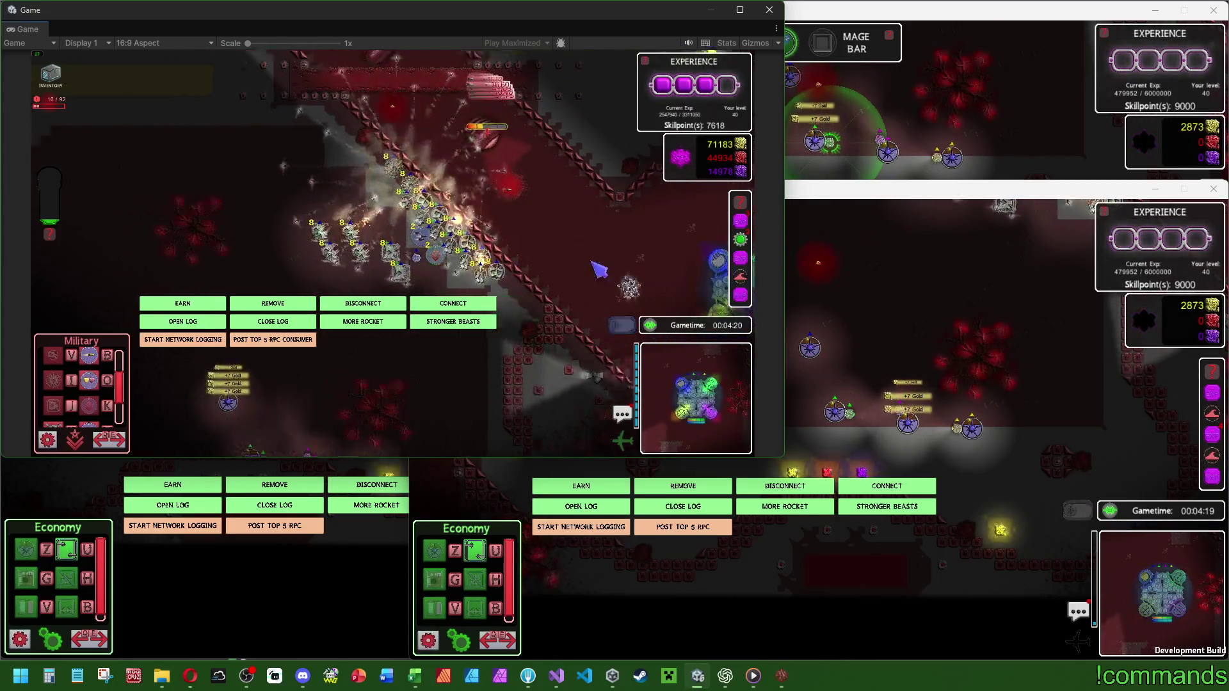
pyautogui.click(438, 218)
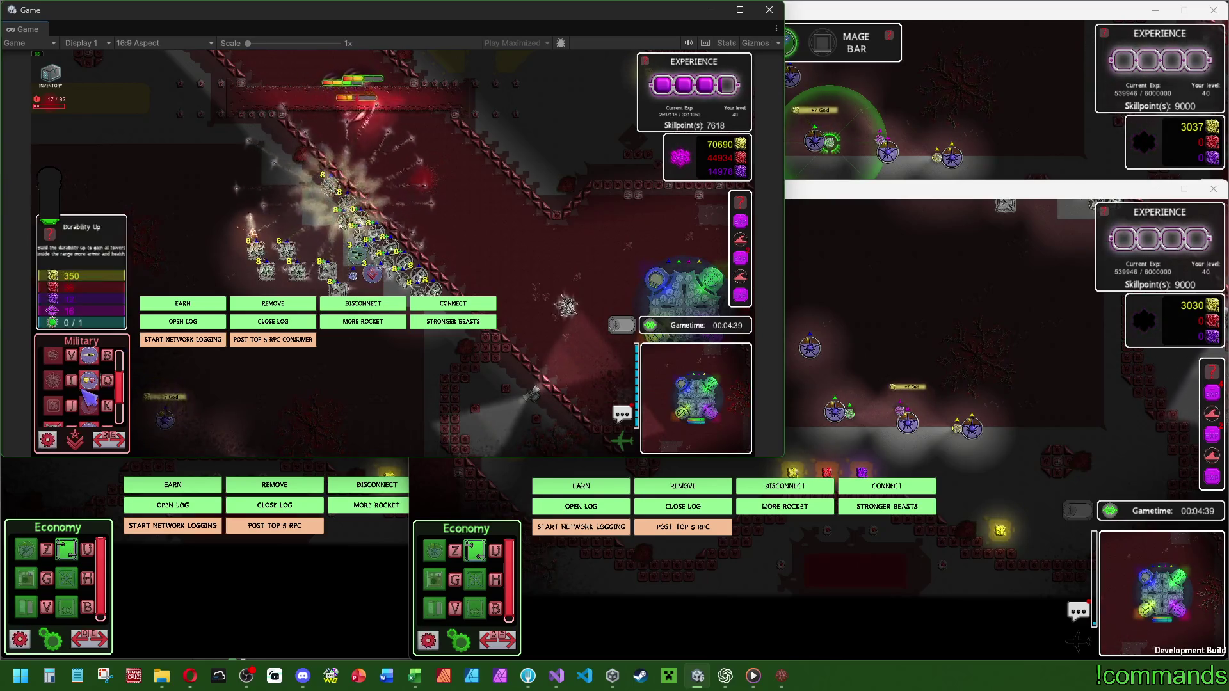
# Place a Rate Up and a Fightstats Up building beside the towers.
pyautogui.scroll(2, 81, 404)
pyautogui.scroll(1, 75, 399)
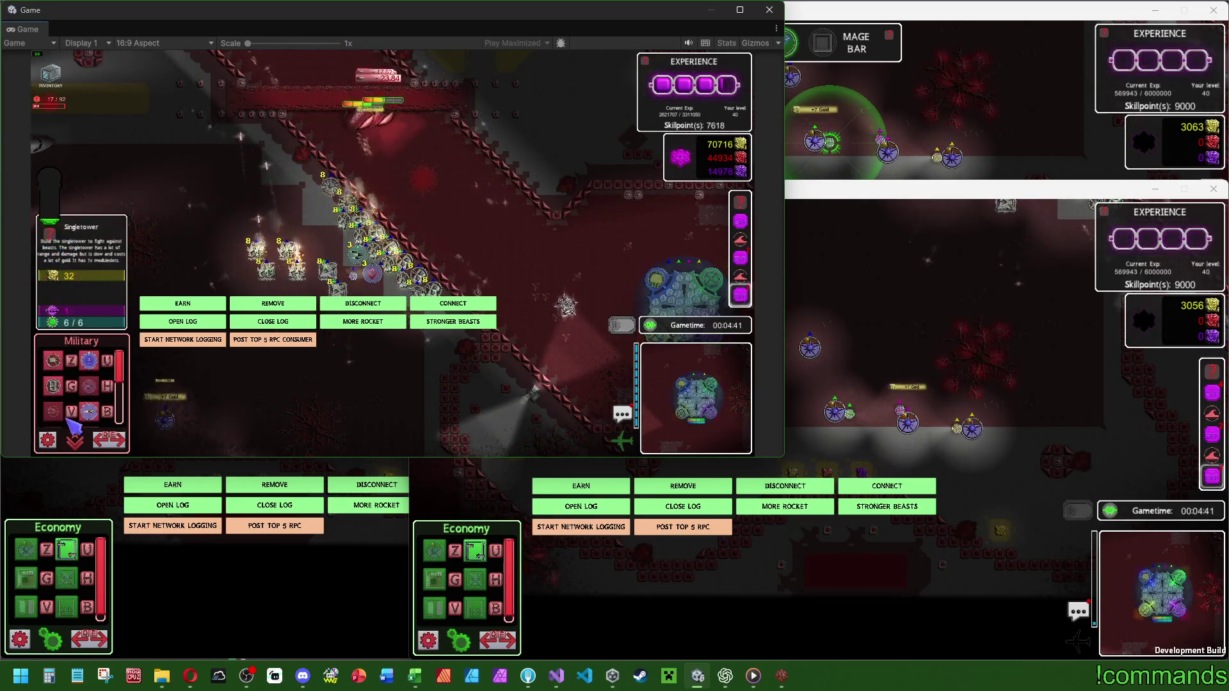
pyautogui.scroll(-2, 81, 415)
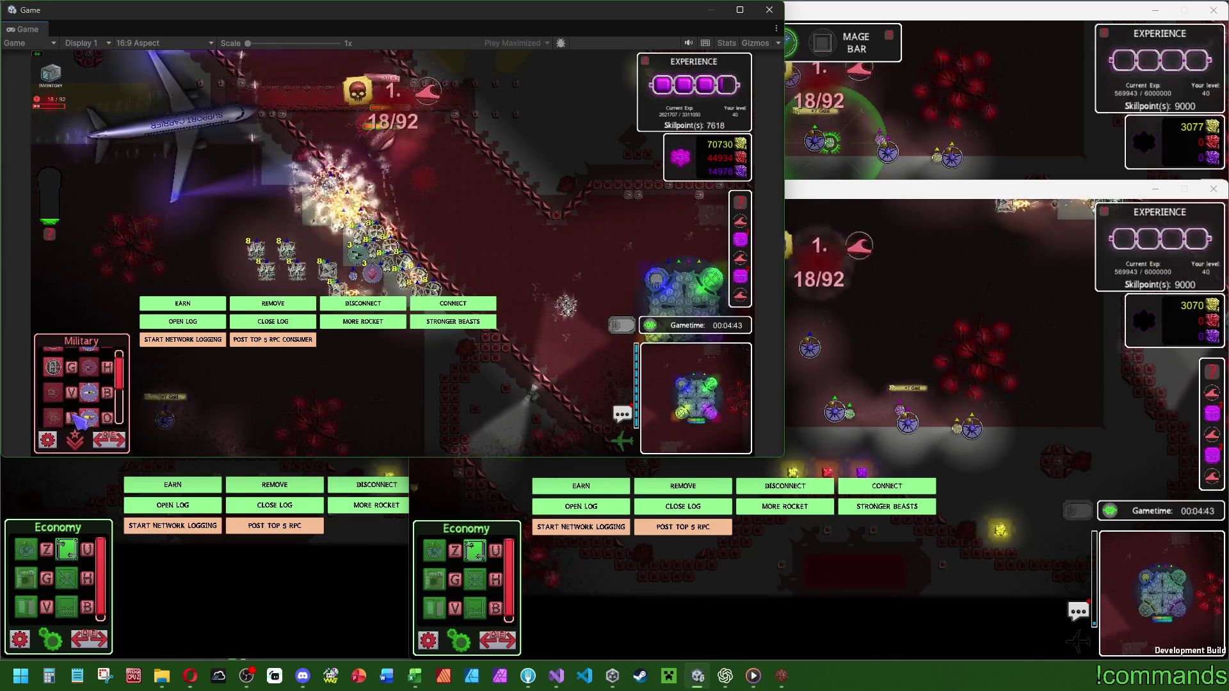
pyautogui.scroll(2, 85, 414)
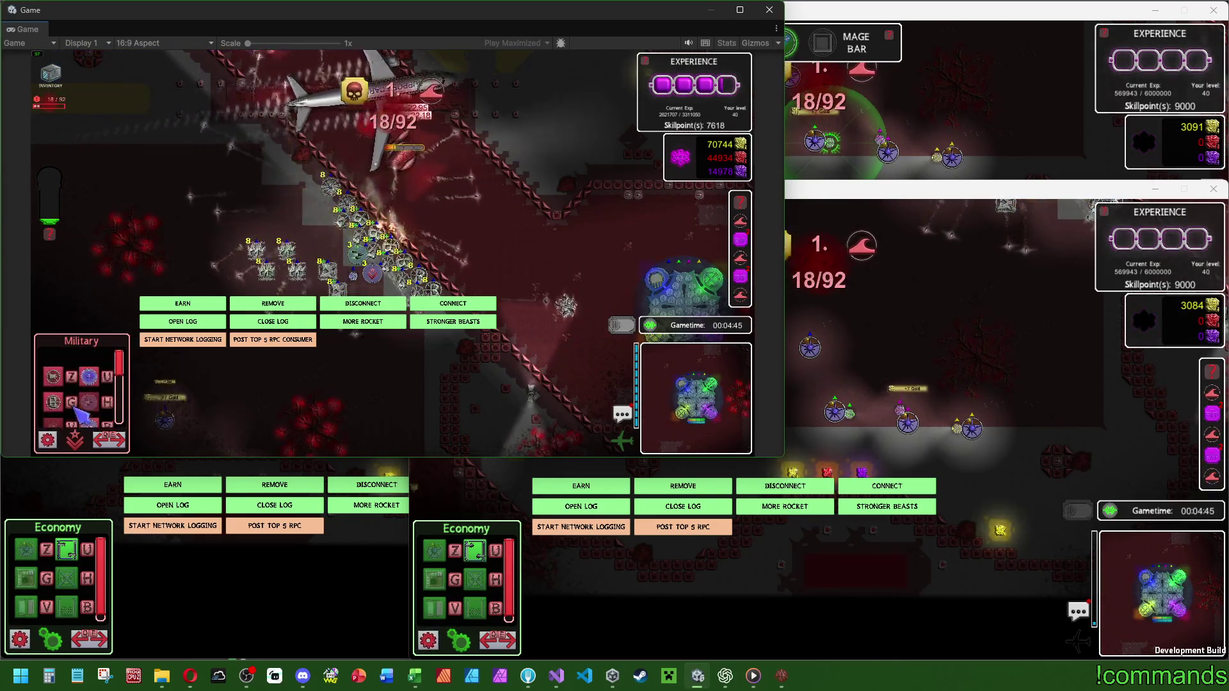
pyautogui.scroll(-1, 83, 410)
pyautogui.click(89, 361)
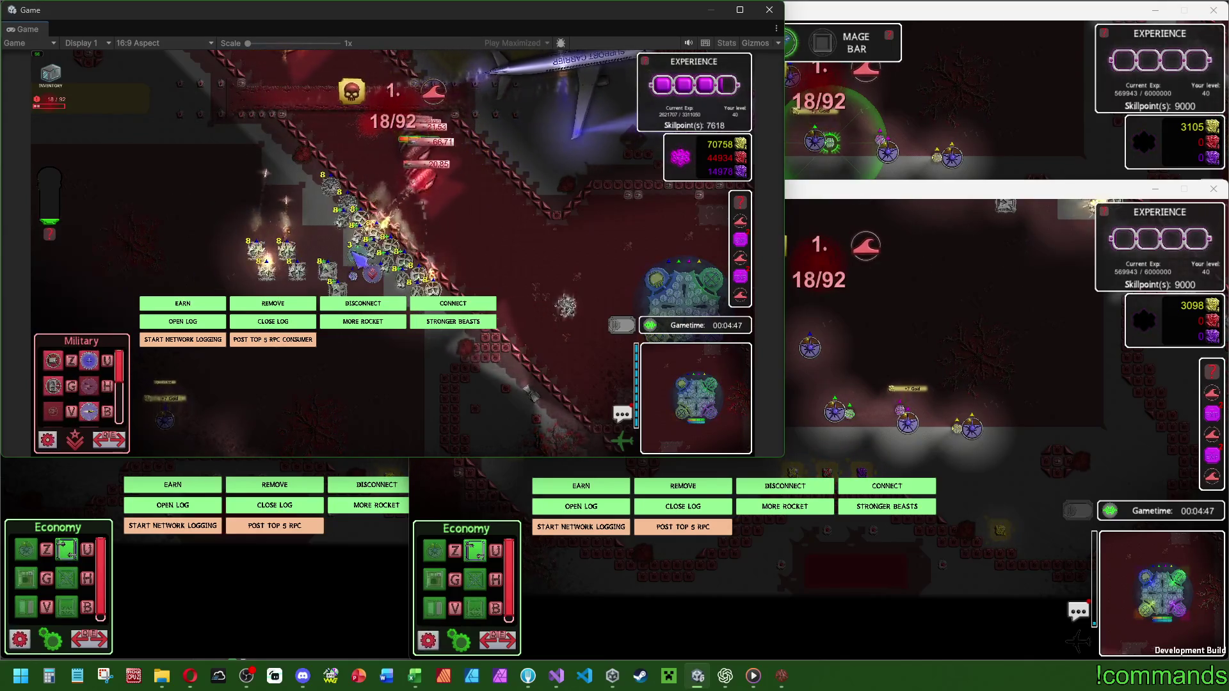
pyautogui.click(359, 256)
pyautogui.click(373, 276)
pyautogui.scroll(-3, 96, 391)
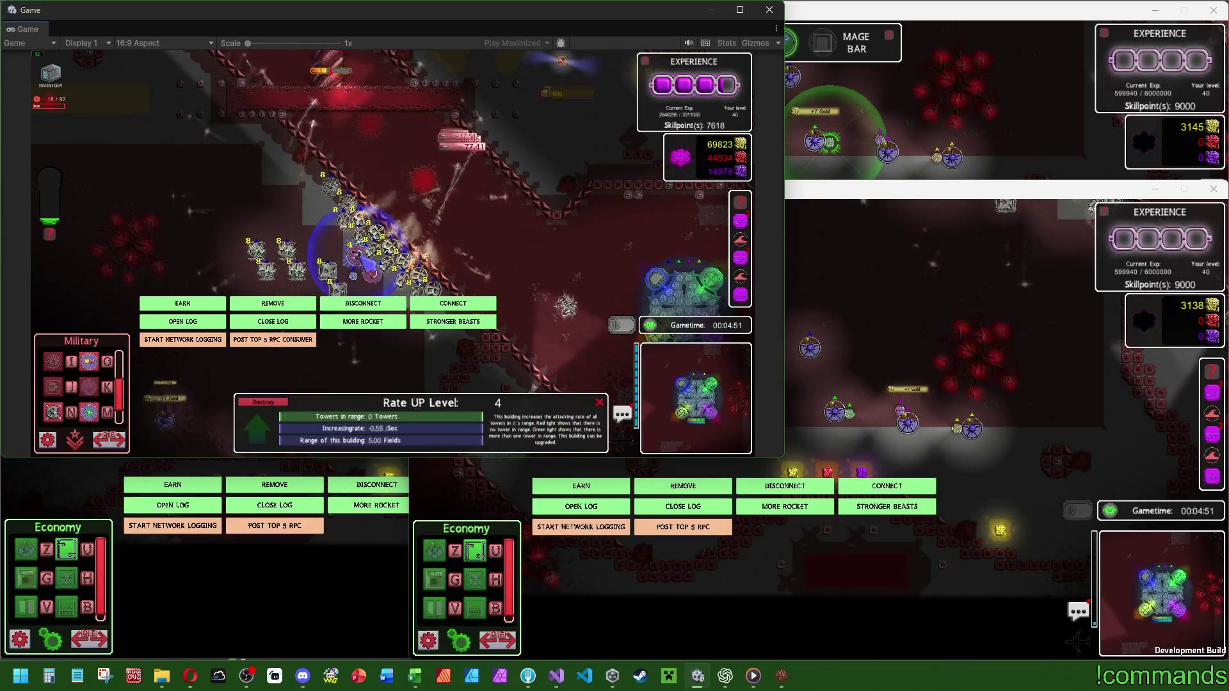
pyautogui.rightClick(377, 282)
# Pan along the path, view a Visey enemy's details, and bring up the four-player ping list.
pyautogui.press('a')
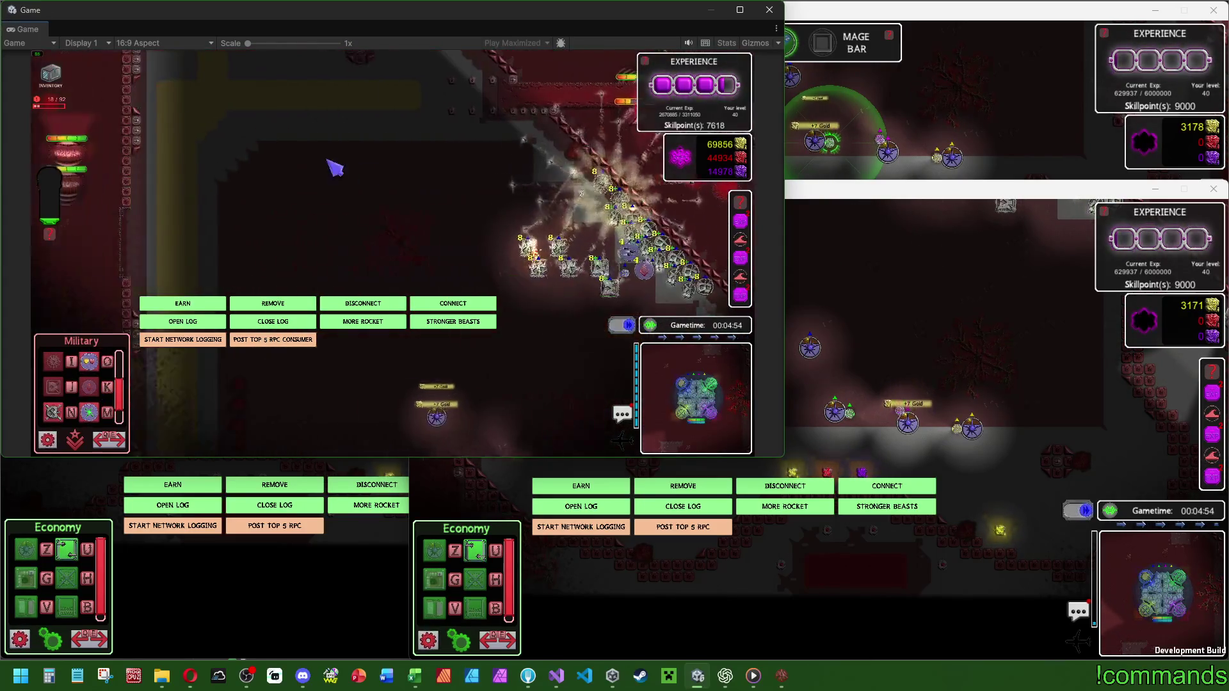
pyautogui.press('d')
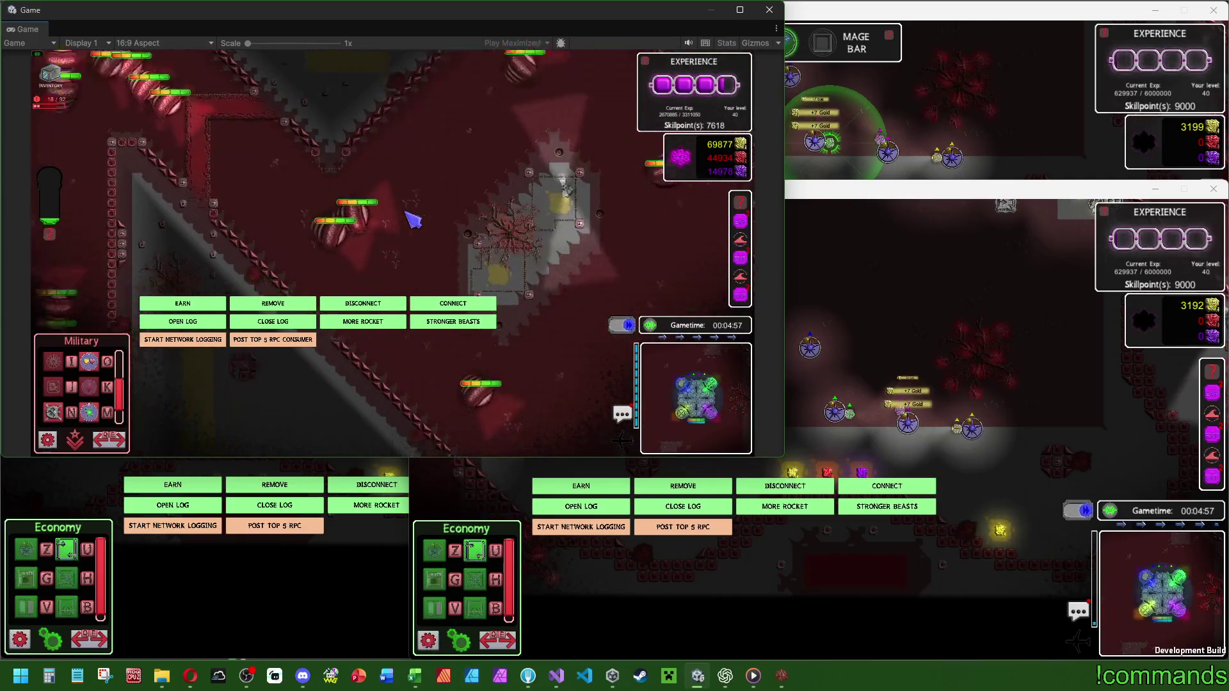
pyautogui.press('w')
pyautogui.press('a')
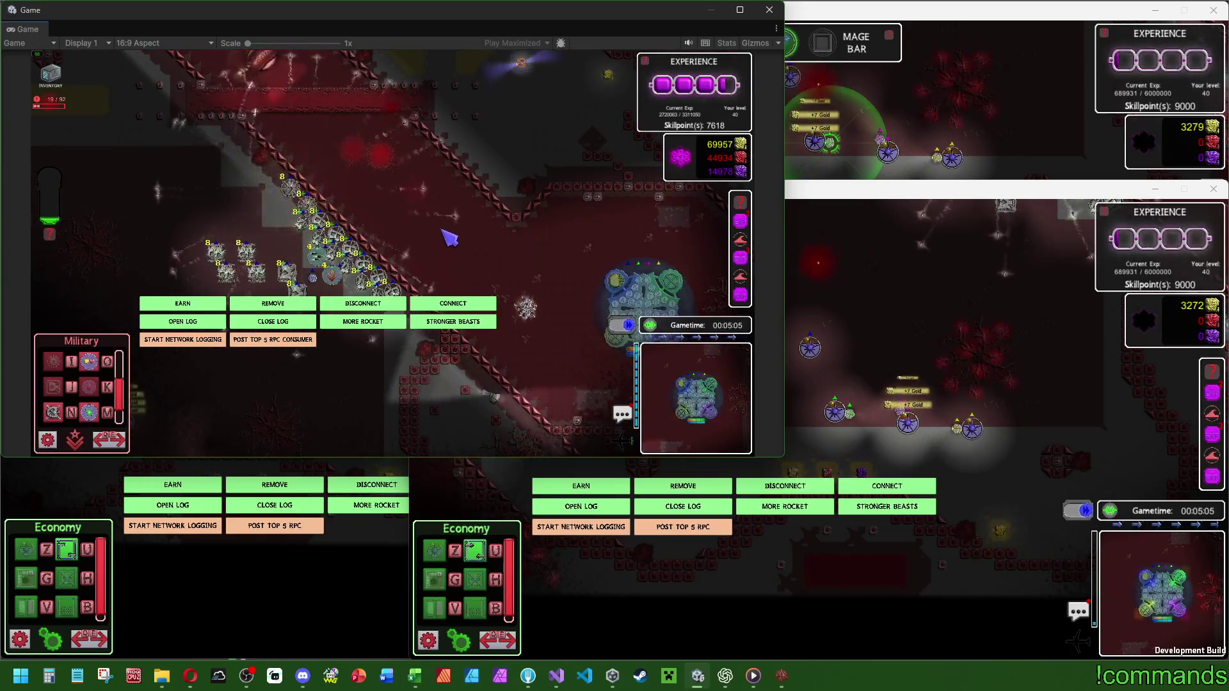
pyautogui.click(309, 209)
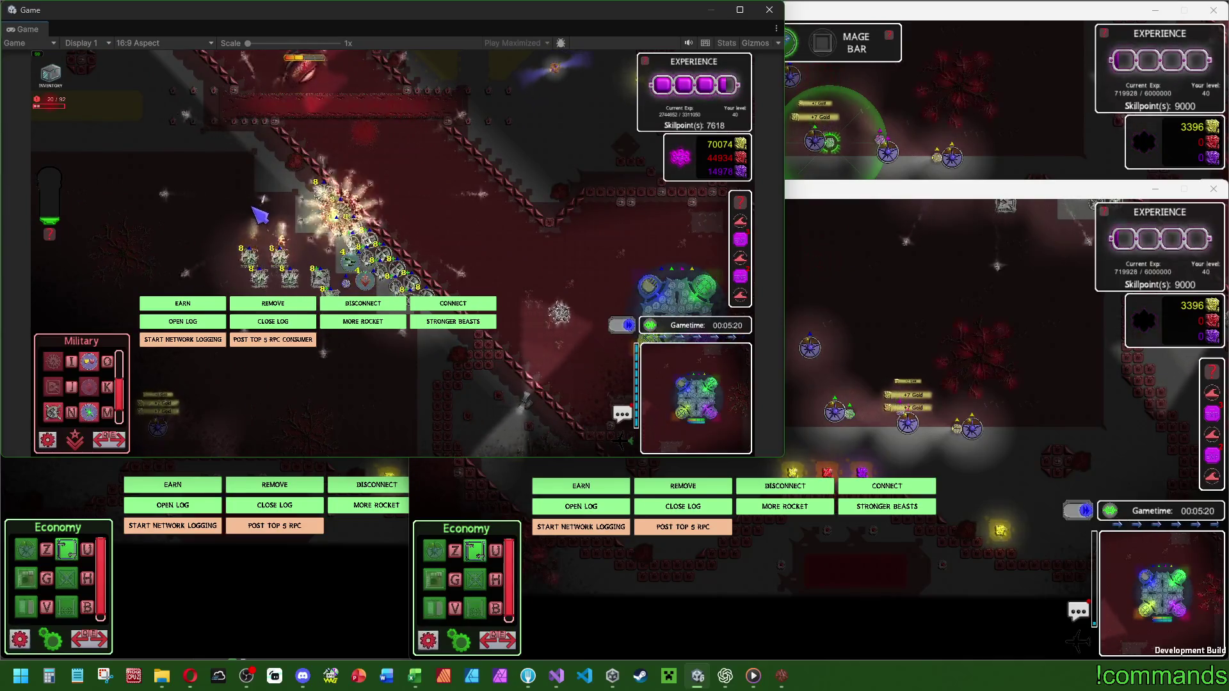
pyautogui.moveTo(657, 332)
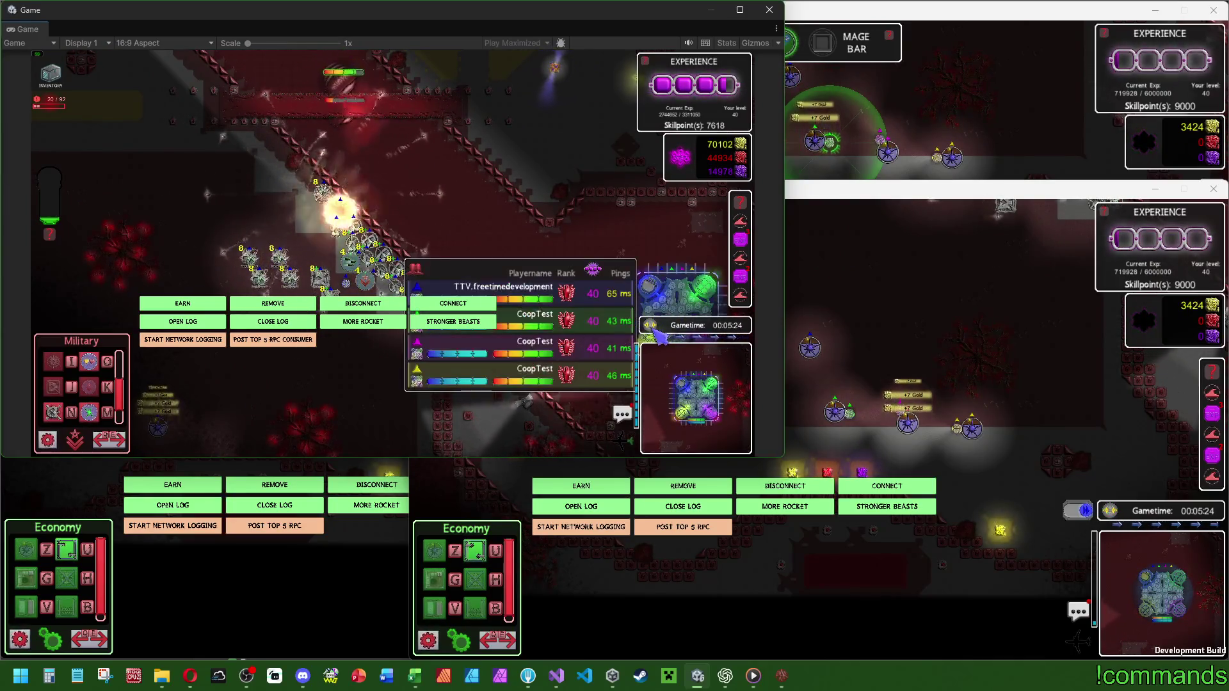
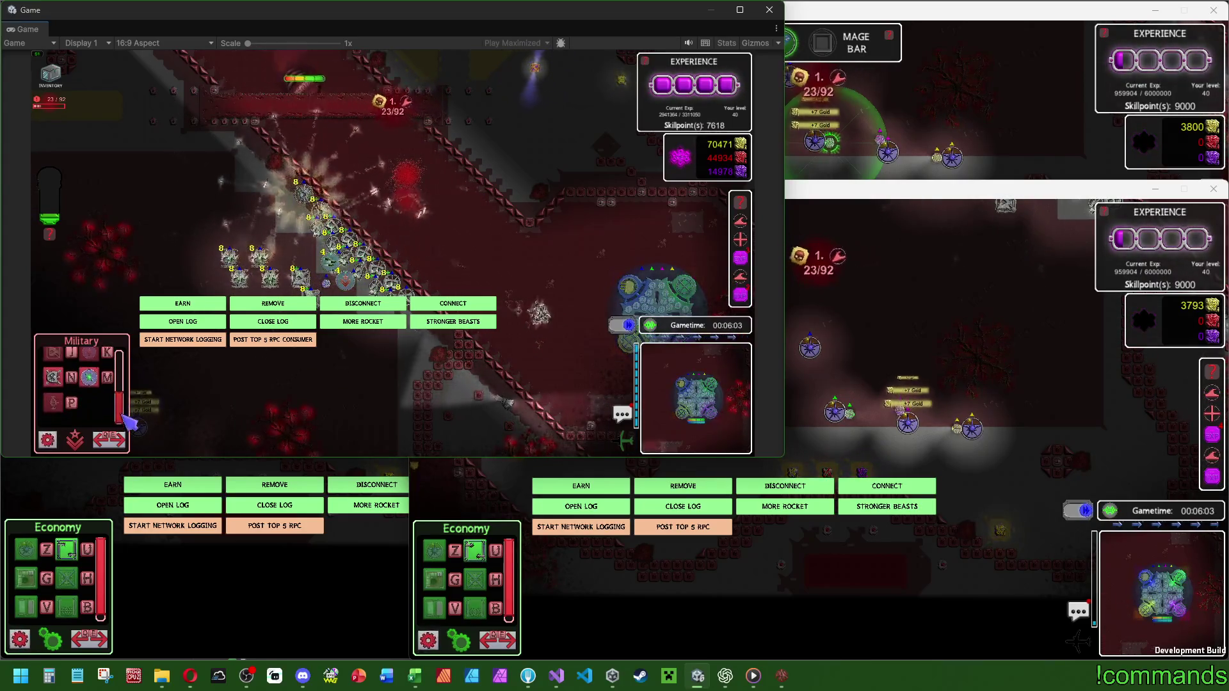
# Place two Range UP buildings beside the defending tower cluster.
pyautogui.click(89, 360)
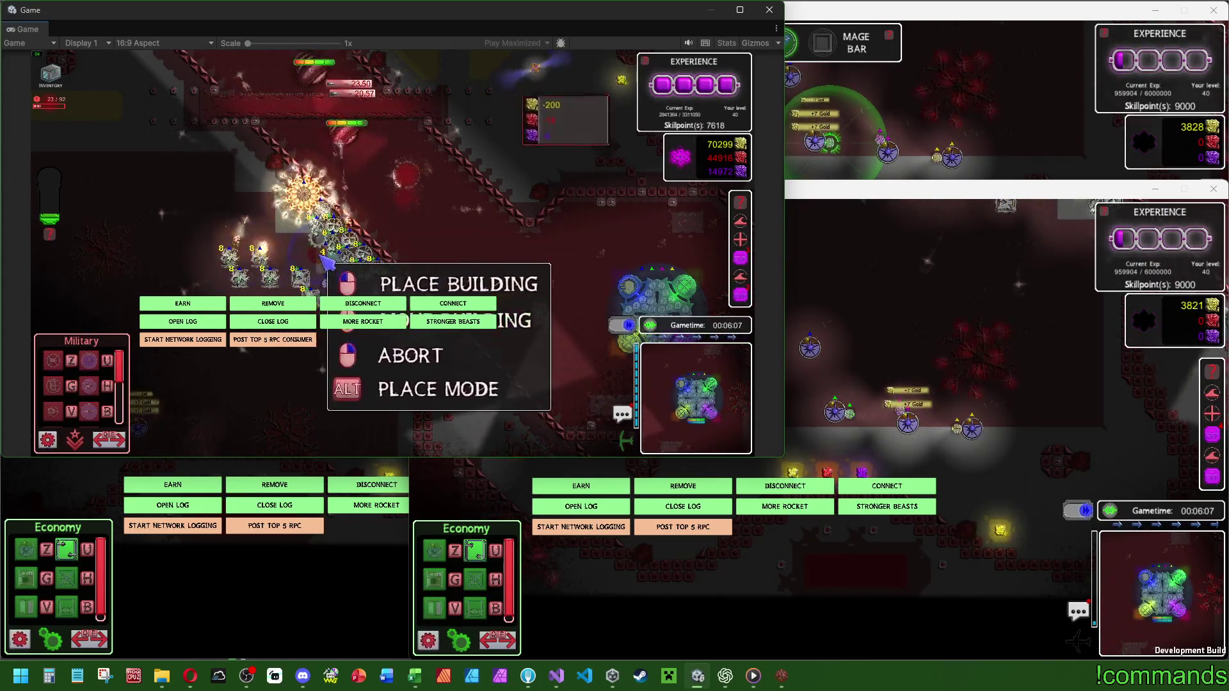
pyautogui.click(272, 223)
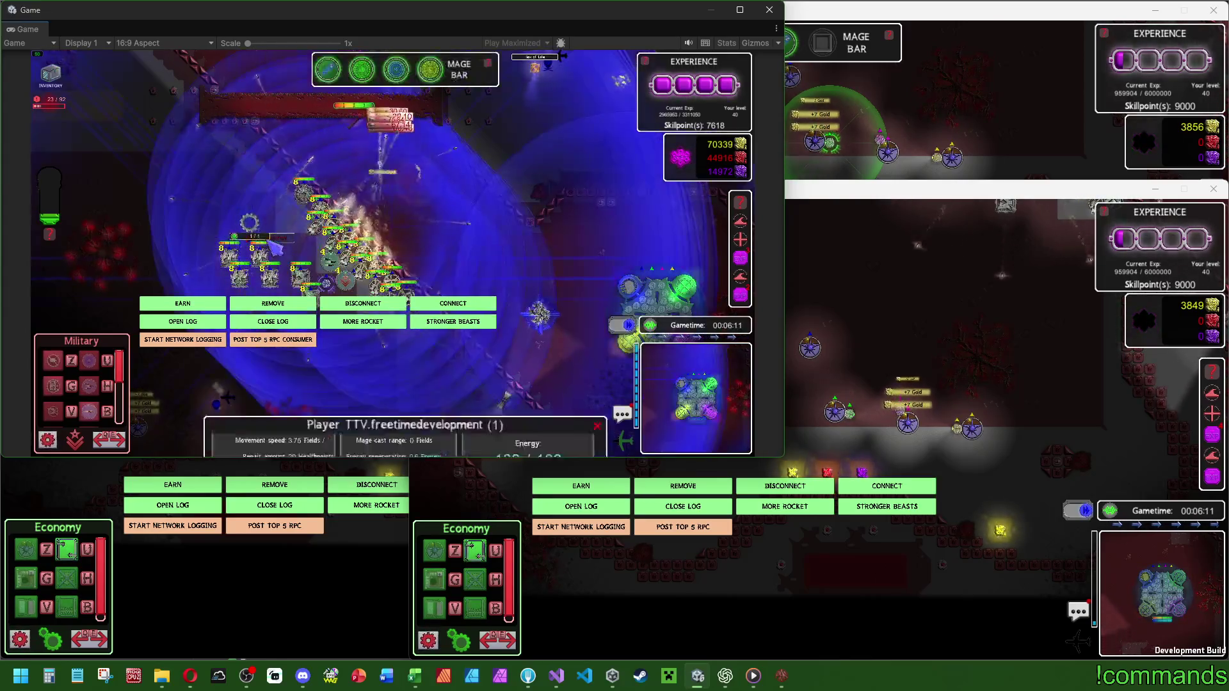
pyautogui.click(279, 224)
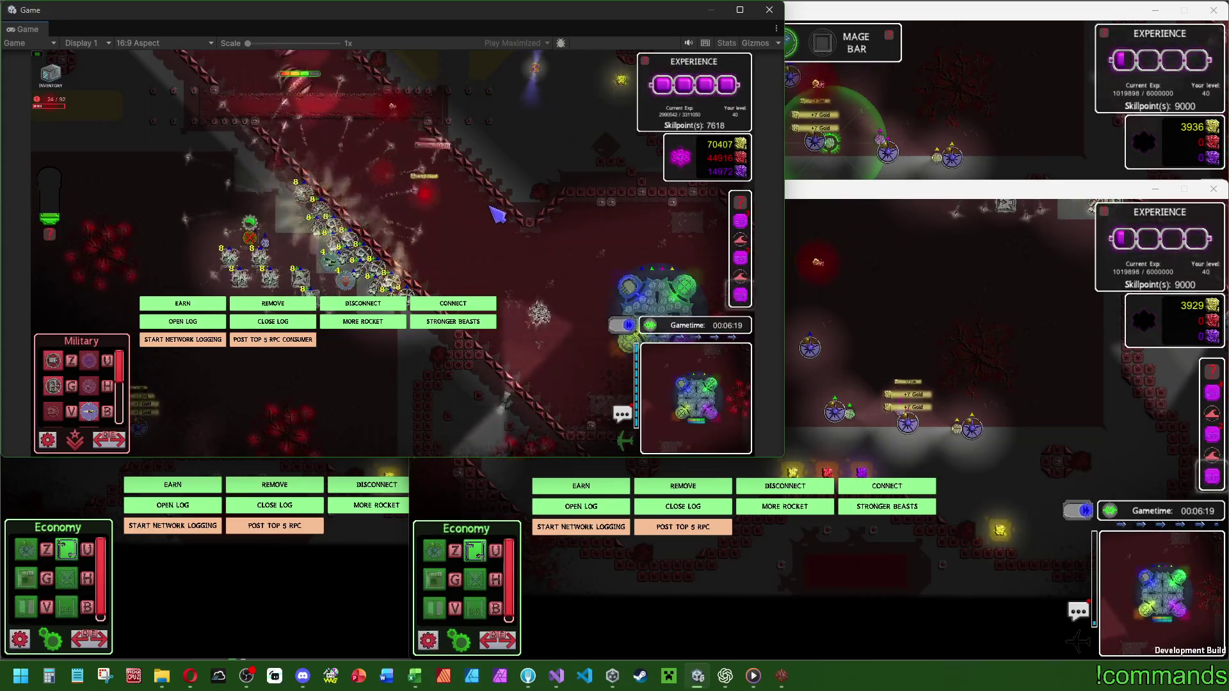
pyautogui.press('a')
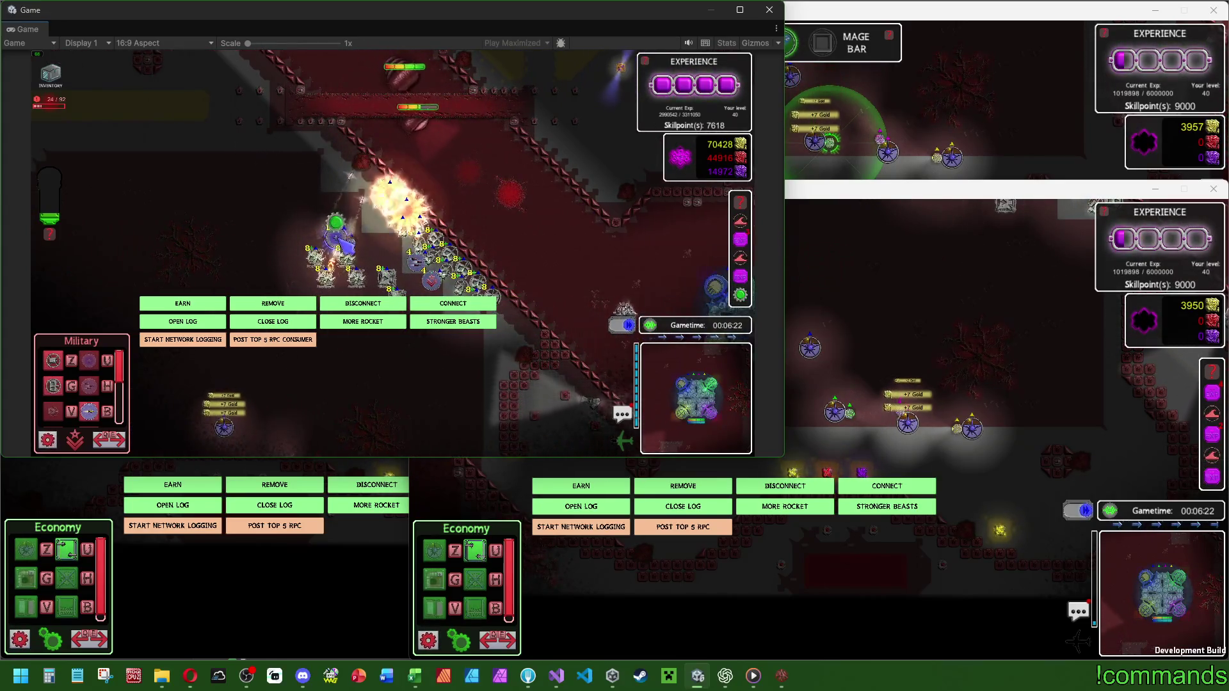
pyautogui.click(345, 243)
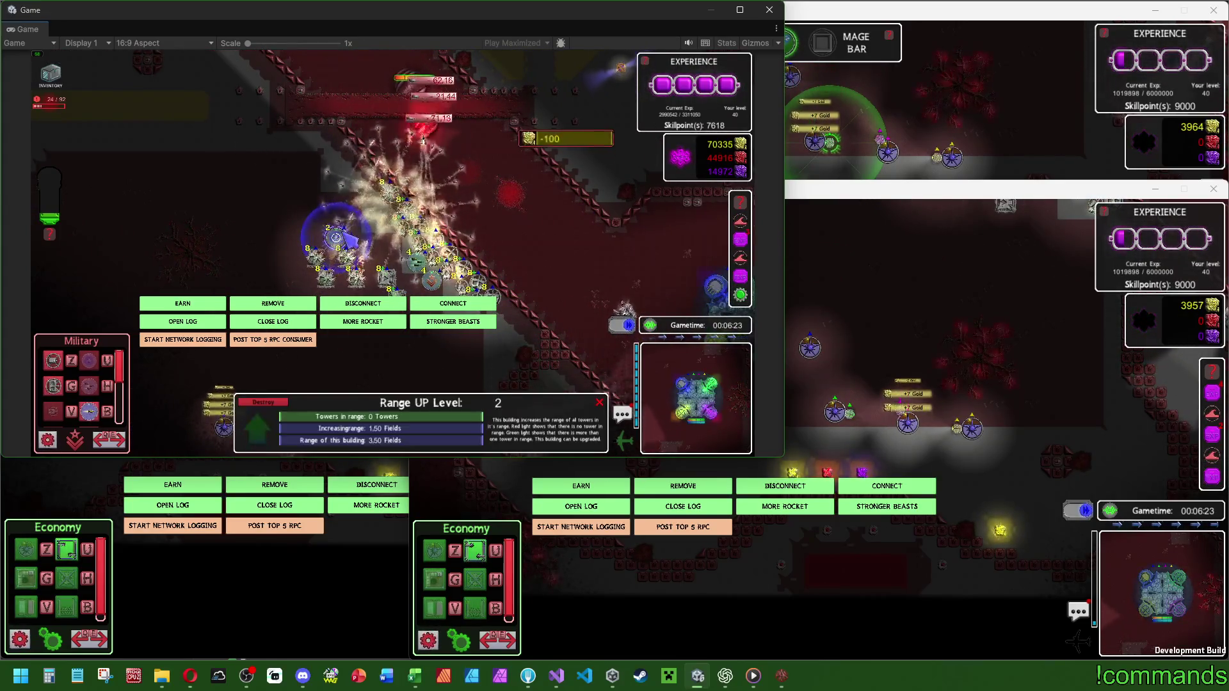
pyautogui.click(354, 259)
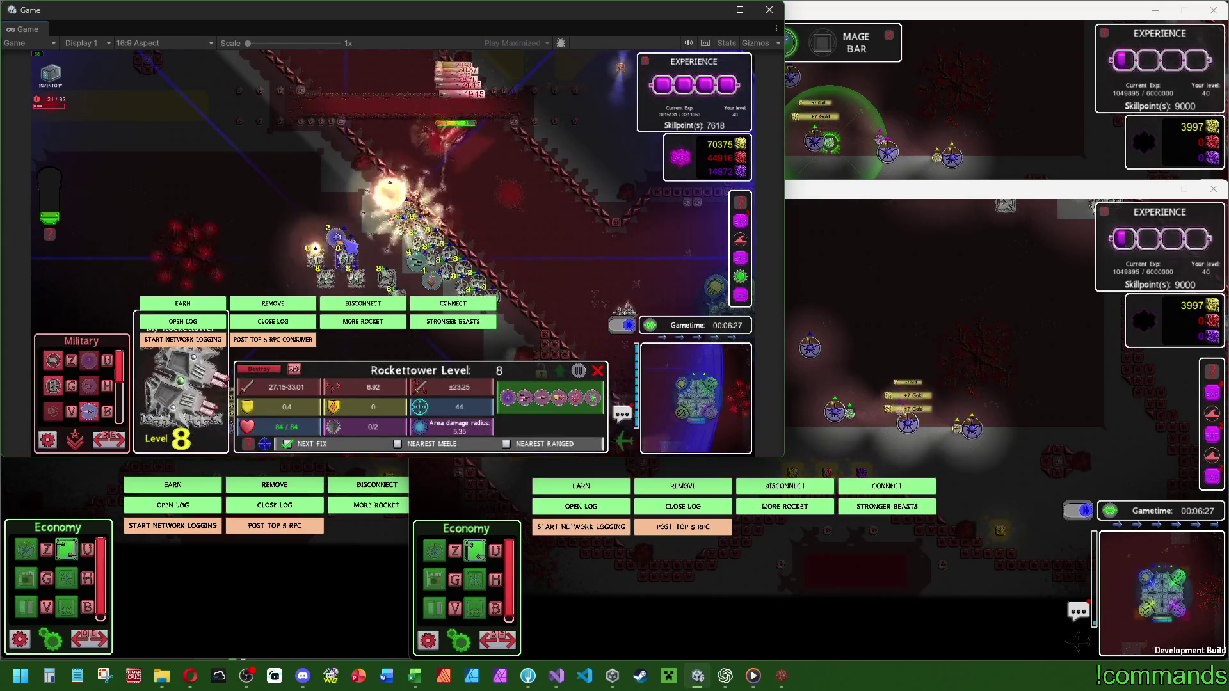
pyautogui.click(340, 235)
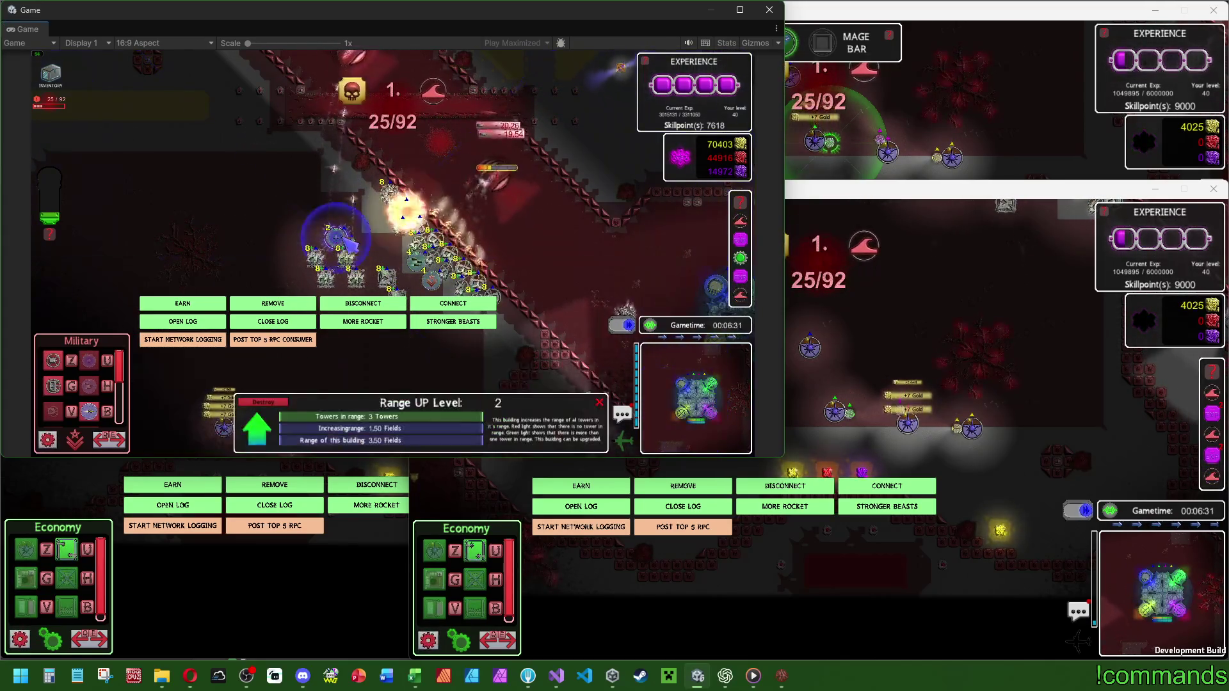
pyautogui.press('Escape')
pyautogui.press('d')
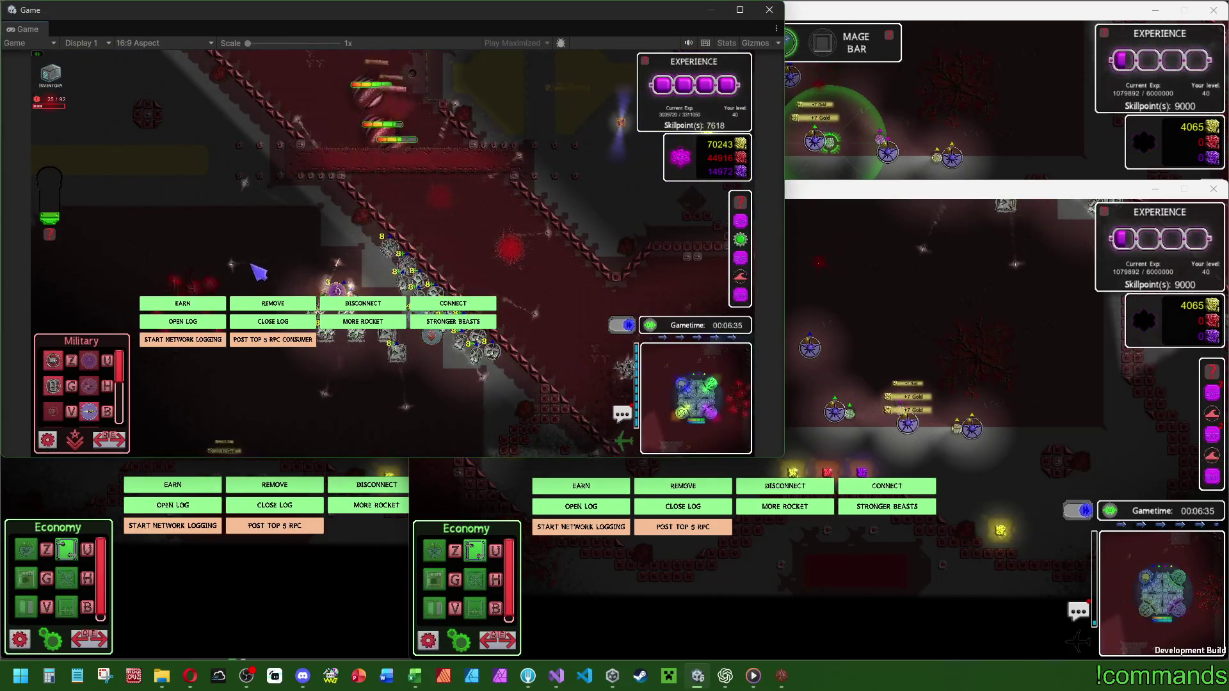
# Upgrade one Range UP building to level 4.
pyautogui.click(249, 219)
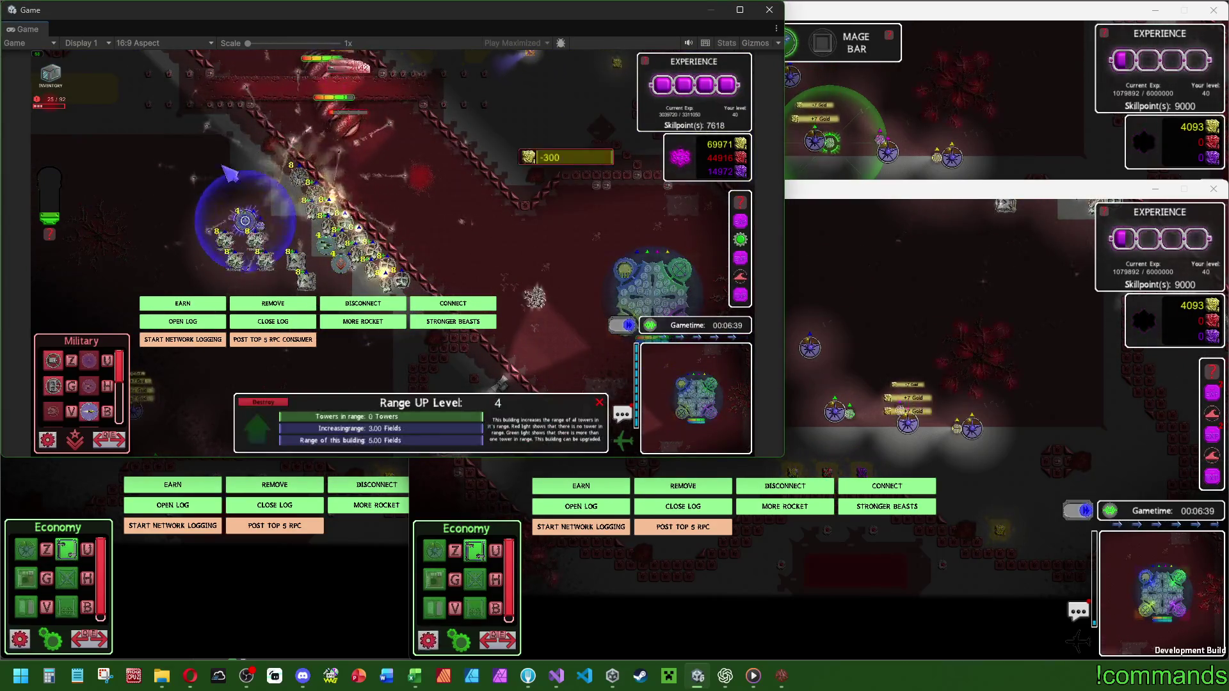
pyautogui.press('Escape')
pyautogui.press('w')
pyautogui.press('a')
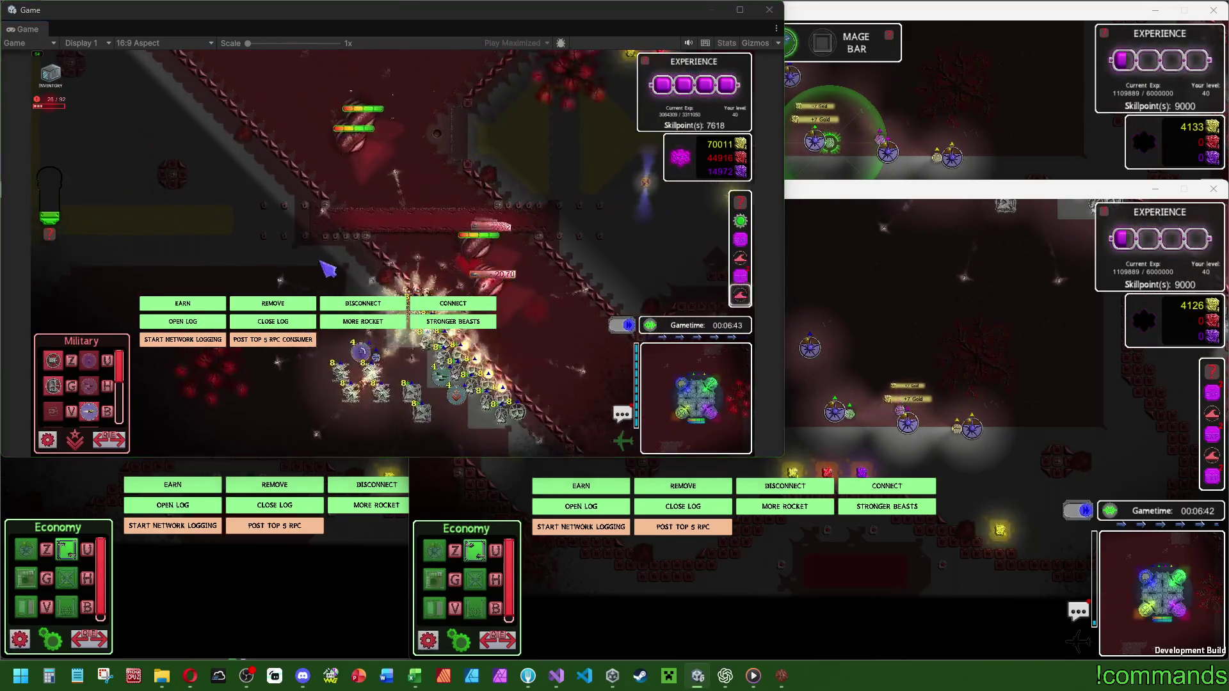
pyautogui.press('s')
pyautogui.press('d')
pyautogui.click(228, 194)
pyautogui.press('w')
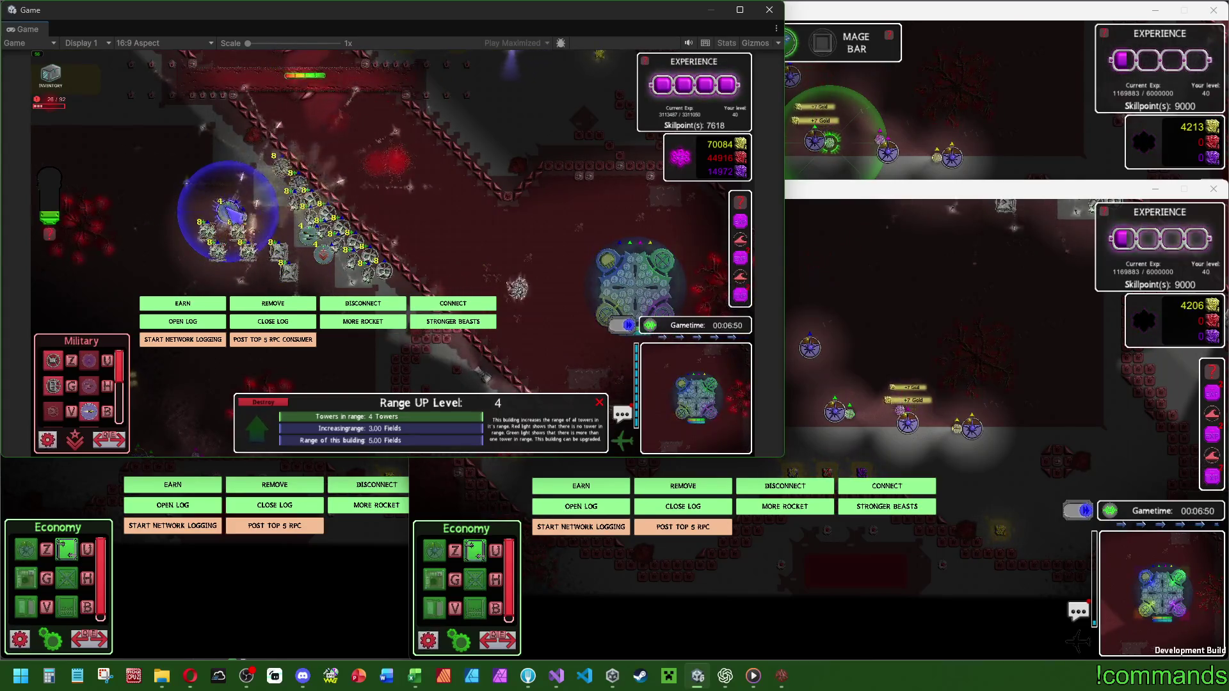
# Move to the vertical enemy corridor and inspect the Visey enemy and the Box of Life item.
pyautogui.press('Escape')
pyautogui.press('w')
pyautogui.press('a')
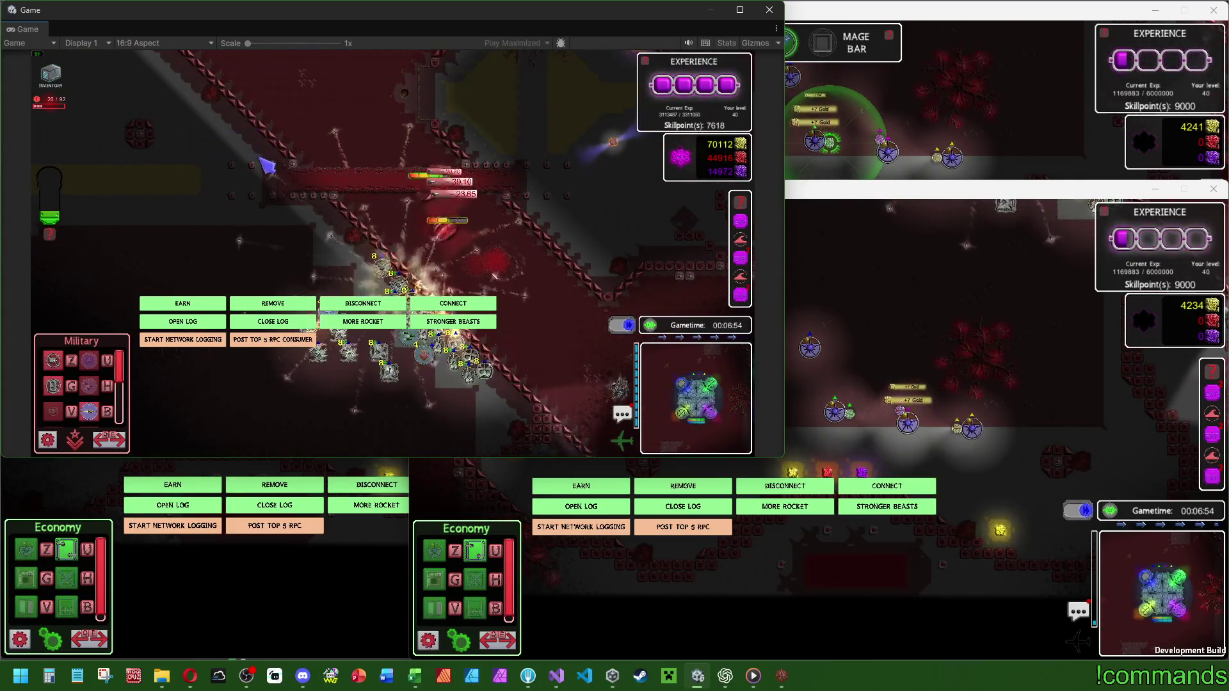
pyautogui.press('a')
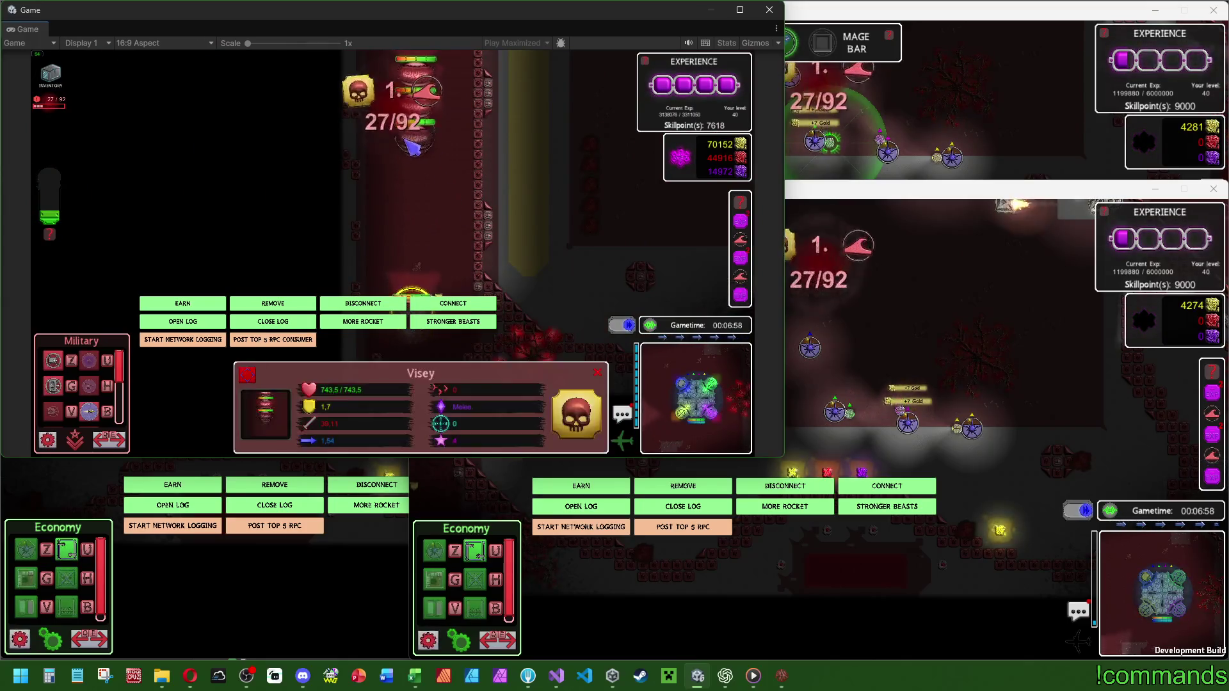
pyautogui.press('d')
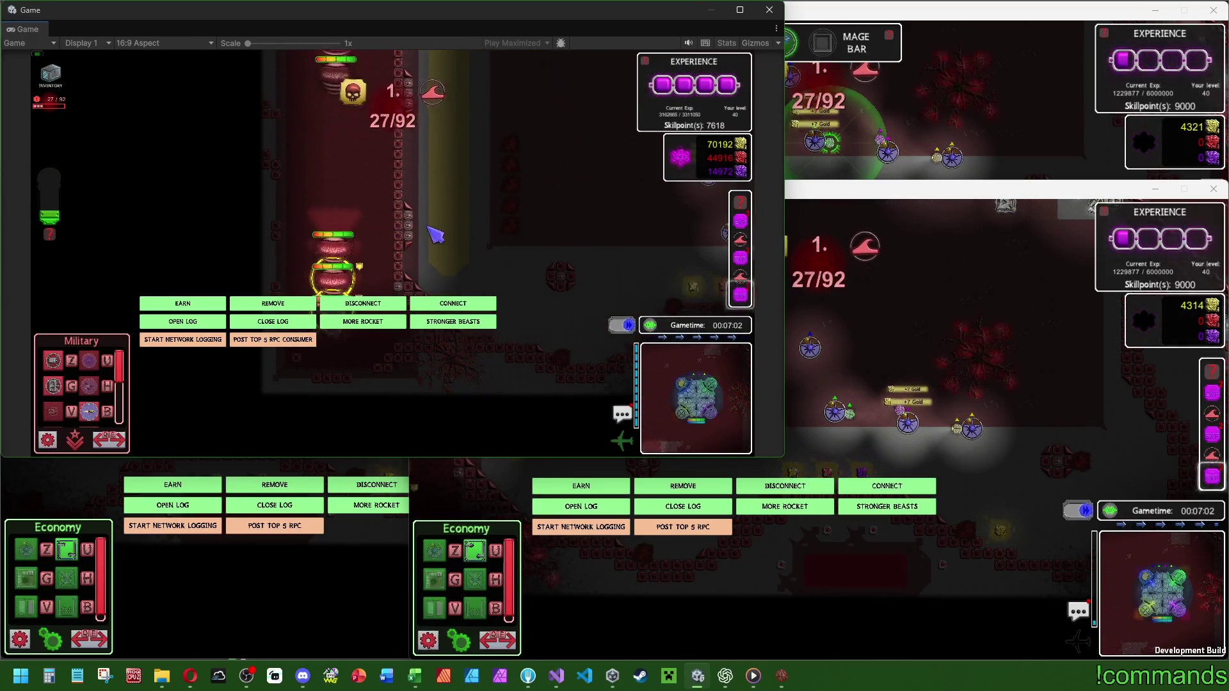
pyautogui.press('s')
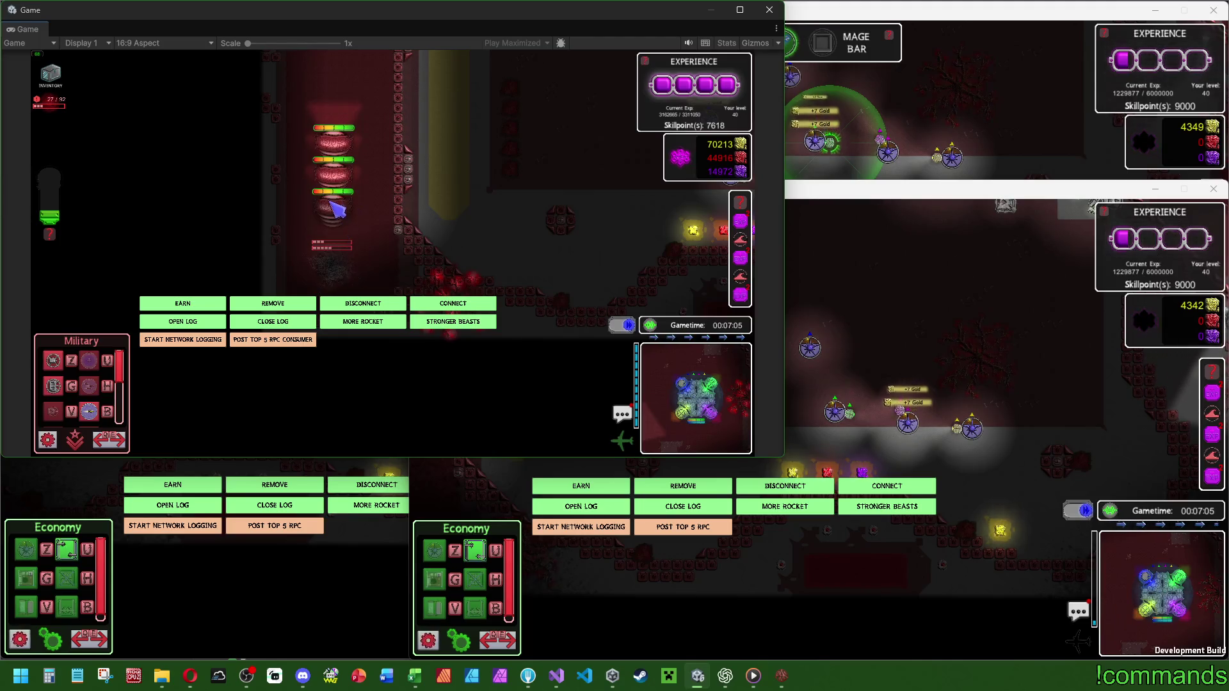
pyautogui.click(332, 203)
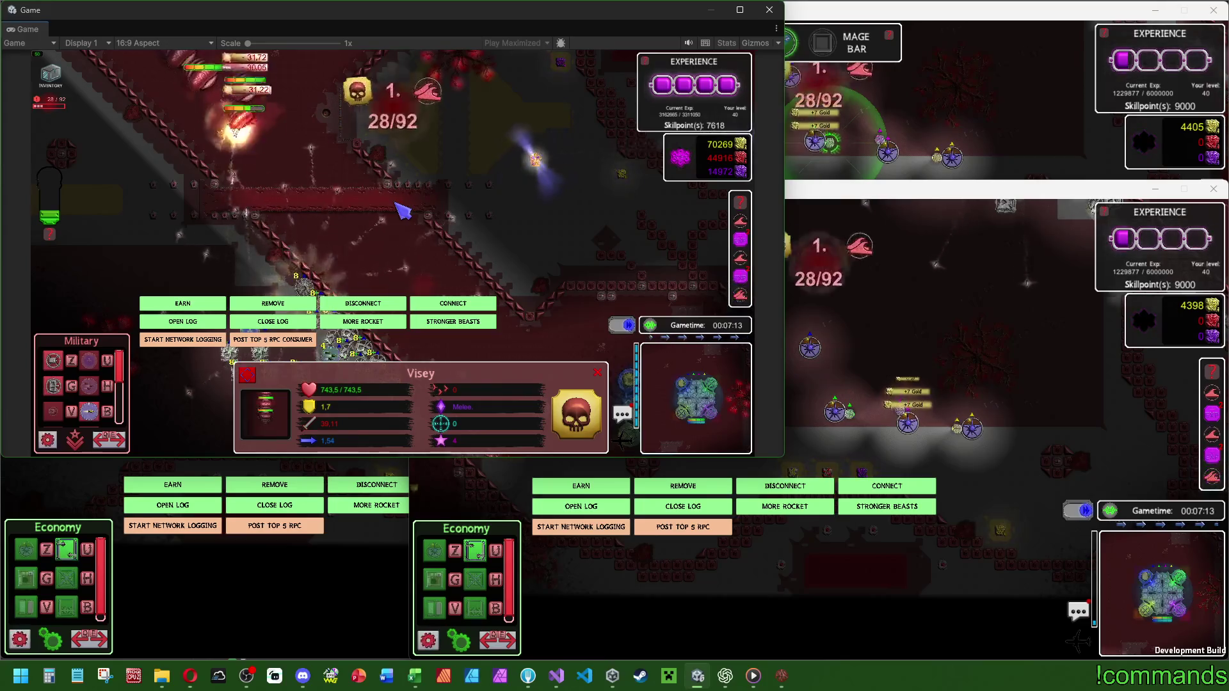
pyautogui.click(543, 169)
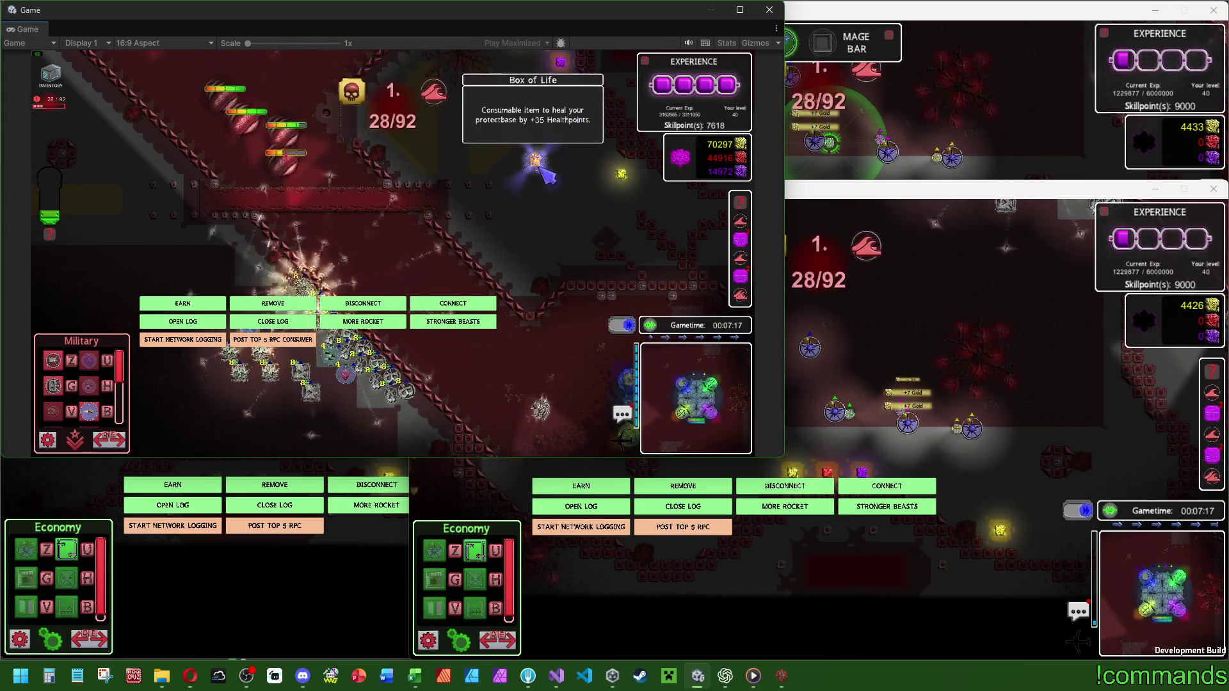
pyautogui.click(547, 175)
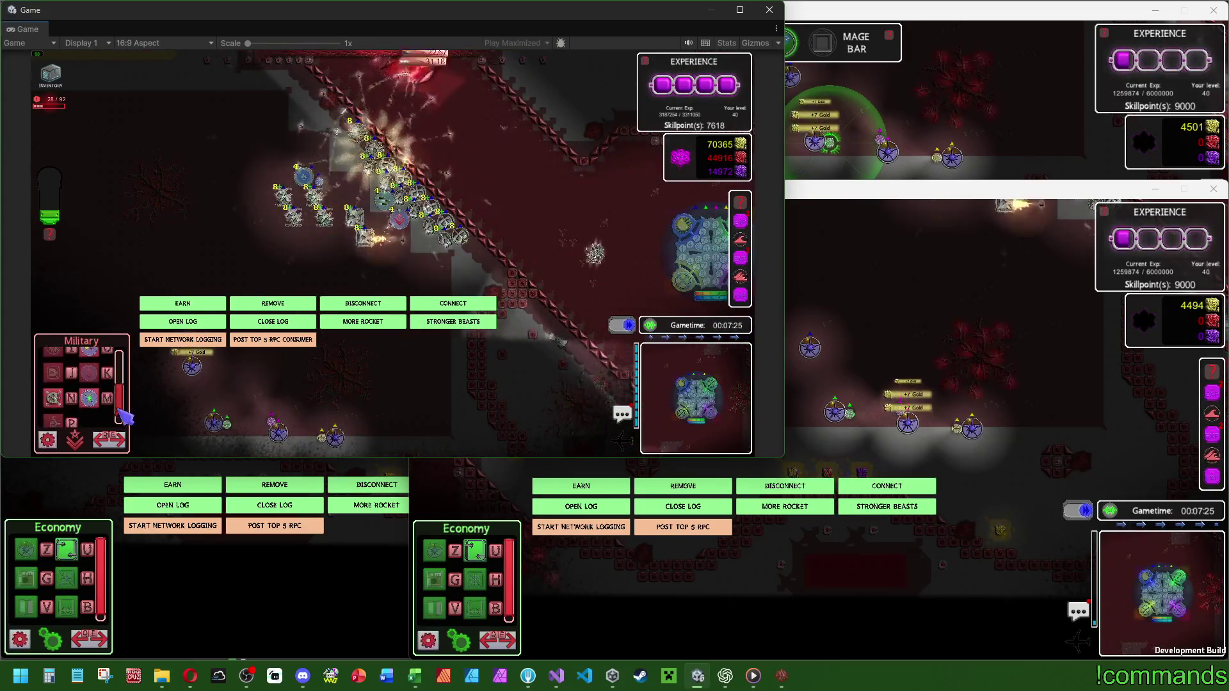
pyautogui.click(338, 208)
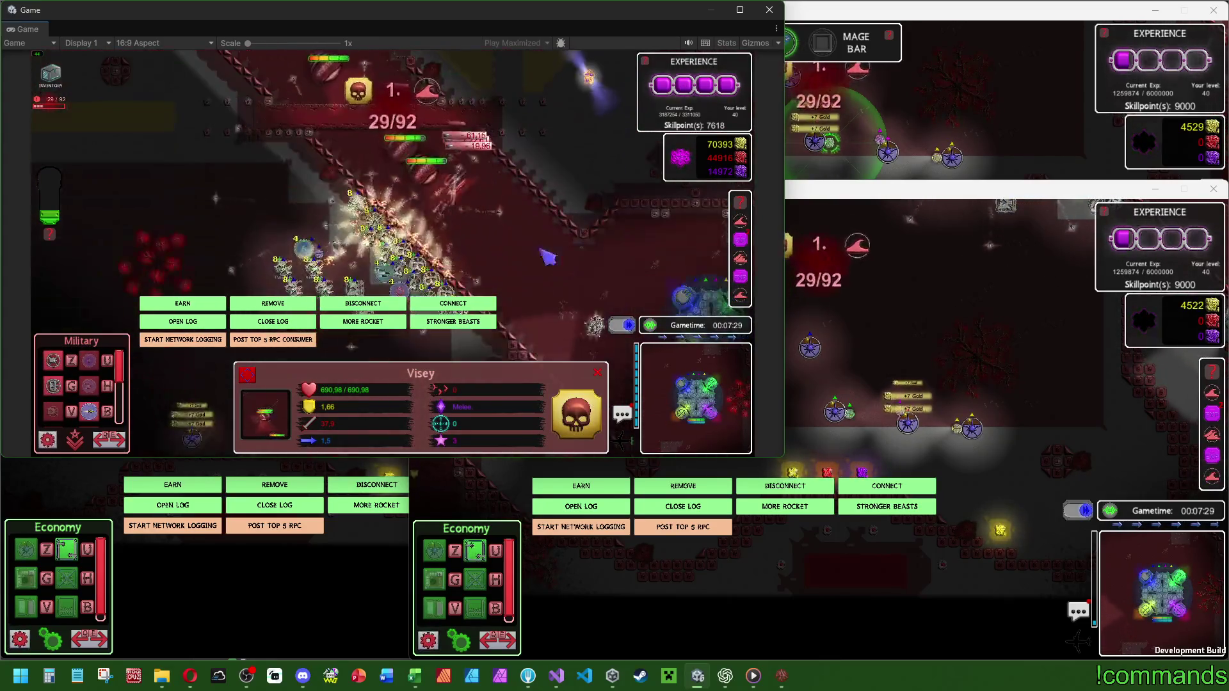
# Browse the build options and check the player unit's stats and spells.
pyautogui.press('z')
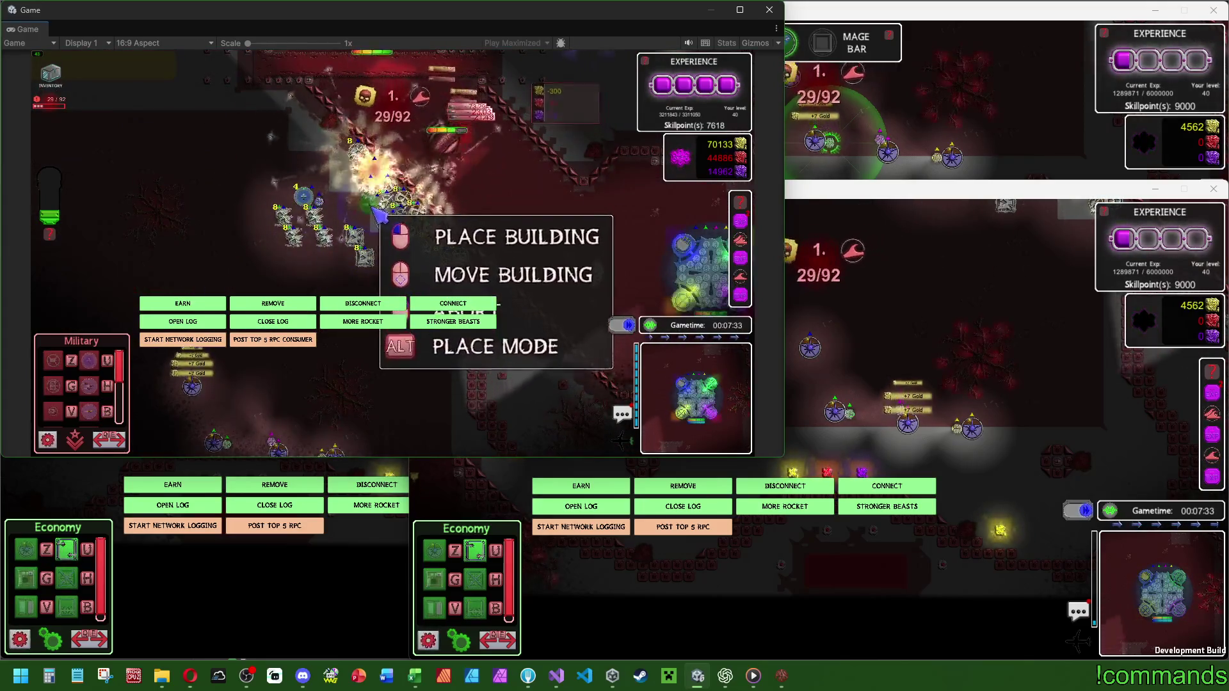
pyautogui.click(368, 217)
pyautogui.scroll(-2, 89, 397)
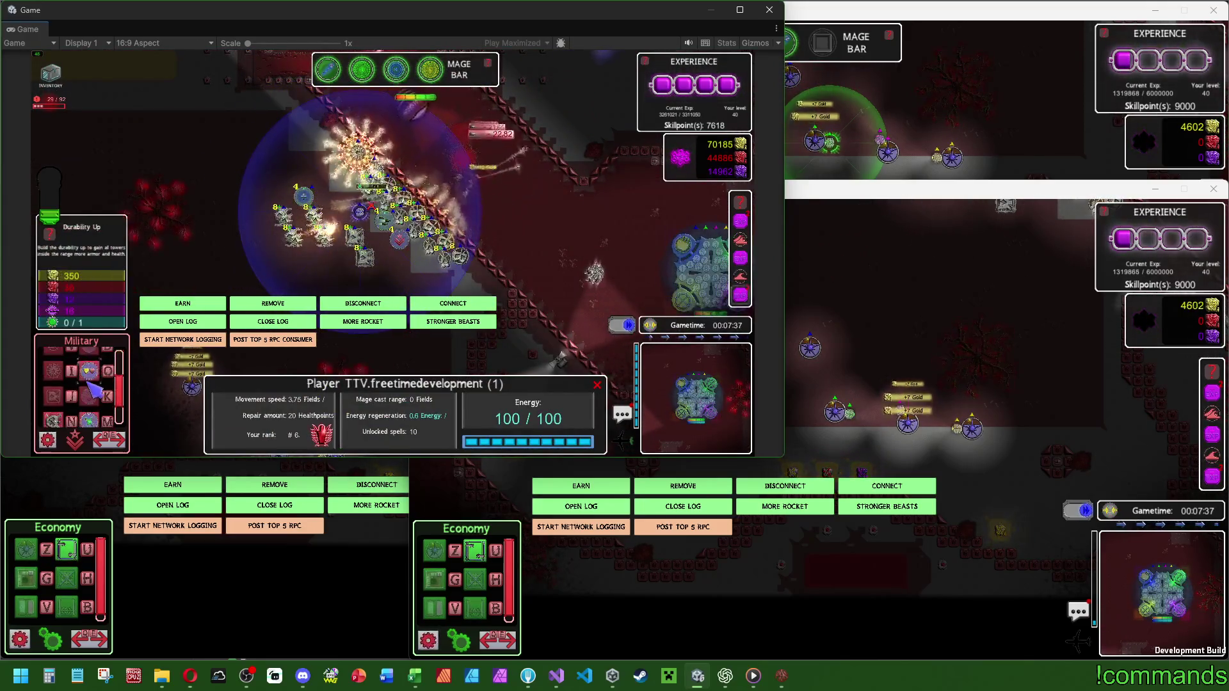
pyautogui.scroll(2, 93, 407)
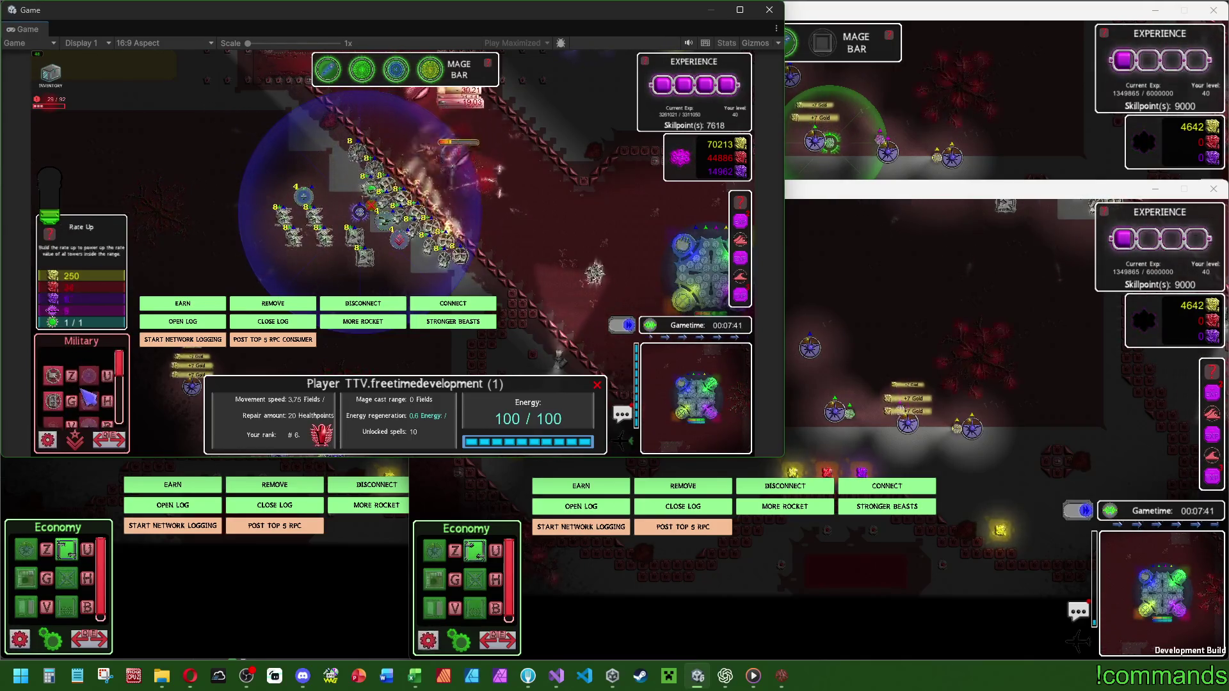
pyautogui.click(92, 407)
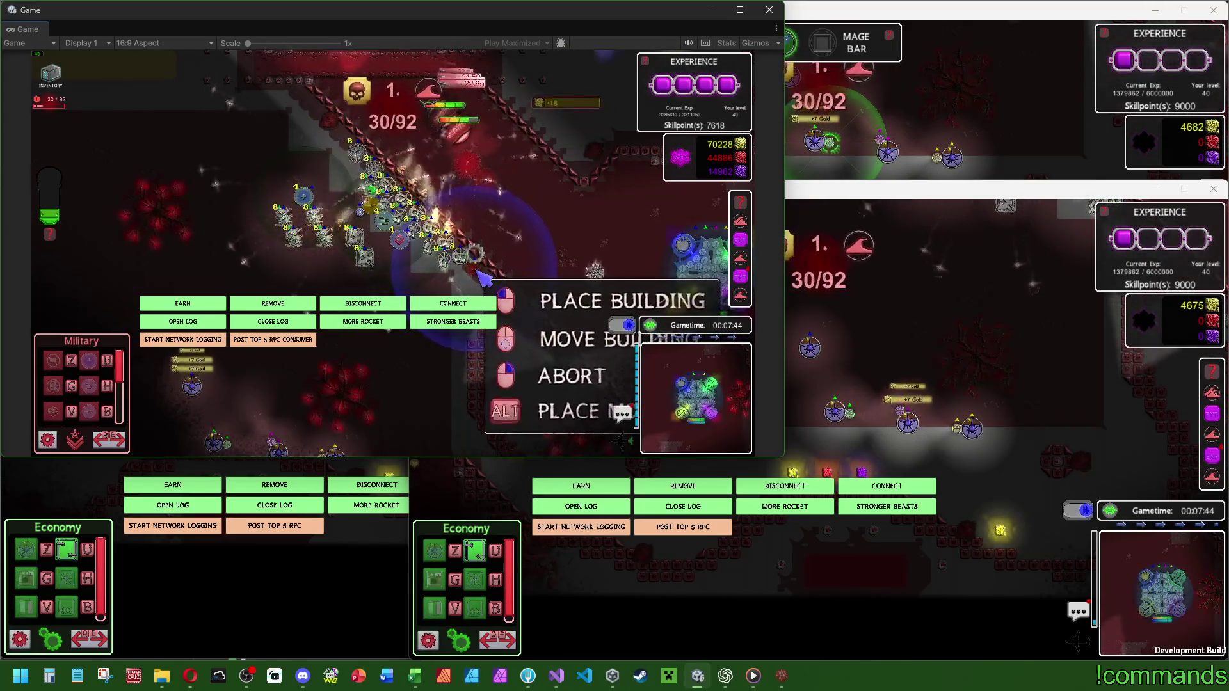
pyautogui.click(475, 273)
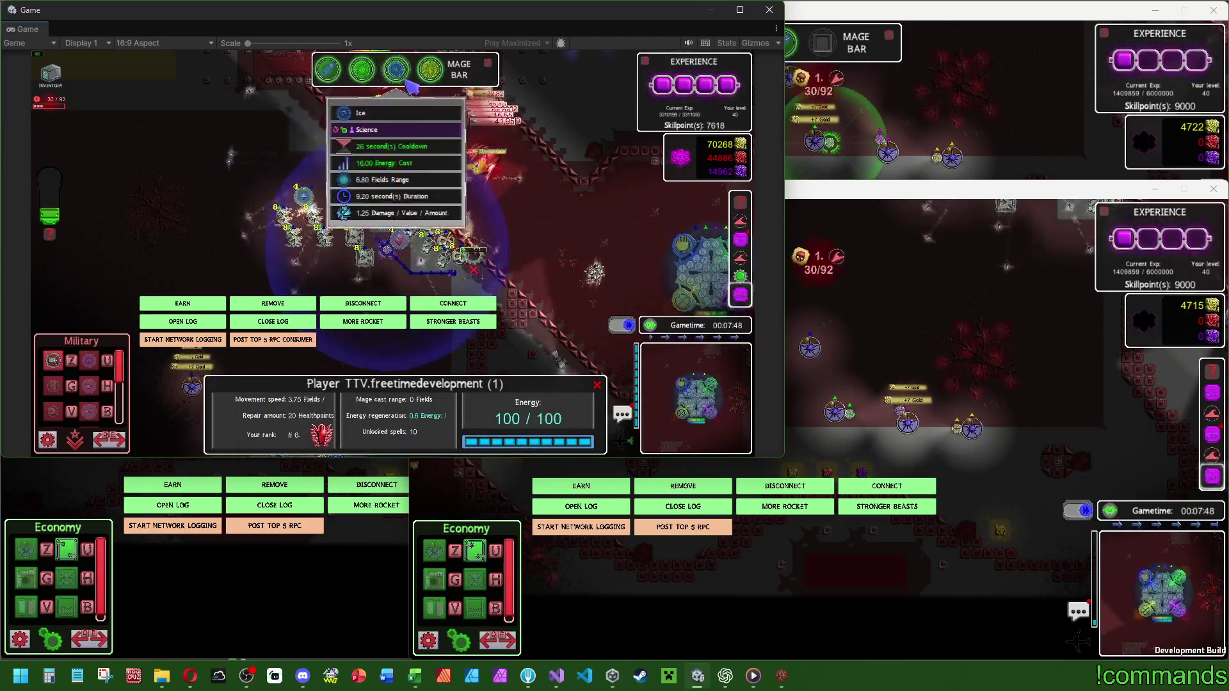
# Build an Armorpierce UP building beside the towers and check the level 4 basic tower.
pyautogui.press('u')
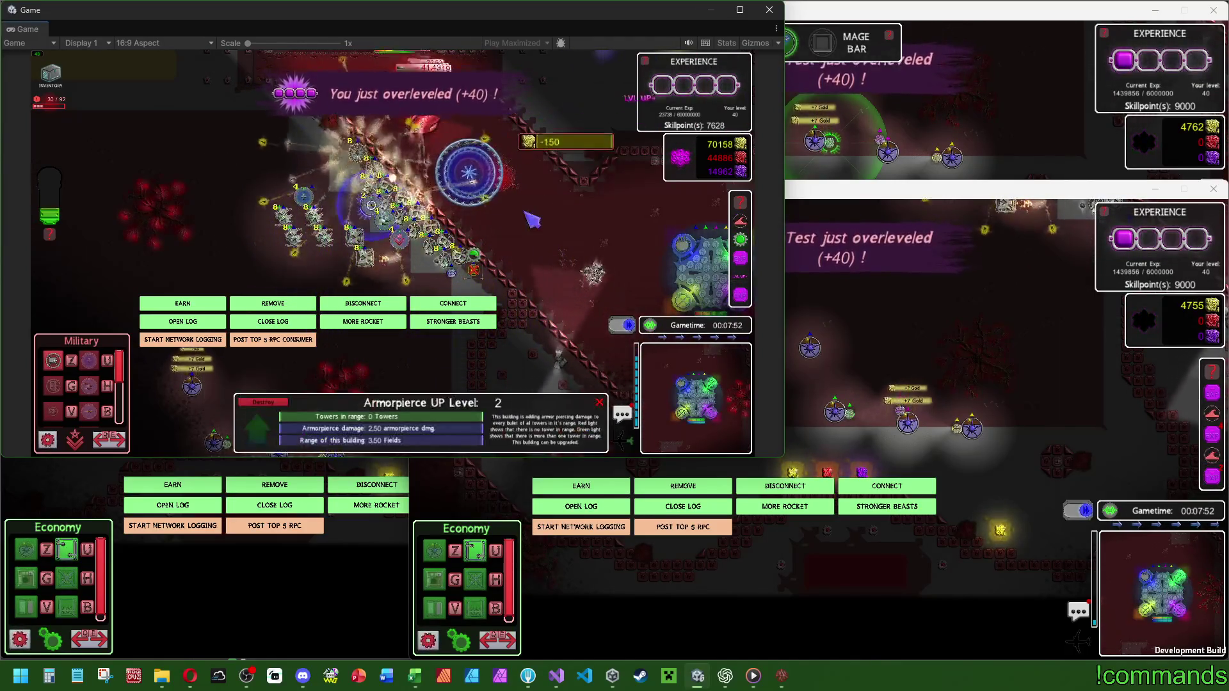
pyautogui.click(488, 266)
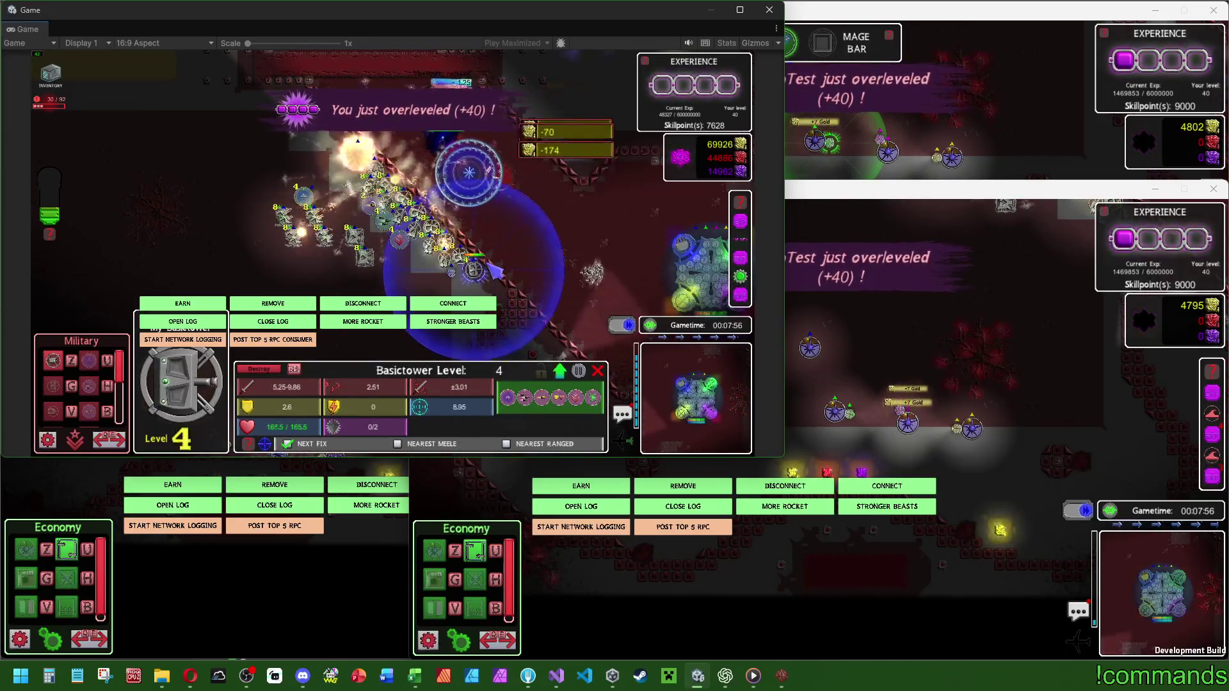
pyautogui.click(504, 239)
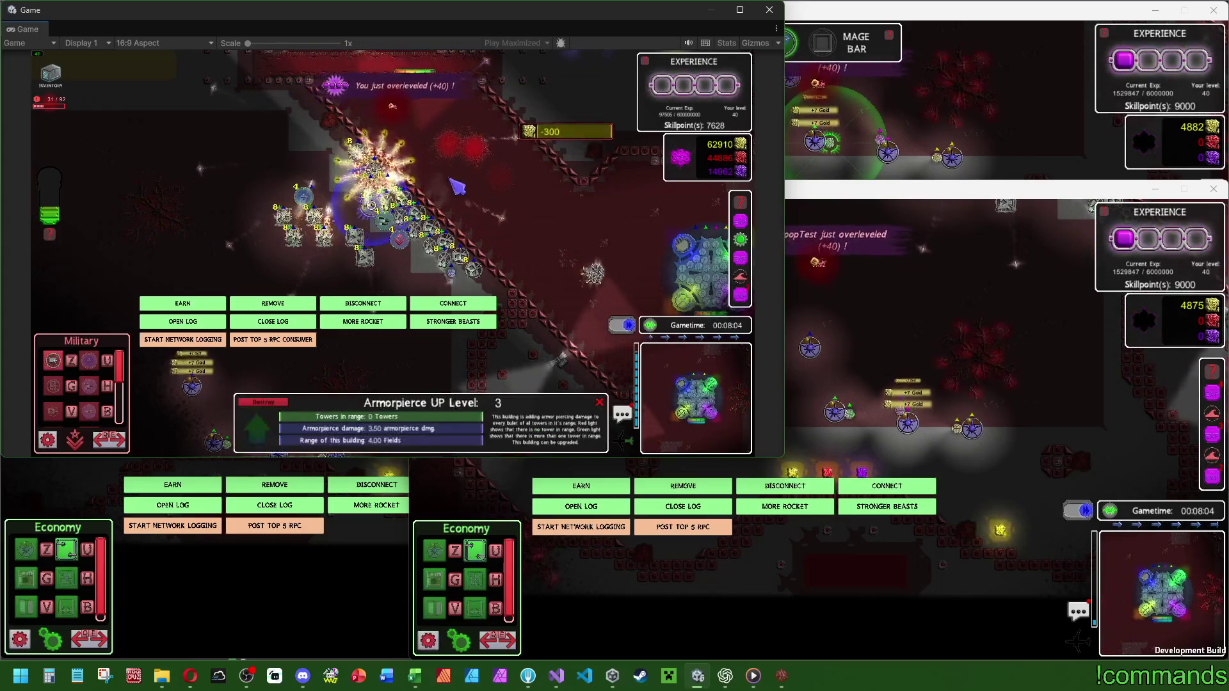
pyautogui.moveTo(119, 366); pyautogui.dragTo(136, 423)
pyautogui.scroll(3, 83, 384)
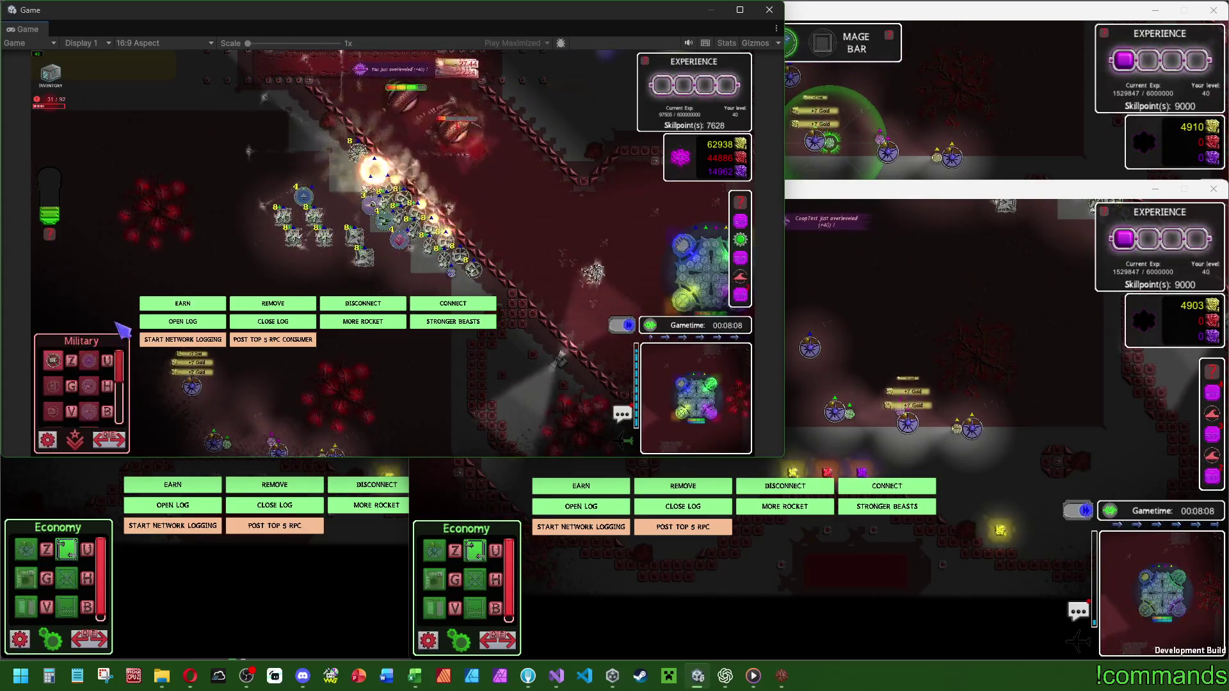
pyautogui.click(53, 360)
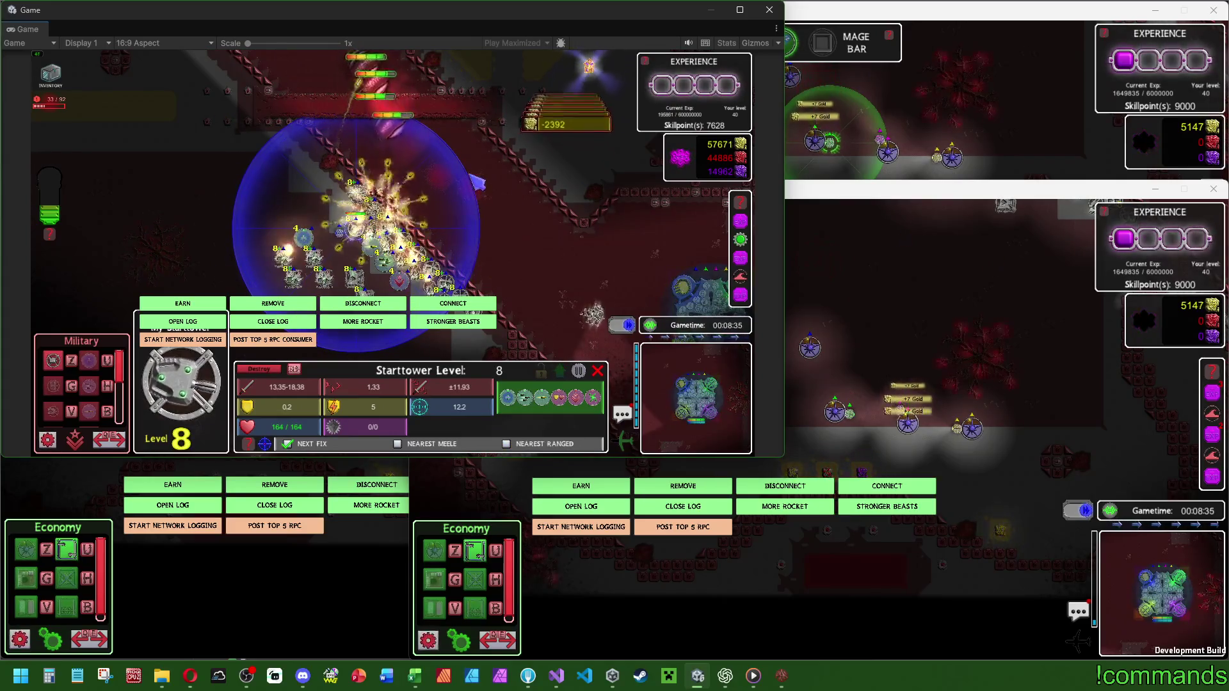
# Upgrade the start tower to level 8, then inspect the Visey unit in another corridor.
pyautogui.click(348, 221)
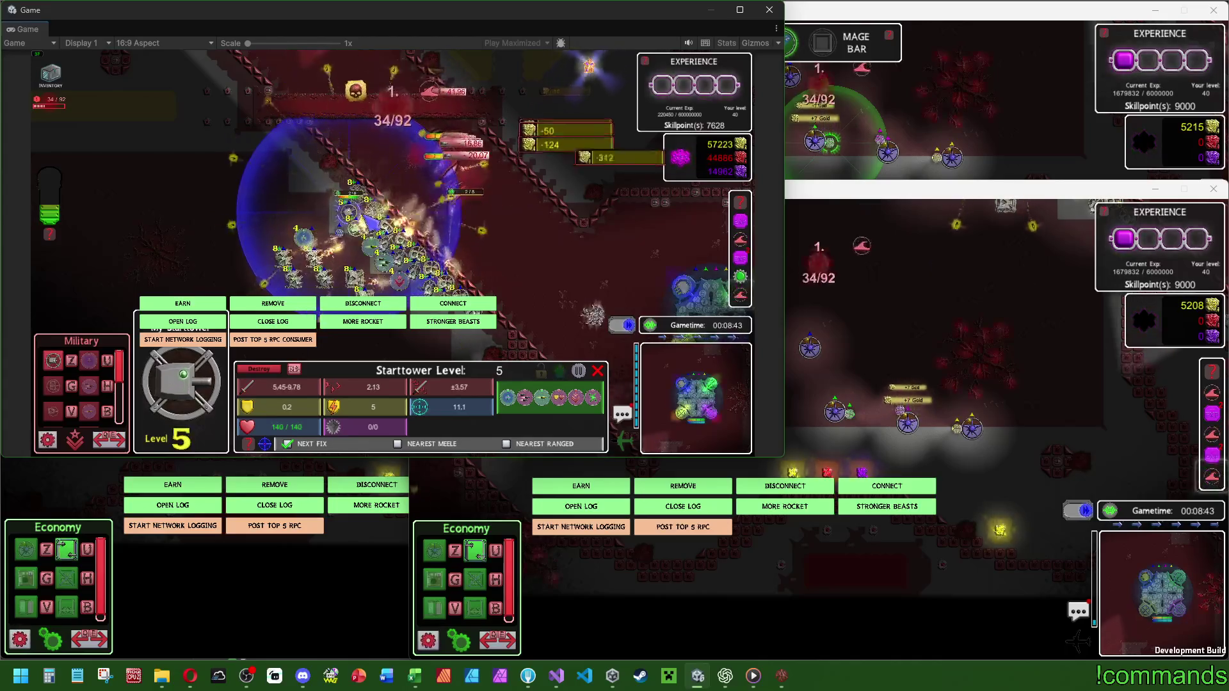
pyautogui.click(477, 235)
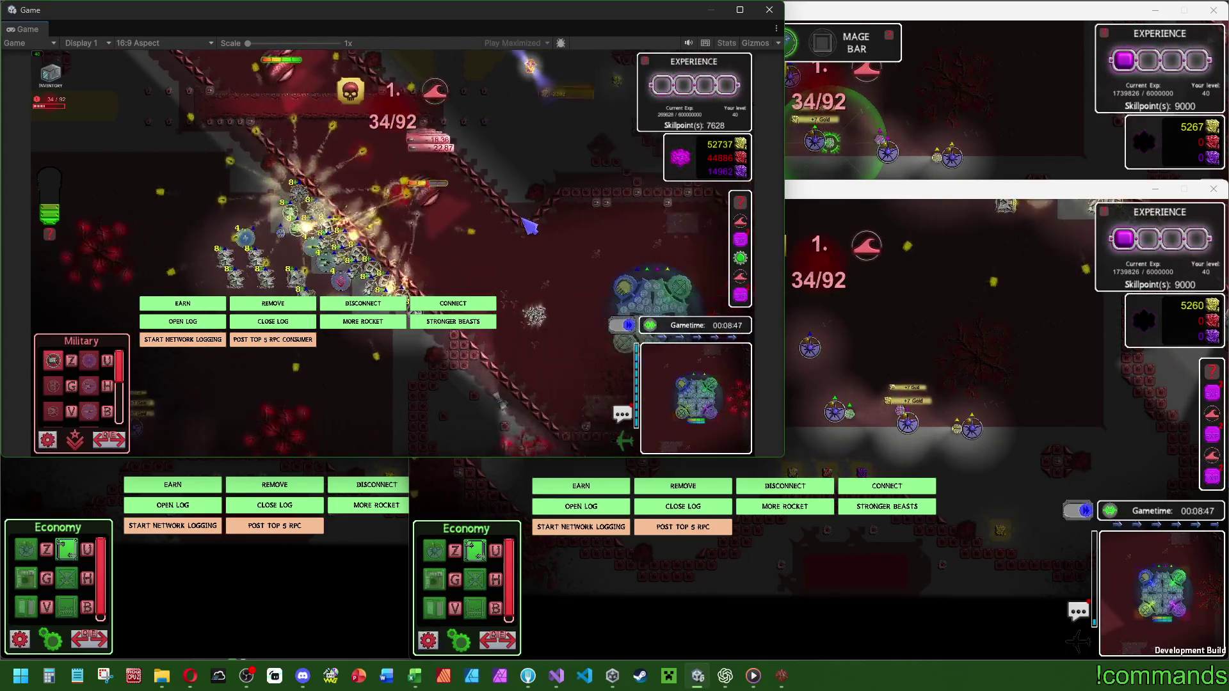
pyautogui.press('w')
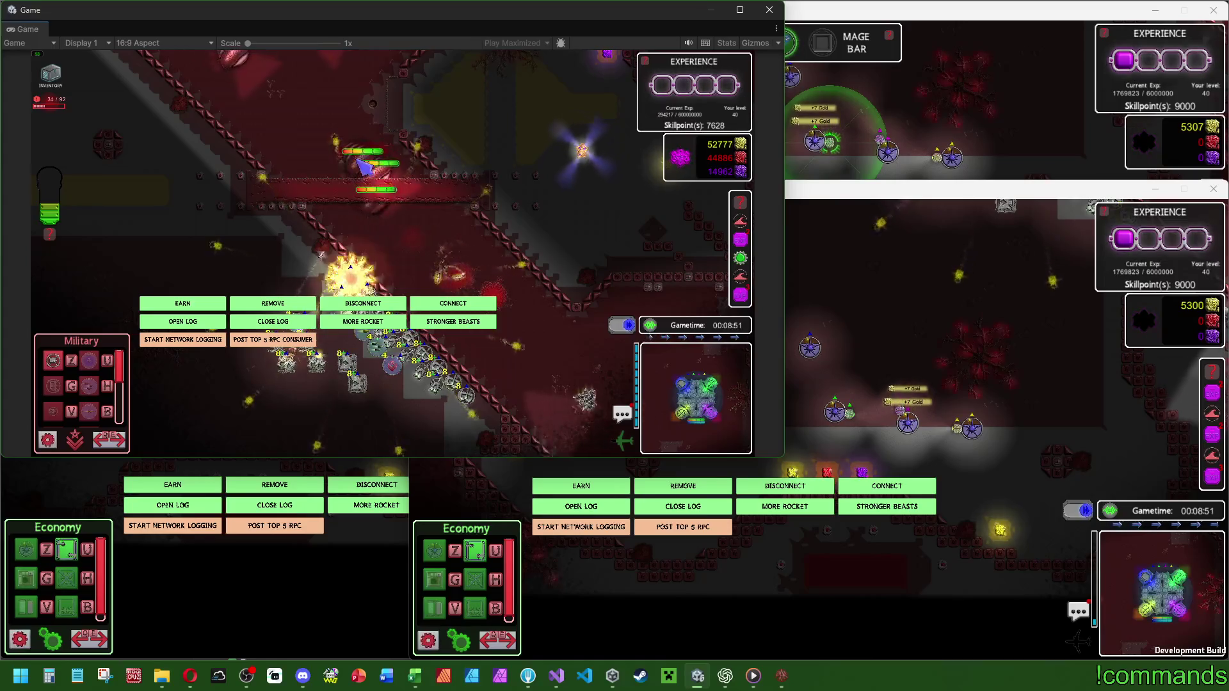
pyautogui.click(383, 184)
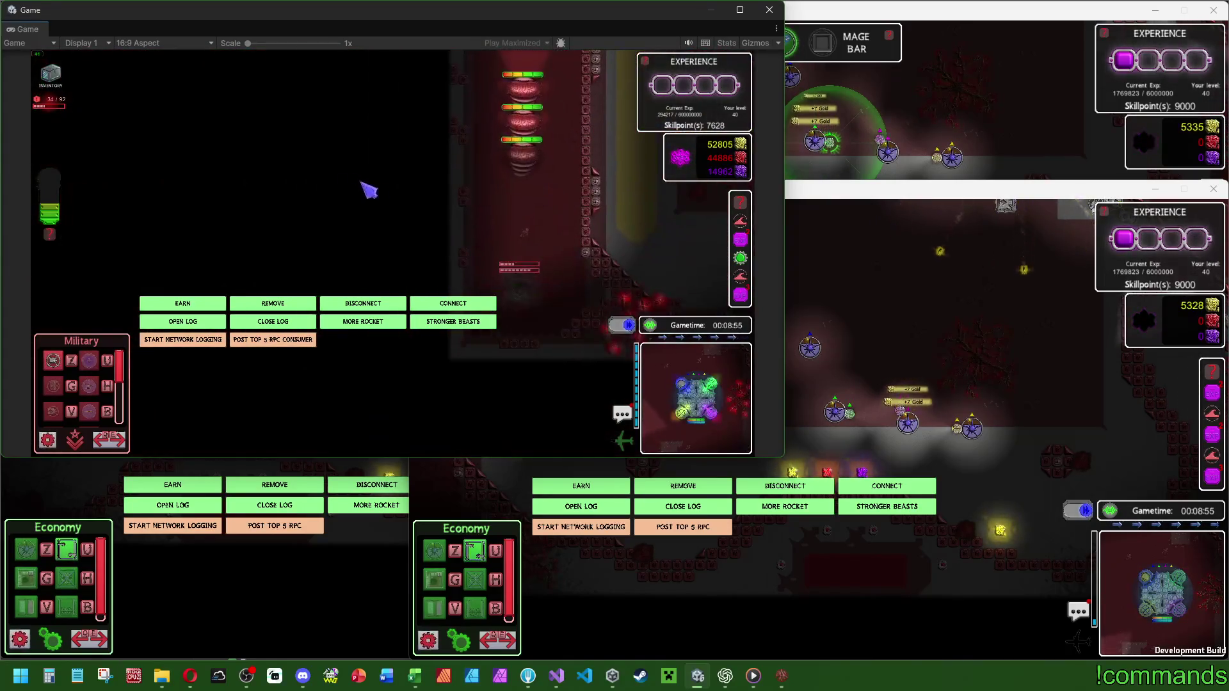
pyautogui.click(530, 152)
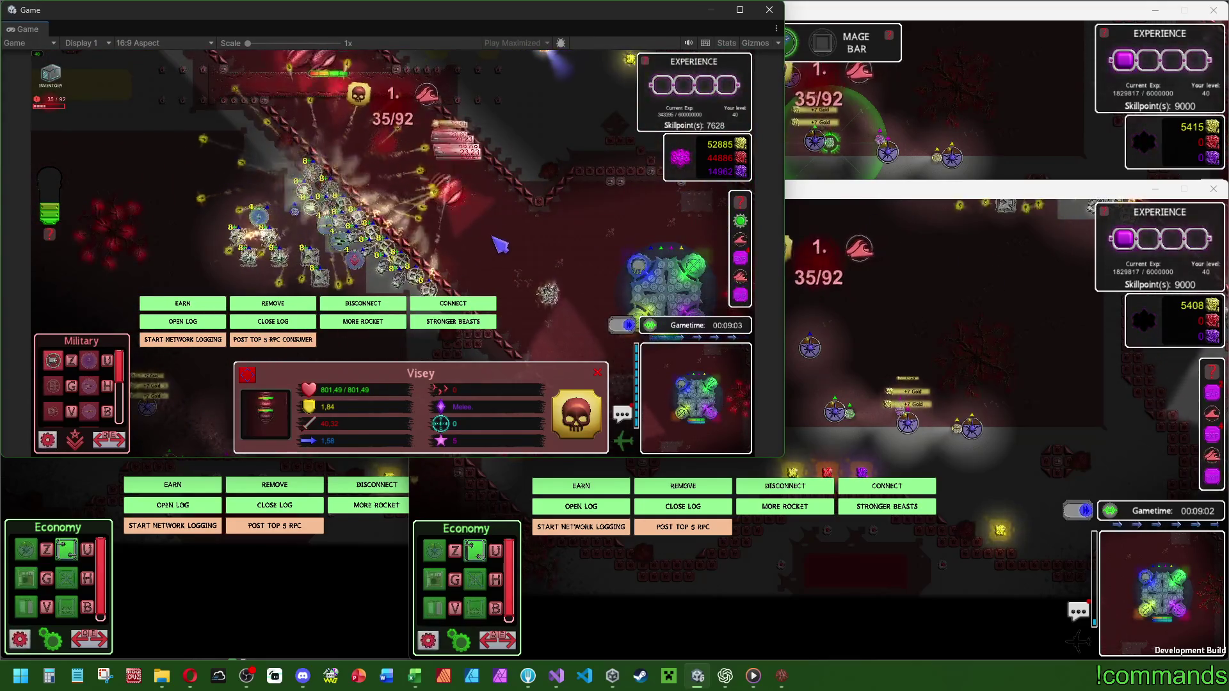
pyautogui.click(507, 240)
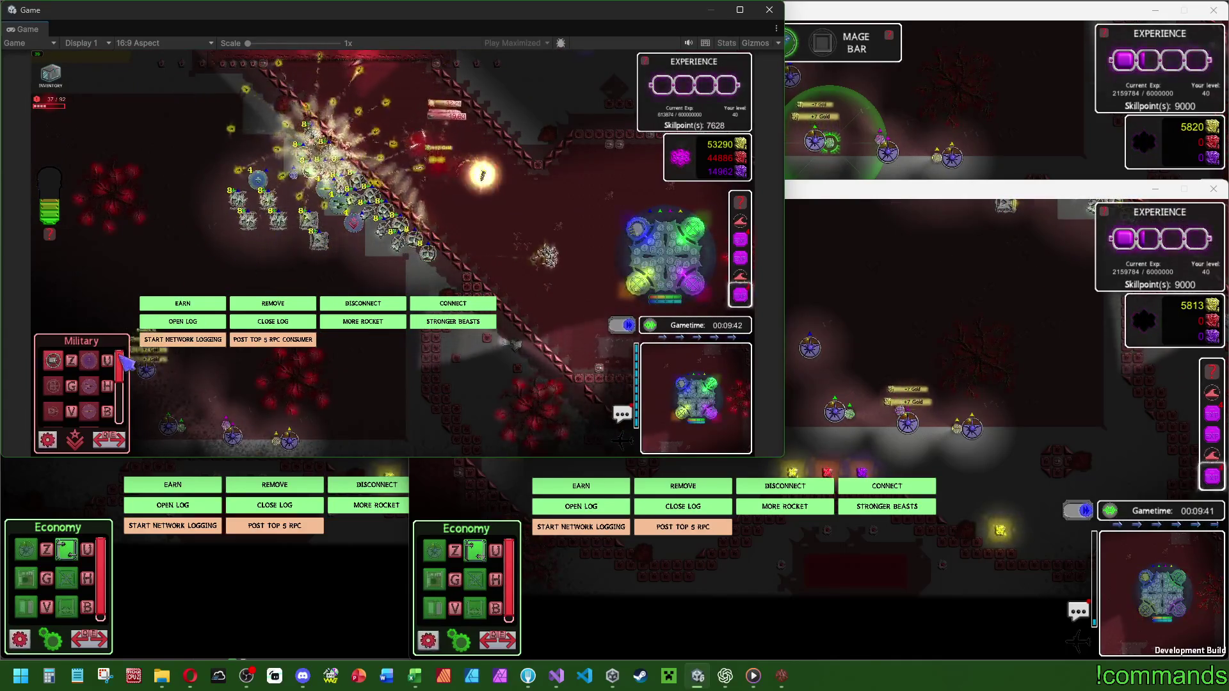
pyautogui.click(89, 361)
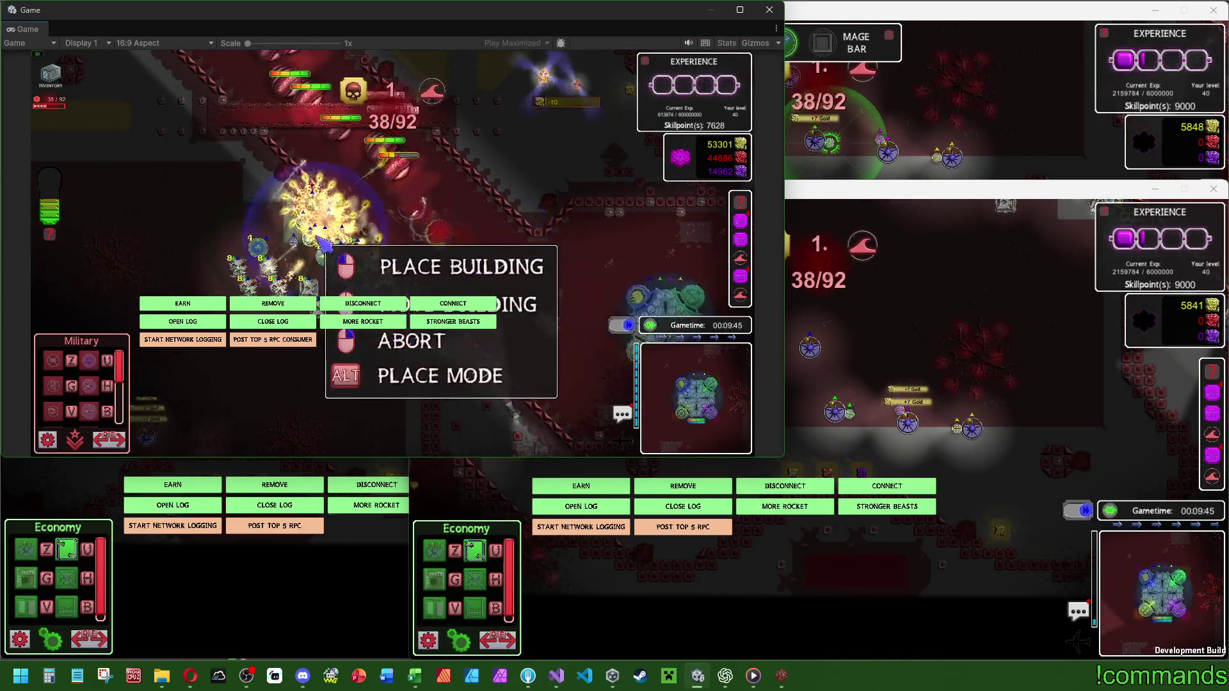
# Place a building beside the battle and review the level 8 Starttower's stats and range.
pyautogui.click(316, 263)
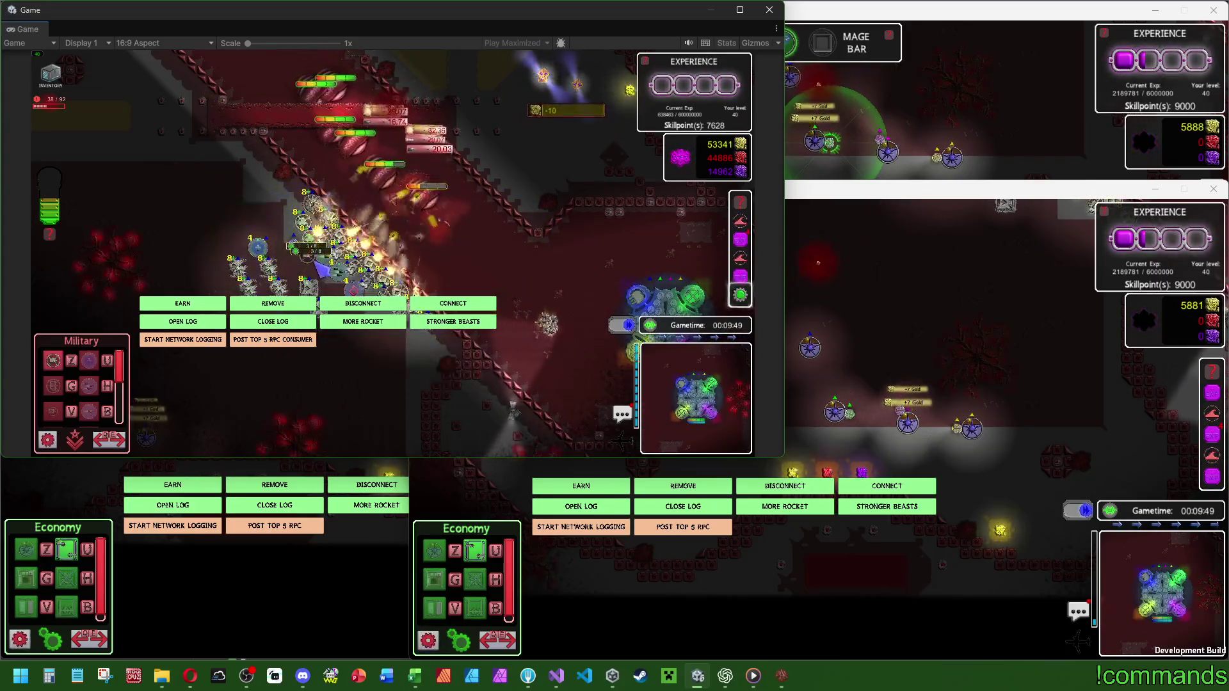
pyautogui.click(318, 267)
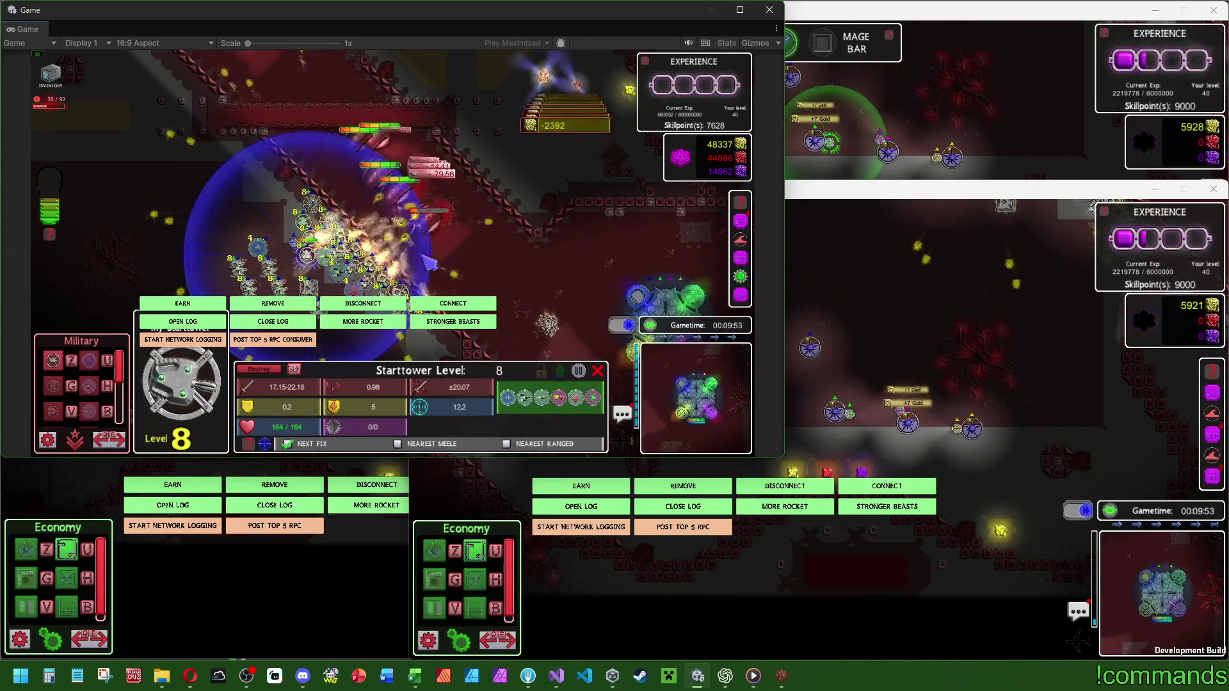
pyautogui.click(212, 249)
pyautogui.click(56, 366)
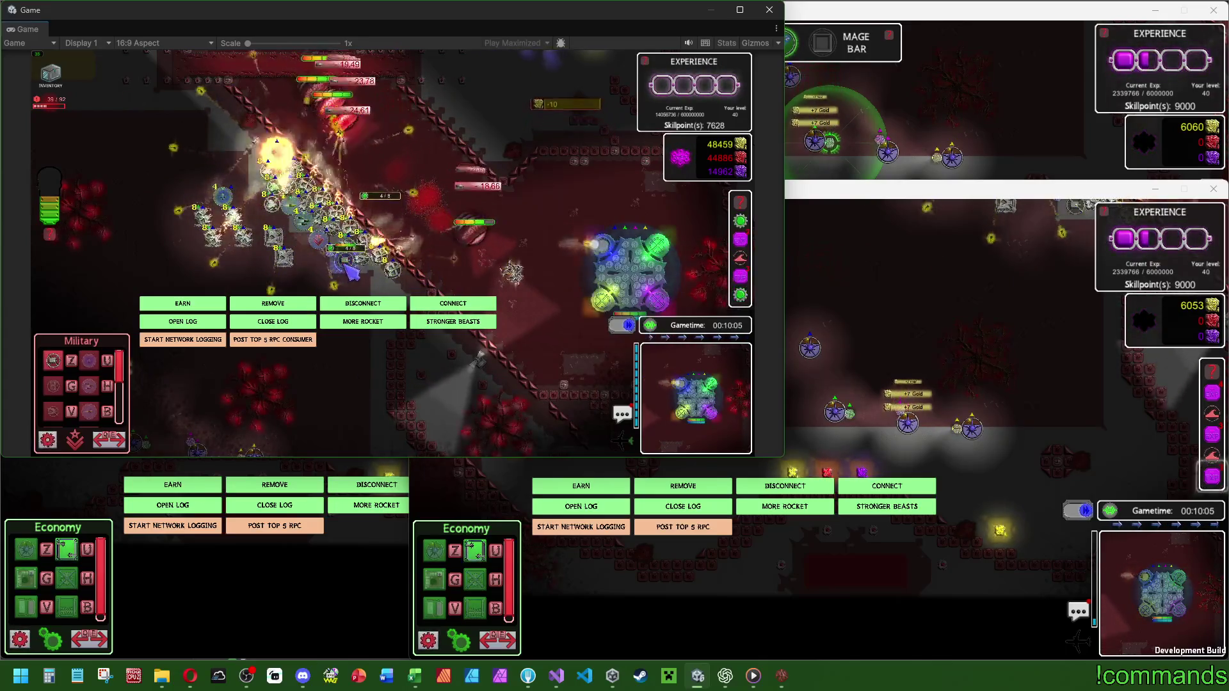
pyautogui.click(348, 266)
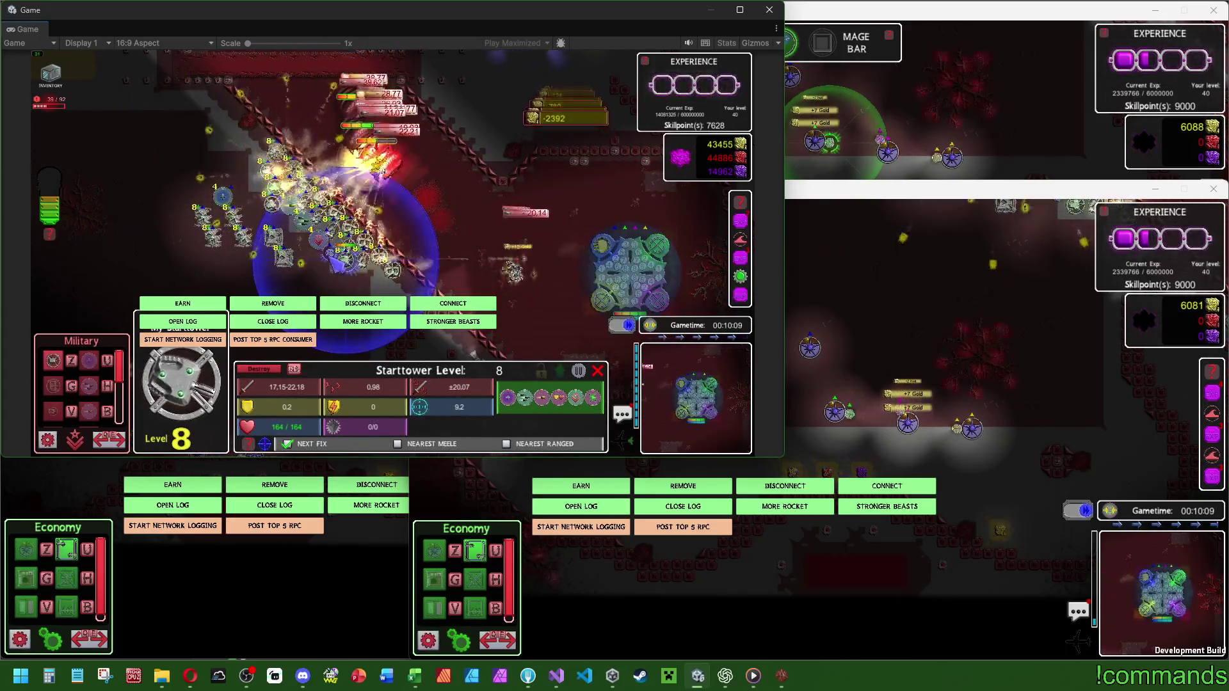
pyautogui.click(477, 139)
# Move the player character across the map.
pyautogui.click(410, 186)
pyautogui.click(416, 128)
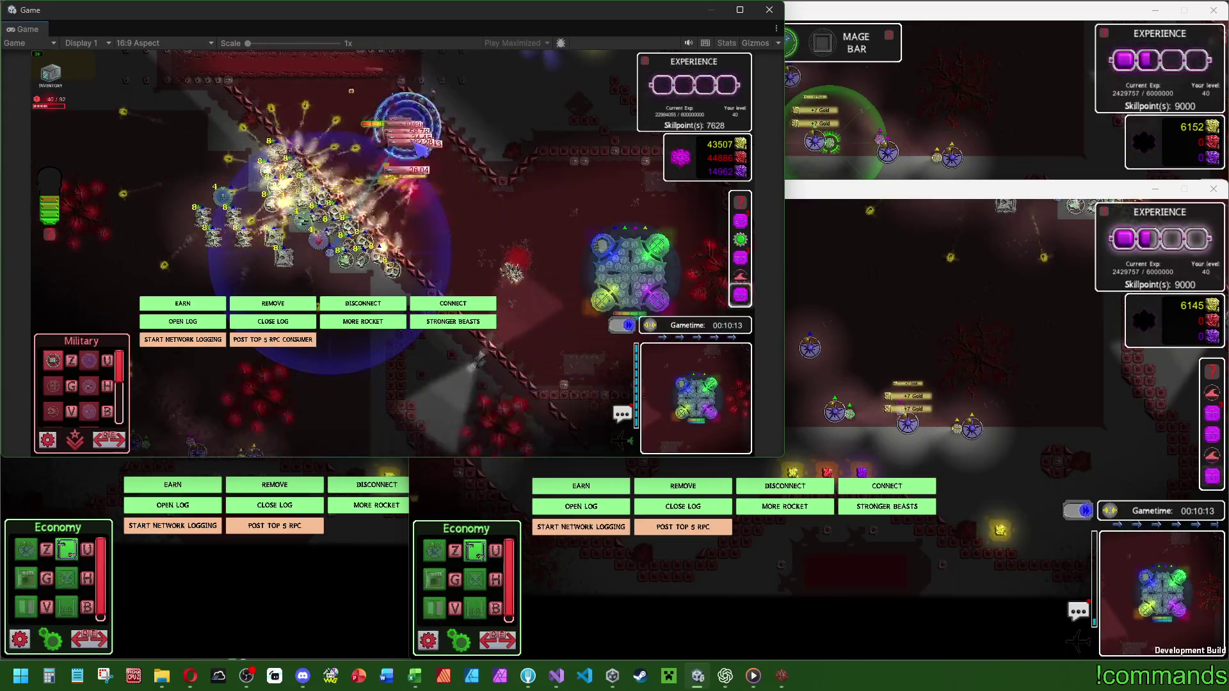
pyautogui.click(416, 192)
pyautogui.click(440, 245)
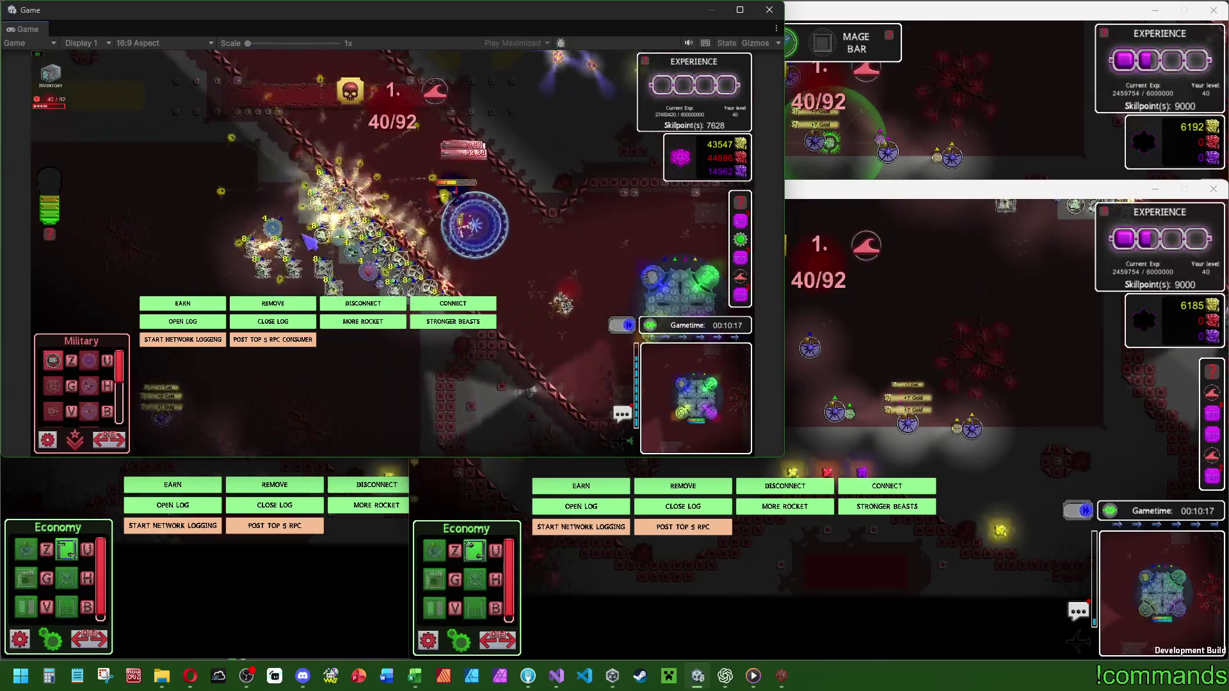
pyautogui.click(470, 218)
pyautogui.click(414, 173)
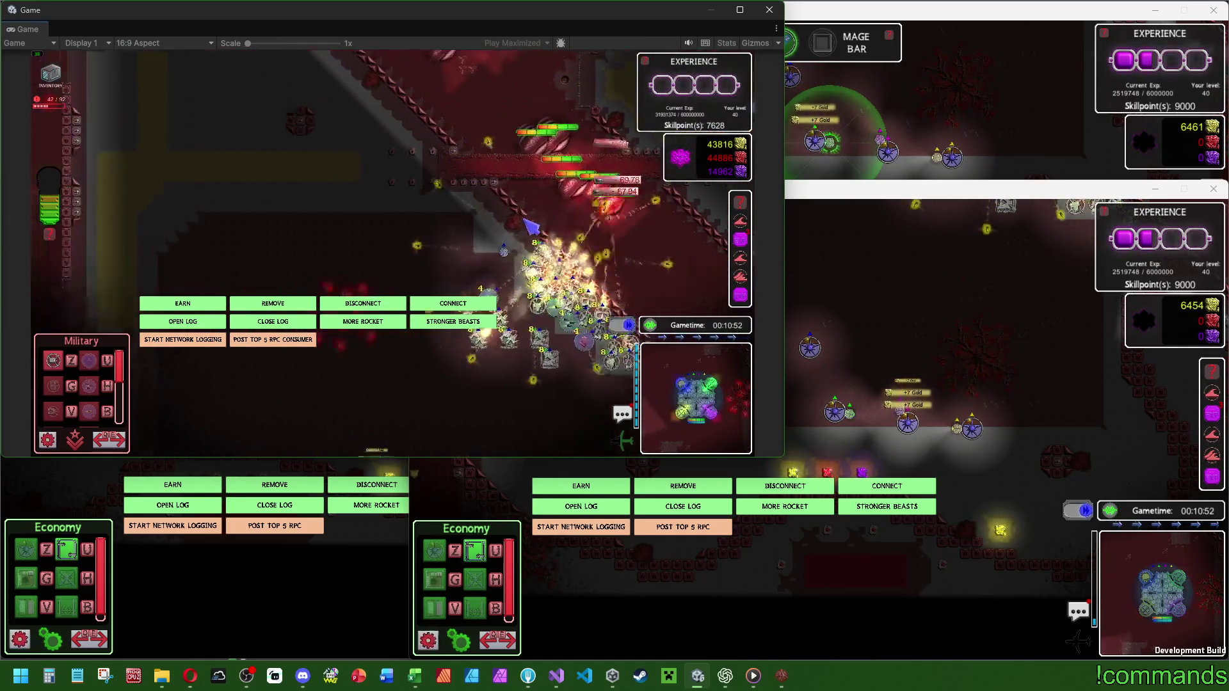
# Pan between the base's tower column and the battle, inspecting the Visey unit on the way.
pyautogui.press('a')
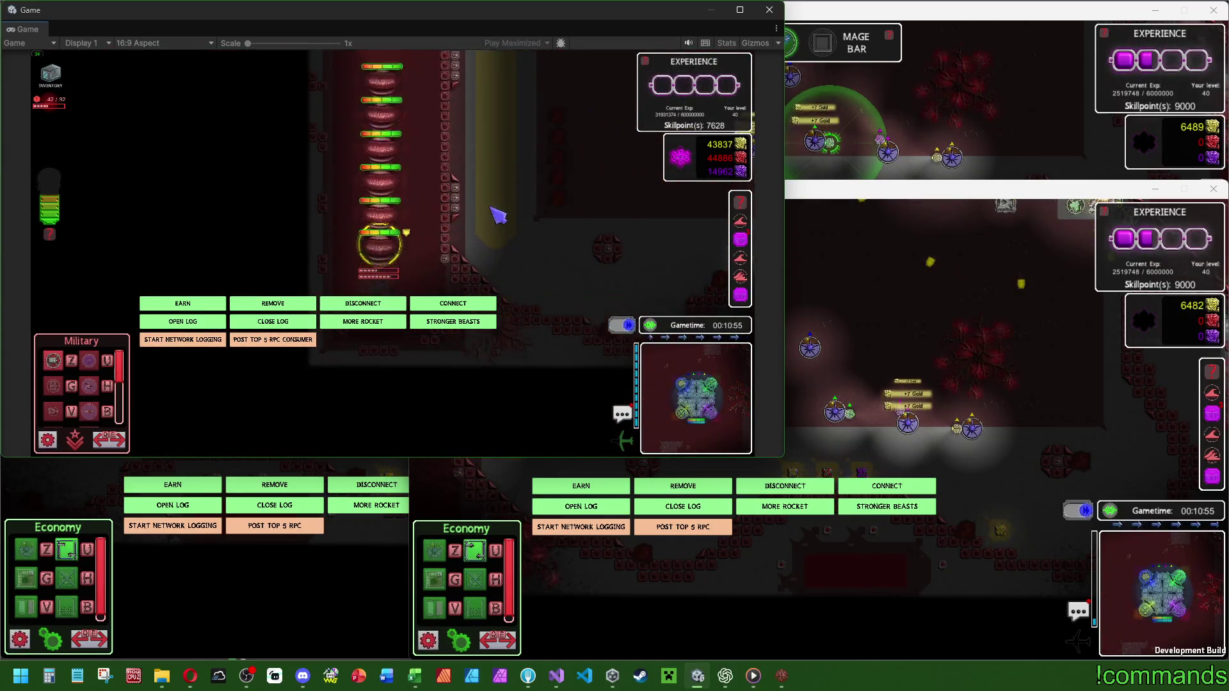
pyautogui.click(385, 212)
pyautogui.press('d')
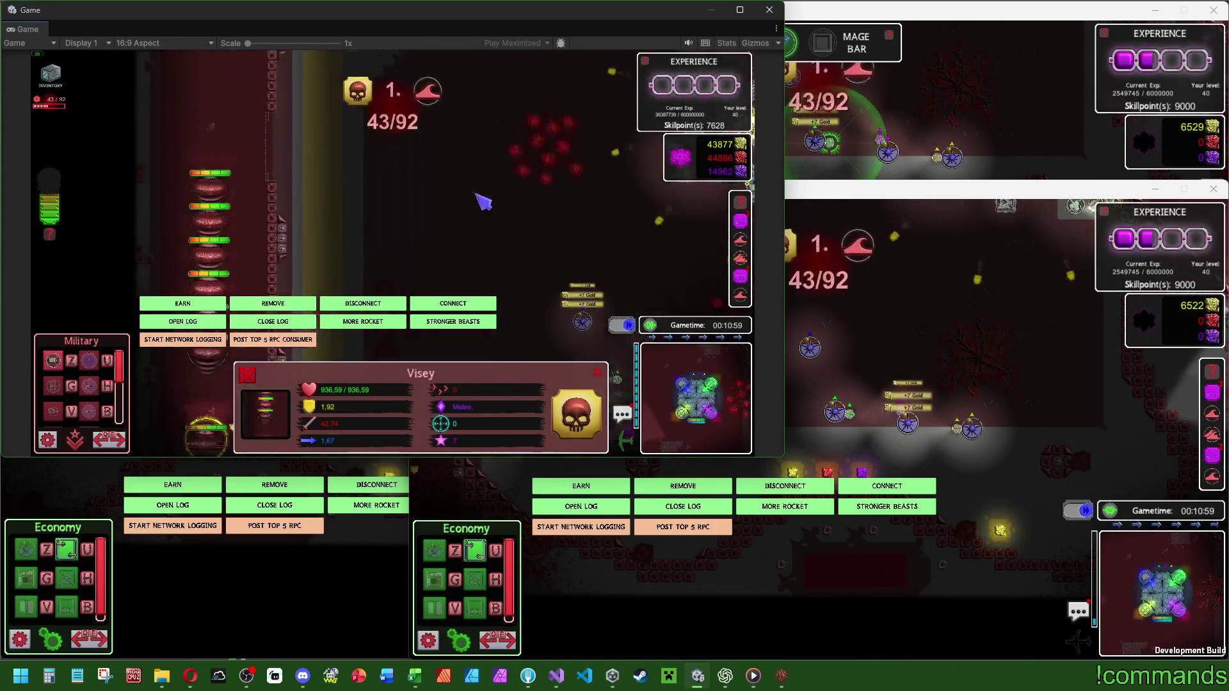
pyautogui.press('Escape')
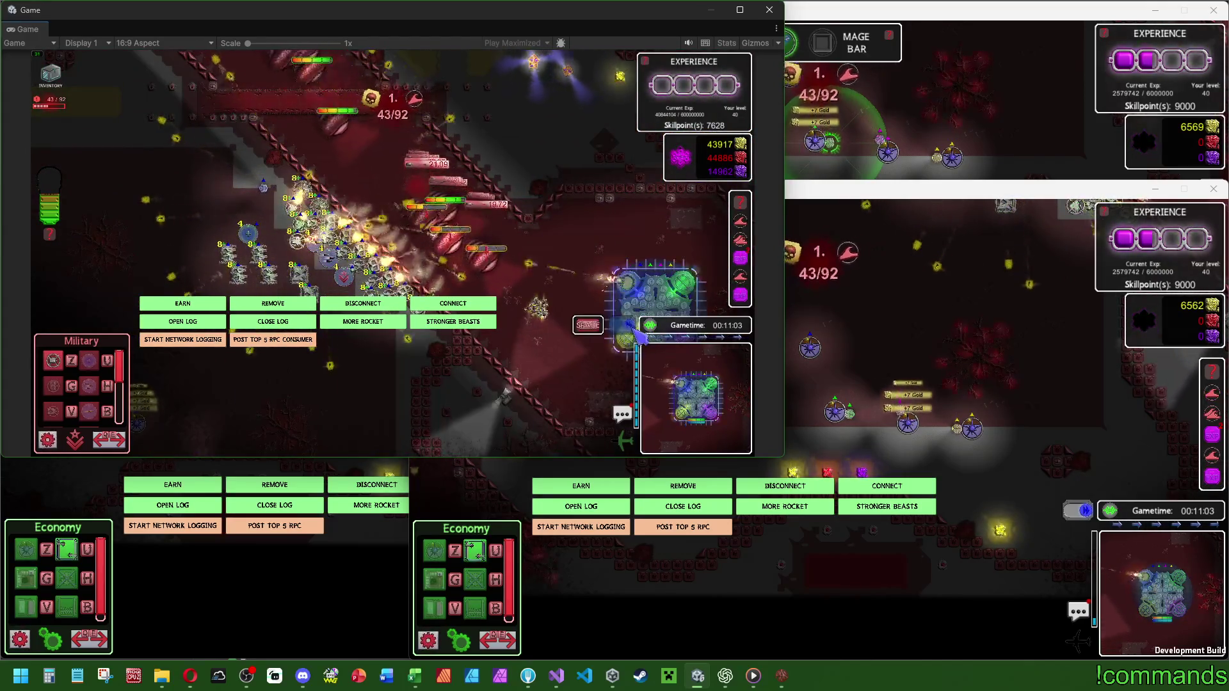
pyautogui.press('w')
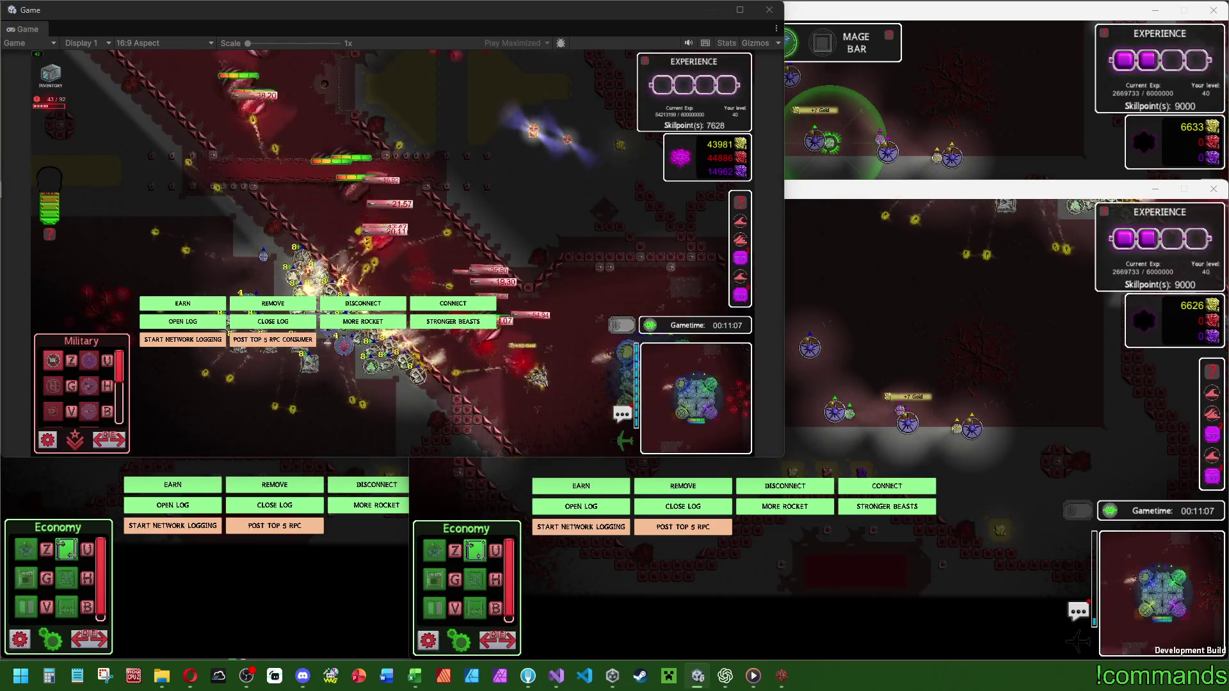
pyautogui.press('s')
pyautogui.press('d')
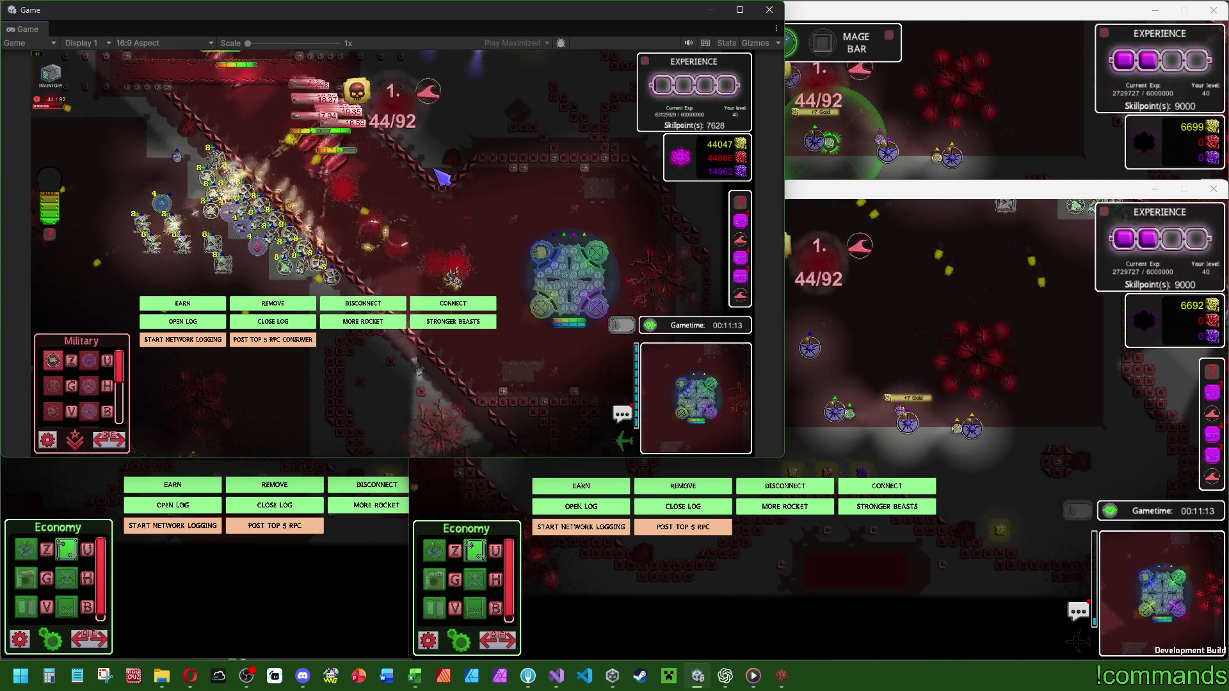
pyautogui.press('w')
pyautogui.press('a')
pyautogui.press('w')
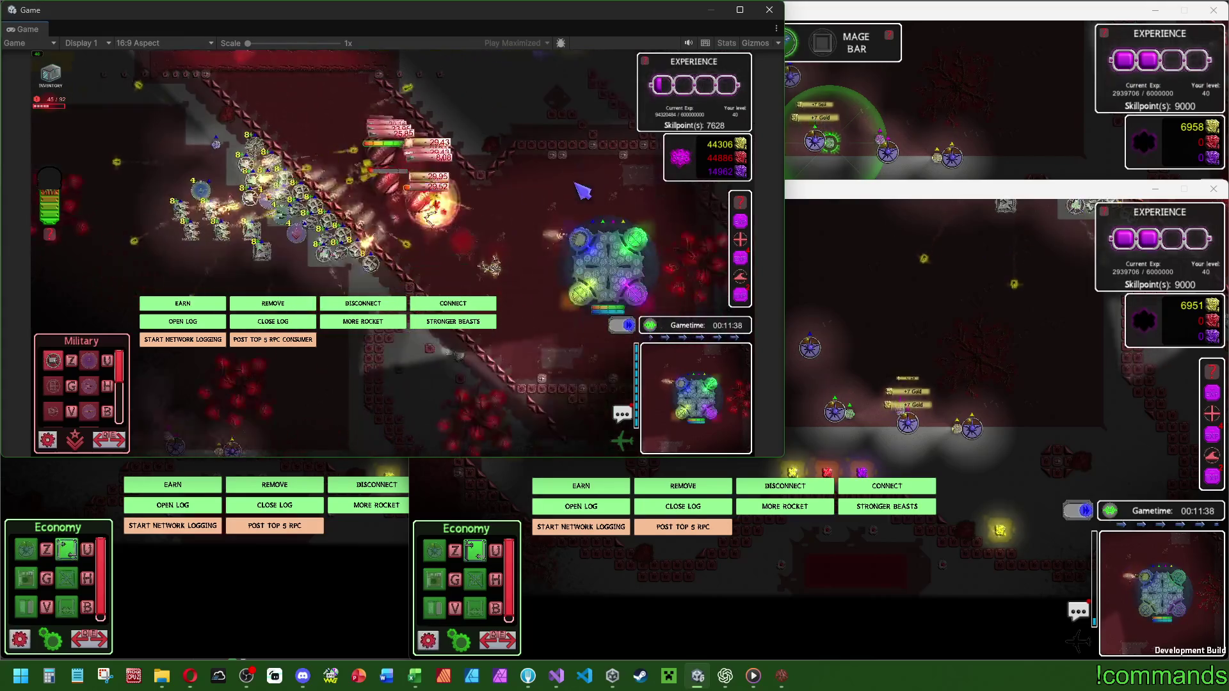
# Build a Modulefactory left of the battle and a second Science building beside it.
pyautogui.press('e')
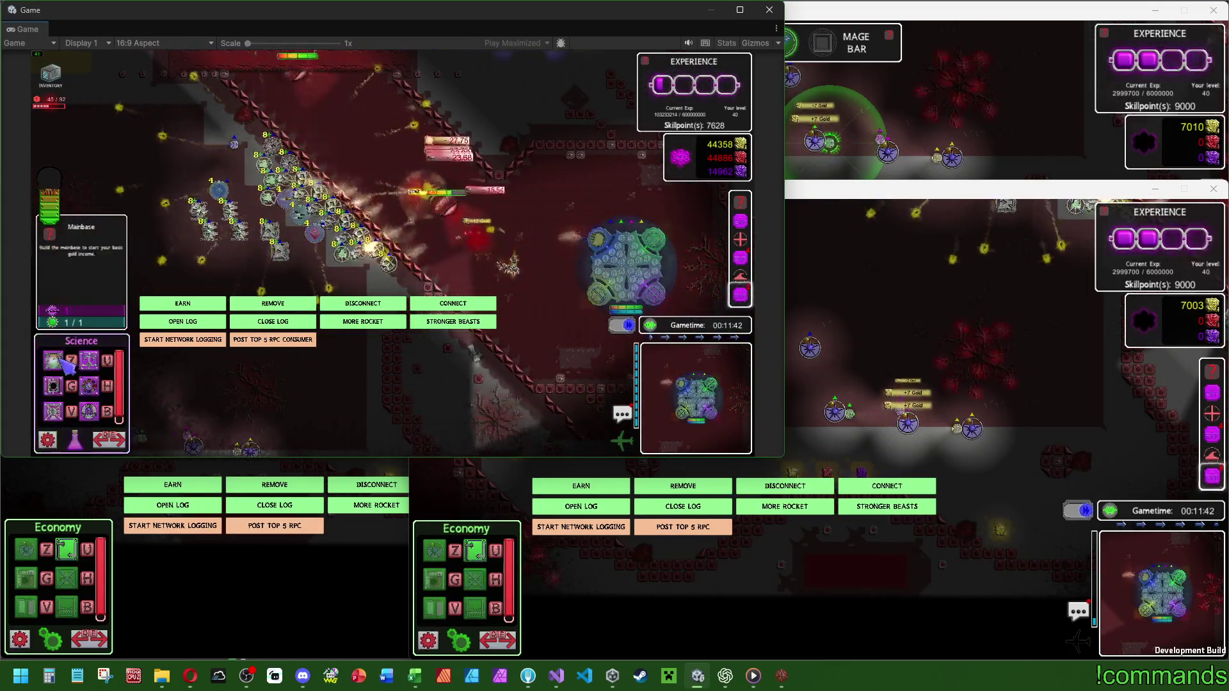
pyautogui.click(54, 360)
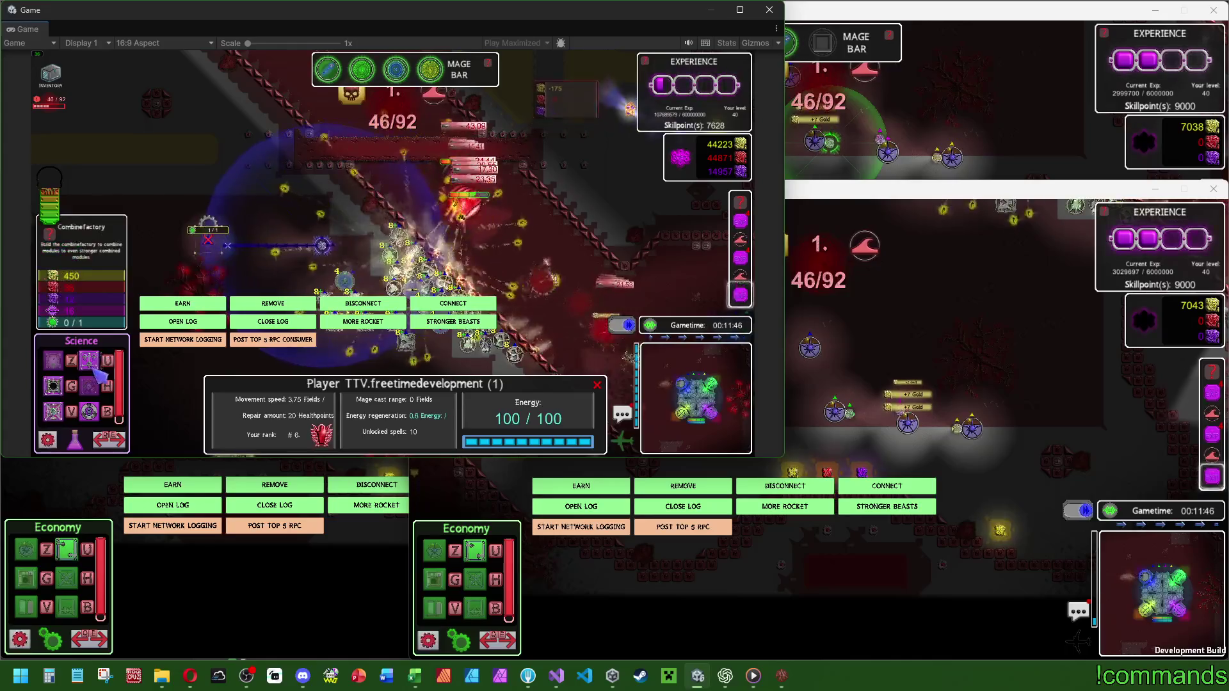
pyautogui.click(268, 254)
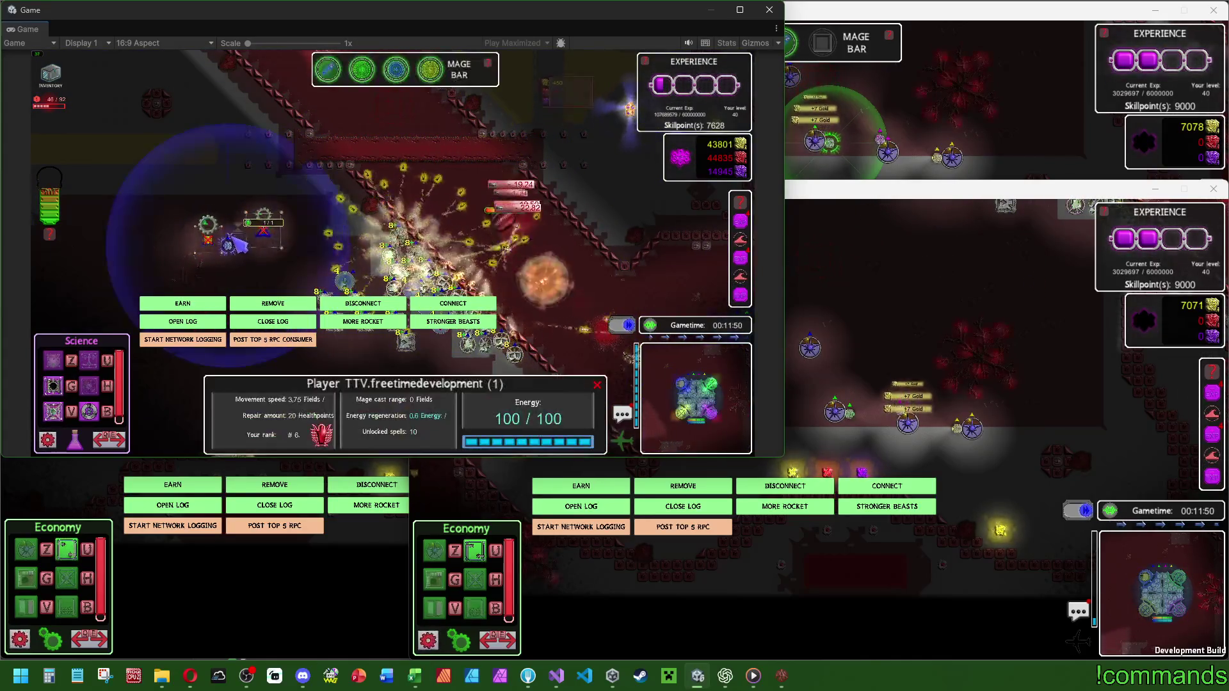
pyautogui.click(89, 384)
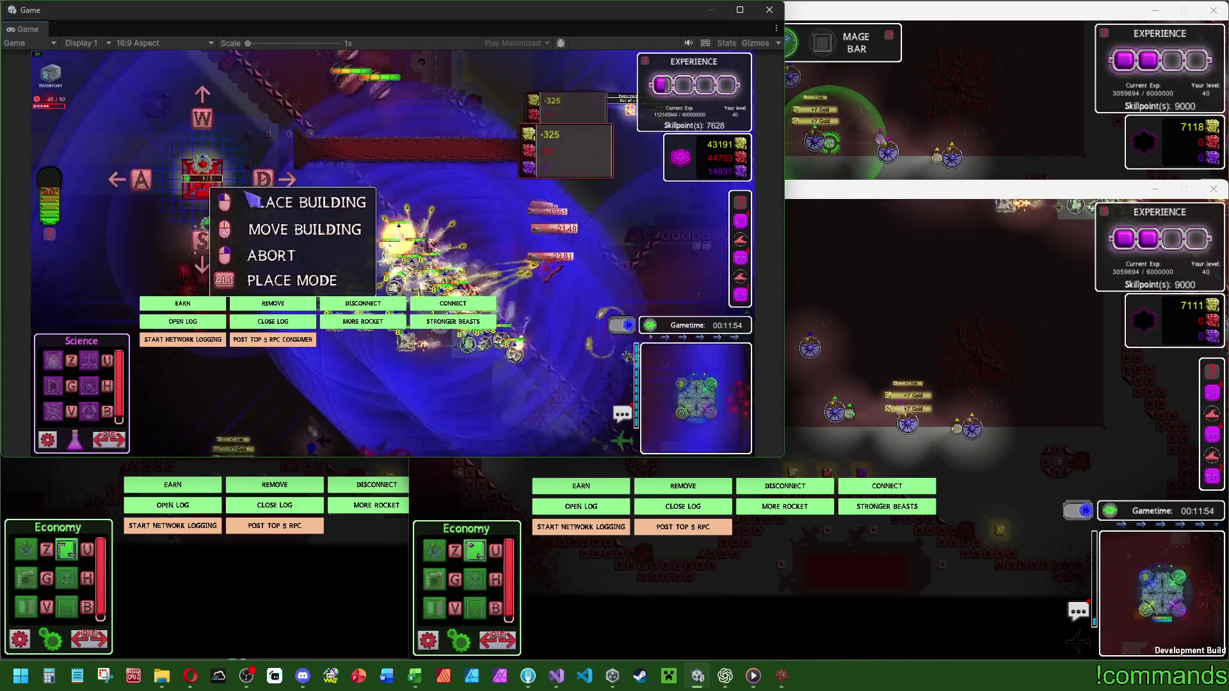
pyautogui.click(202, 179)
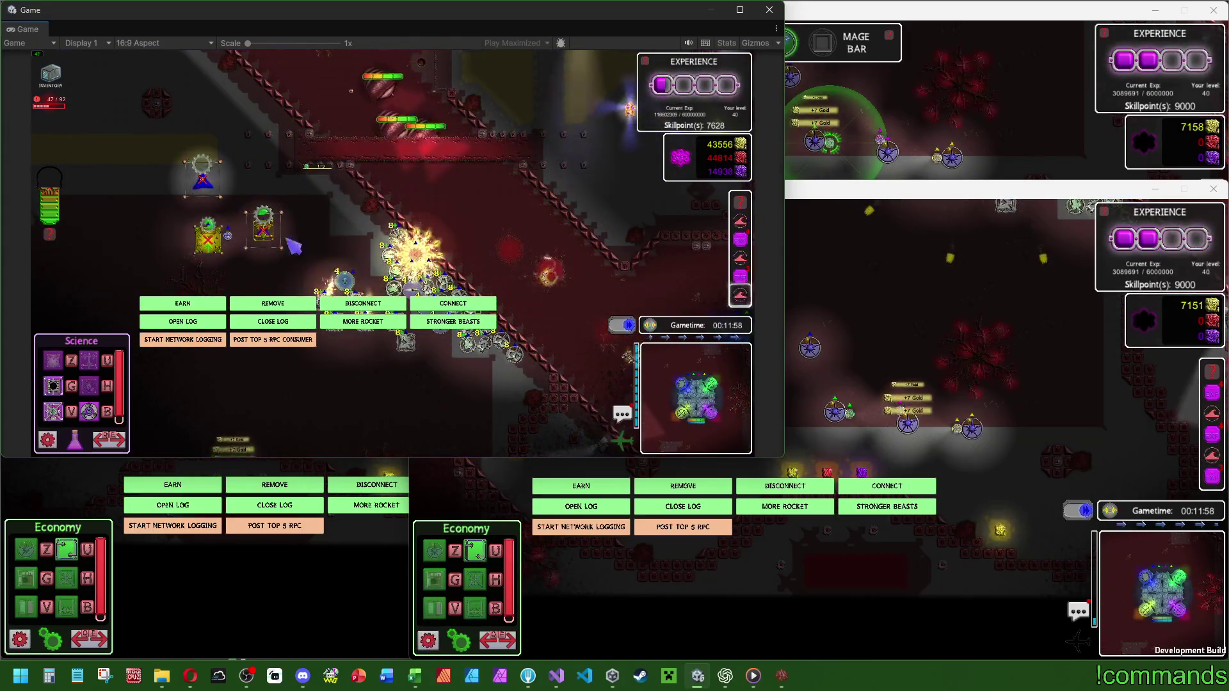
pyautogui.click(221, 170)
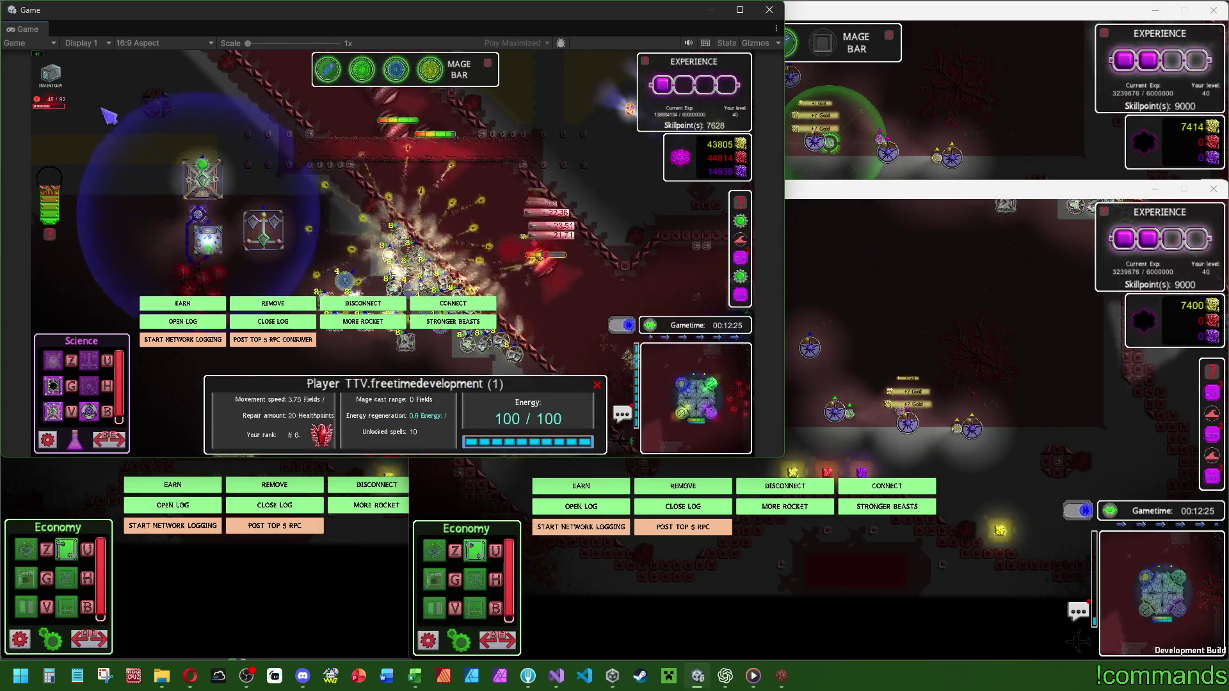
# Buy a green Poisoner module and take a purple module from the Modulefactory.
pyautogui.press('Tab')
pyautogui.click(399, 240)
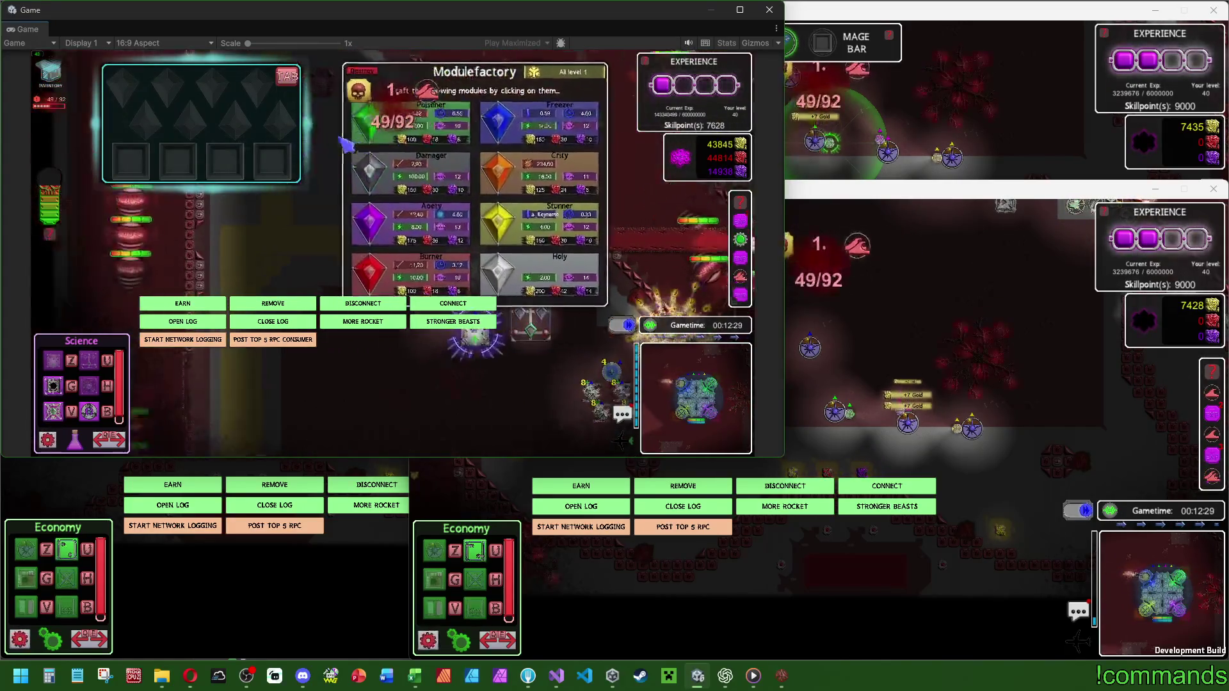
pyautogui.click(349, 251)
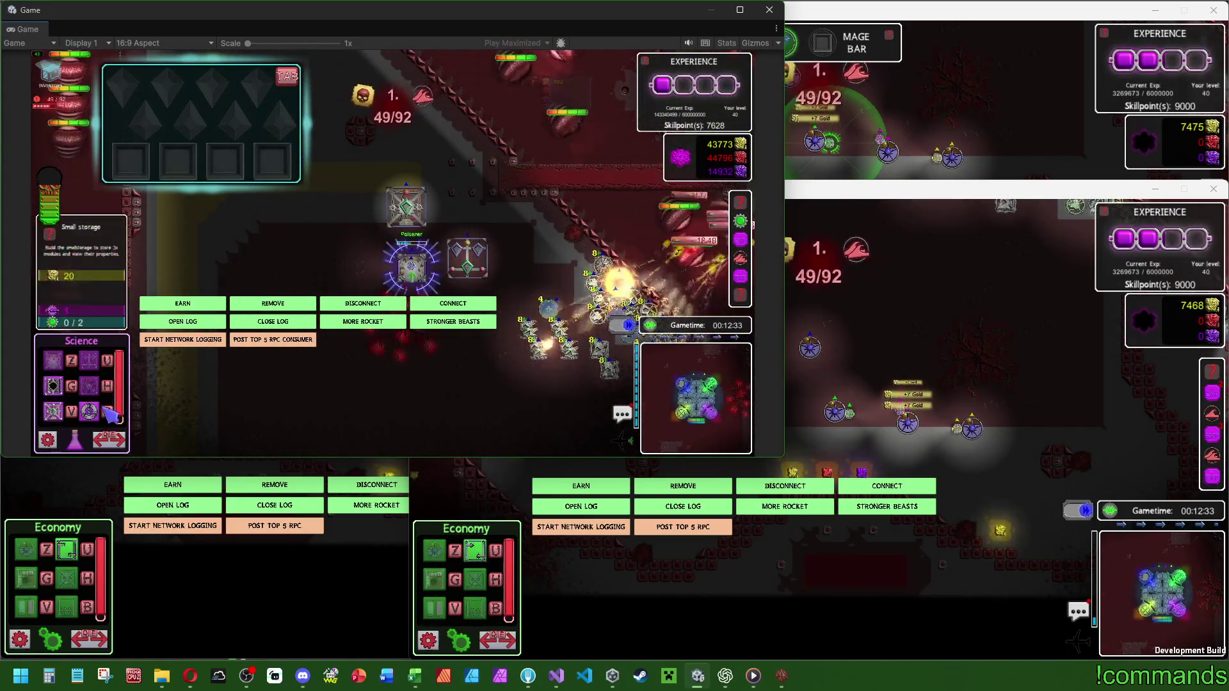
pyautogui.press('e')
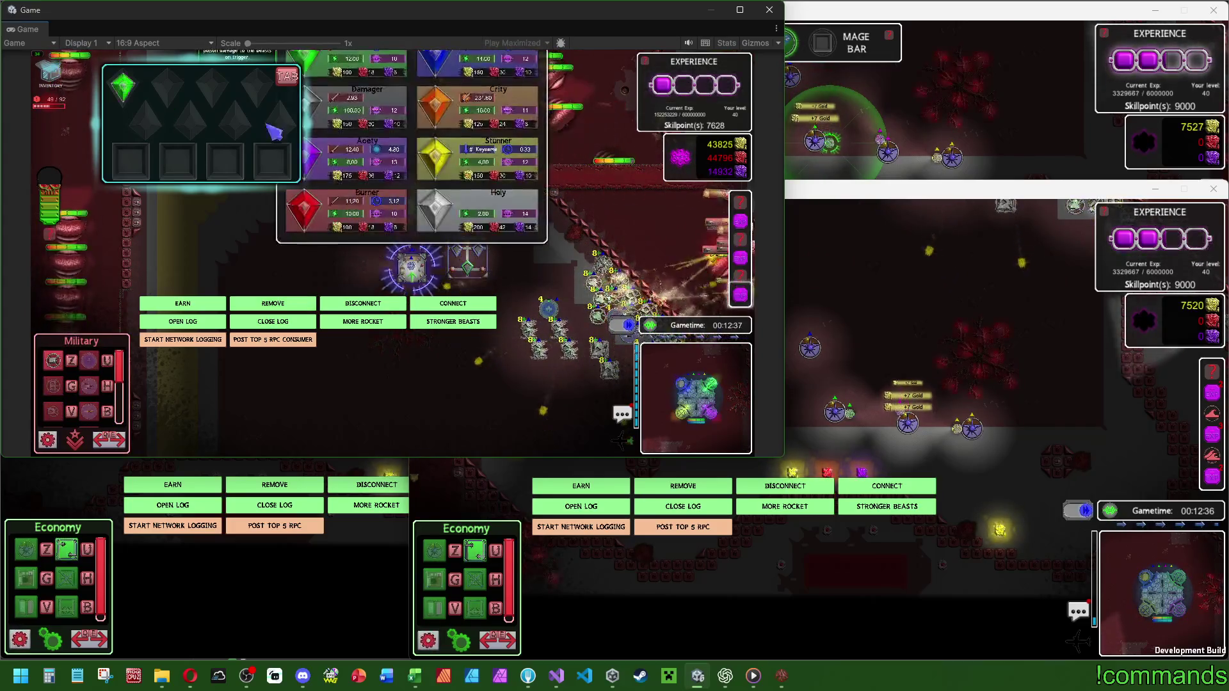
pyautogui.click(205, 132)
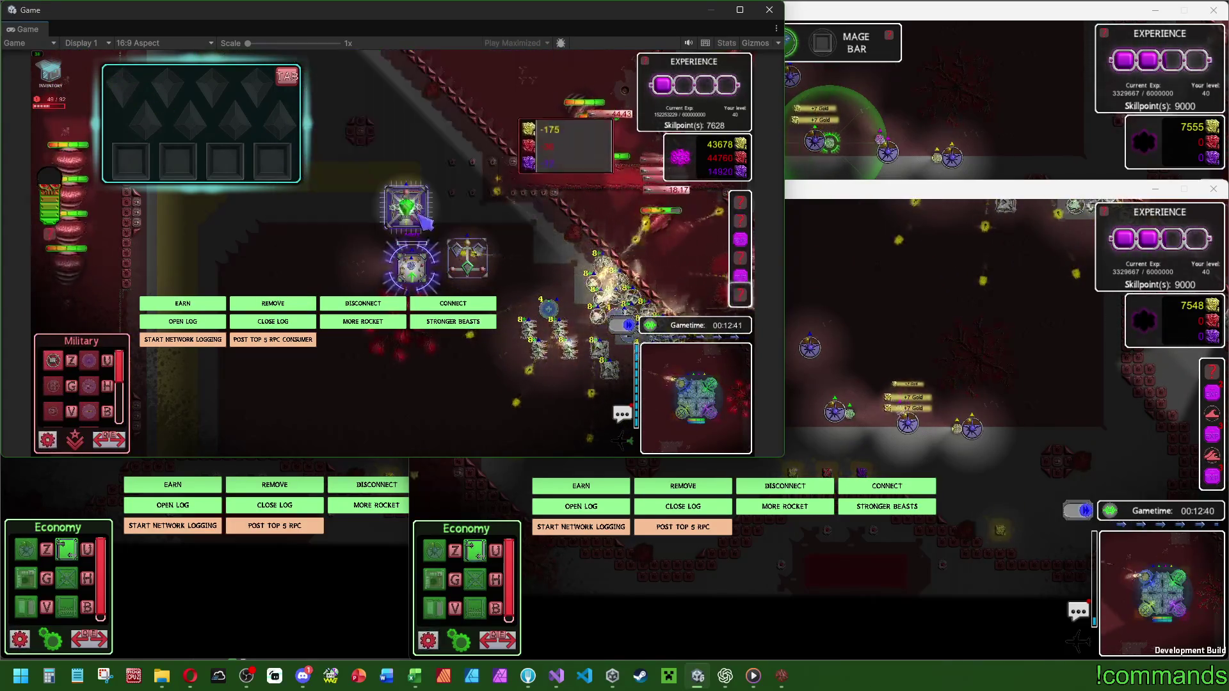
pyautogui.click(405, 206)
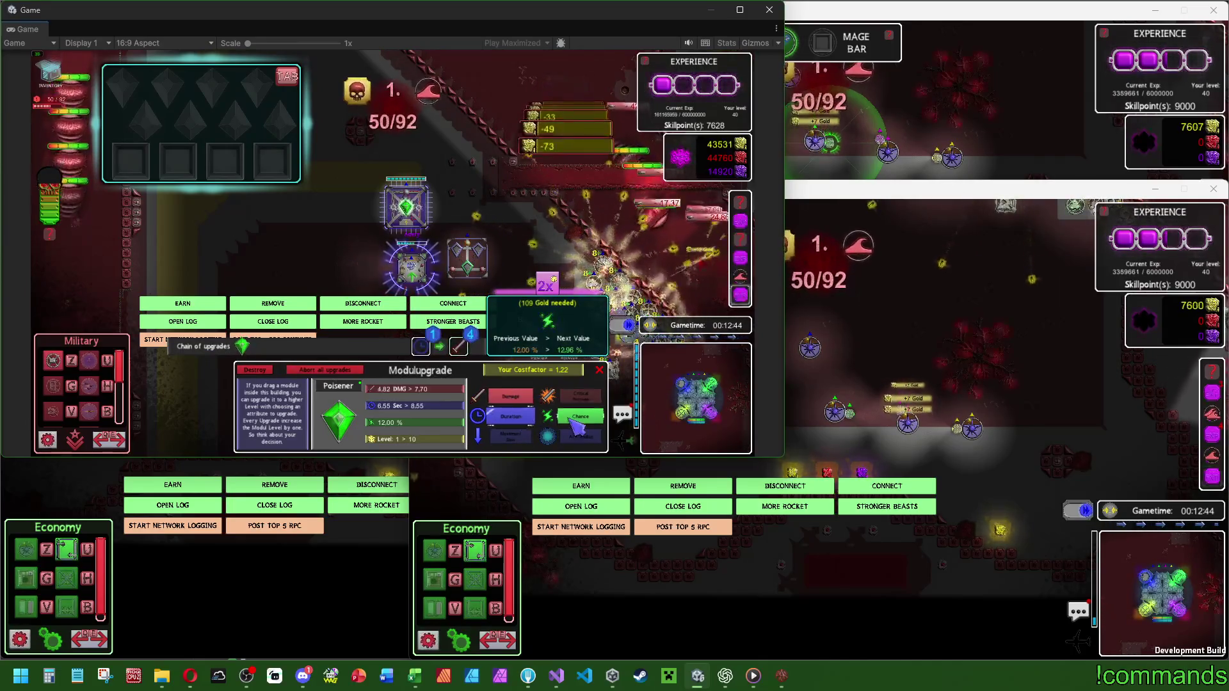
pyautogui.click(135, 101)
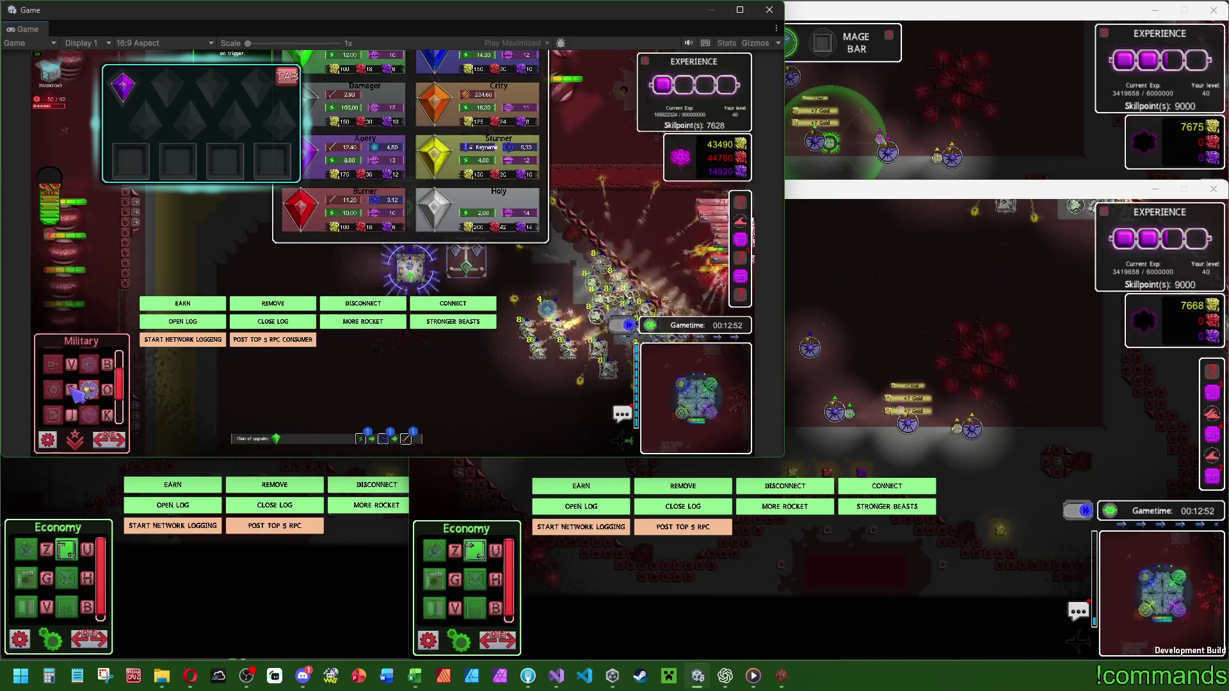
# Place a 325-gold Science building and fit the purple module into the tower.
pyautogui.press('e')
pyautogui.click(435, 370)
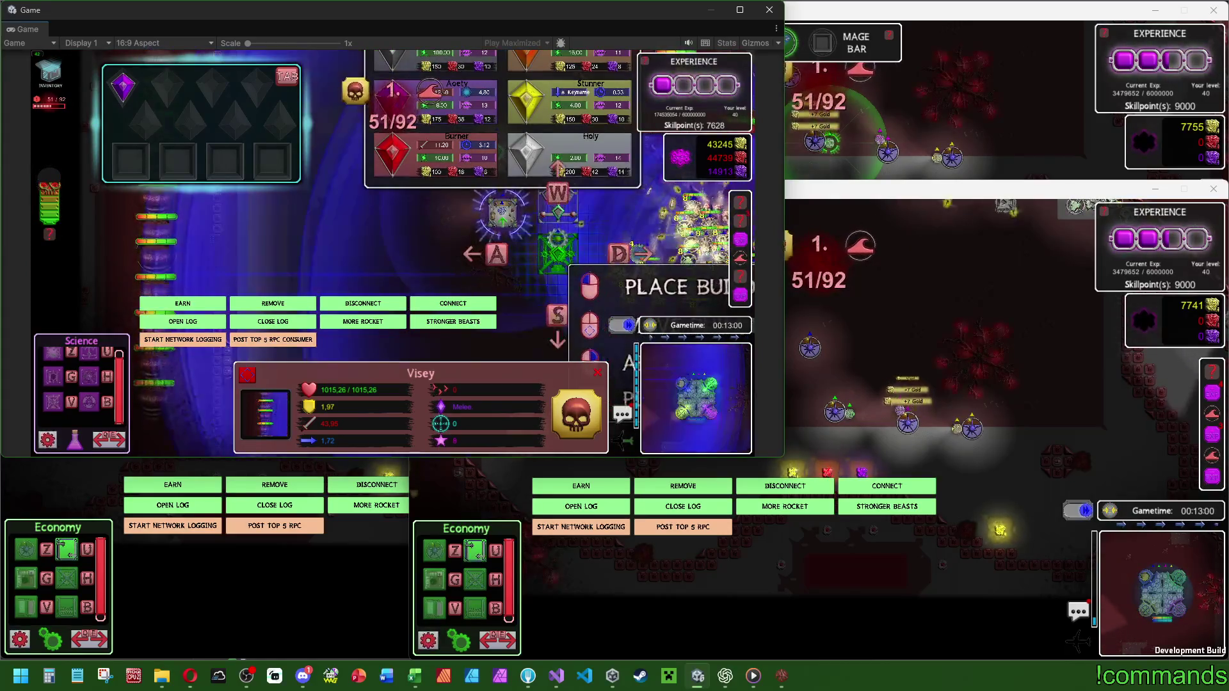
pyautogui.moveTo(122, 87); pyautogui.dragTo(412, 181)
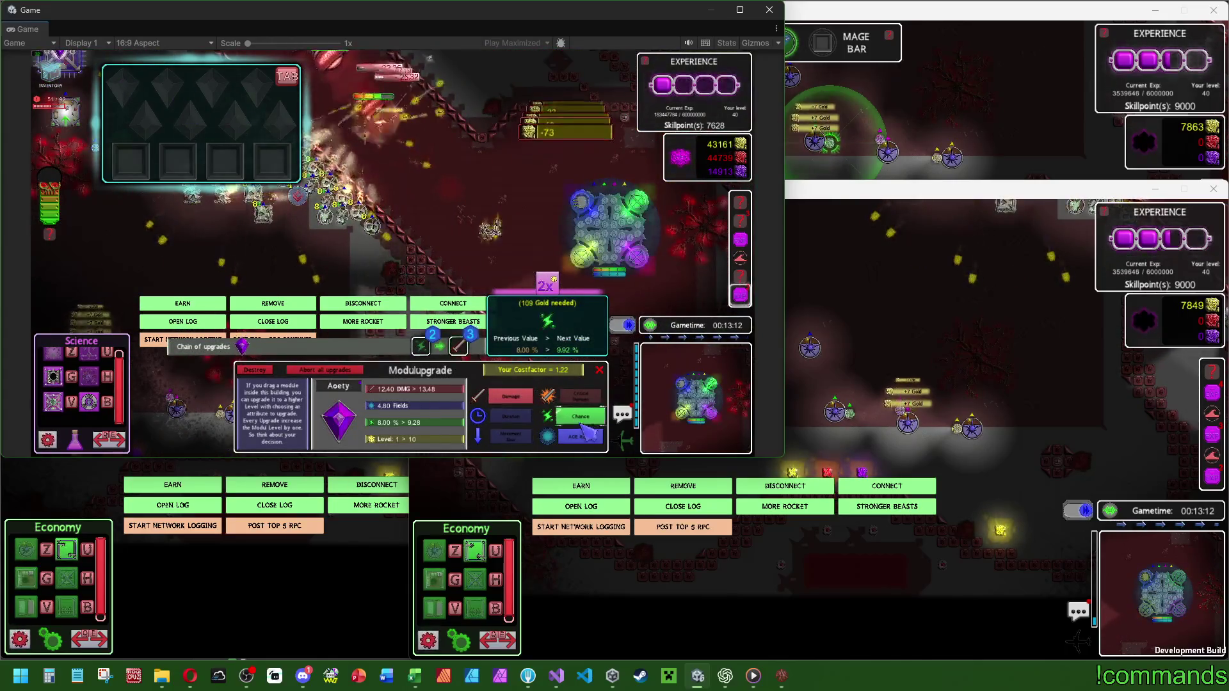
pyautogui.click(573, 417)
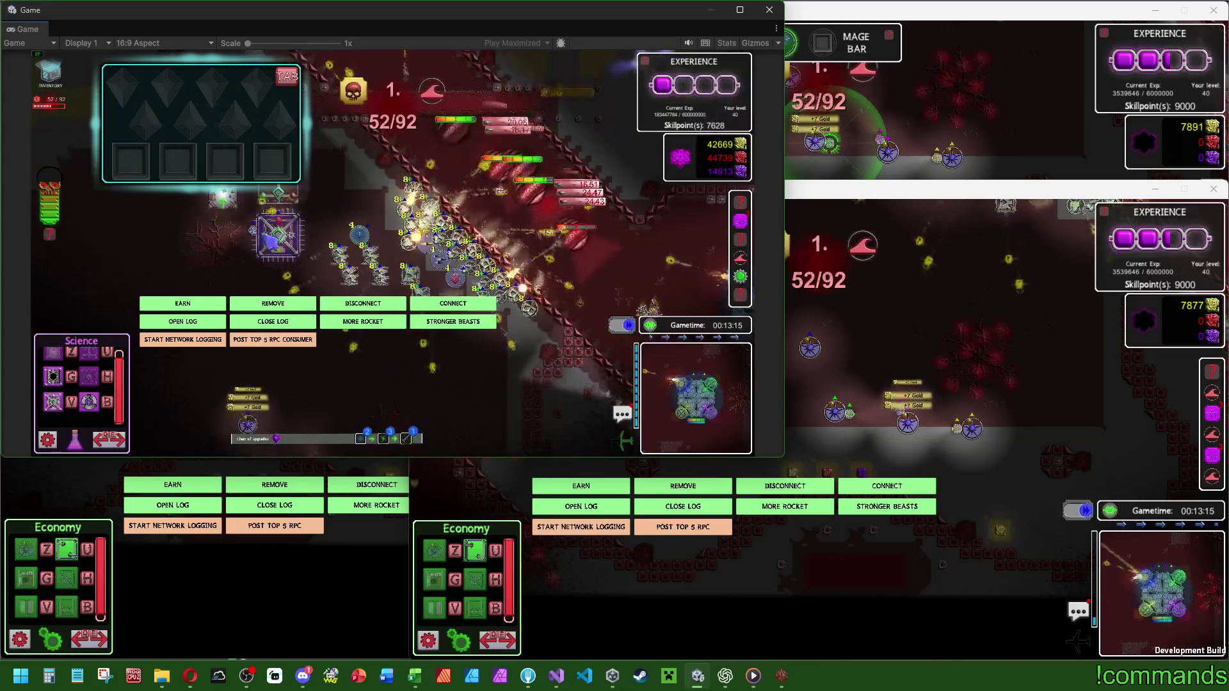
pyautogui.click(259, 238)
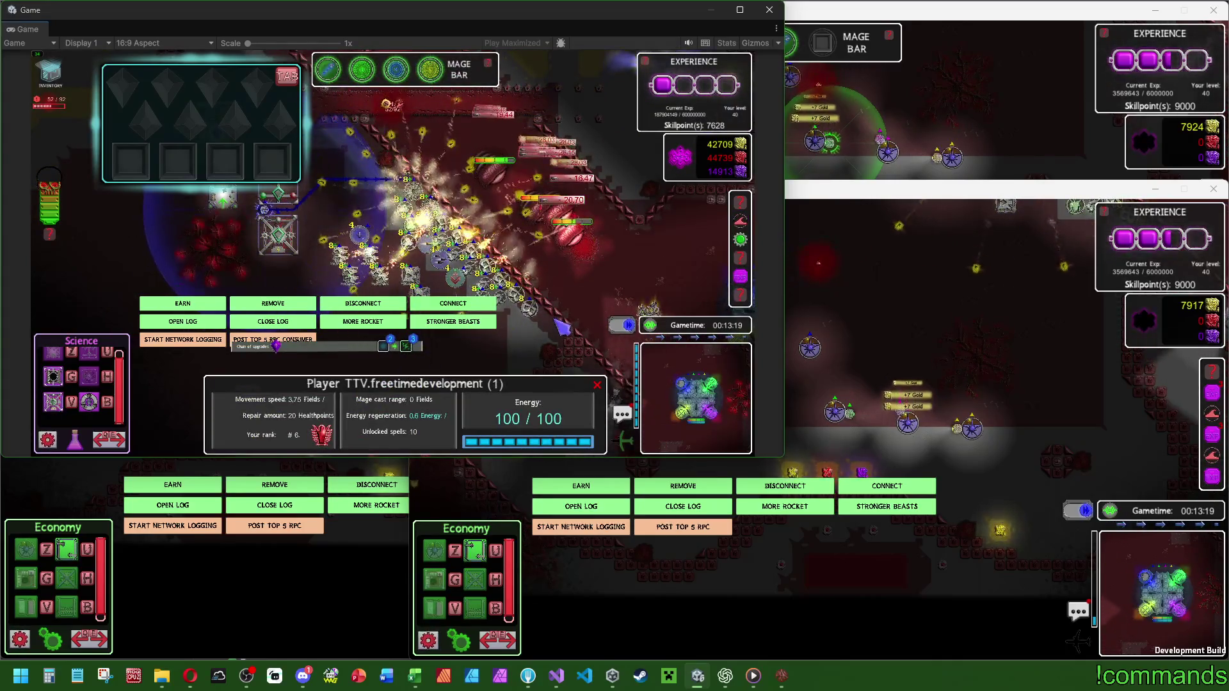
# Cast an ice field and a second spell field onto the horde along the diagonal wall.
pyautogui.click(526, 196)
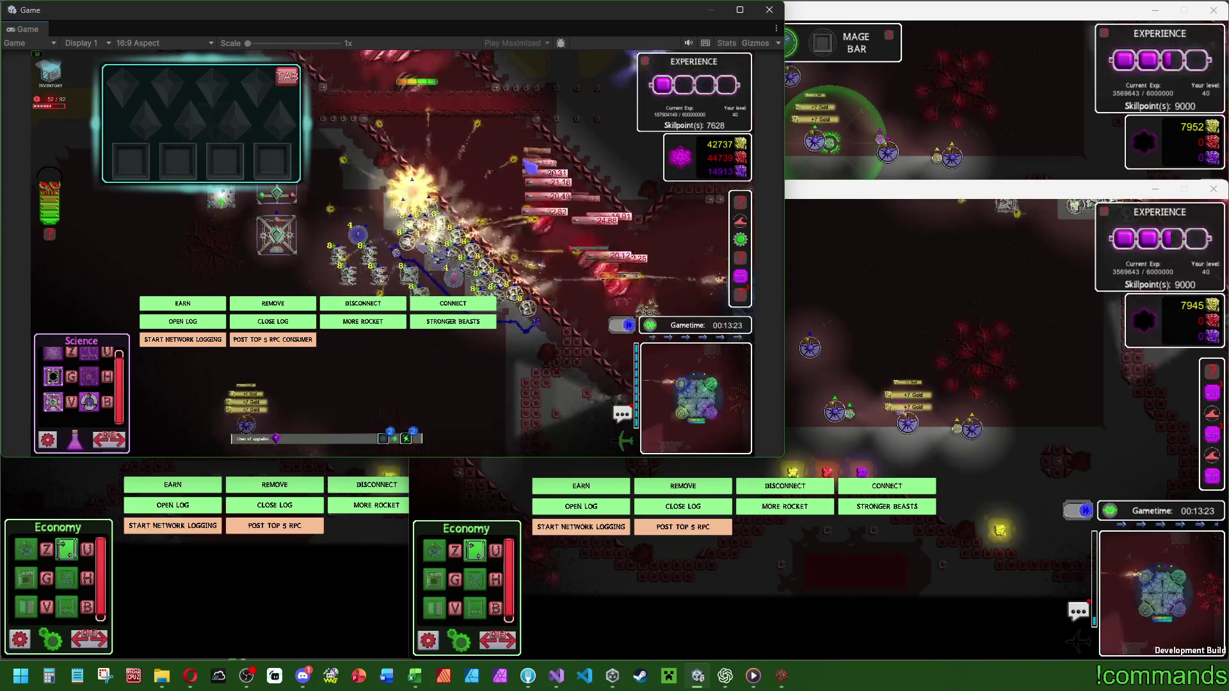
pyautogui.press('space')
pyautogui.click(393, 81)
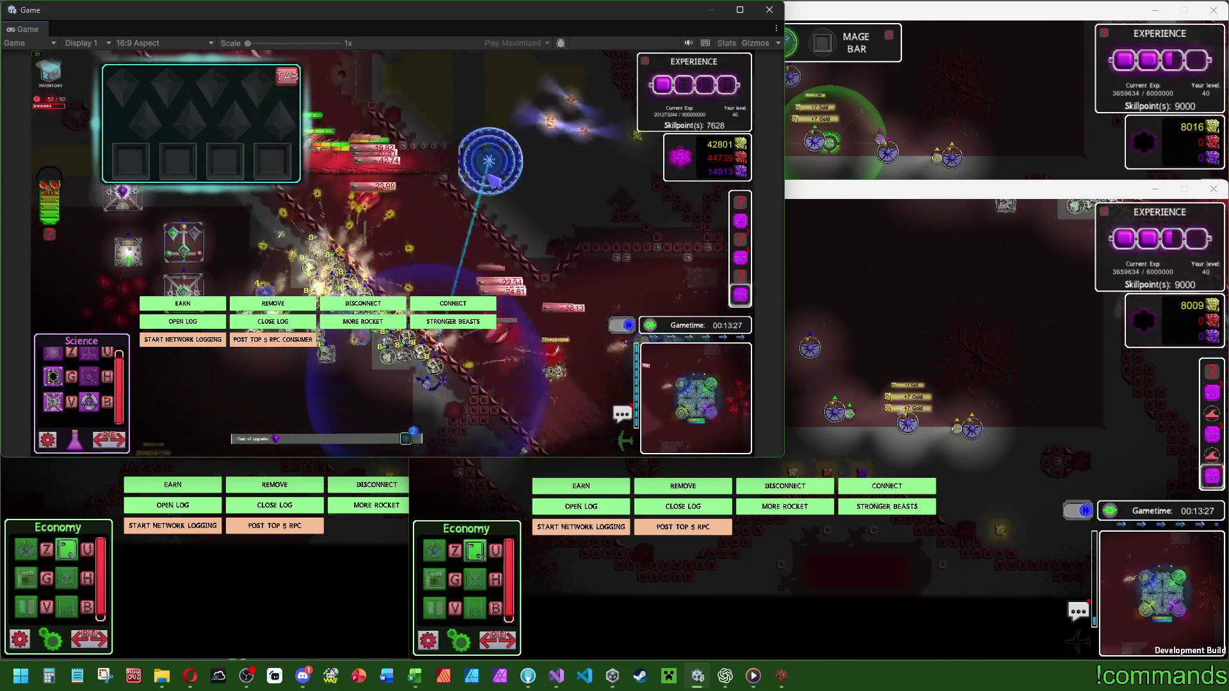
pyautogui.click(438, 267)
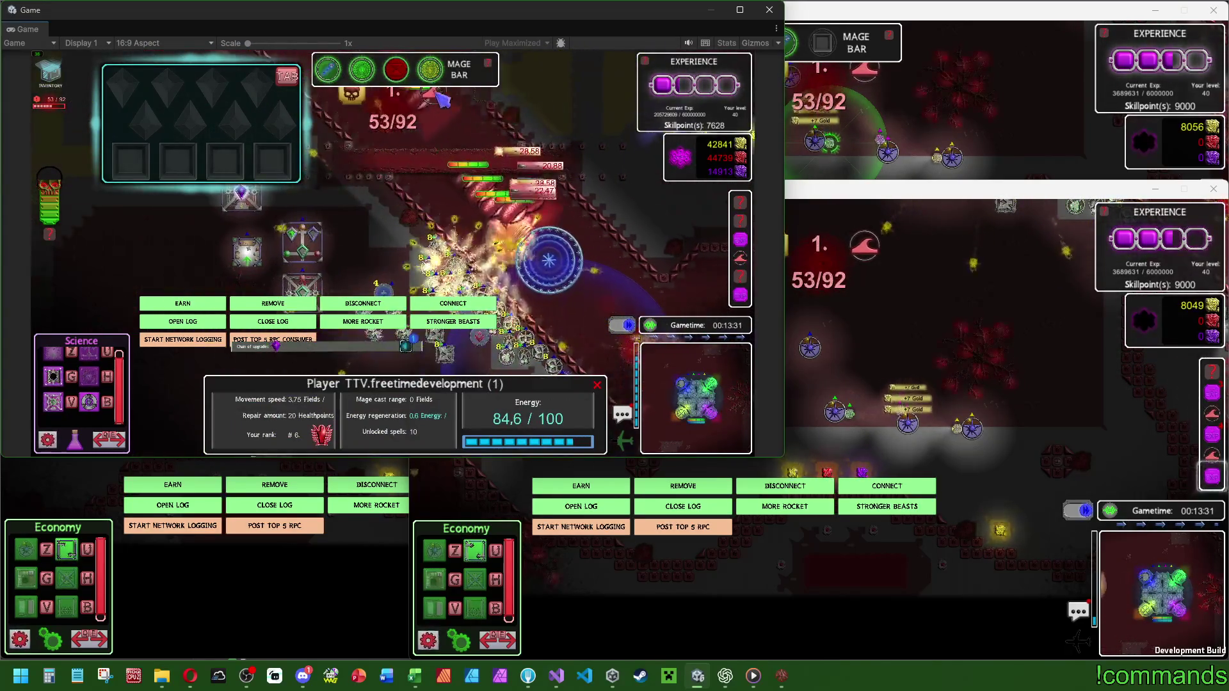
pyautogui.click(362, 70)
pyautogui.click(553, 230)
pyautogui.click(586, 220)
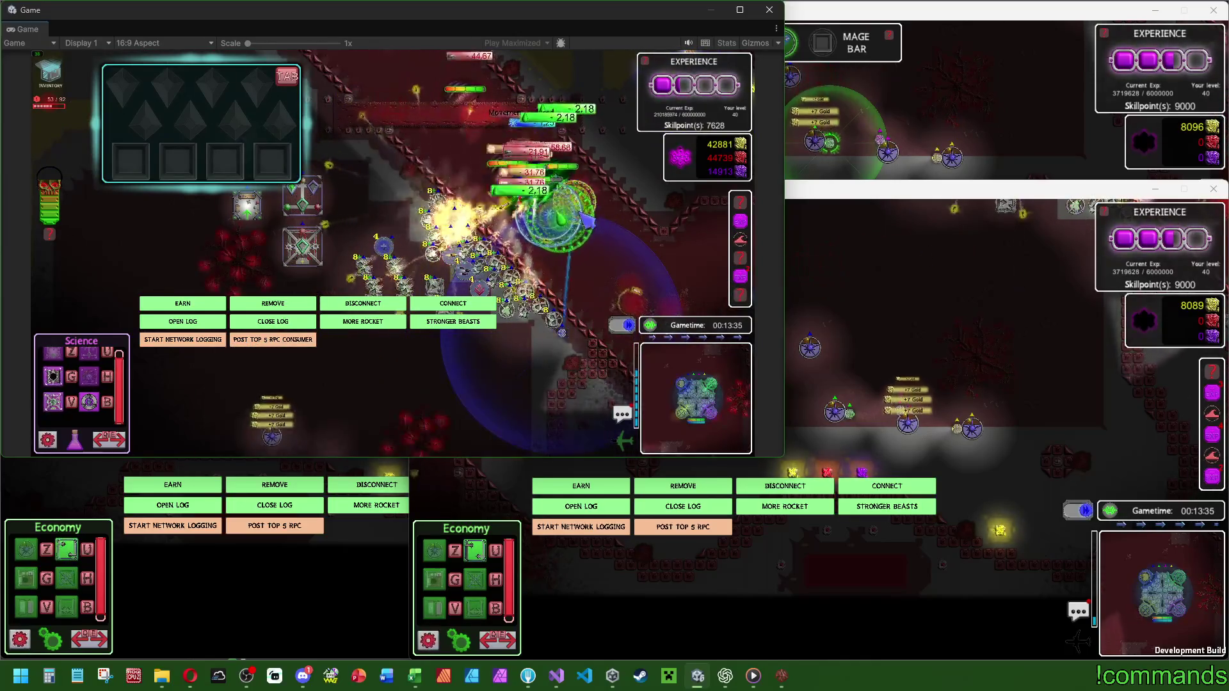
# Inspect Visey beasts and review the Aoety module's upgrade options.
pyautogui.click(572, 223)
pyautogui.click(569, 186)
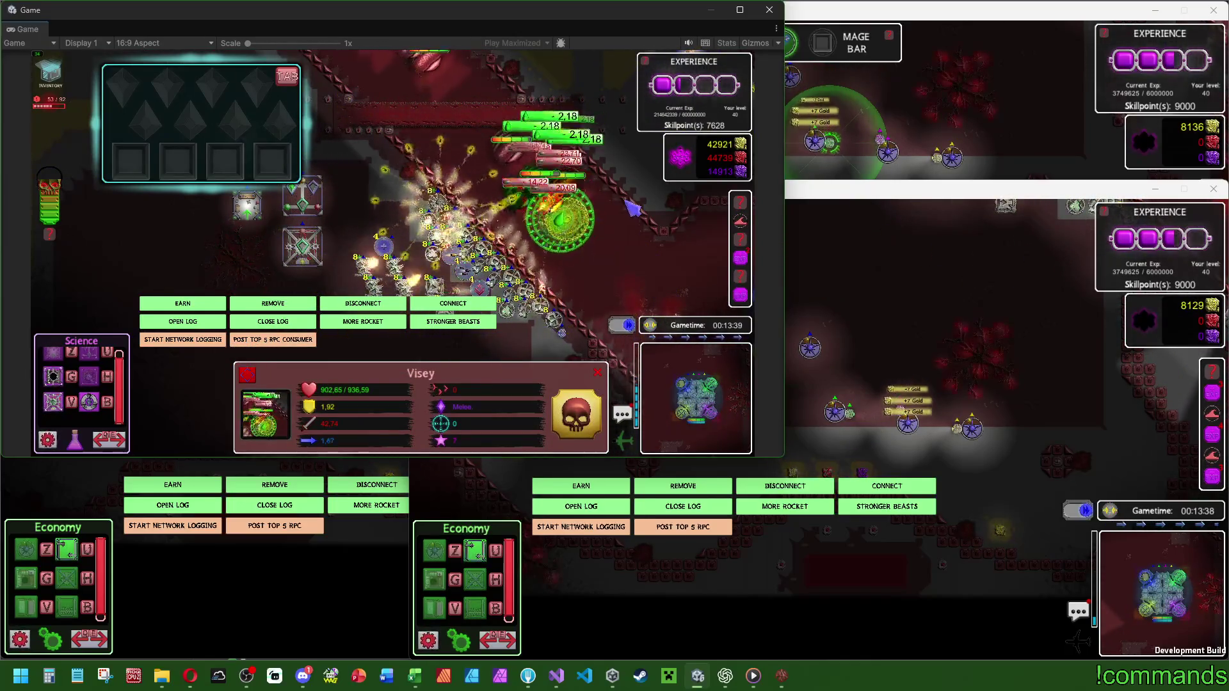
pyautogui.click(401, 146)
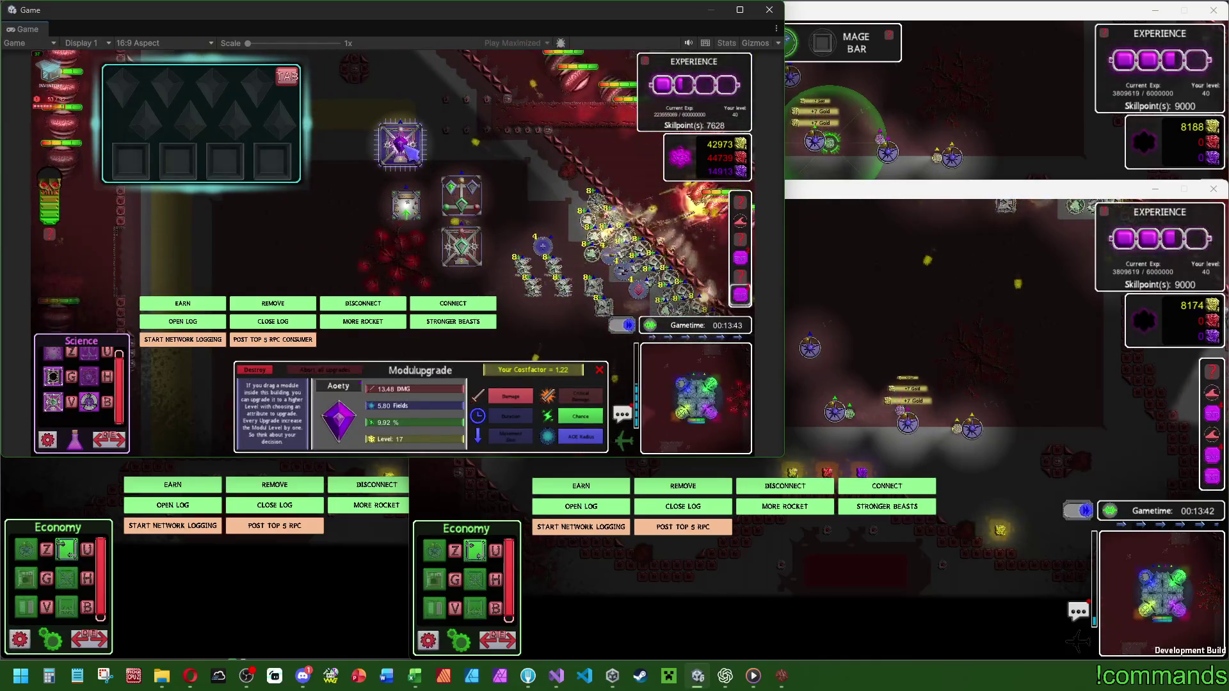
pyautogui.click(406, 205)
pyautogui.click(348, 247)
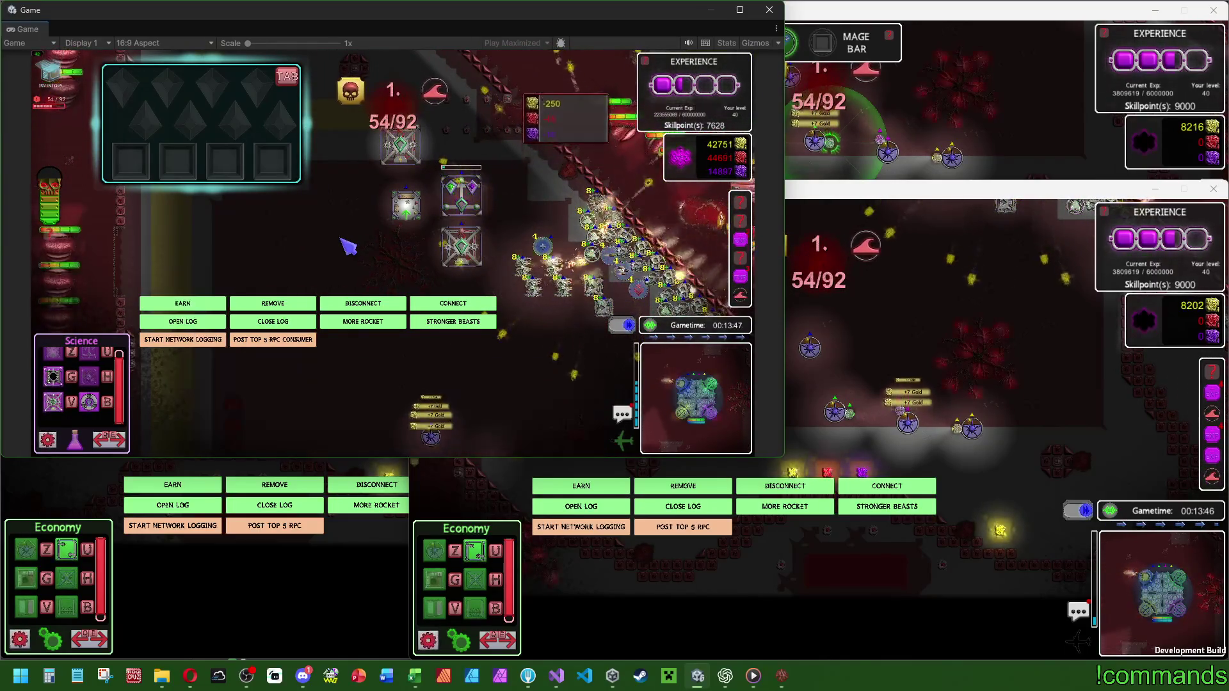
# Check the base core, then return to the fight and put away the gem inventory.
pyautogui.press('d')
pyautogui.press('s')
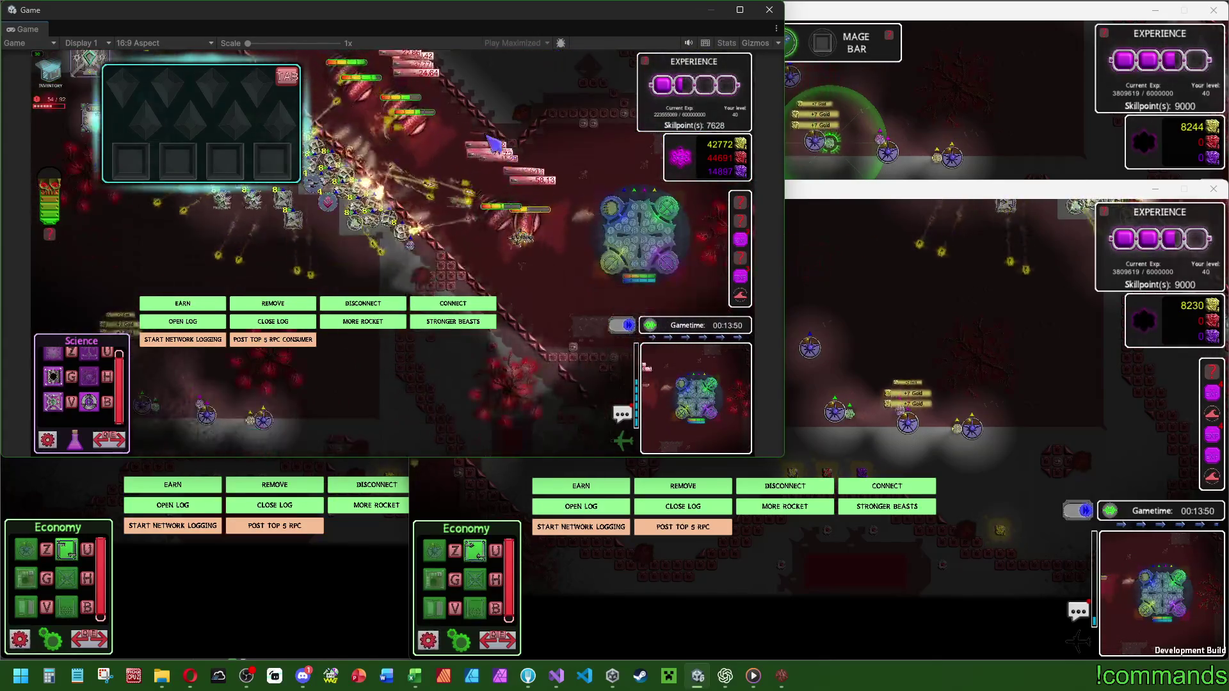
pyautogui.click(568, 237)
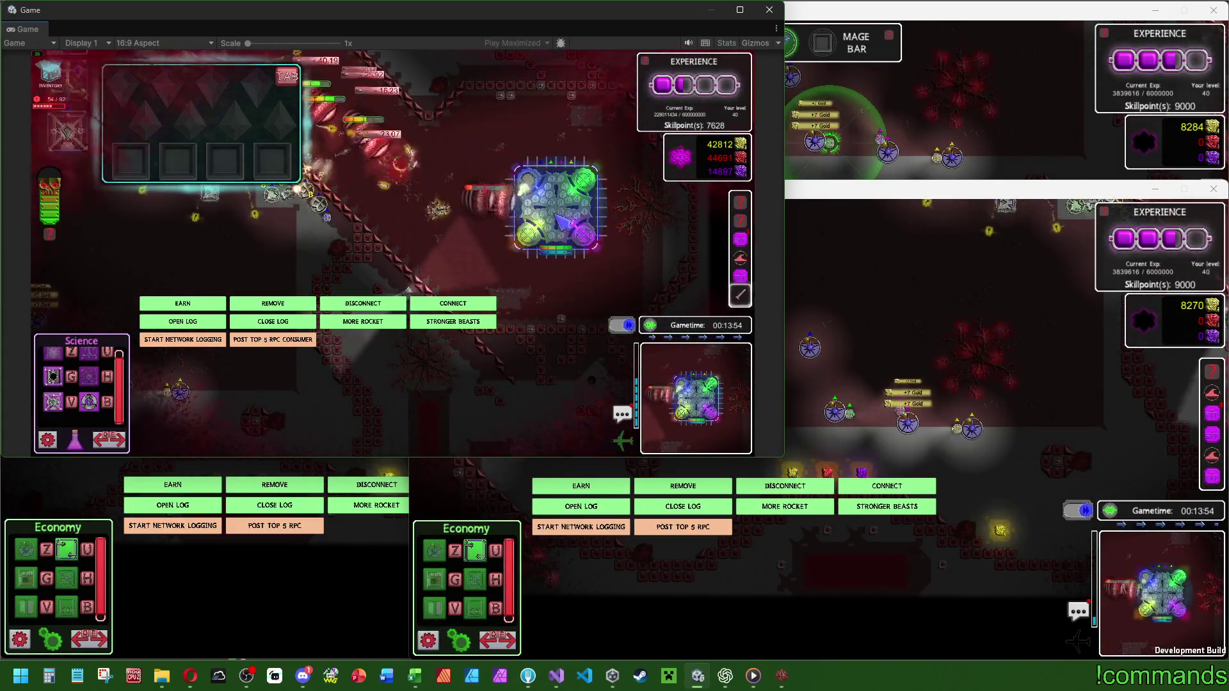
pyautogui.press('w')
pyautogui.press('a')
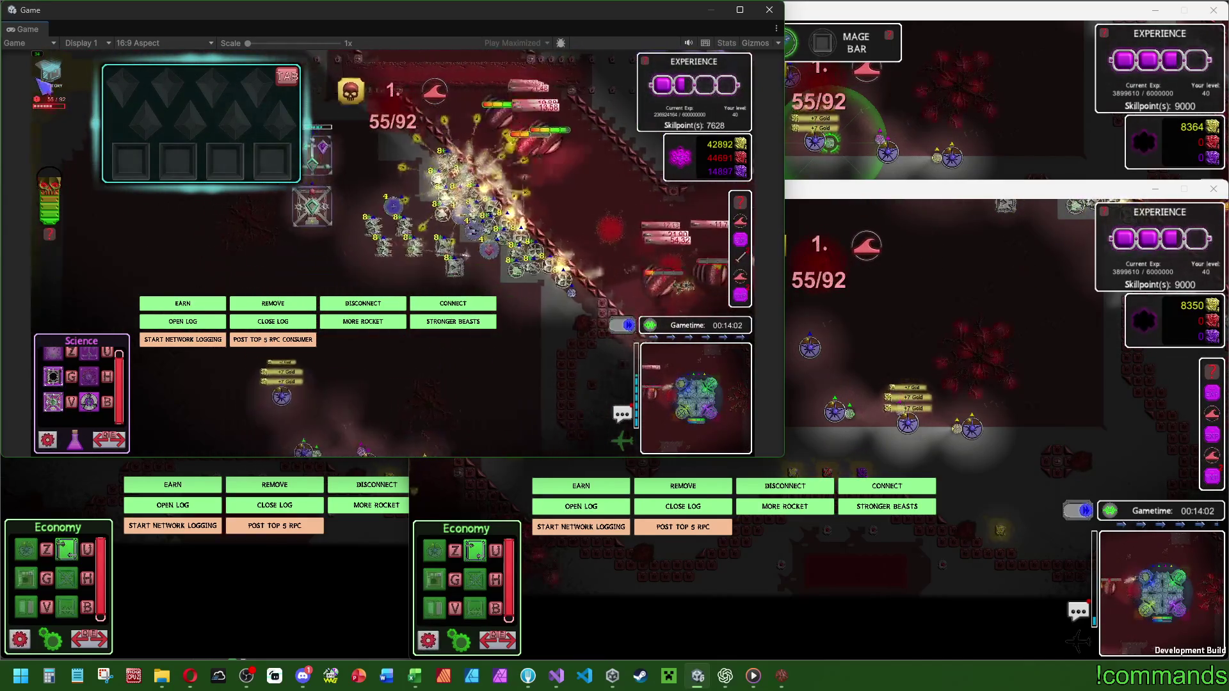
pyautogui.press('Tab')
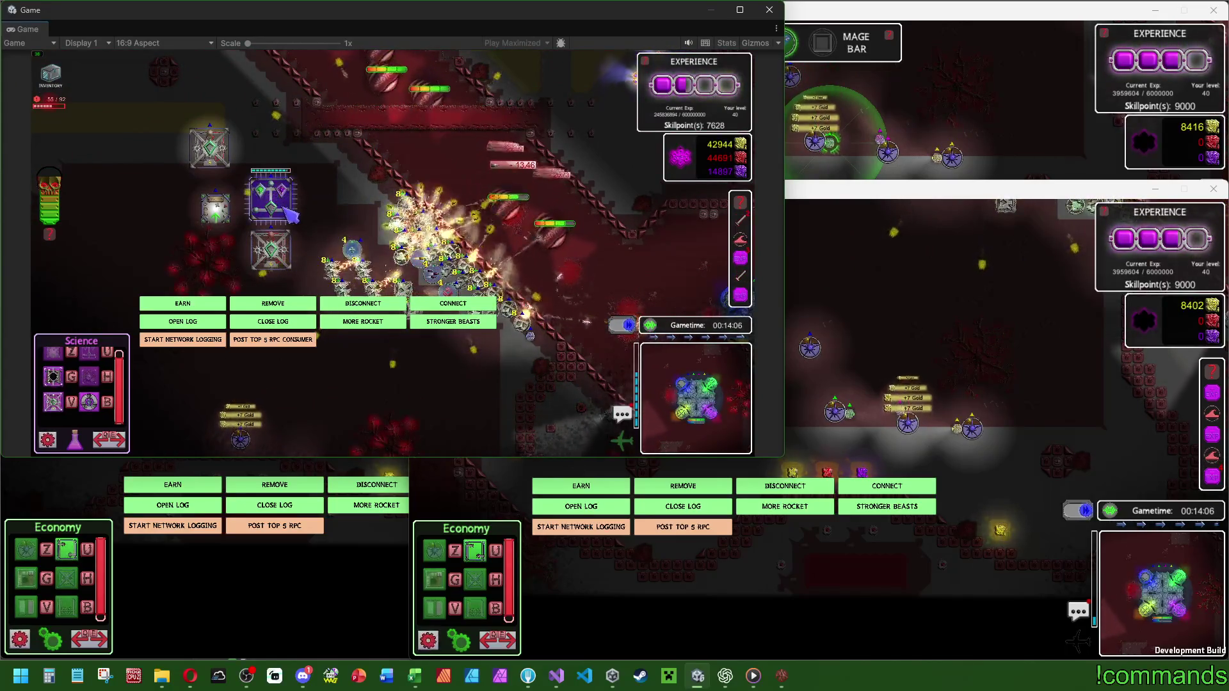
# Buy a 162-gold upgrade for the Poety module.
pyautogui.click(280, 251)
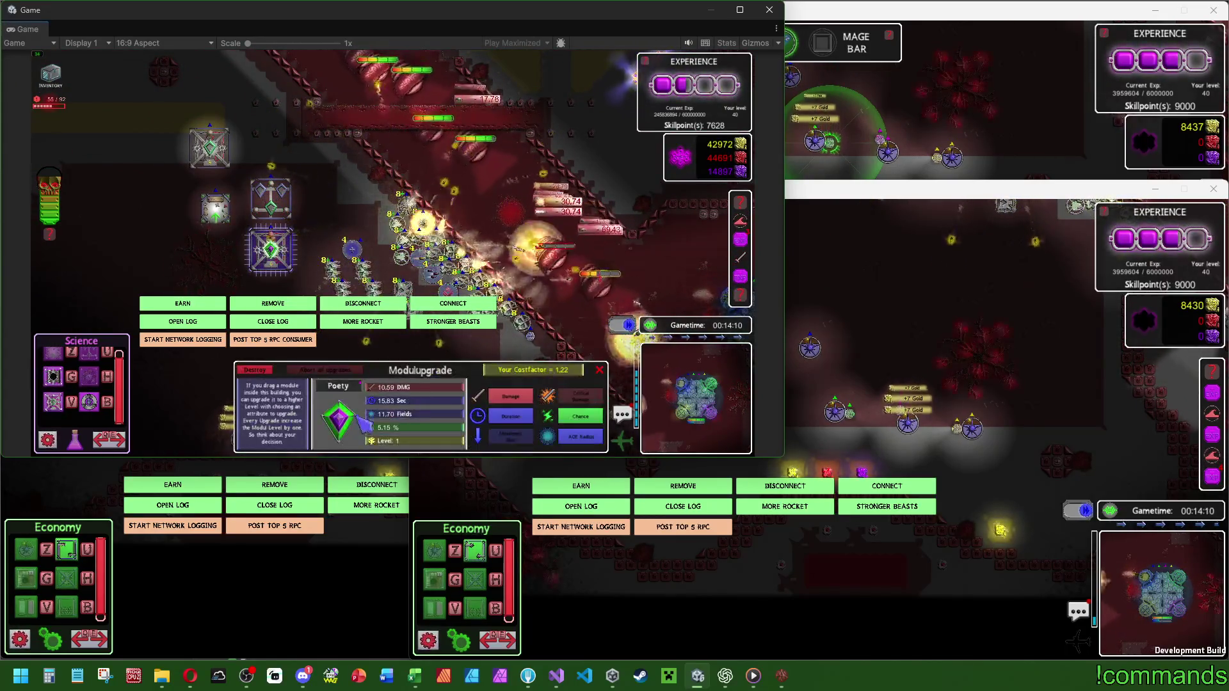
pyautogui.click(586, 422)
pyautogui.press('s')
pyautogui.press('d')
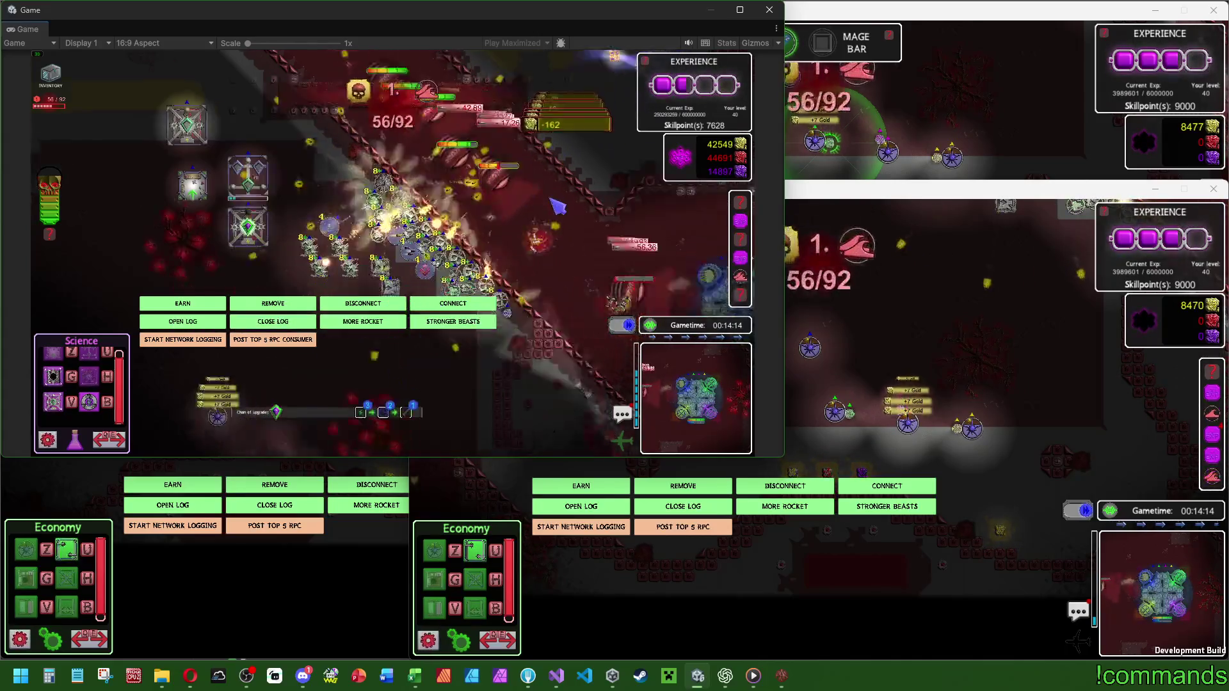
# Cast a green spell field from the mage's Mage Bar, leaving energy at 36.4 of 100.
pyautogui.click(420, 250)
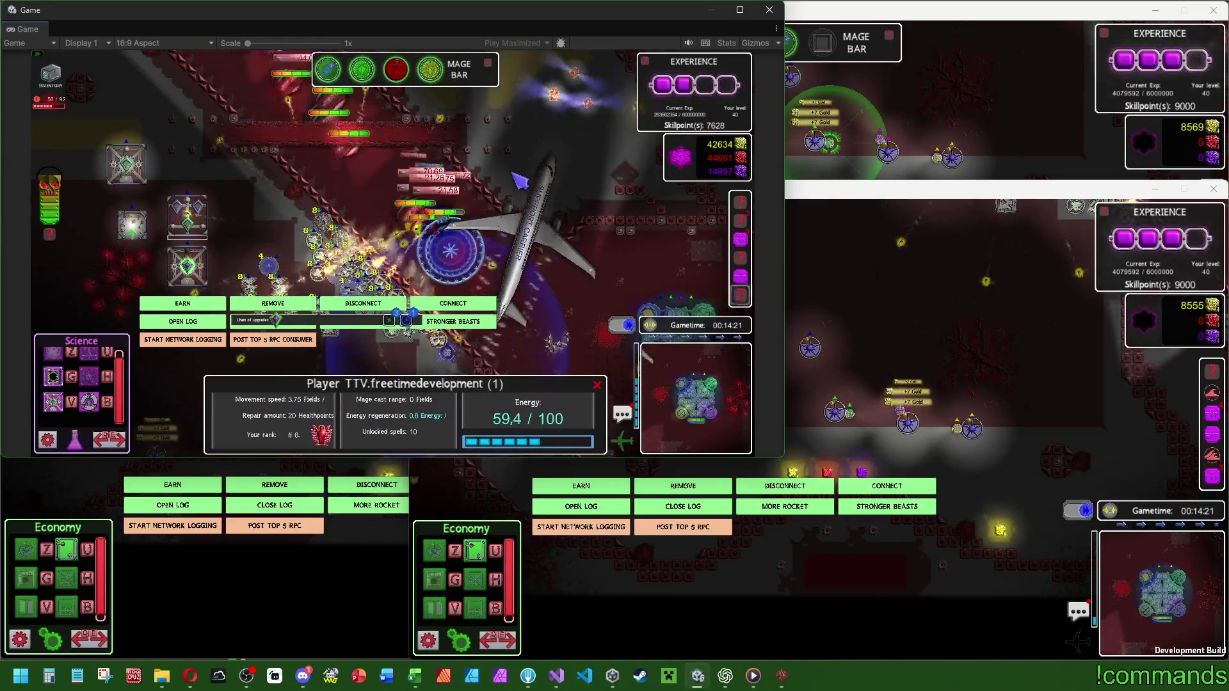
pyautogui.press('Escape')
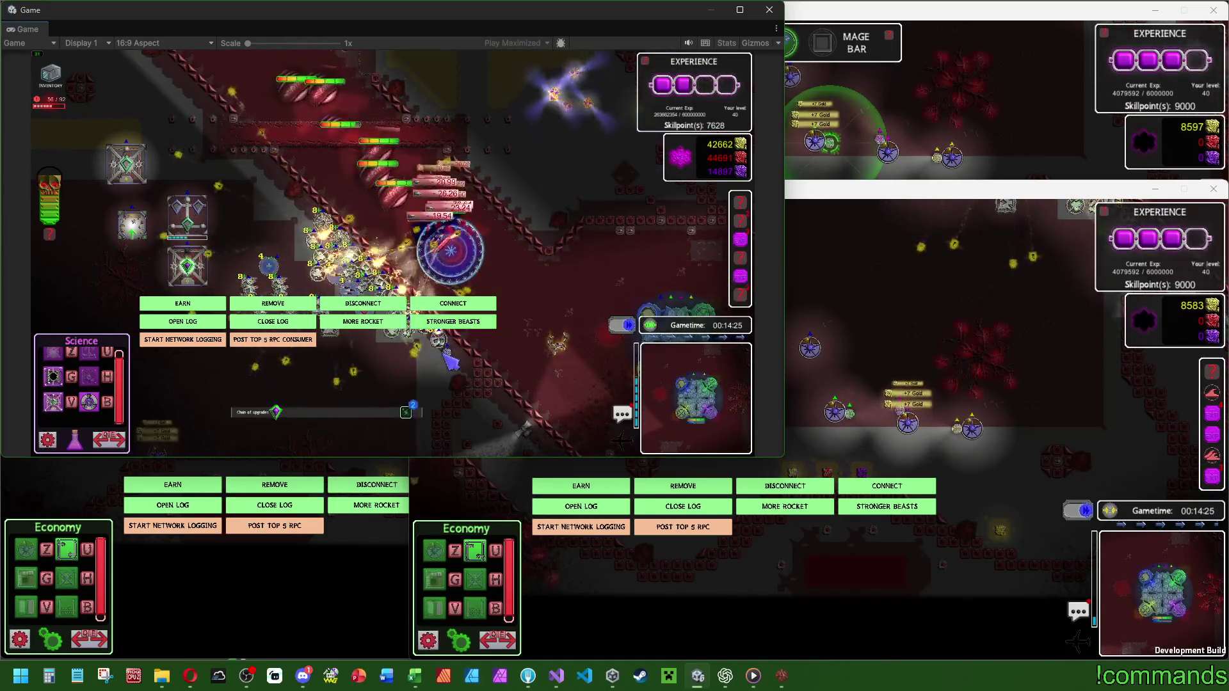
pyautogui.click(452, 361)
pyautogui.press('Escape')
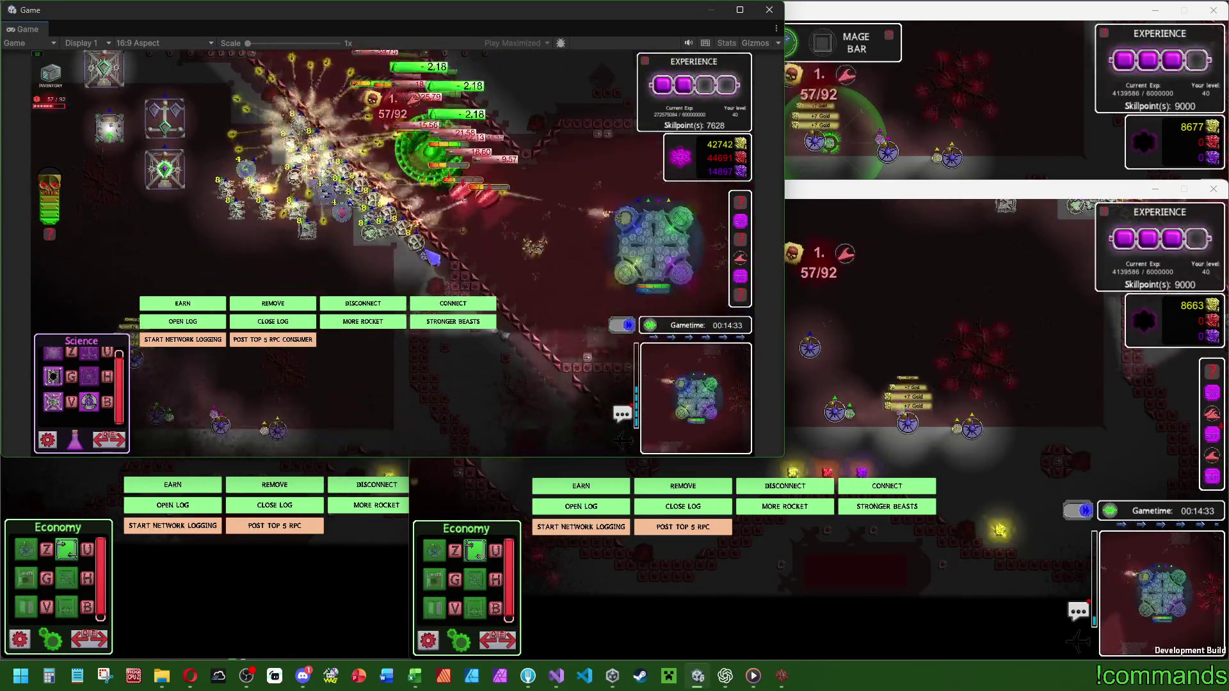
pyautogui.click(465, 301)
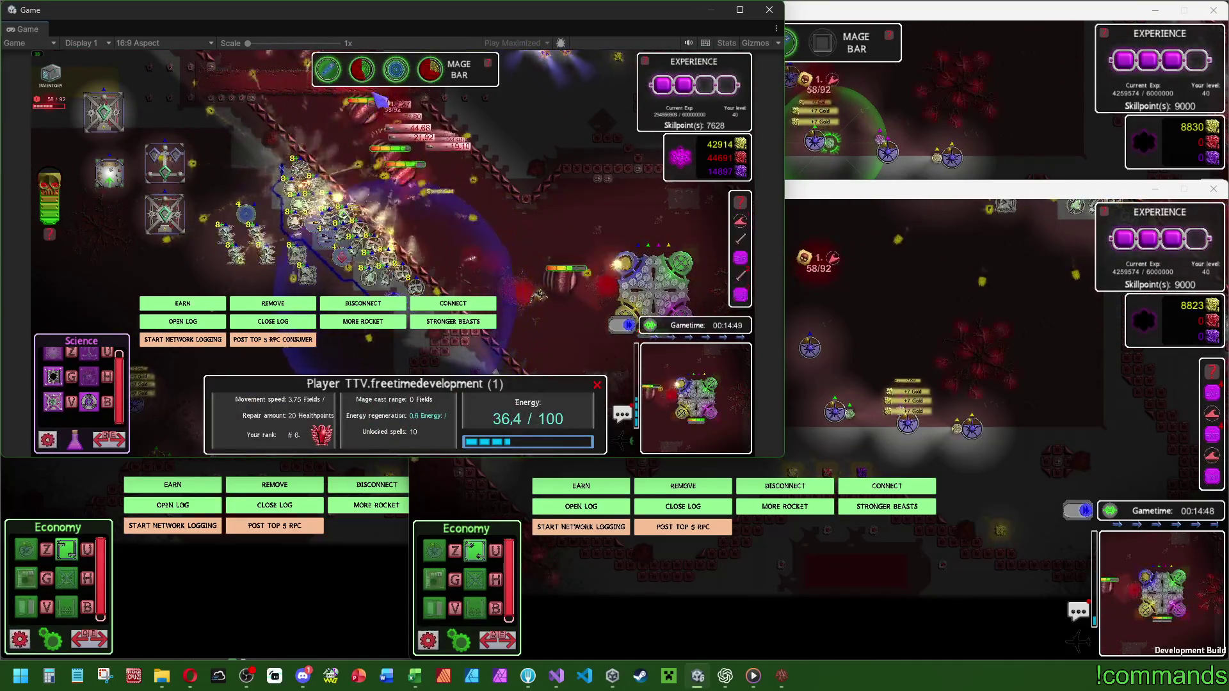
# Place a level 2 Trigger UP building beside the module towers and inspect nearby Visey beasts.
pyautogui.click(117, 439)
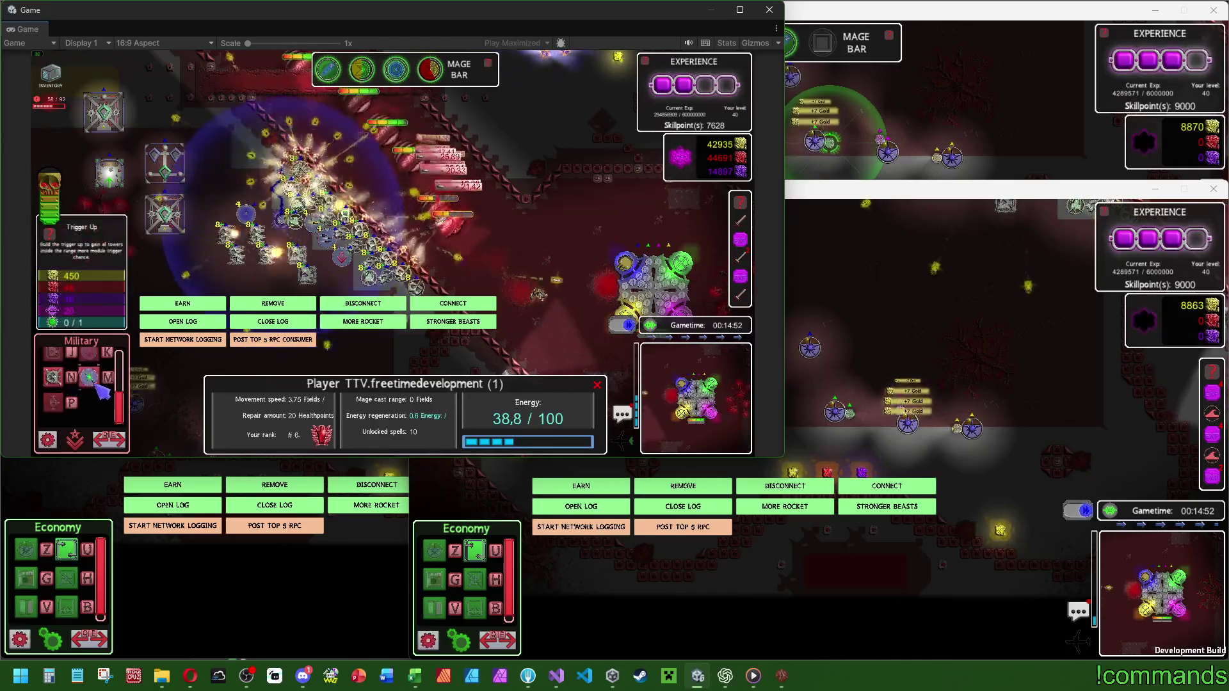
pyautogui.click(53, 352)
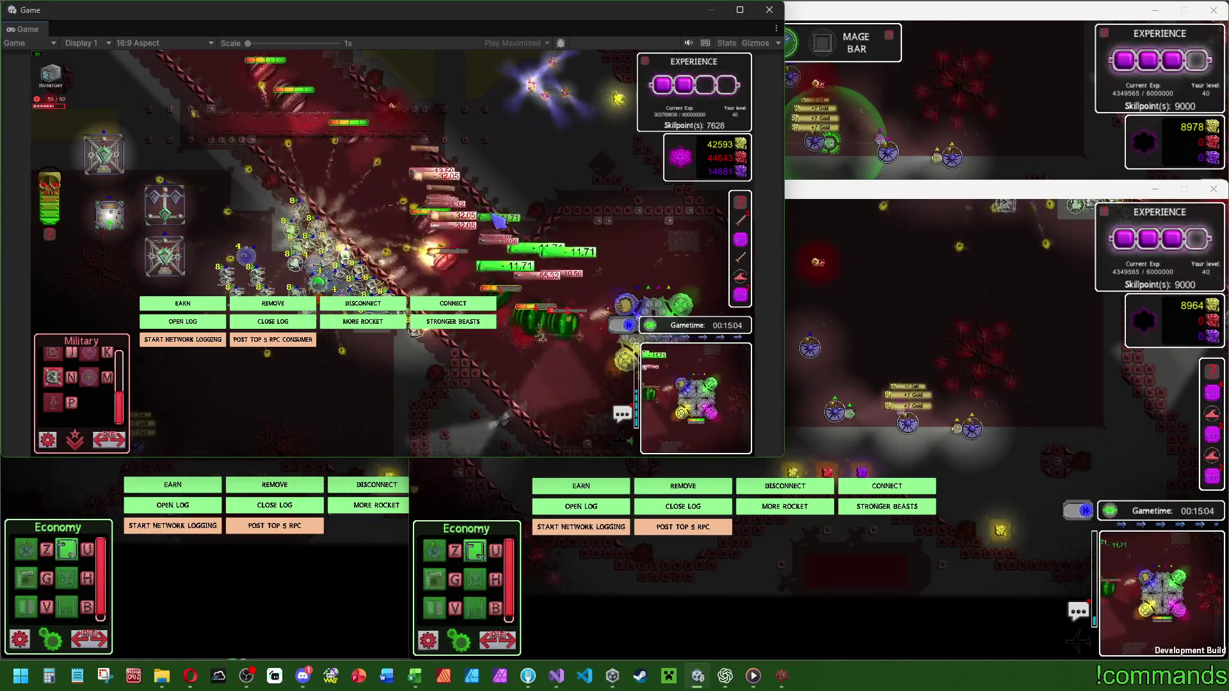
pyautogui.click(540, 335)
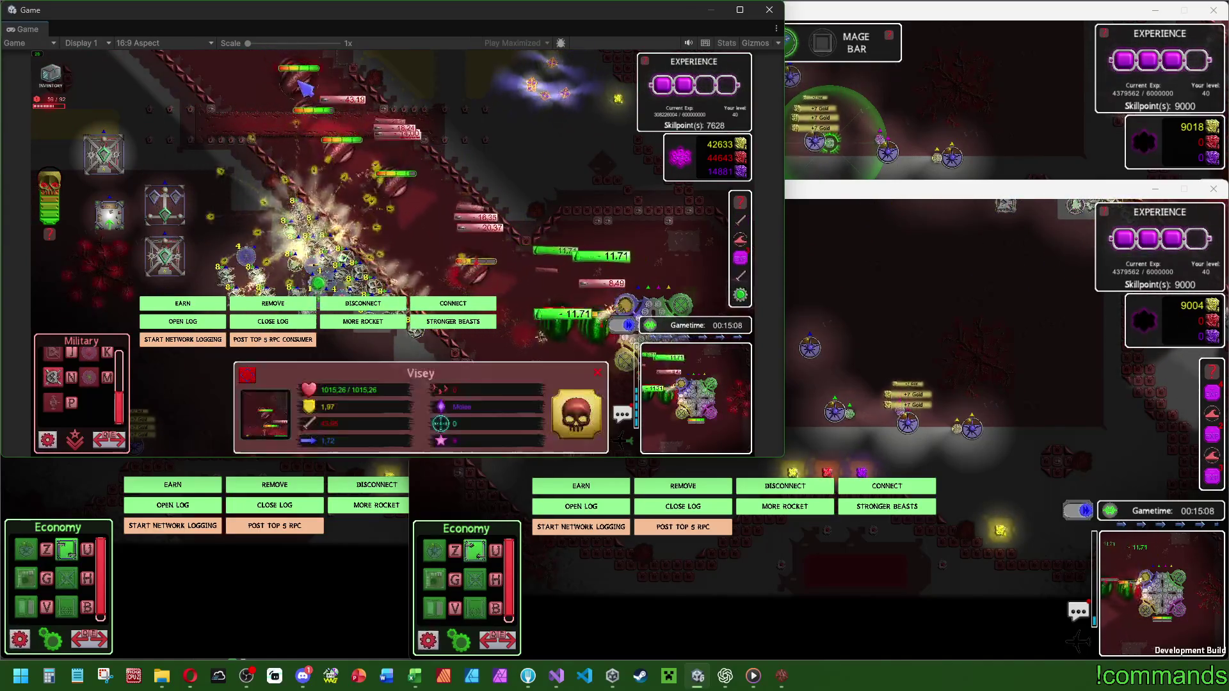
pyautogui.click(430, 214)
pyautogui.click(326, 246)
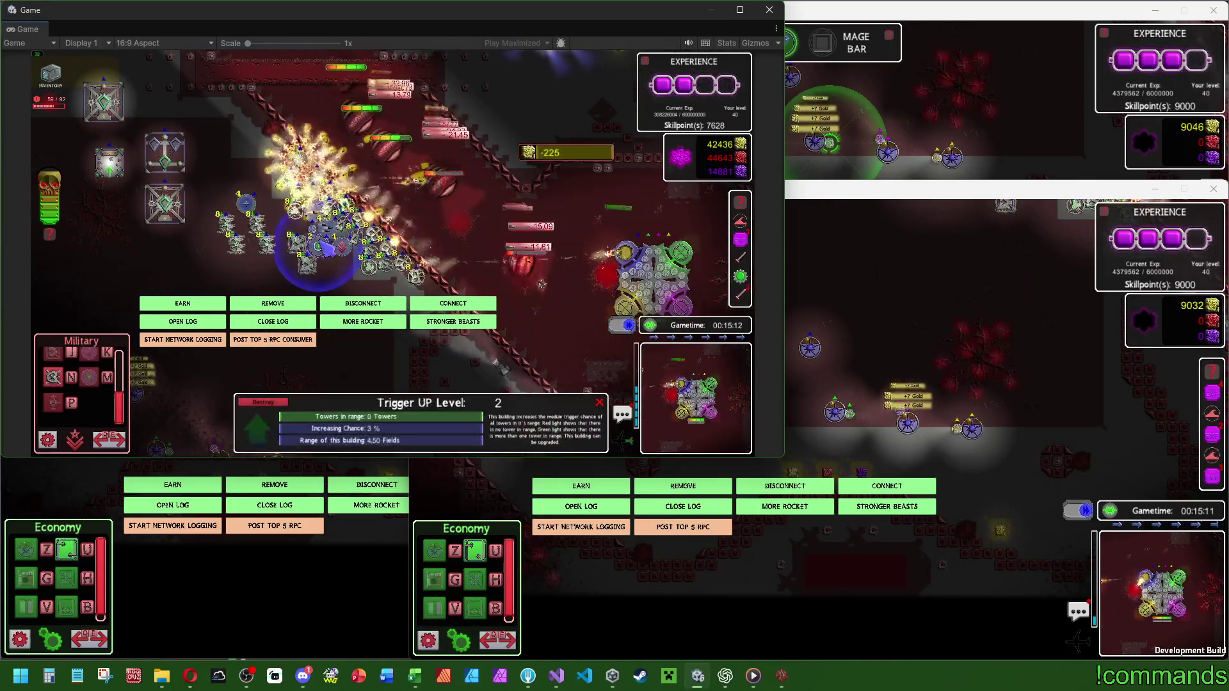
pyautogui.click(400, 160)
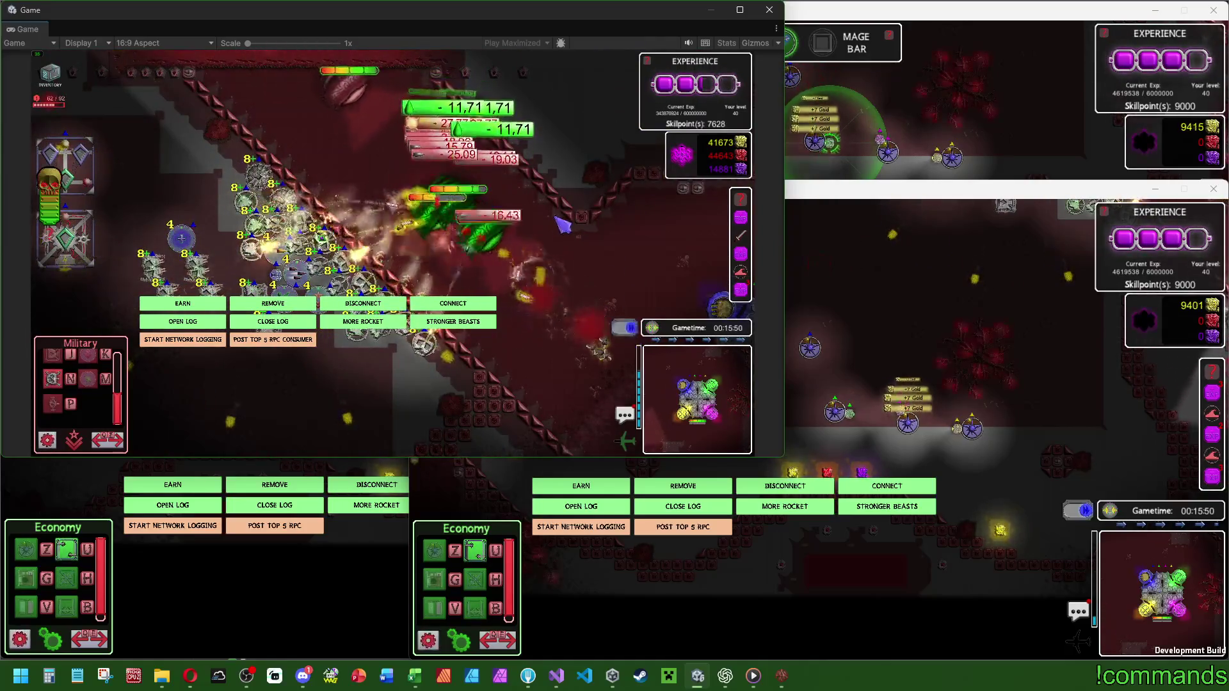
# Check a Visey beast's stats, reposition the mage beside the towers, and open the gem inventory.
pyautogui.click(519, 244)
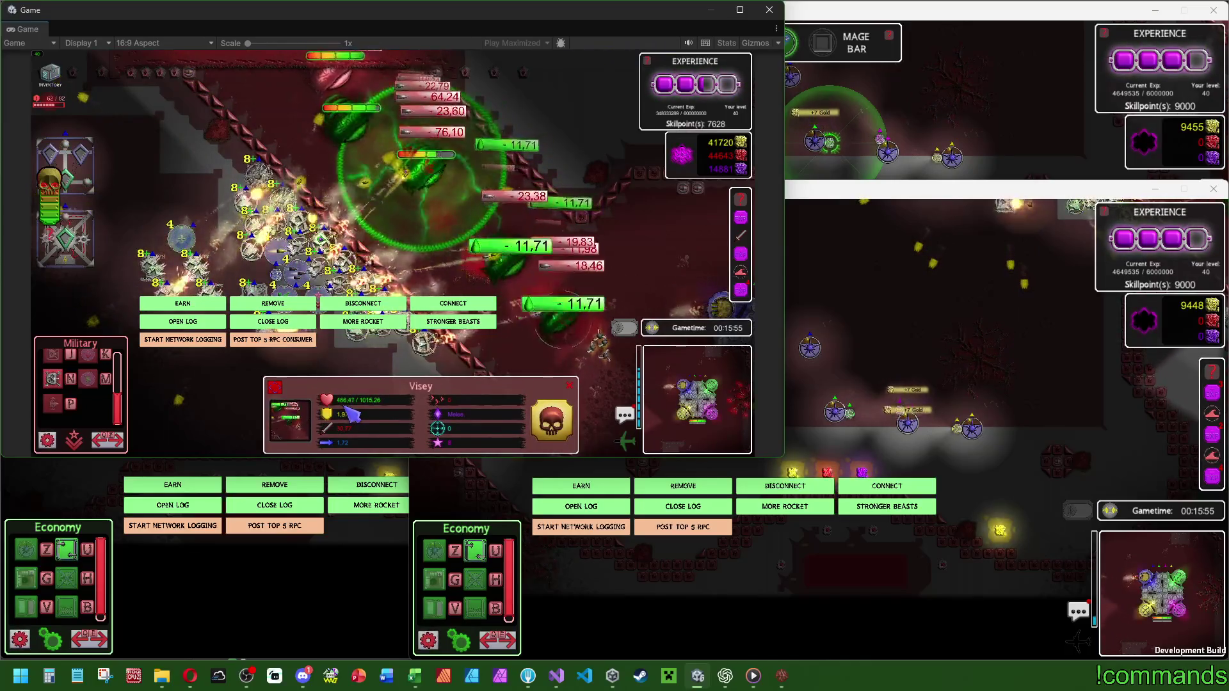
pyautogui.click(589, 247)
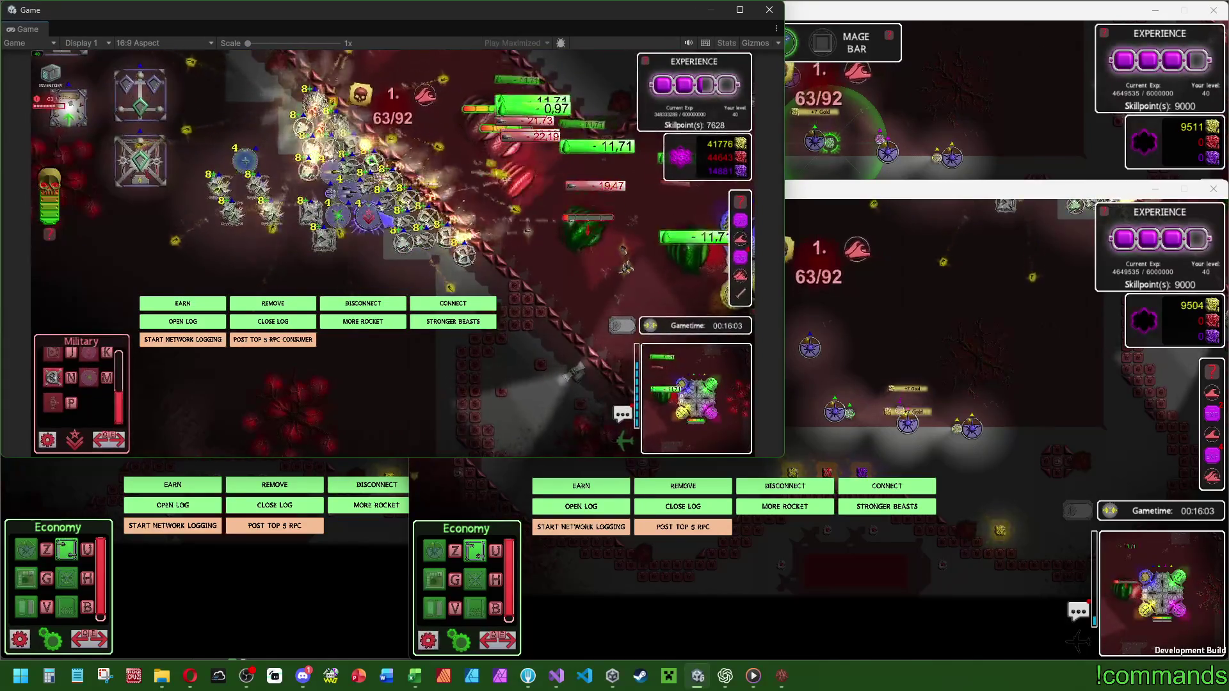
pyautogui.click(189, 218)
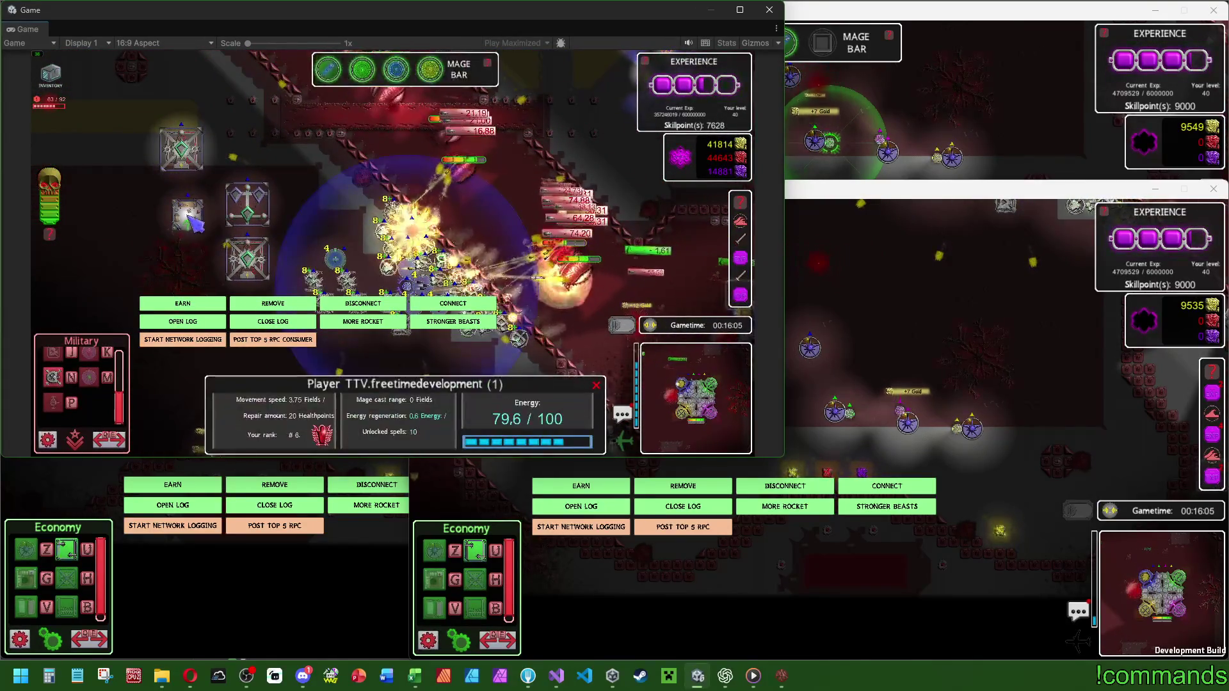
pyautogui.click(334, 68)
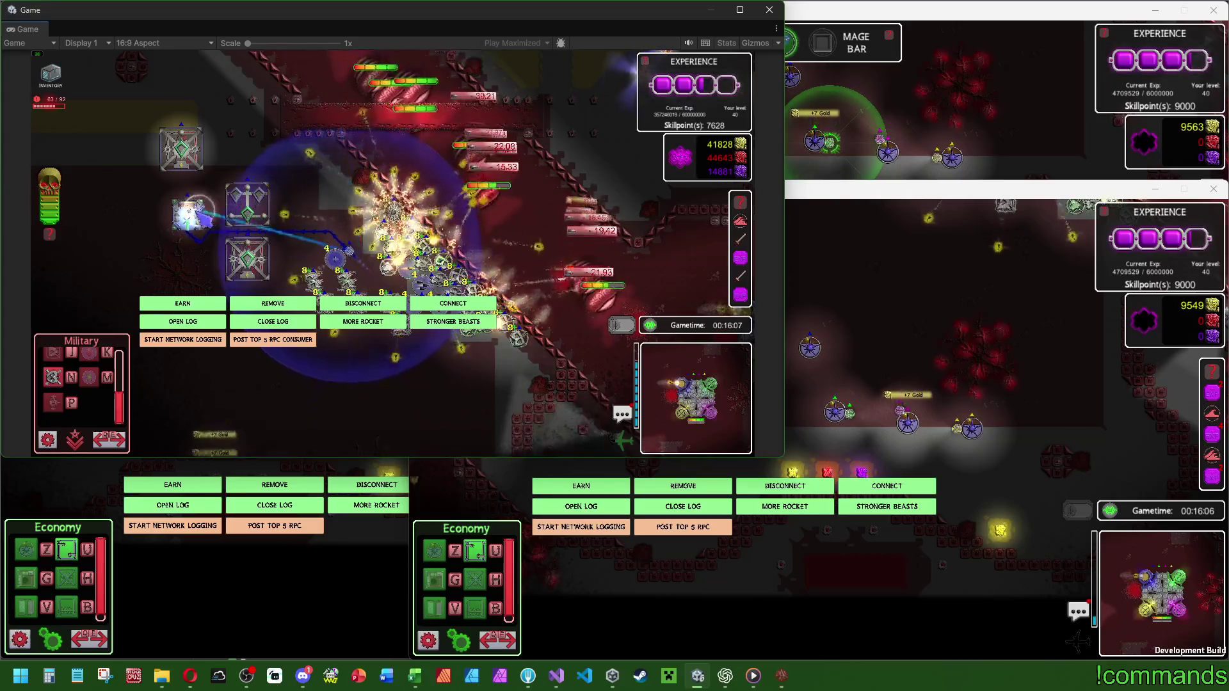
pyautogui.click(189, 217)
pyautogui.click(620, 299)
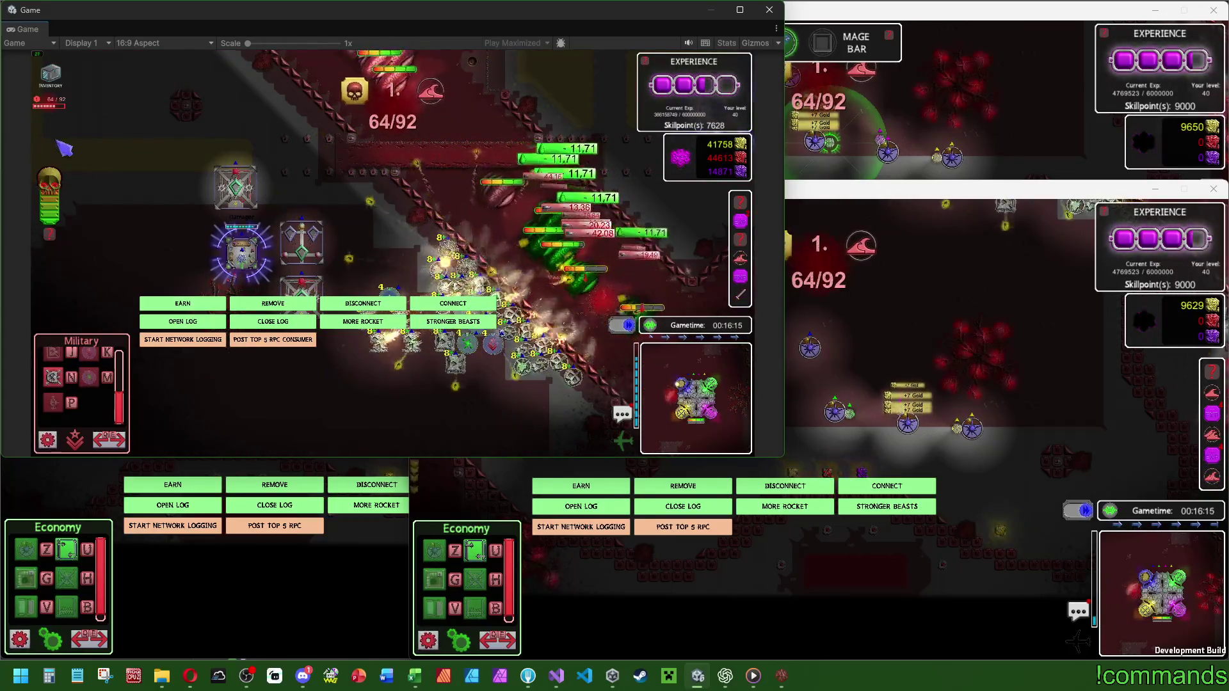
pyautogui.press('Tab')
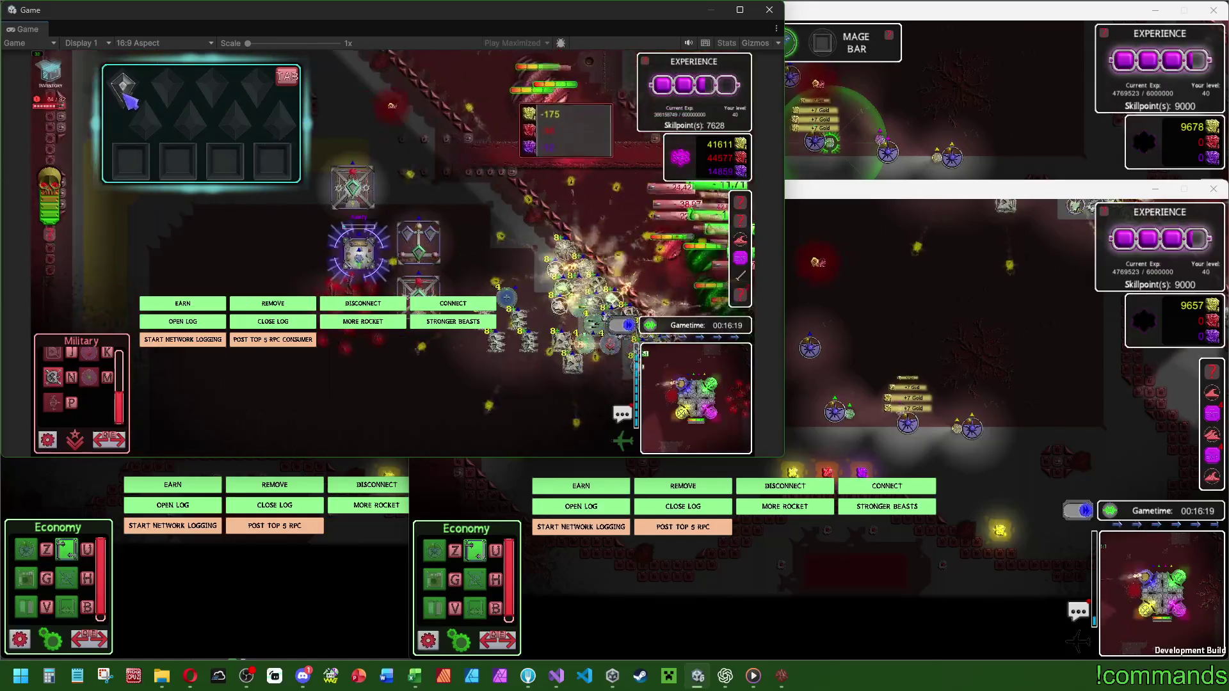
# Insert the purple gem into a tower module and buy damage upgrades for the Aoety module.
pyautogui.click(358, 190)
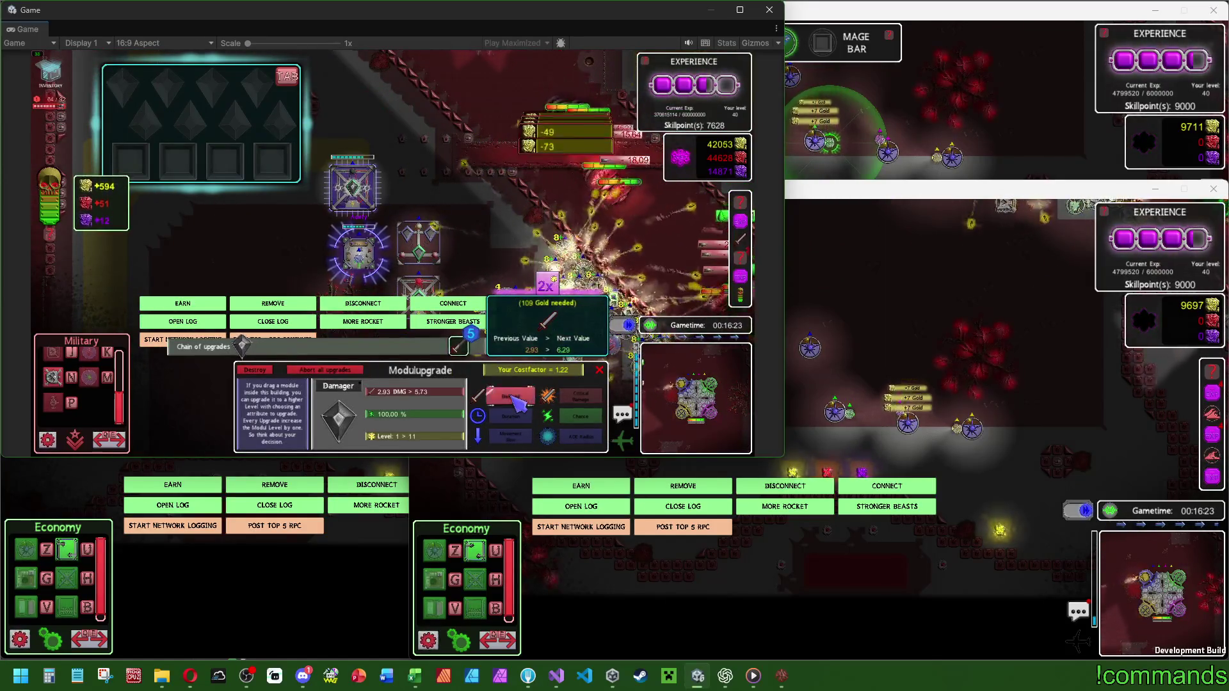
pyautogui.click(293, 198)
pyautogui.moveTo(168, 87)
pyautogui.mouseDown()
pyautogui.moveTo(163, 114)
pyautogui.moveTo(418, 227)
pyautogui.mouseUp()
pyautogui.click(522, 396)
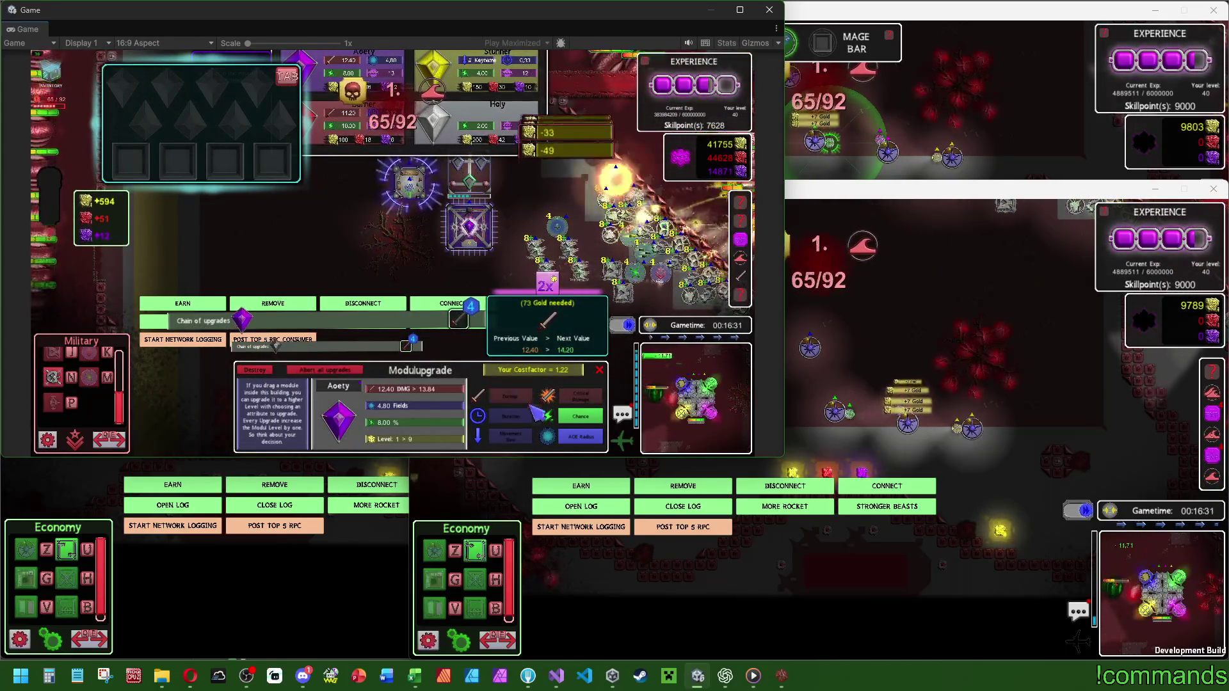
pyautogui.click(589, 269)
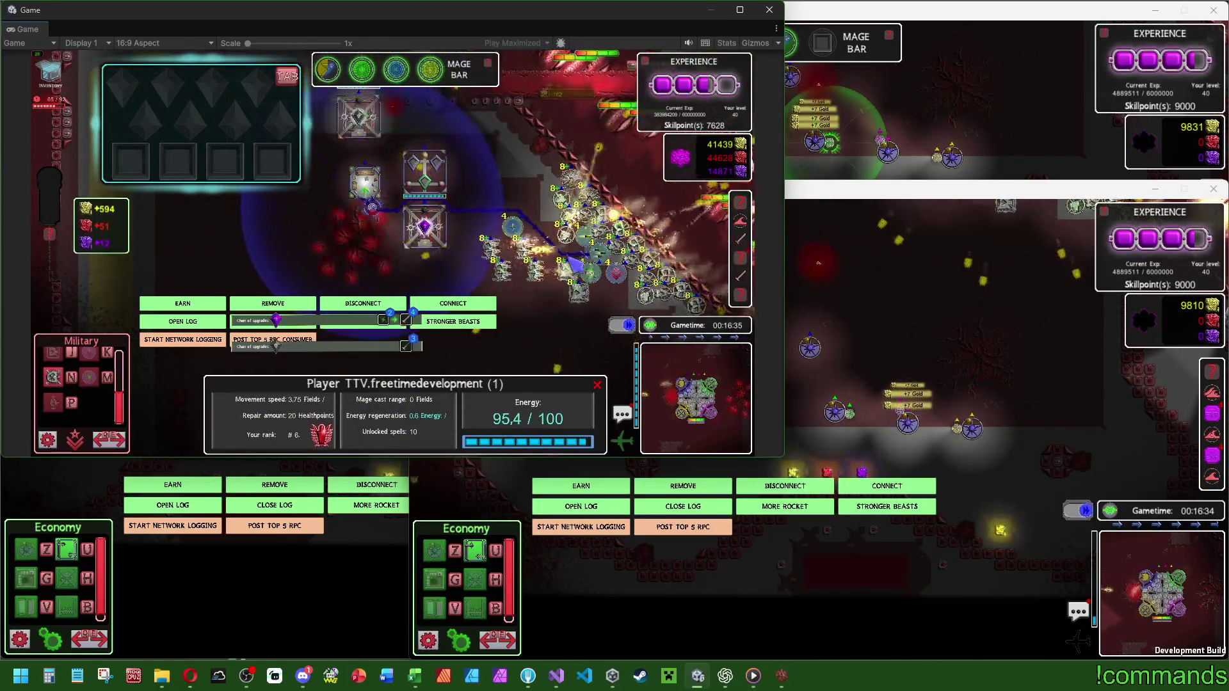
# Pan over to the base and review the mage's spells and player stats.
pyautogui.press('Escape')
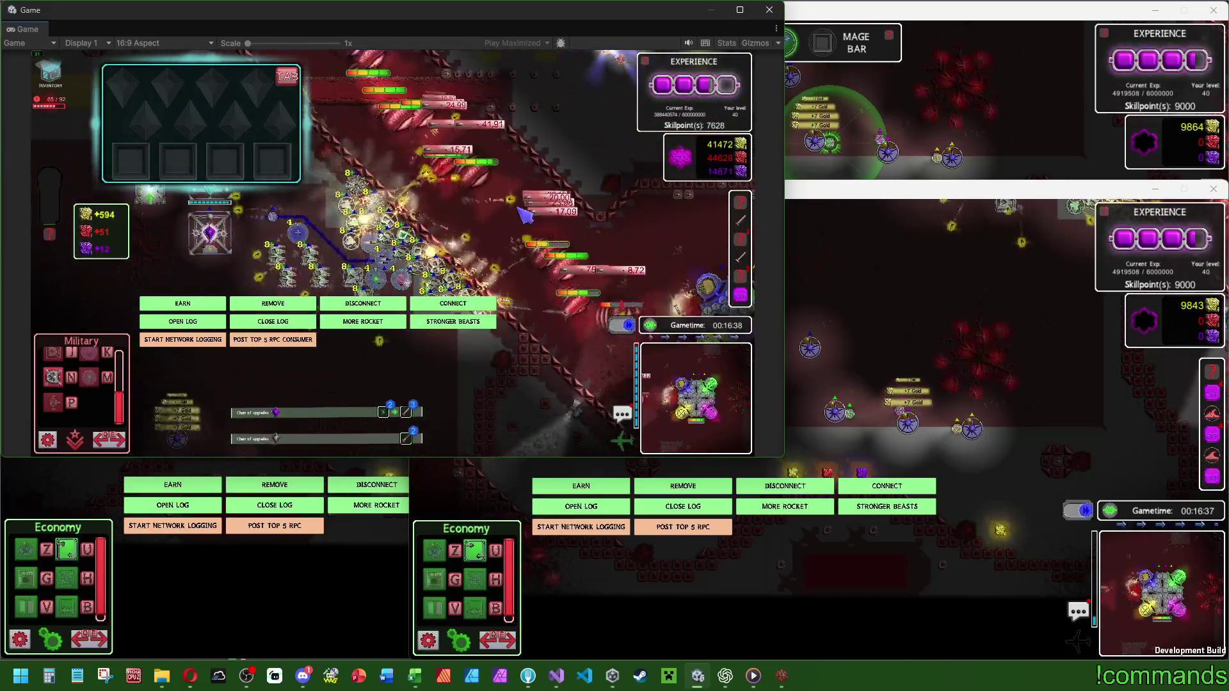
pyautogui.click(525, 214)
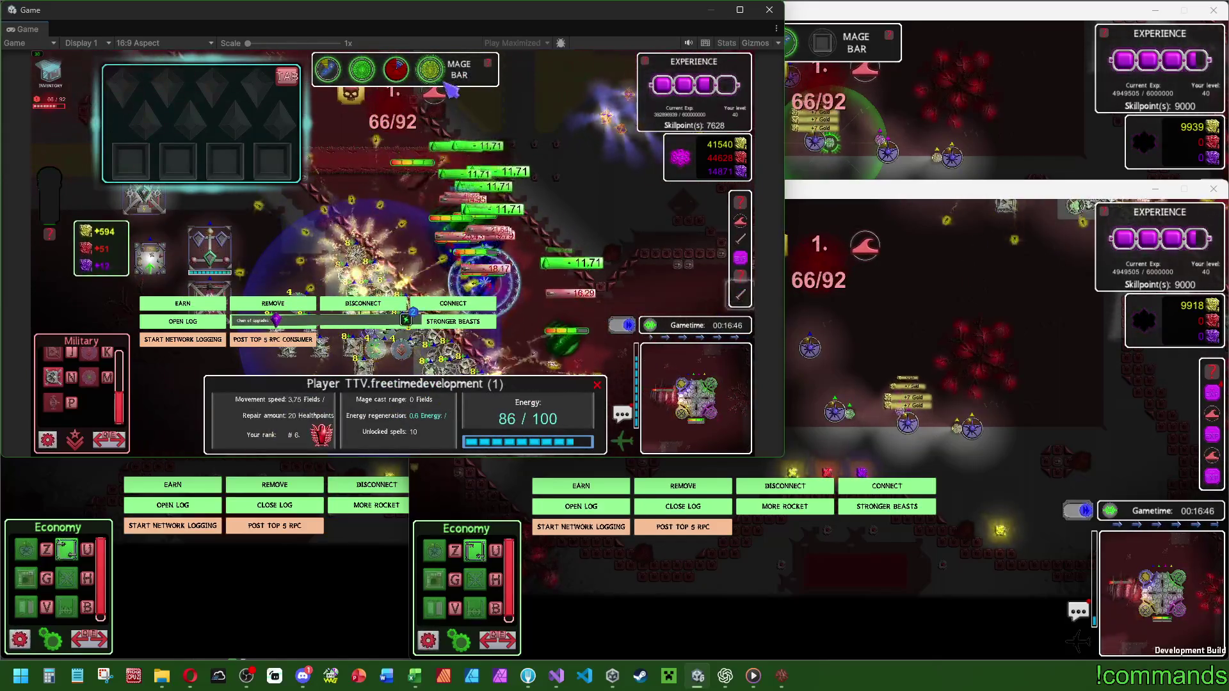
pyautogui.click(497, 290)
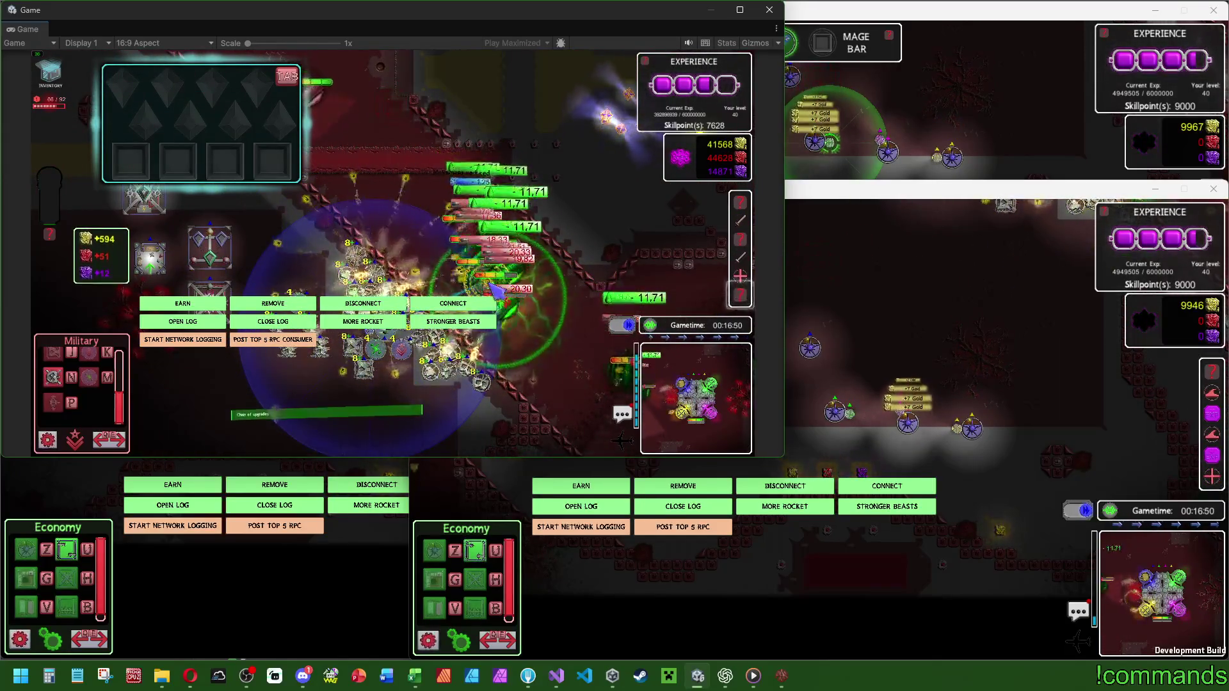
pyautogui.click(497, 290)
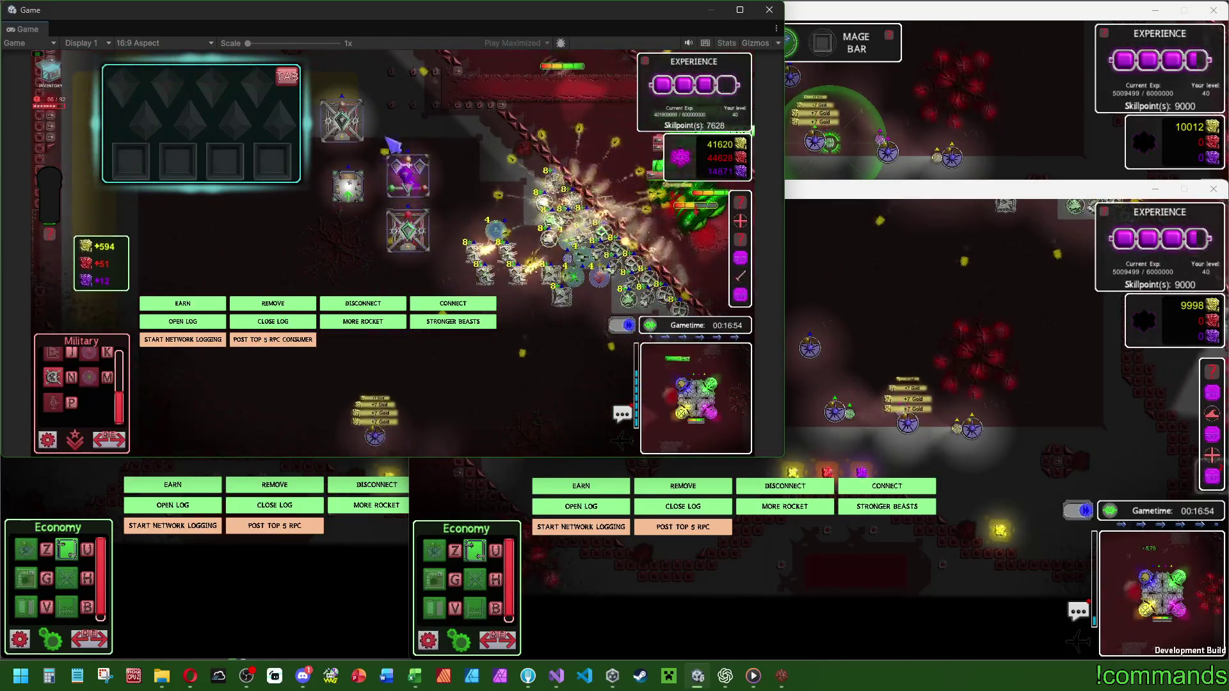
# Combine the Damager module with Asety for 300 gold, then close the inventory panel.
pyautogui.click(351, 131)
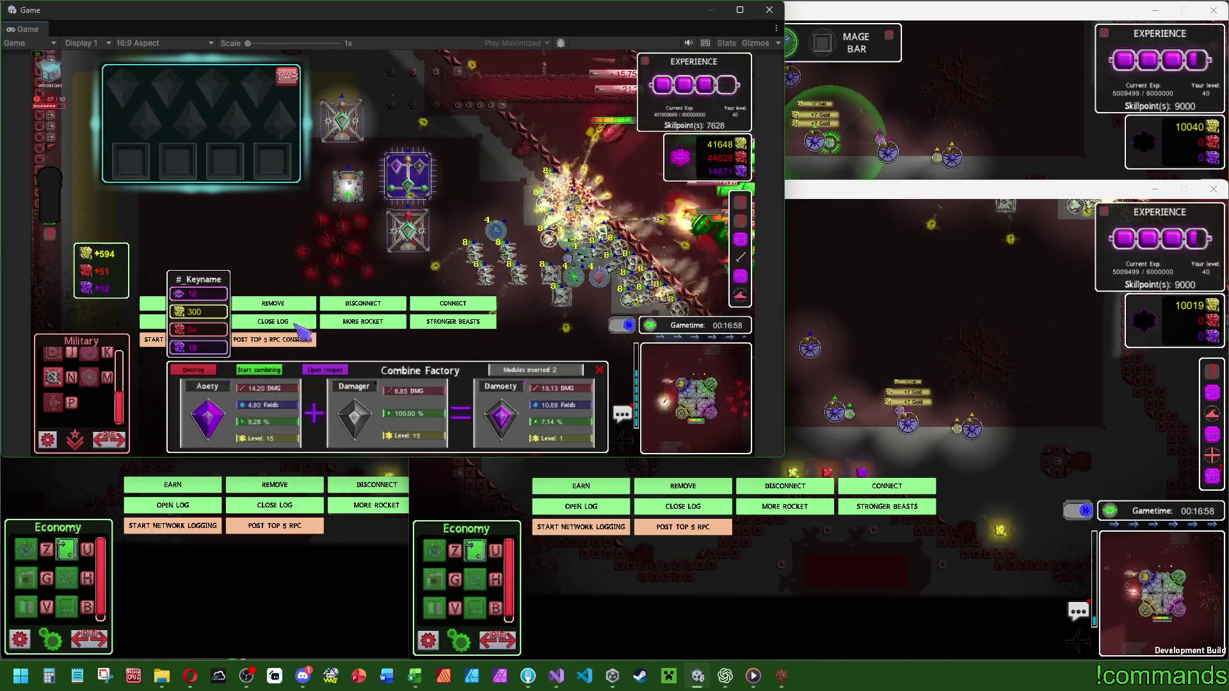
pyautogui.click(264, 371)
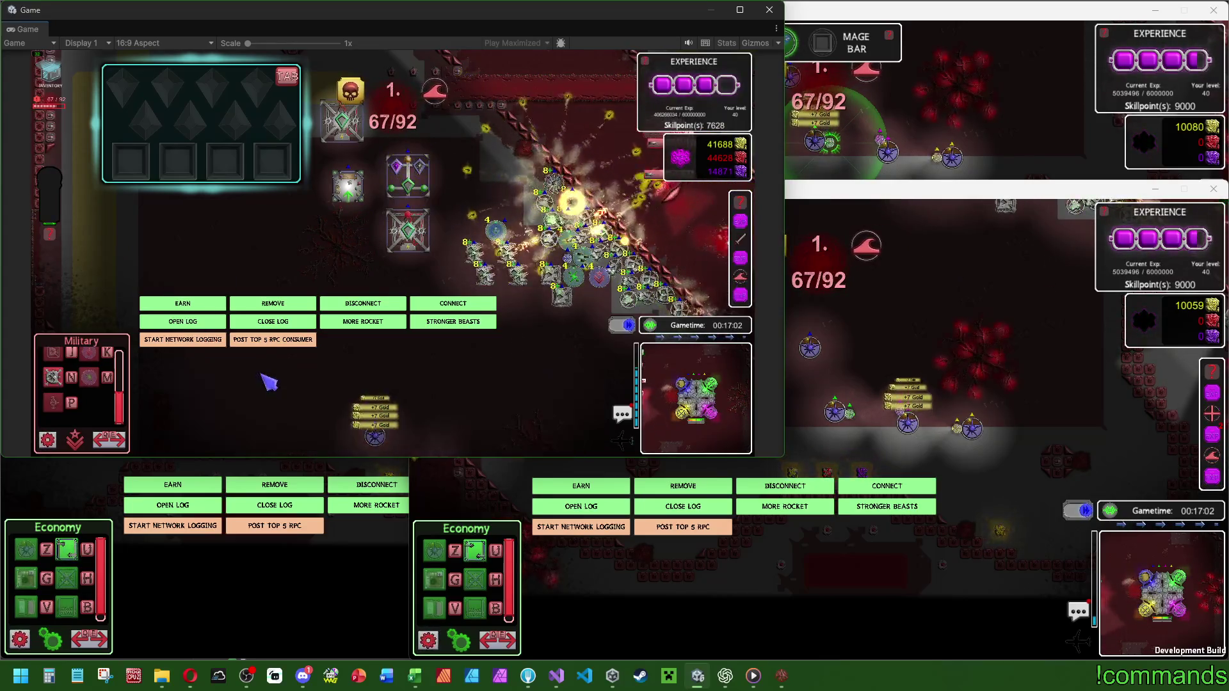
pyautogui.click(56, 81)
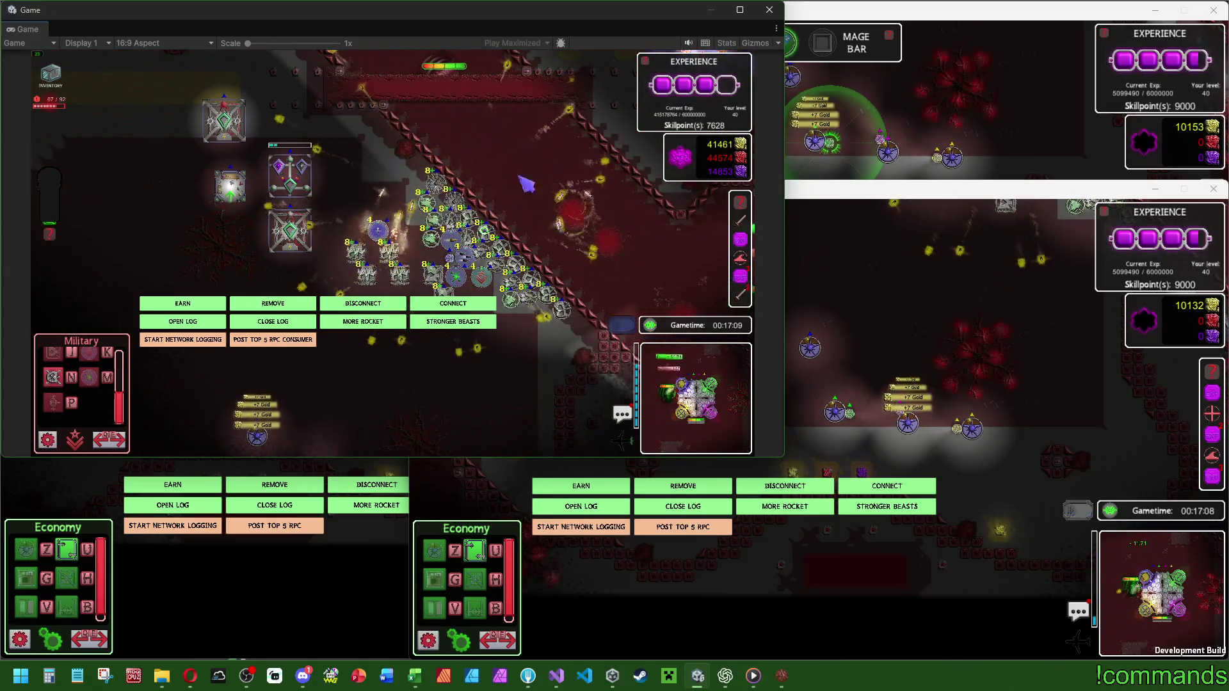
pyautogui.press('a')
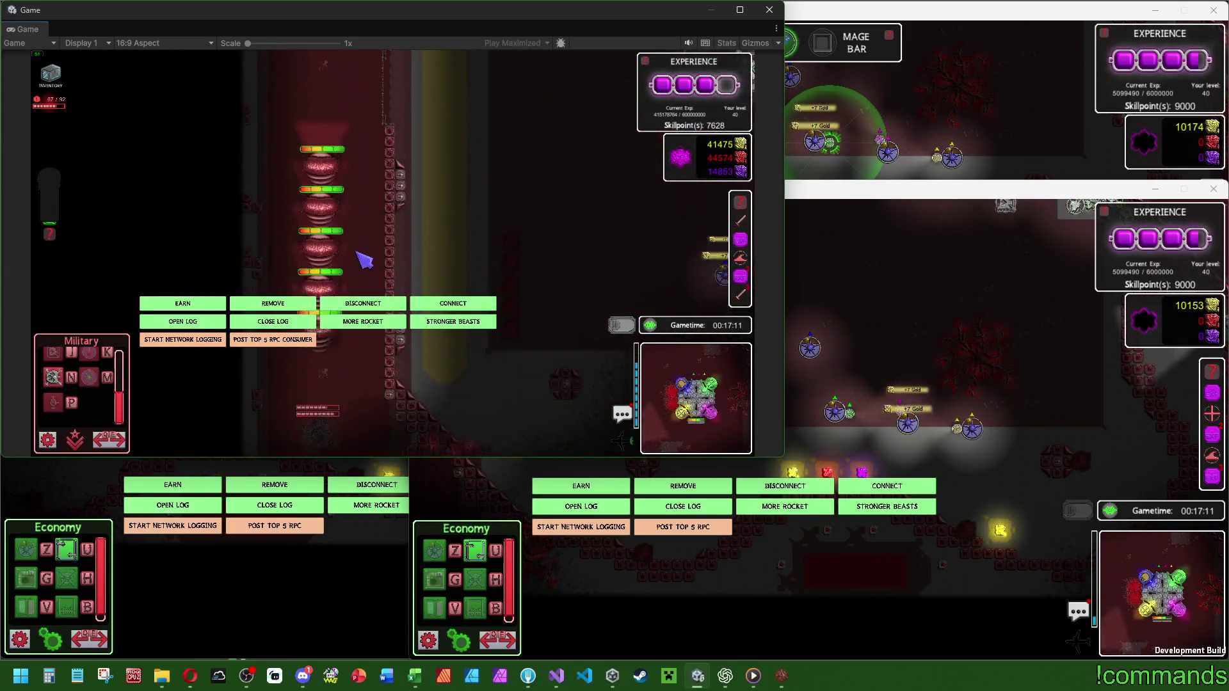
# Inspect a Visey beast in the corridor and switch the beast spawn mode.
pyautogui.click(326, 280)
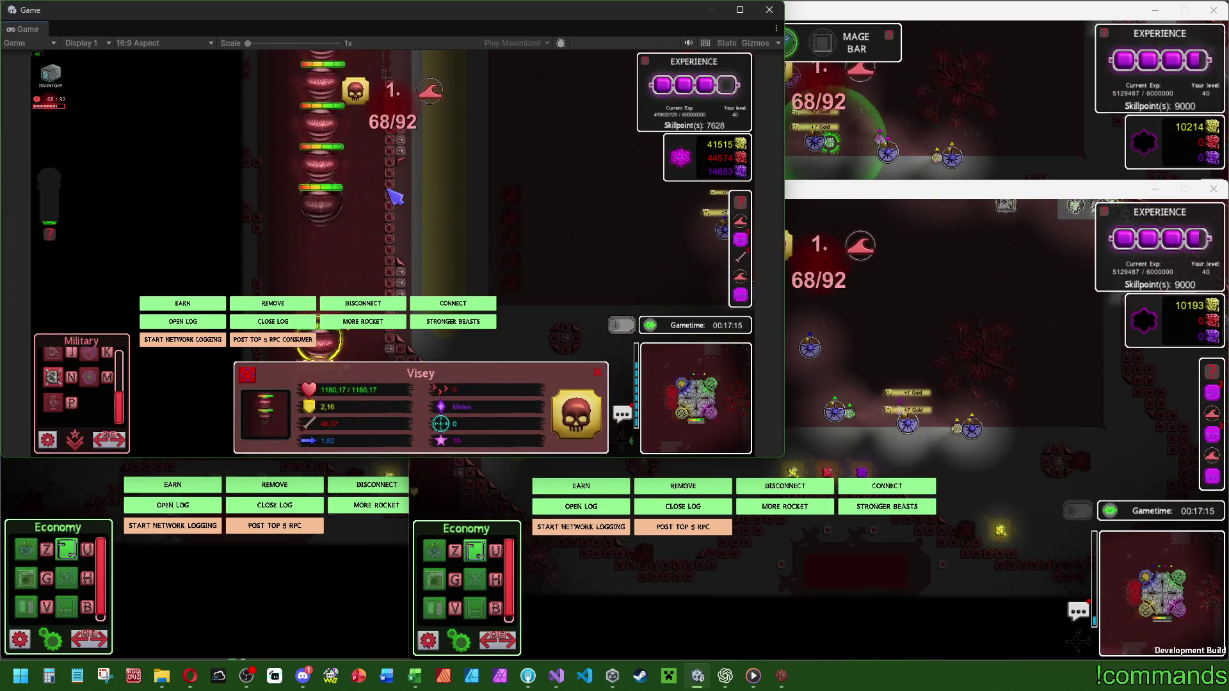
pyautogui.press('d')
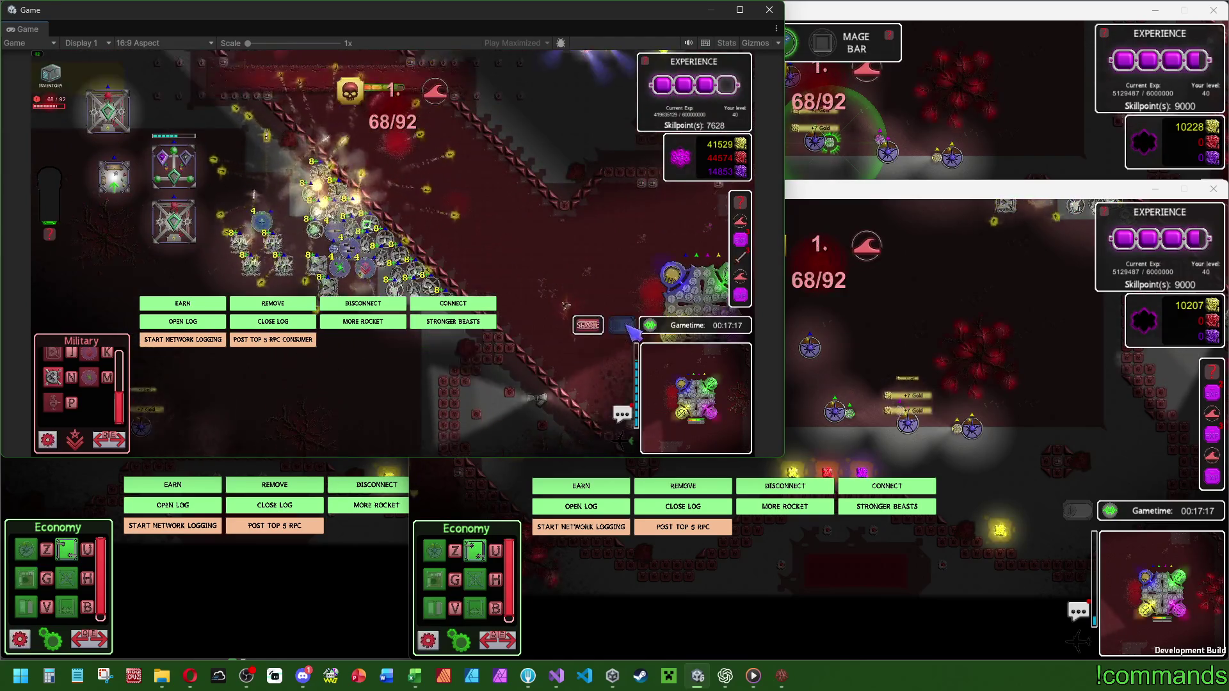
pyautogui.click(629, 327)
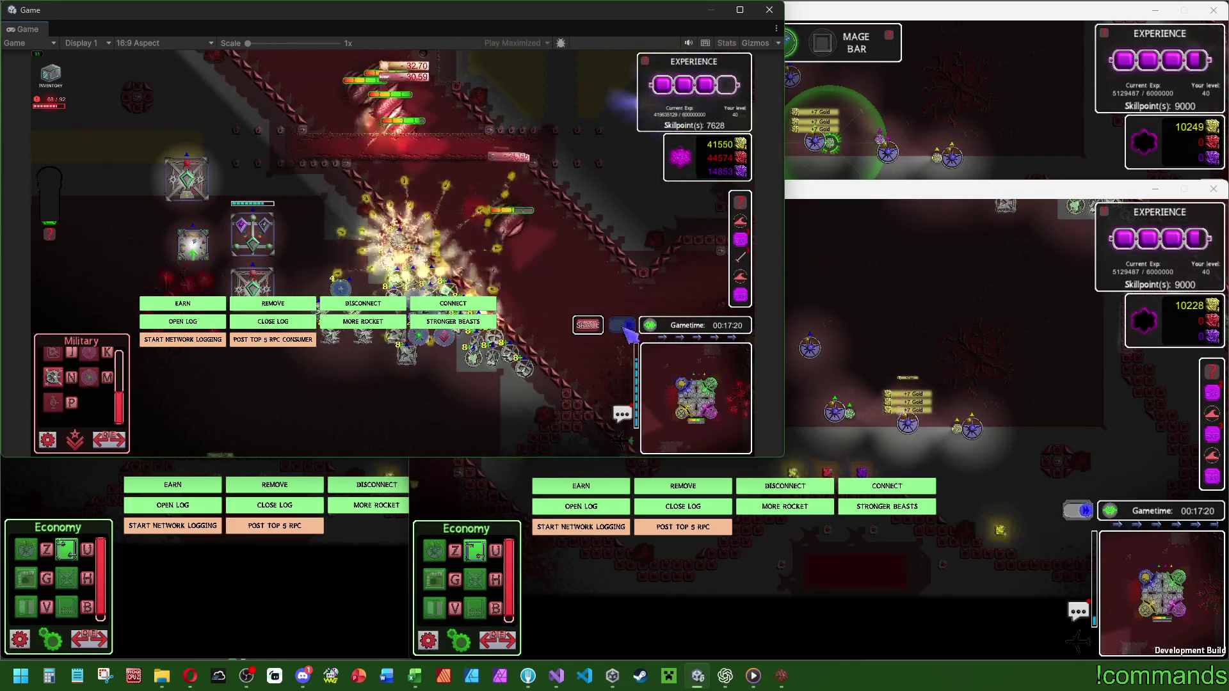
# Inspect another Visey, open the Damoety module's upgrade panel, and view the United Protectbase info.
pyautogui.click(294, 384)
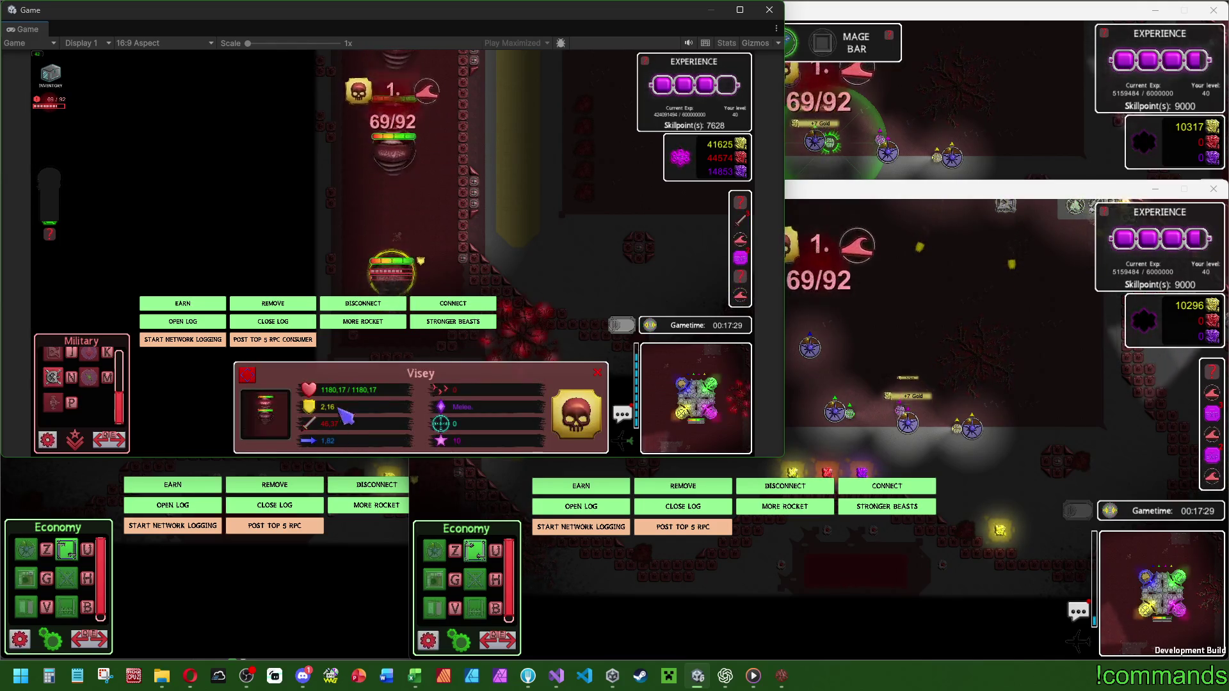
pyautogui.press('Escape')
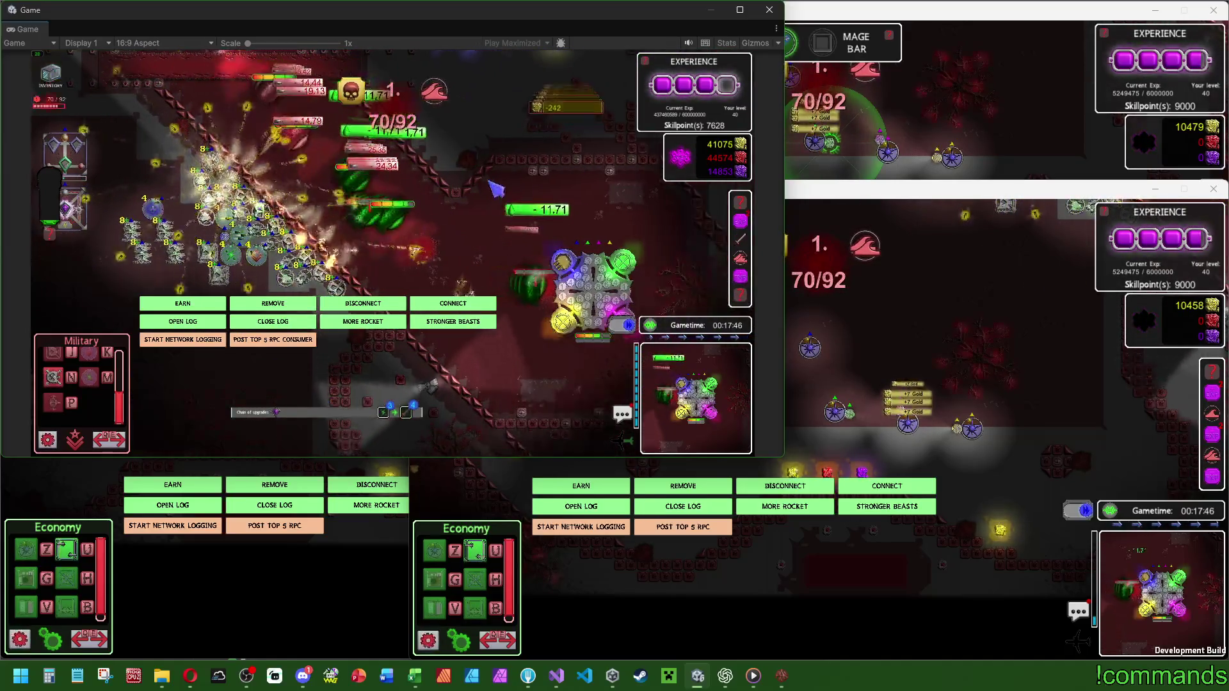
pyautogui.click(407, 229)
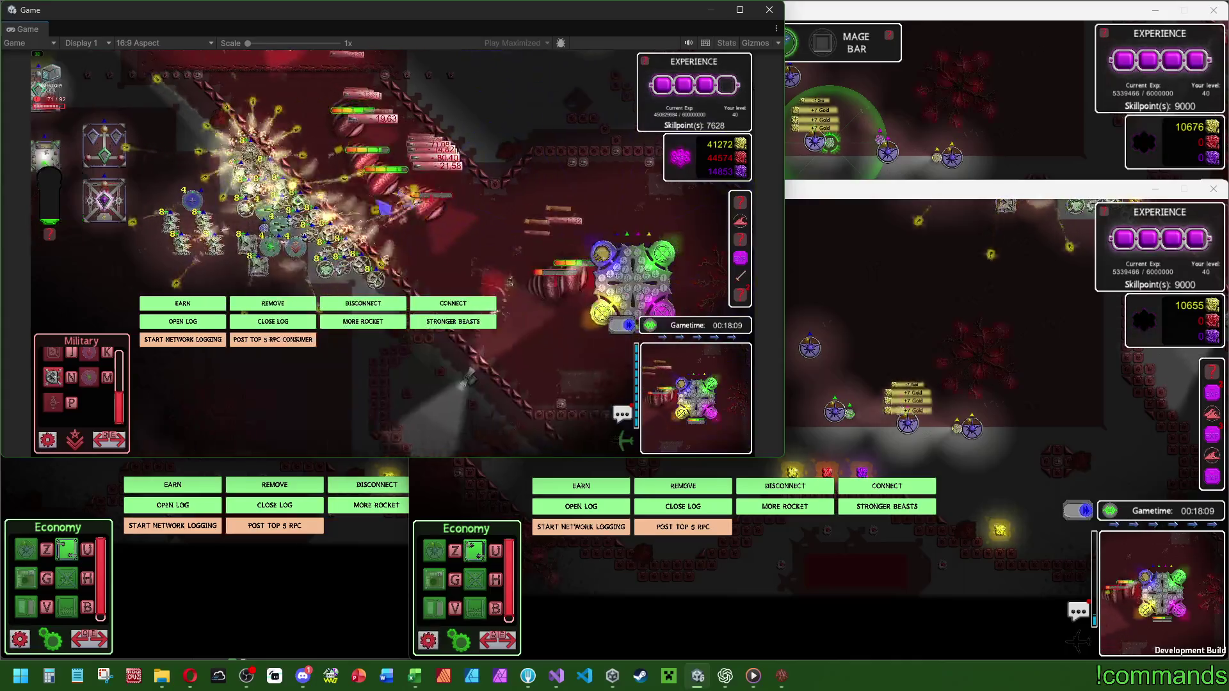
pyautogui.click(201, 200)
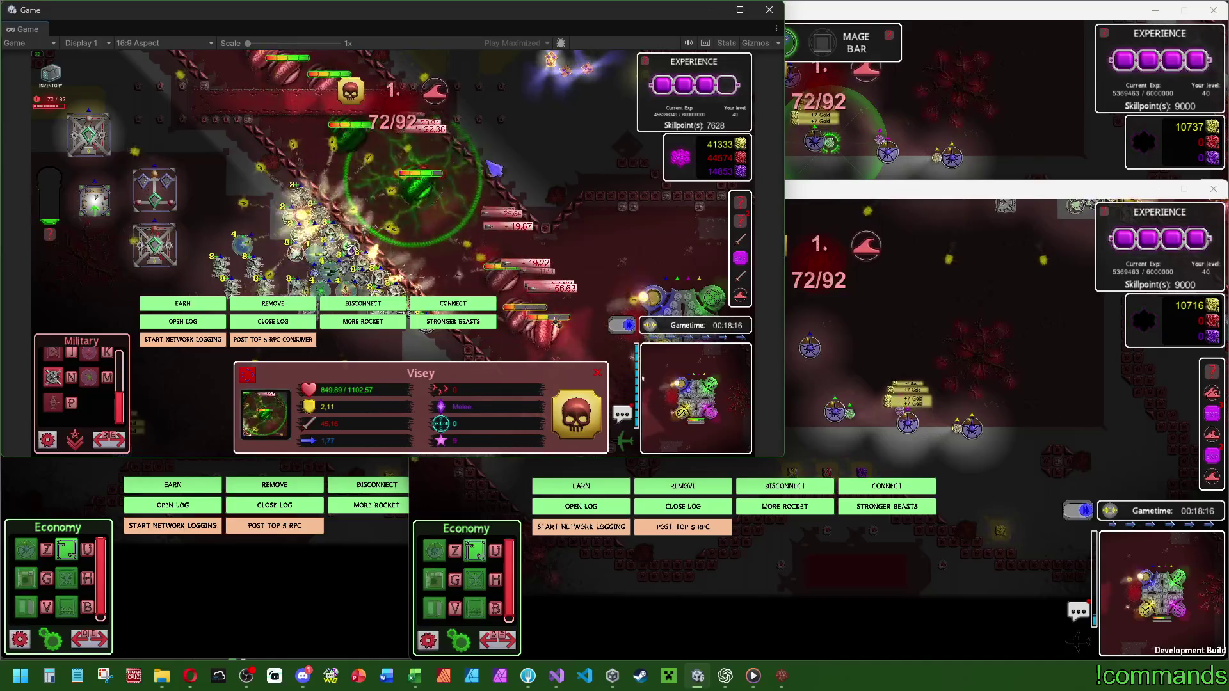
pyautogui.click(570, 210)
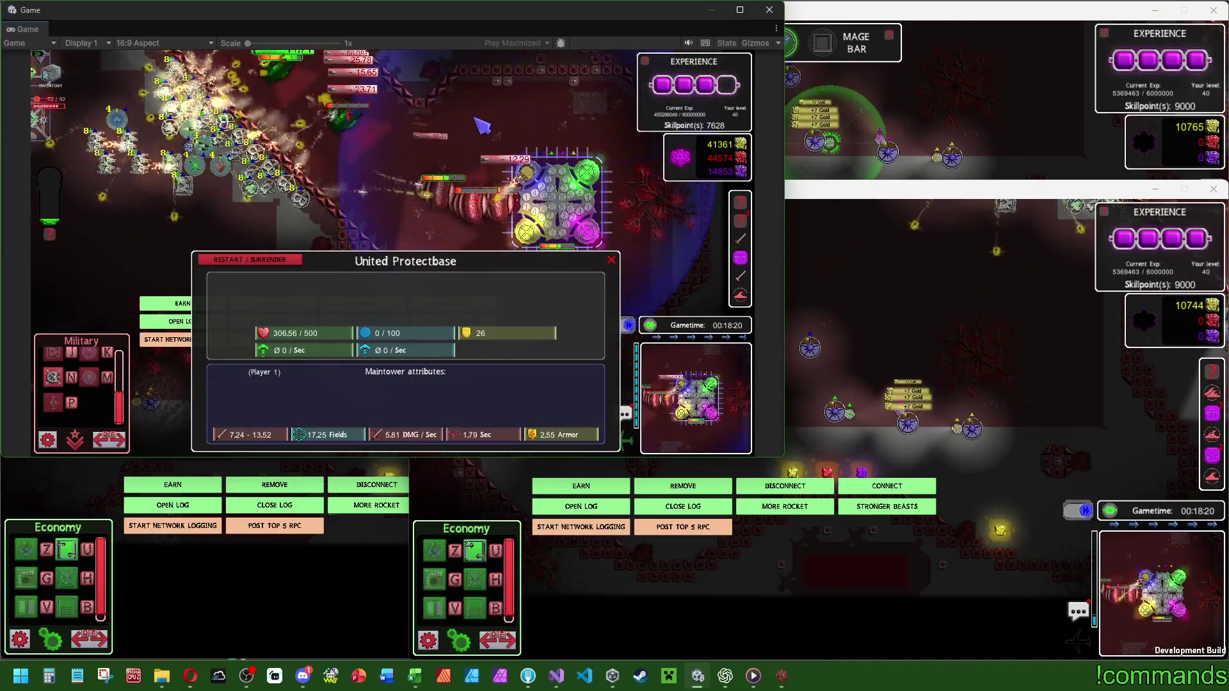
# Review the United Protectbase info and the level 8 Basictower's stats.
pyautogui.press('Escape')
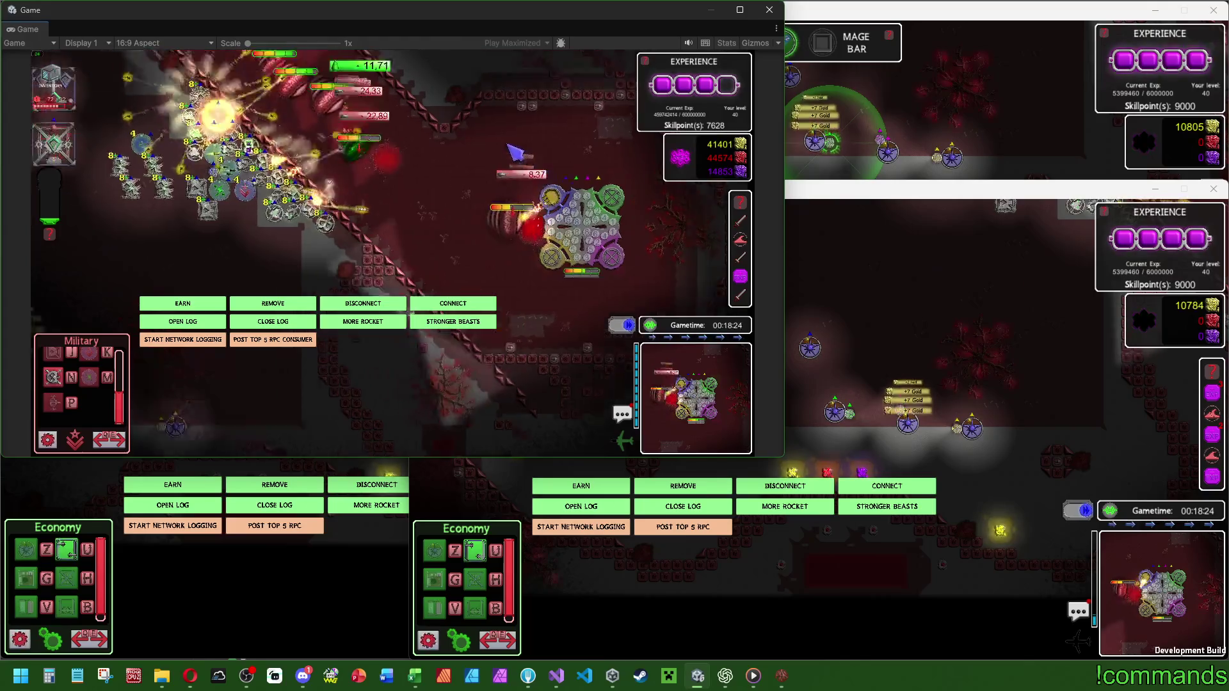
pyautogui.click(620, 275)
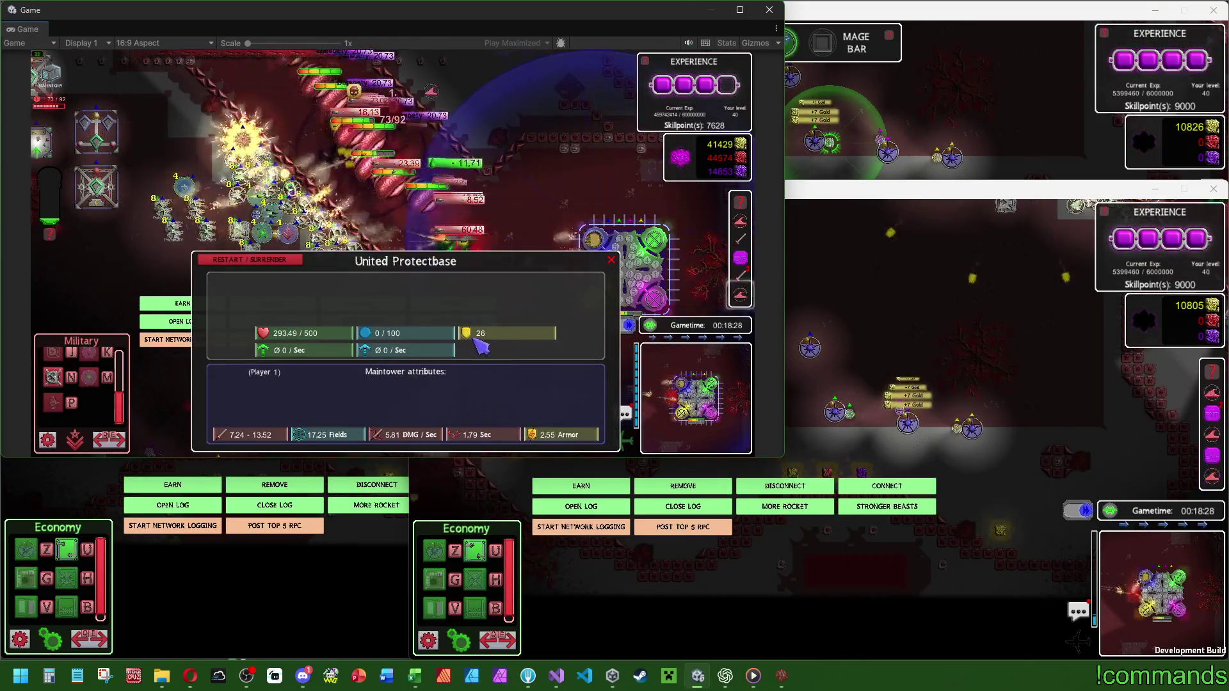
pyautogui.press('Escape')
pyautogui.click(307, 200)
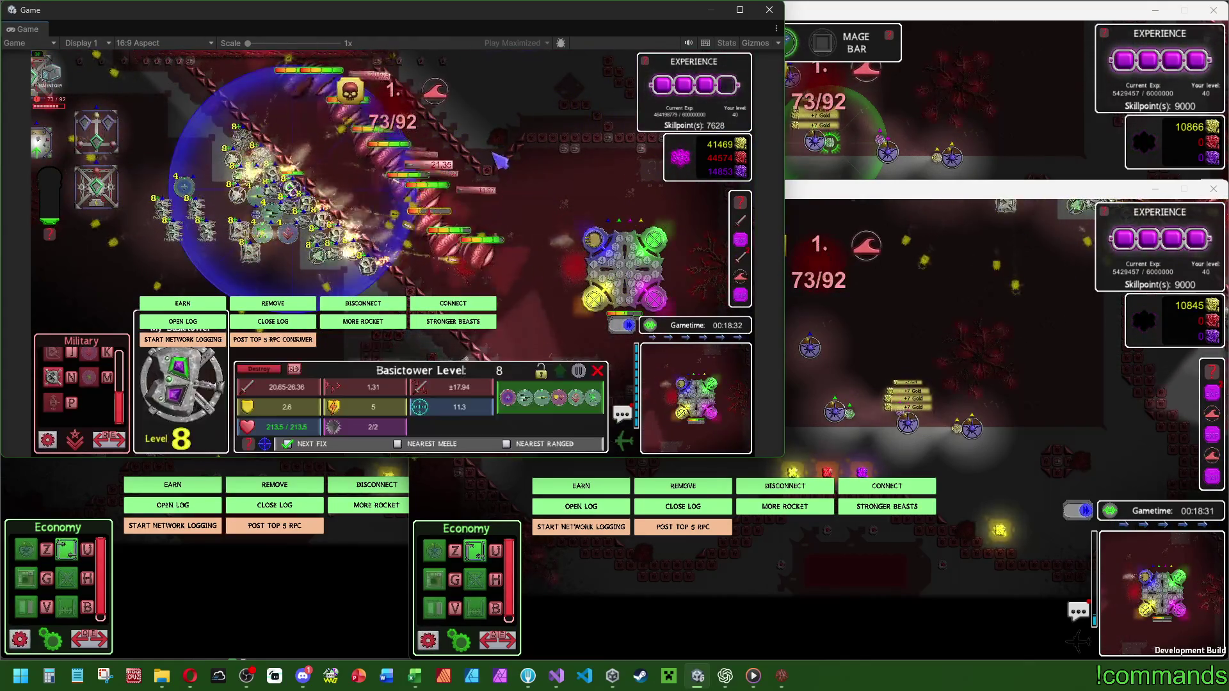
pyautogui.press('Escape')
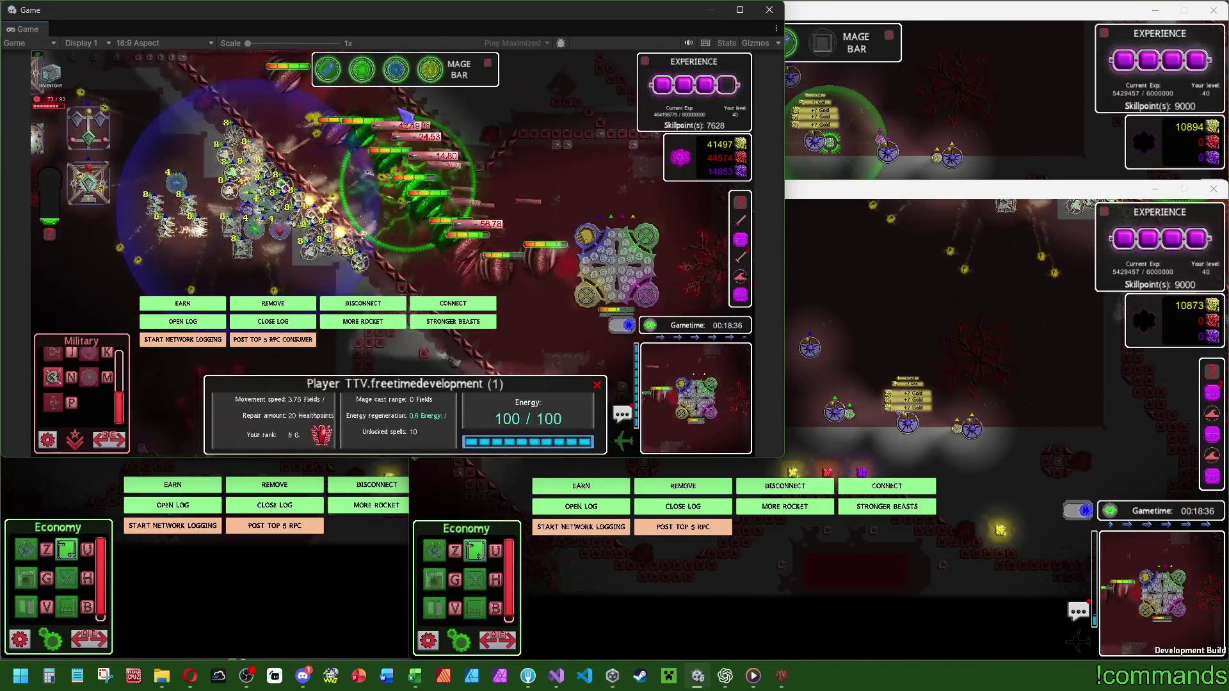
# Inspect a Visey, then select the player unit to show its energy and Mage Bar spells.
pyautogui.click(332, 272)
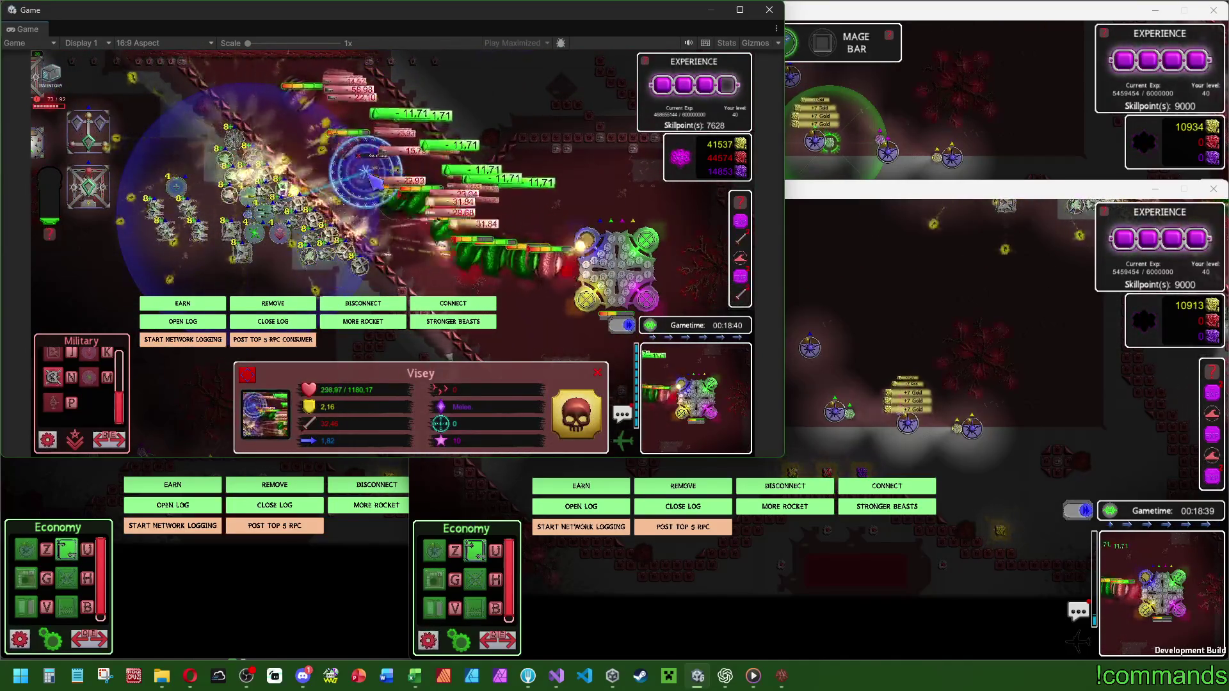
pyautogui.click(370, 197)
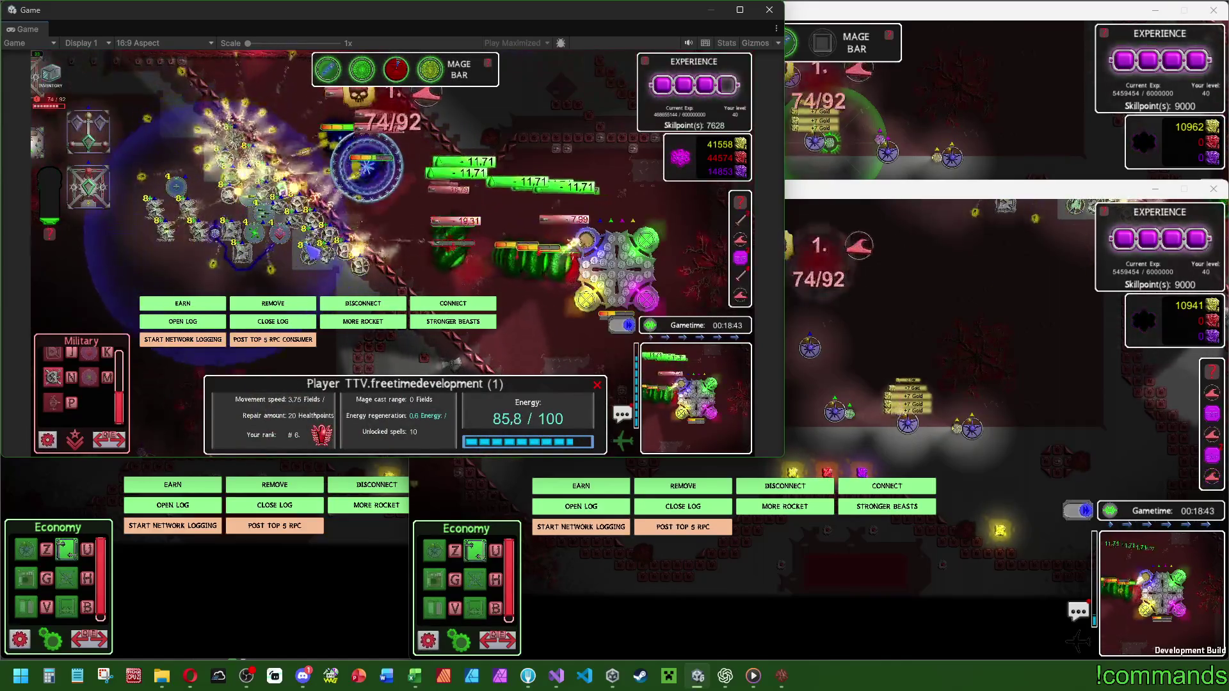
pyautogui.click(439, 77)
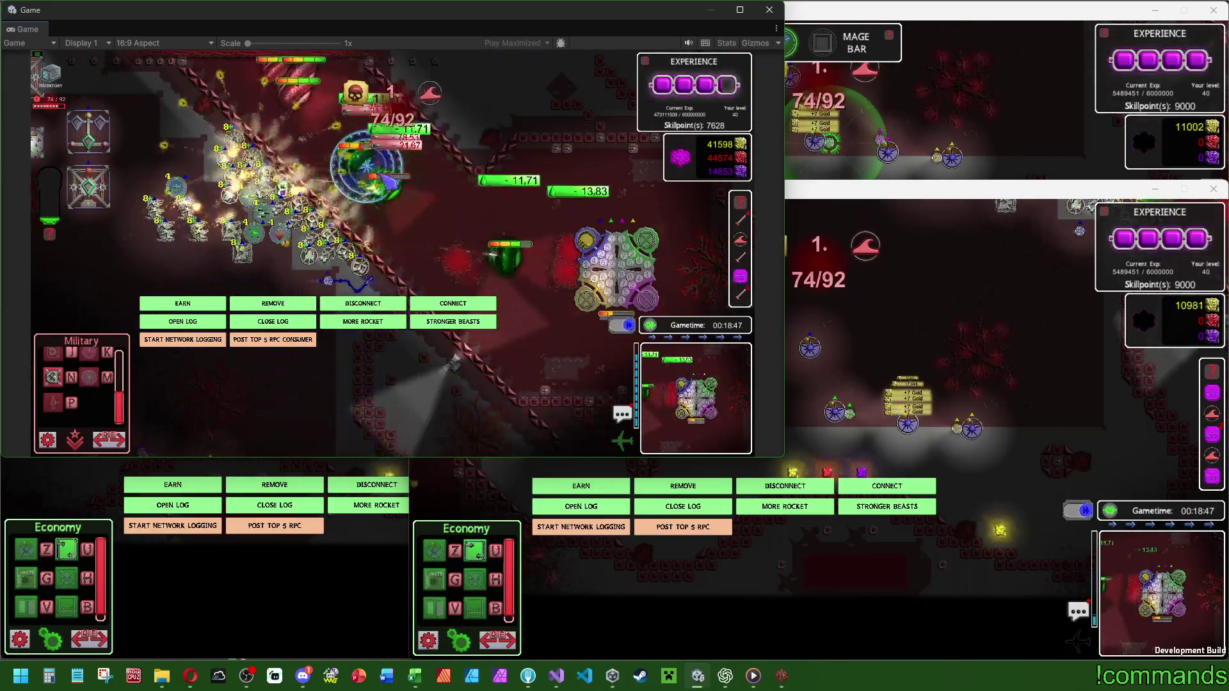
pyautogui.click(383, 284)
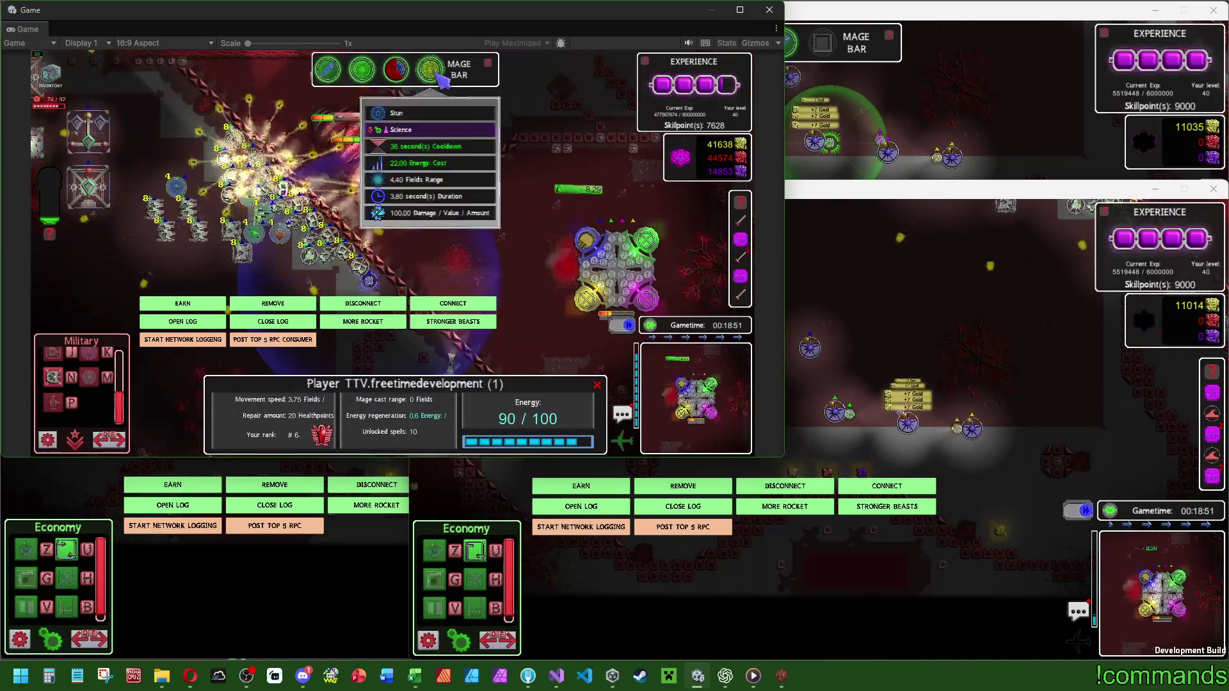
pyautogui.click(409, 193)
pyautogui.click(526, 140)
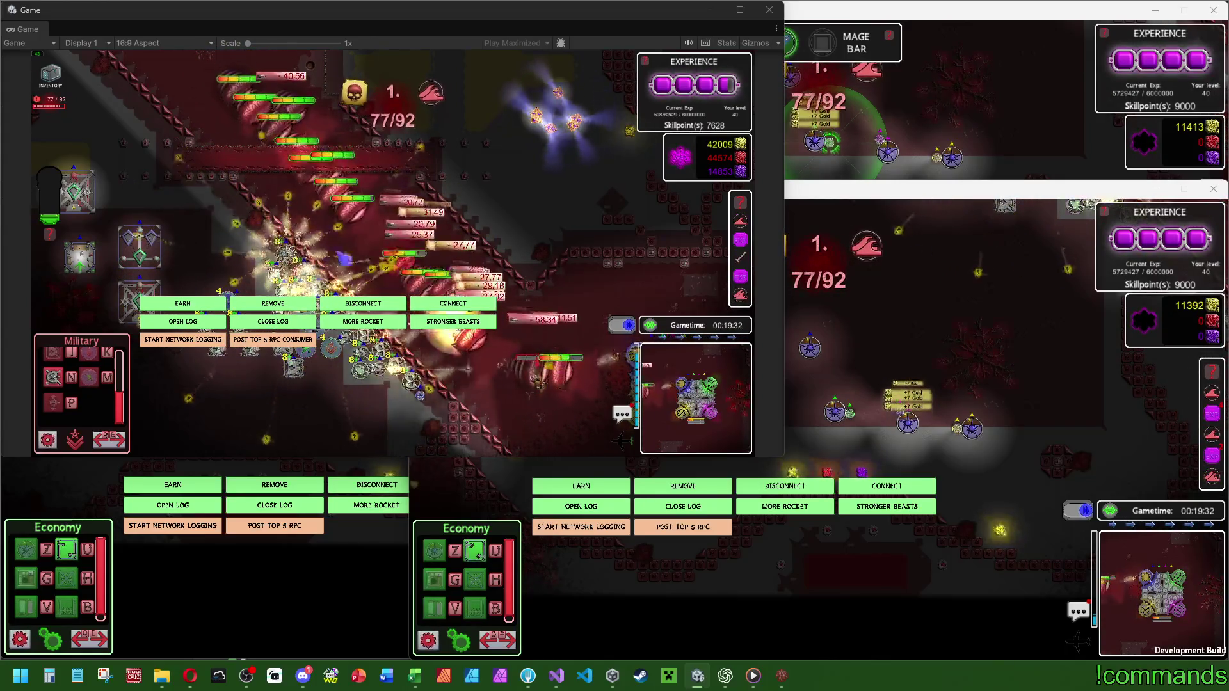
pyautogui.press('space')
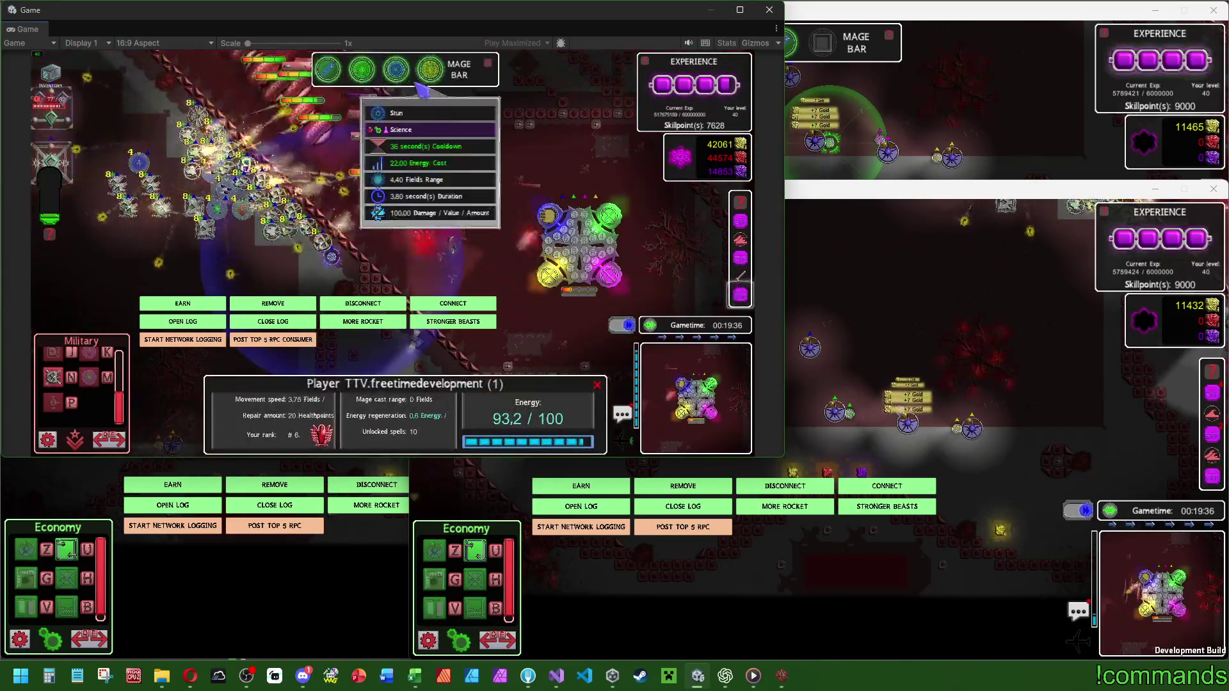
# Cast Stun and Ice from the Mage Bar, then check and dismiss a Visey beast's stats.
pyautogui.click(418, 84)
pyautogui.click(430, 69)
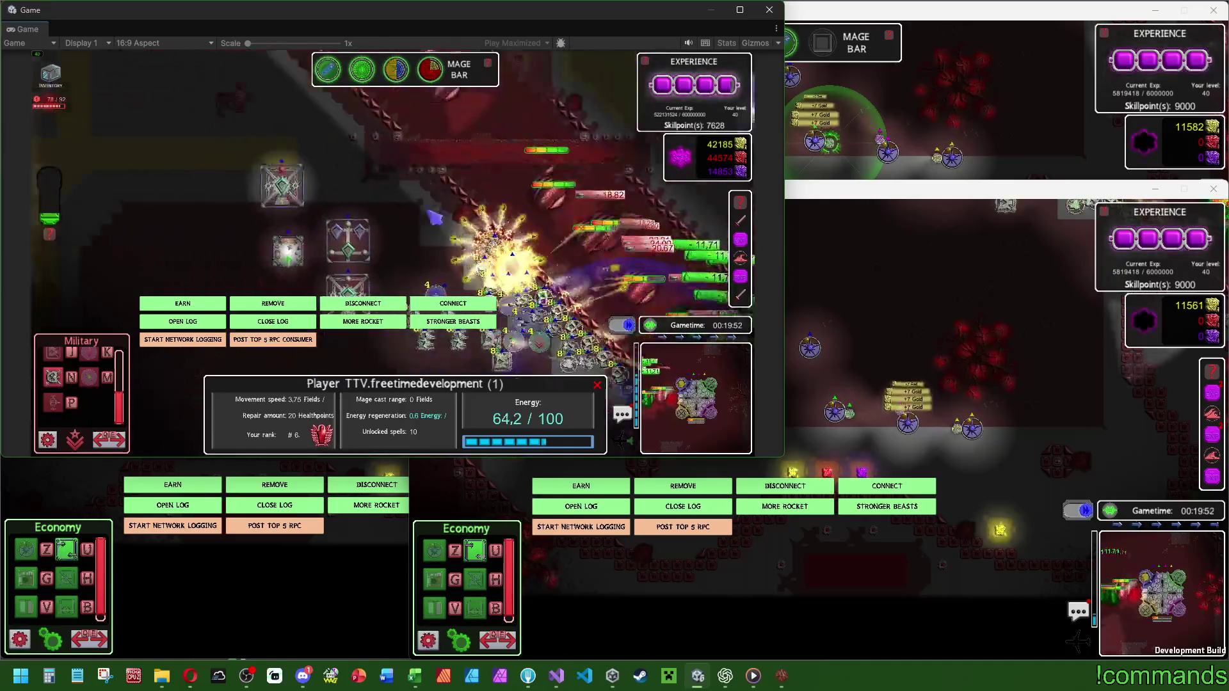
pyautogui.click(301, 226)
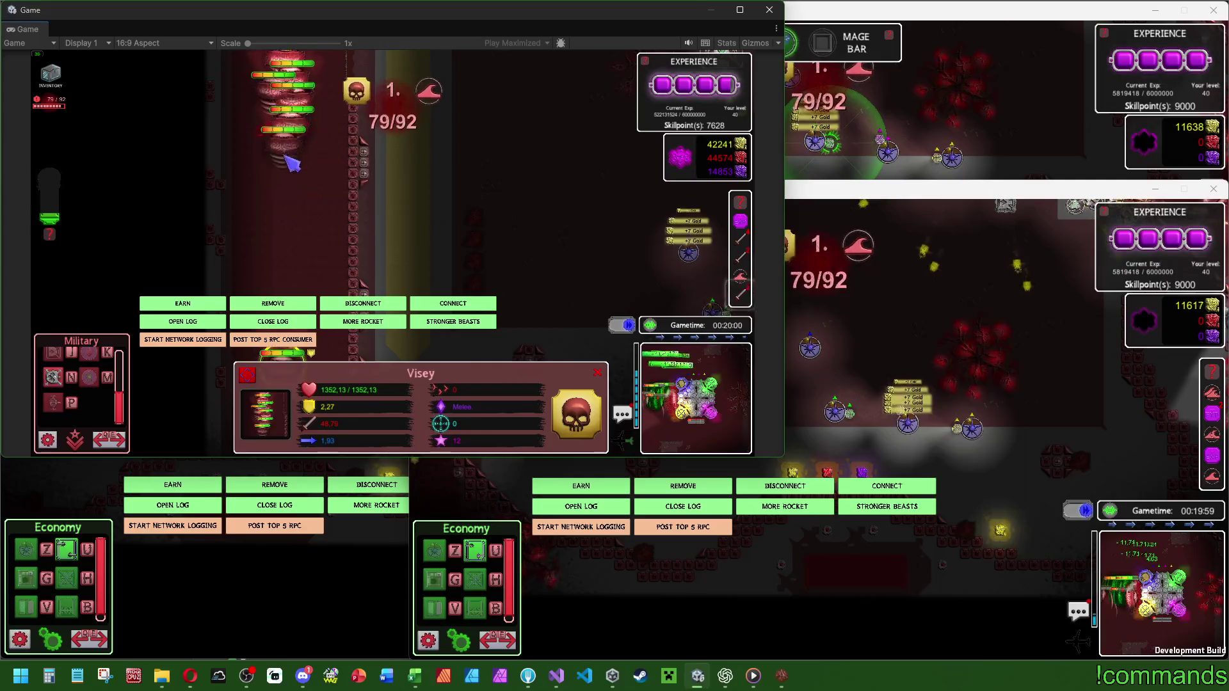
pyautogui.click(289, 204)
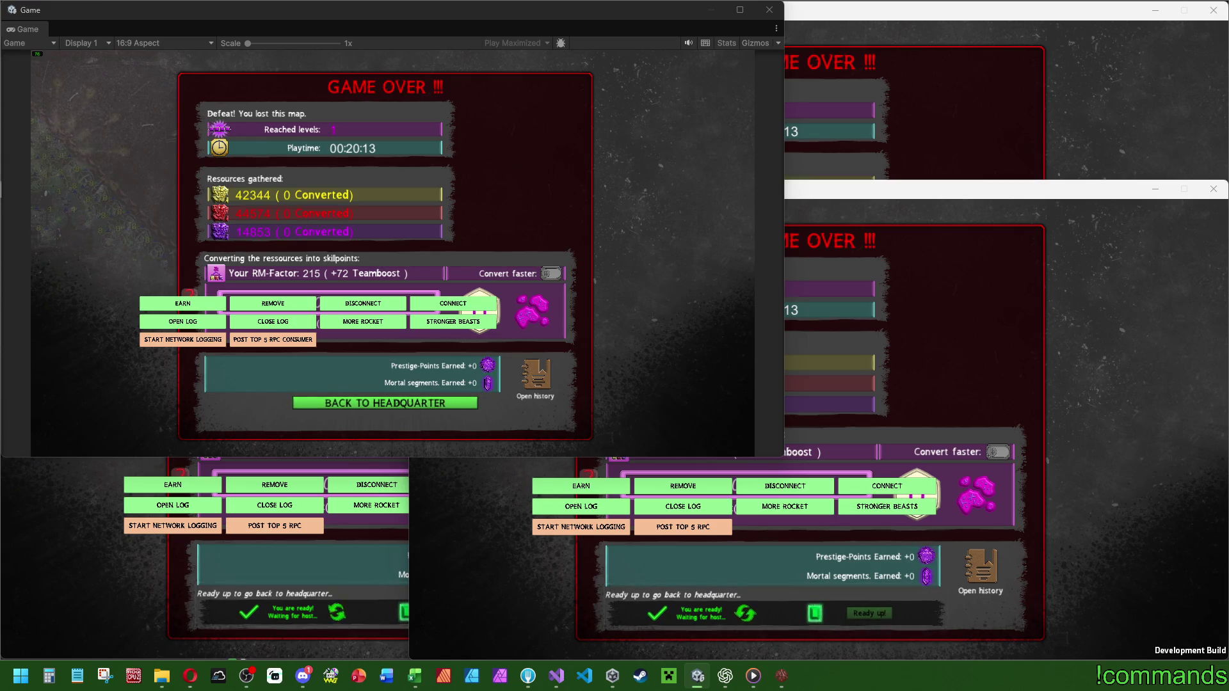
# Close both extra game clients and the standalone Arrival of Beasts window, then clear the console.
pyautogui.click(1205, 11)
pyautogui.click(1209, 188)
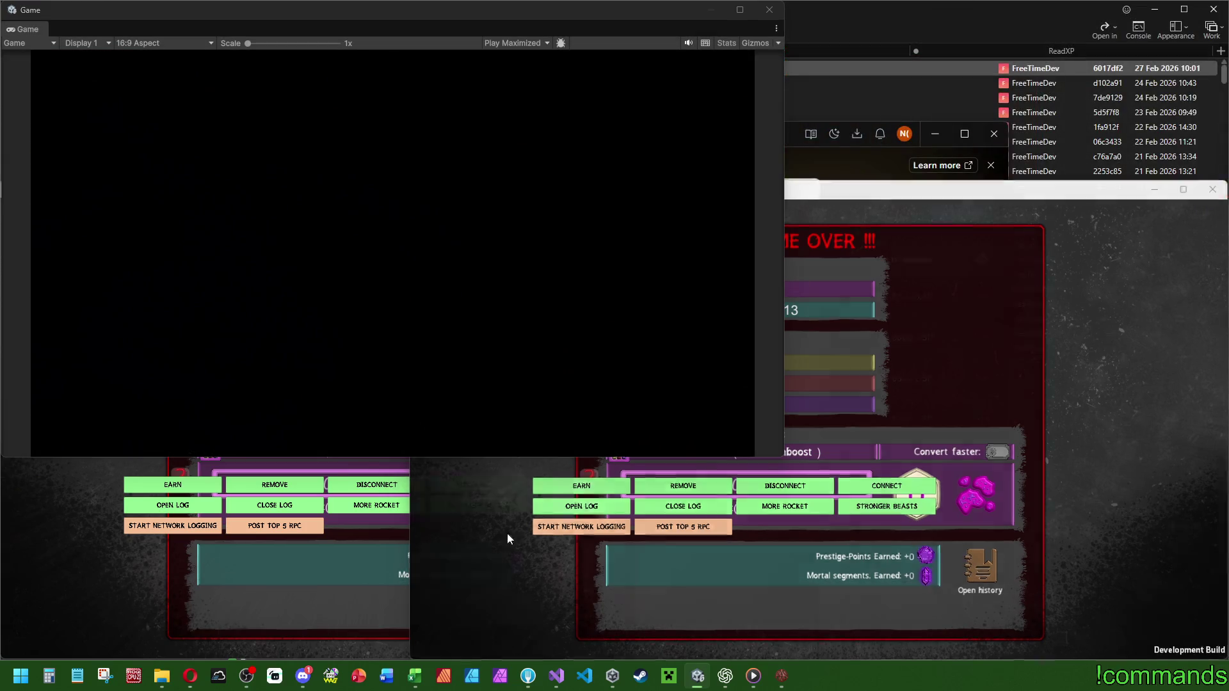
pyautogui.click(804, 187)
pyautogui.click(35, 28)
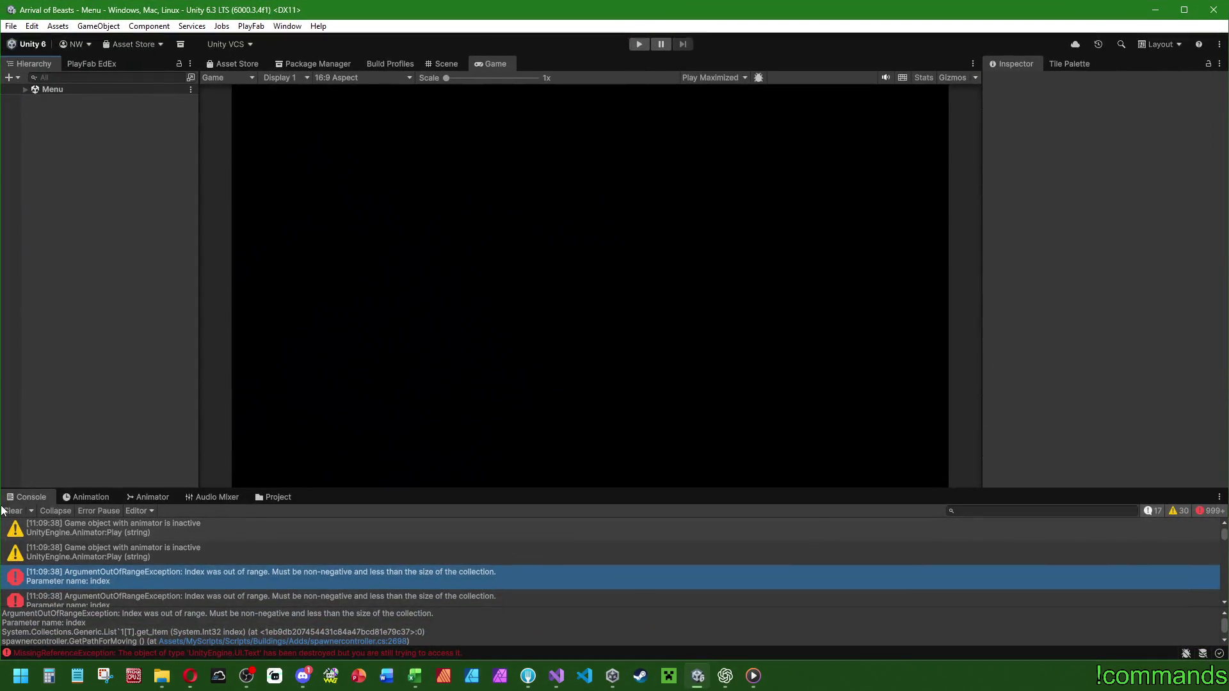
pyautogui.click(12, 510)
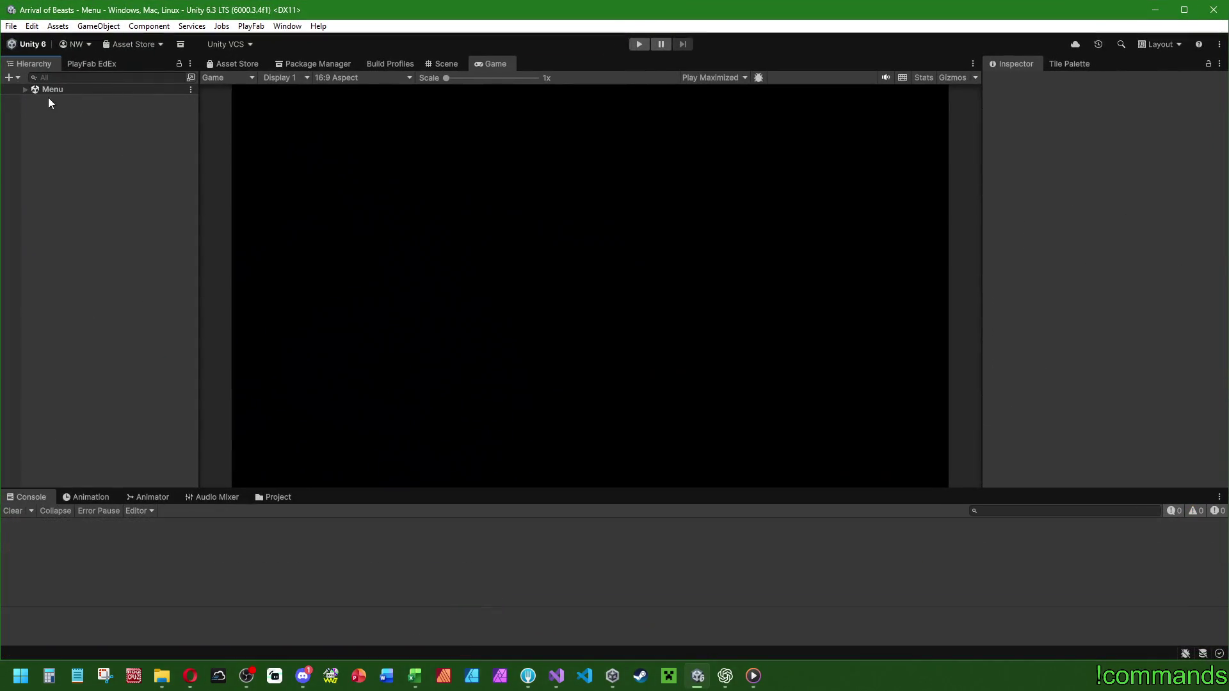
# Save the project with the Menu scene loaded.
pyautogui.click(25, 89)
pyautogui.click(11, 26)
pyautogui.click(35, 165)
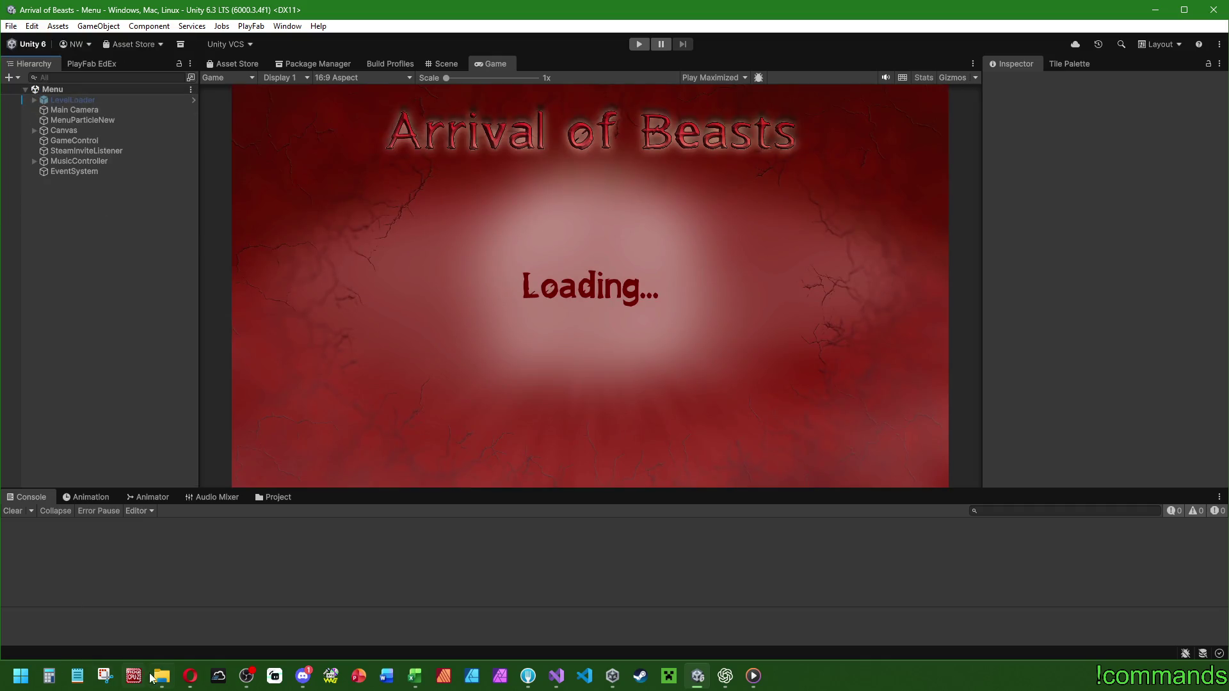
# Open the CoopTest build folder and place a second File Explorer window on the left.
pyautogui.click(152, 678)
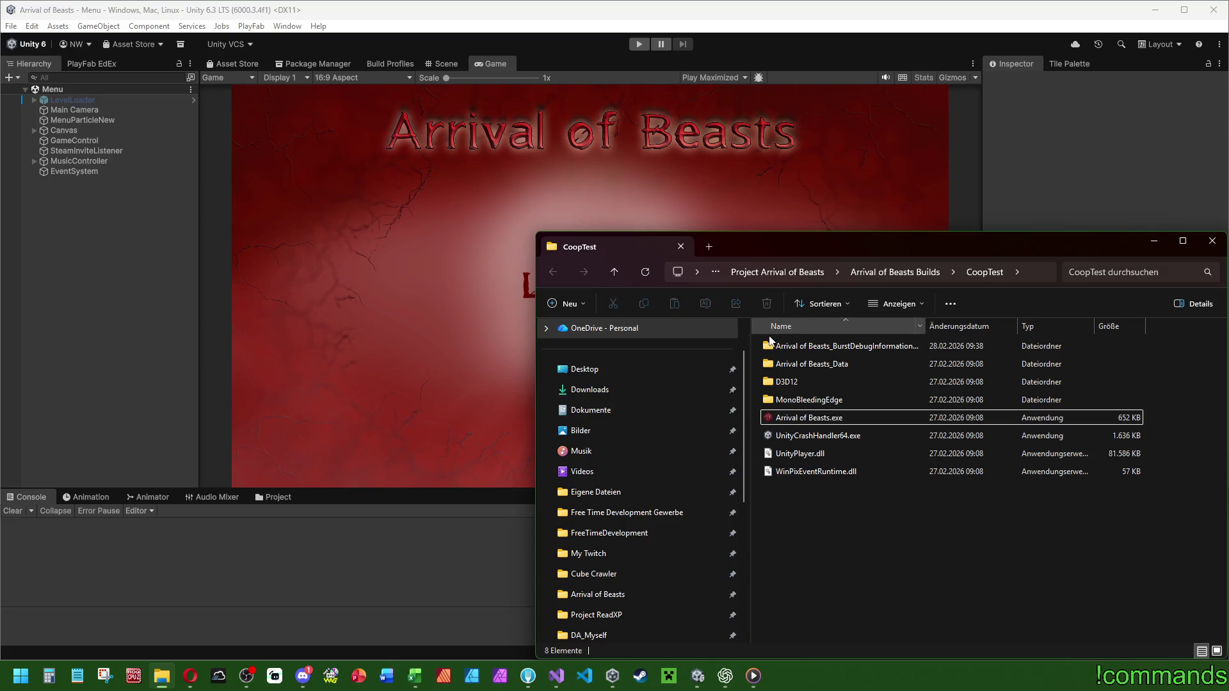
pyautogui.press('super+e')
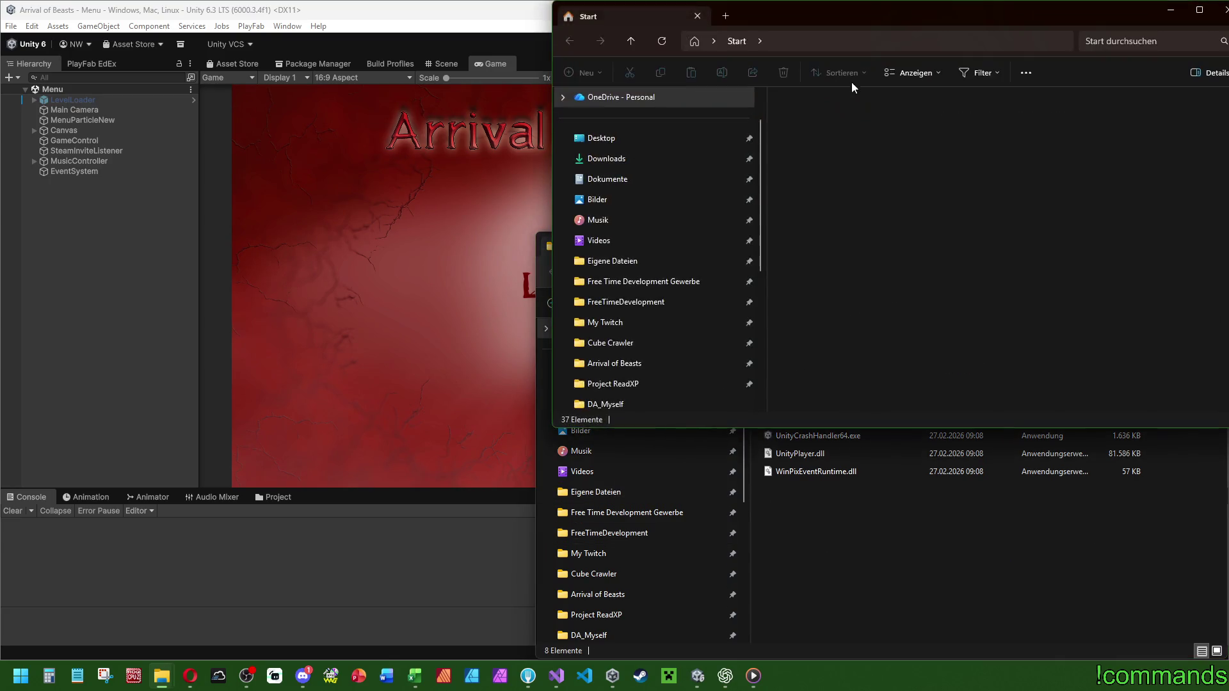
pyautogui.moveTo(703, 12)
pyautogui.mouseDown()
pyautogui.moveTo(410, 90)
pyautogui.moveTo(265, 99)
pyautogui.mouseUp()
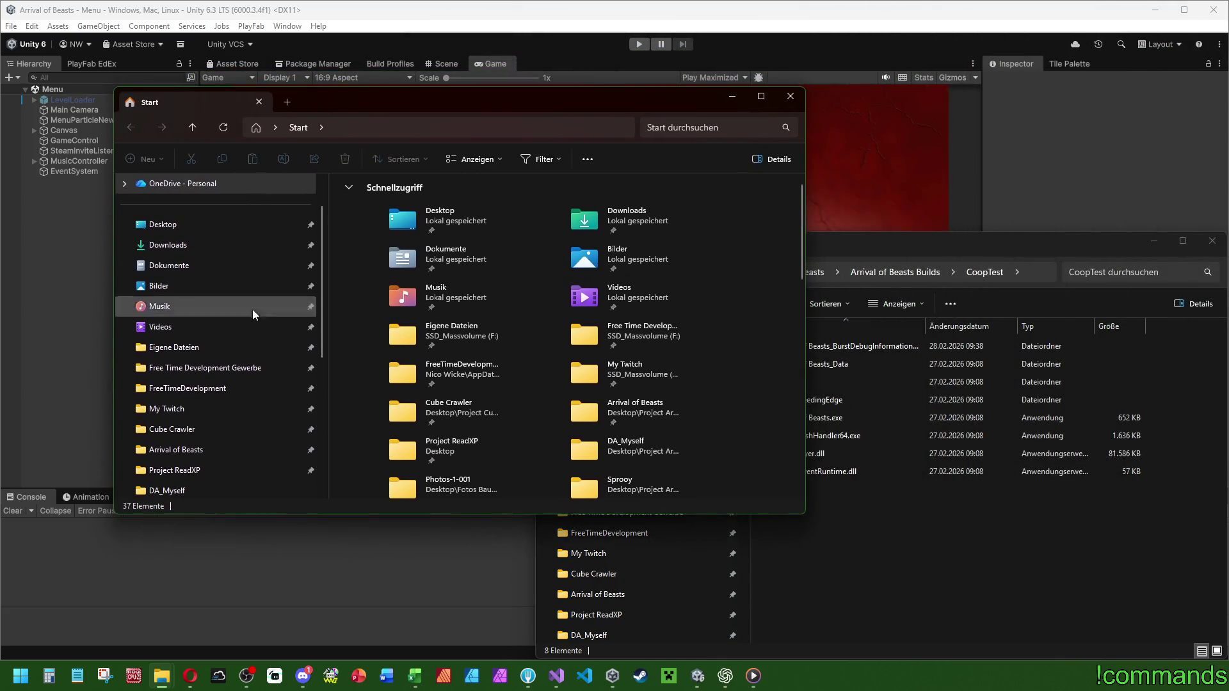
# Open Player.log in Notepad from LocalLow > FreeTimeDevelopment > Arrival of Beasts.
pyautogui.click(224, 389)
pyautogui.doubleClick(397, 204)
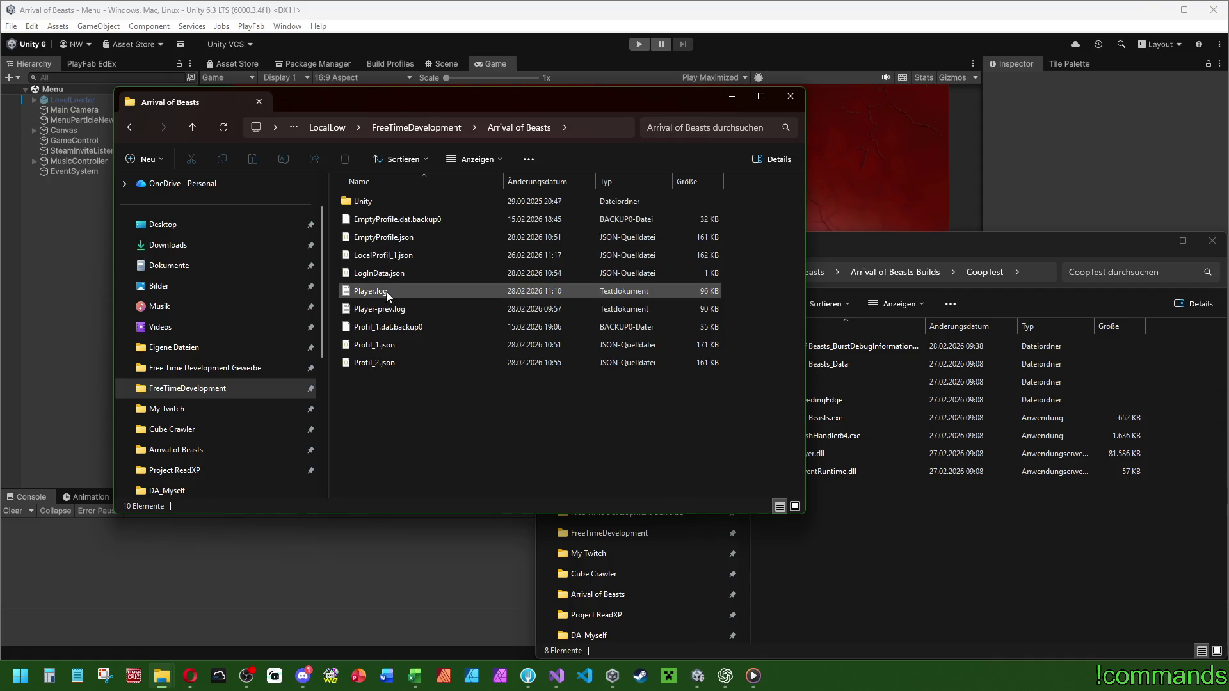
pyautogui.doubleClick(388, 293)
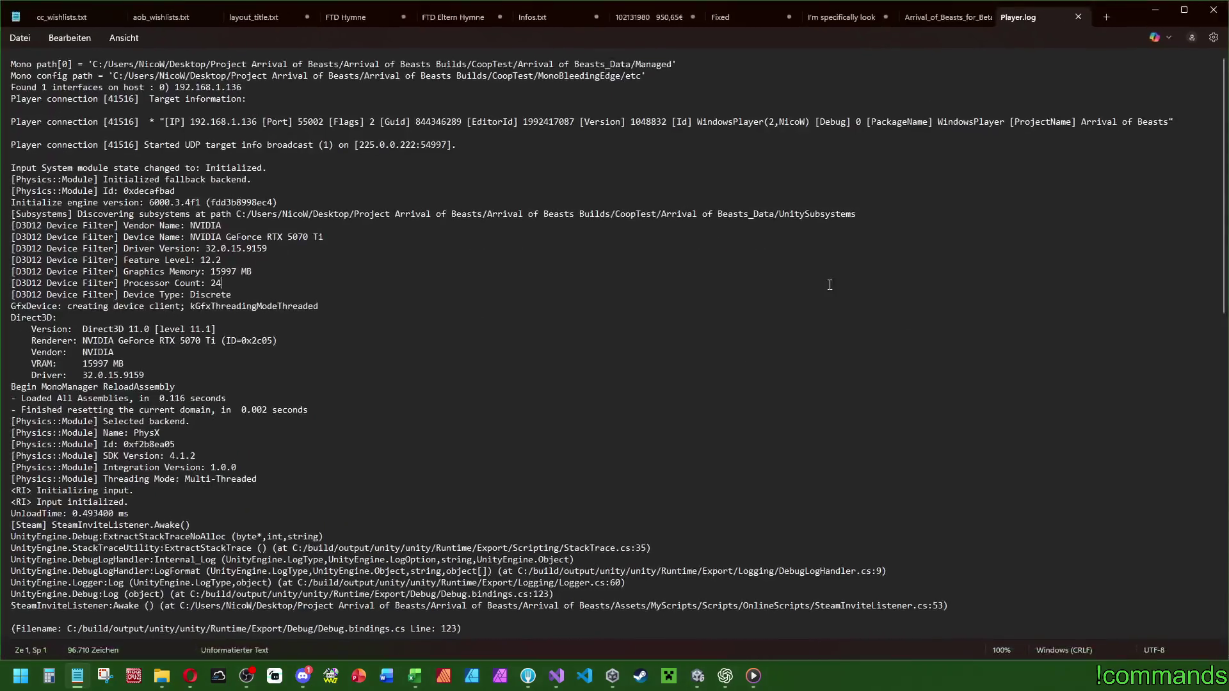
# Scroll to the end of Player.log to read the RPC warnings, then return to Visual Studio.
pyautogui.scroll(-10, 832, 306)
pyautogui.moveTo(1223, 133)
pyautogui.mouseDown()
pyautogui.moveTo(1224, 624)
pyautogui.moveTo(1224, 544)
pyautogui.mouseUp()
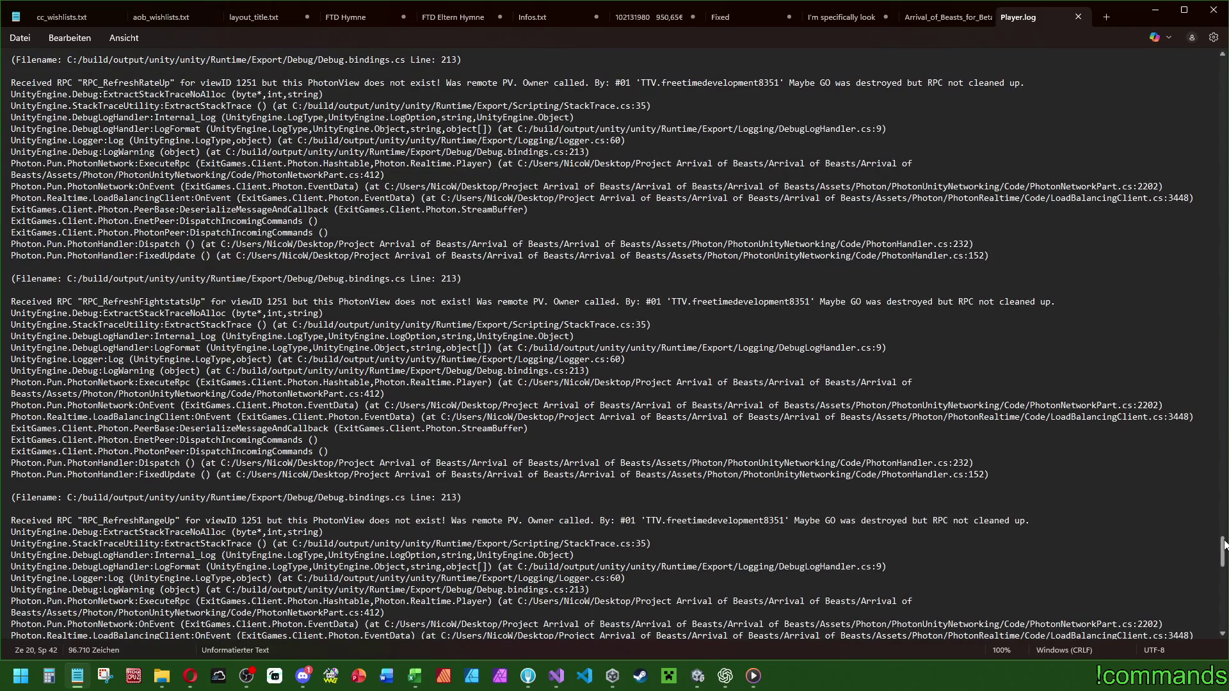
pyautogui.moveTo(1224, 544); pyautogui.dragTo(1218, 485)
pyautogui.hotkey('alt', 'Tab')
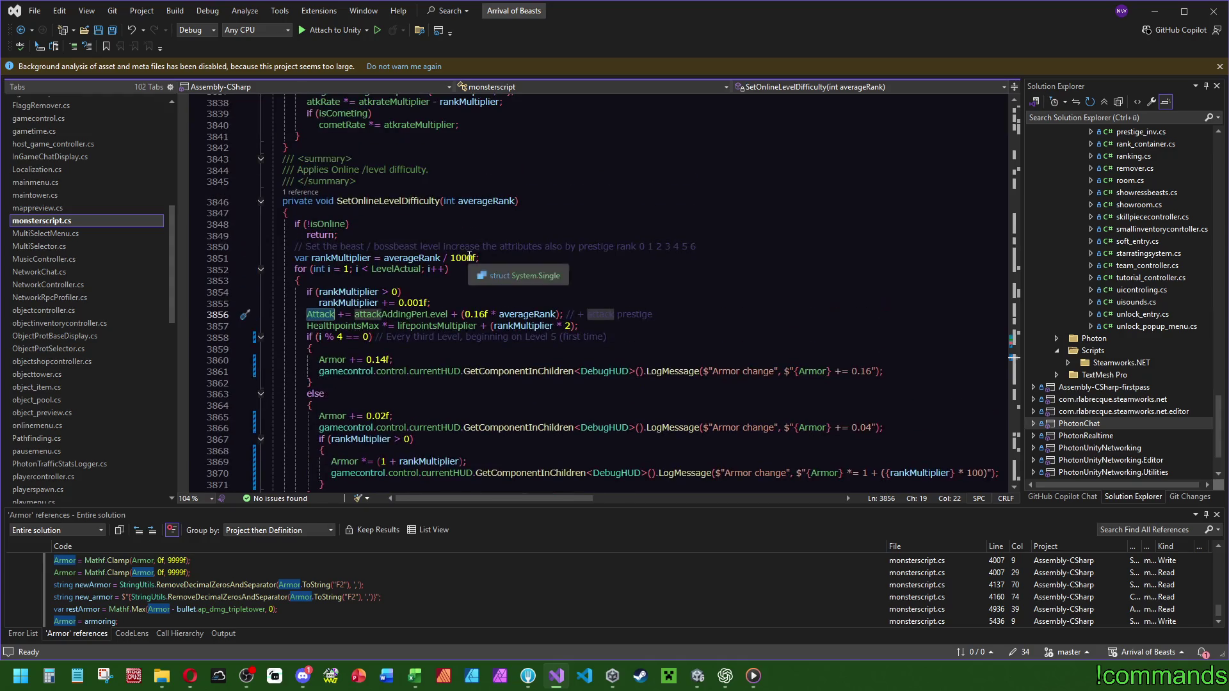
# In SetOnlineAverageDifficultyBaseStats, inspect GetBaseAttackMultiplier's definition and return to Attack line 3533.
pyautogui.scroll(5, 469, 292)
pyautogui.click(468, 317)
pyautogui.click(1017, 344)
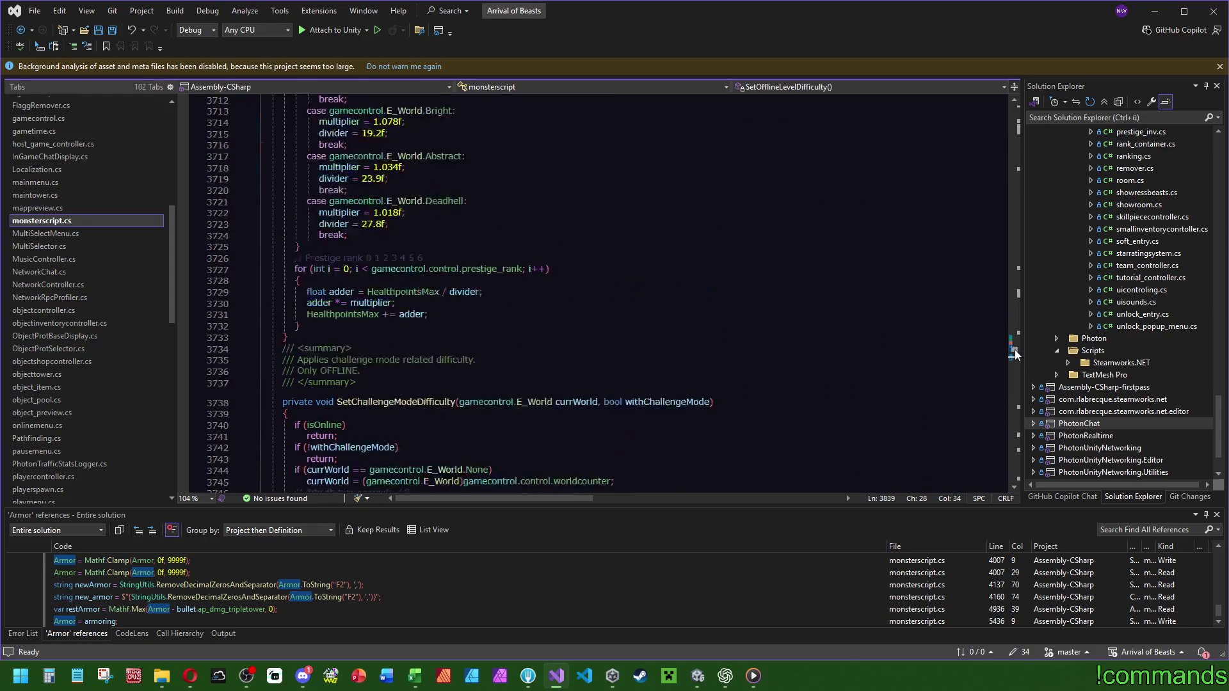
pyautogui.scroll(-6, 642, 308)
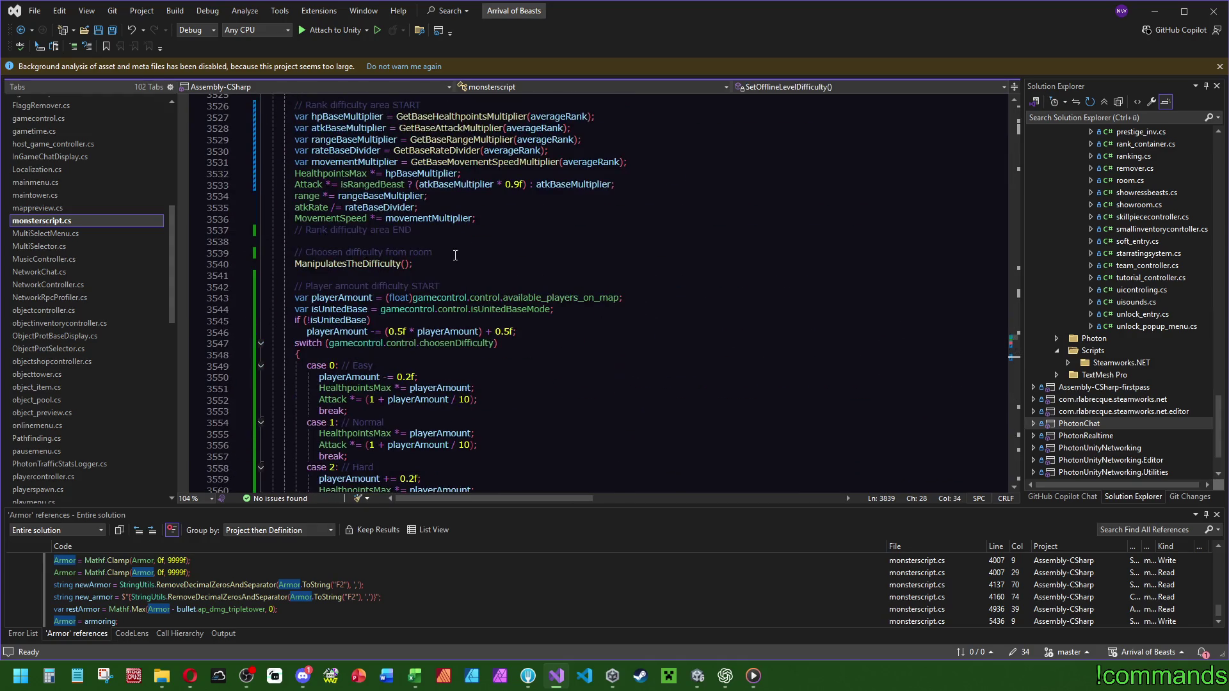
pyautogui.click(314, 184)
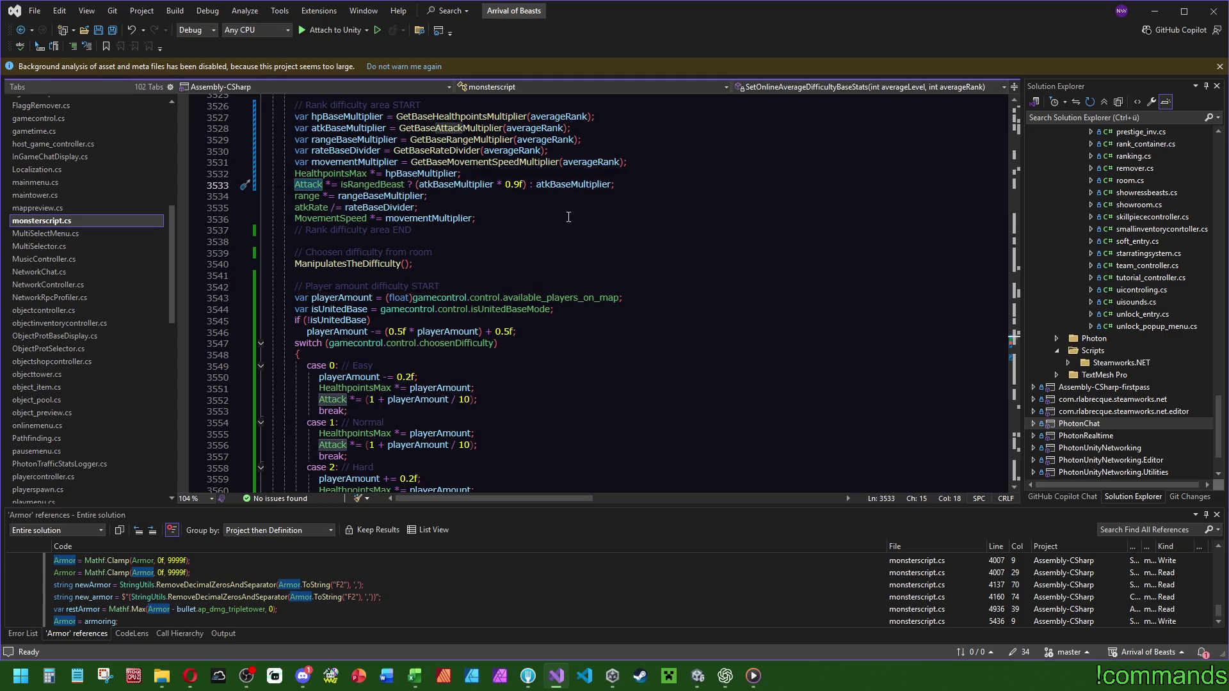
pyautogui.scroll(3, 602, 262)
pyautogui.click(451, 230)
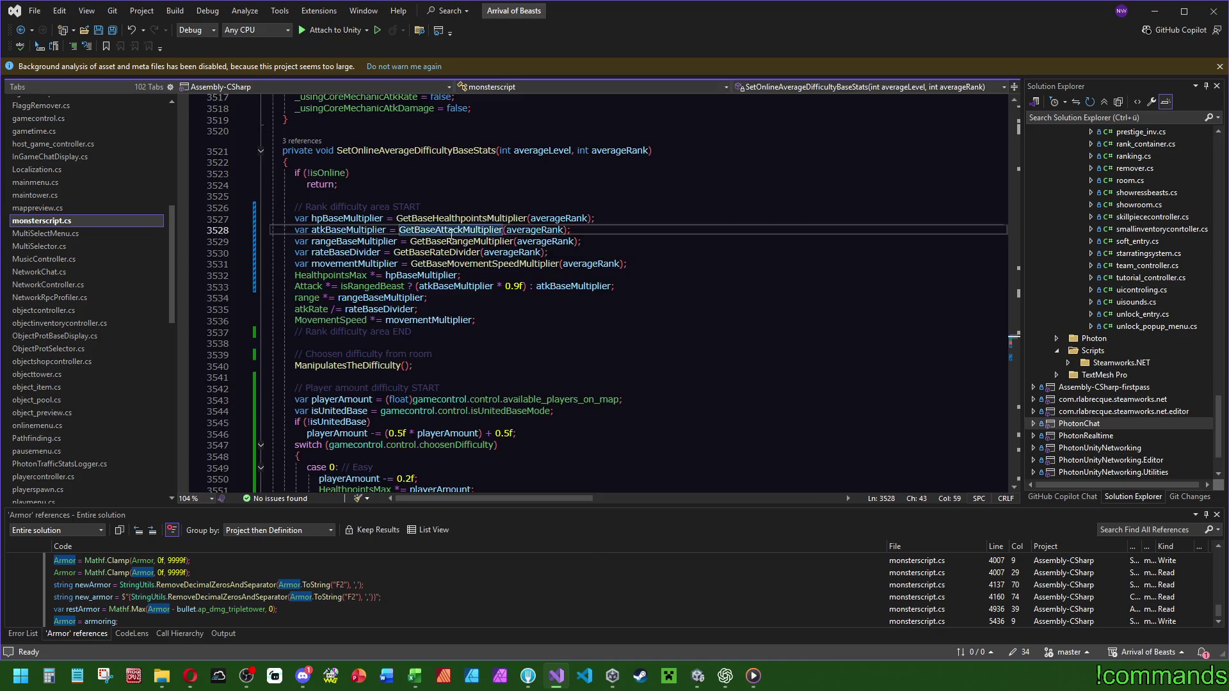
pyautogui.press('F12')
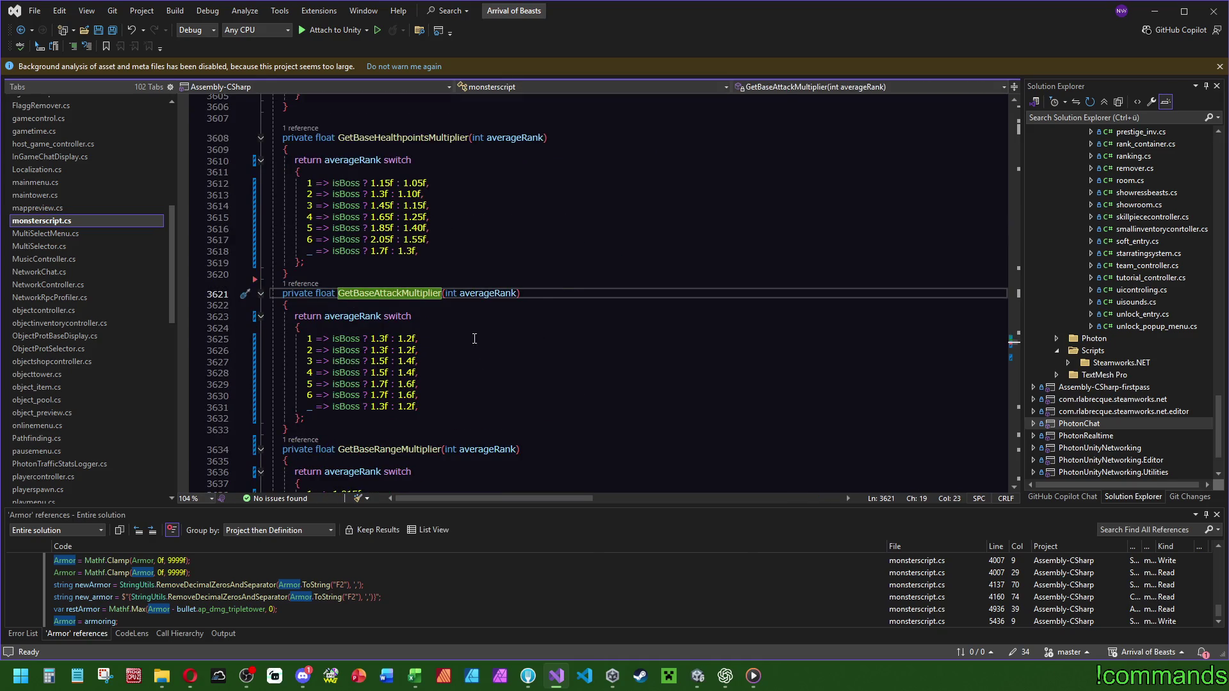
pyautogui.hotkey('ctrl', '-')
pyautogui.scroll(-2, 384, 288)
pyautogui.click(309, 219)
# Highlight the isUnitedBase, Attack and averageLevel references in the difficulty-scaling code.
pyautogui.scroll(-3, 472, 242)
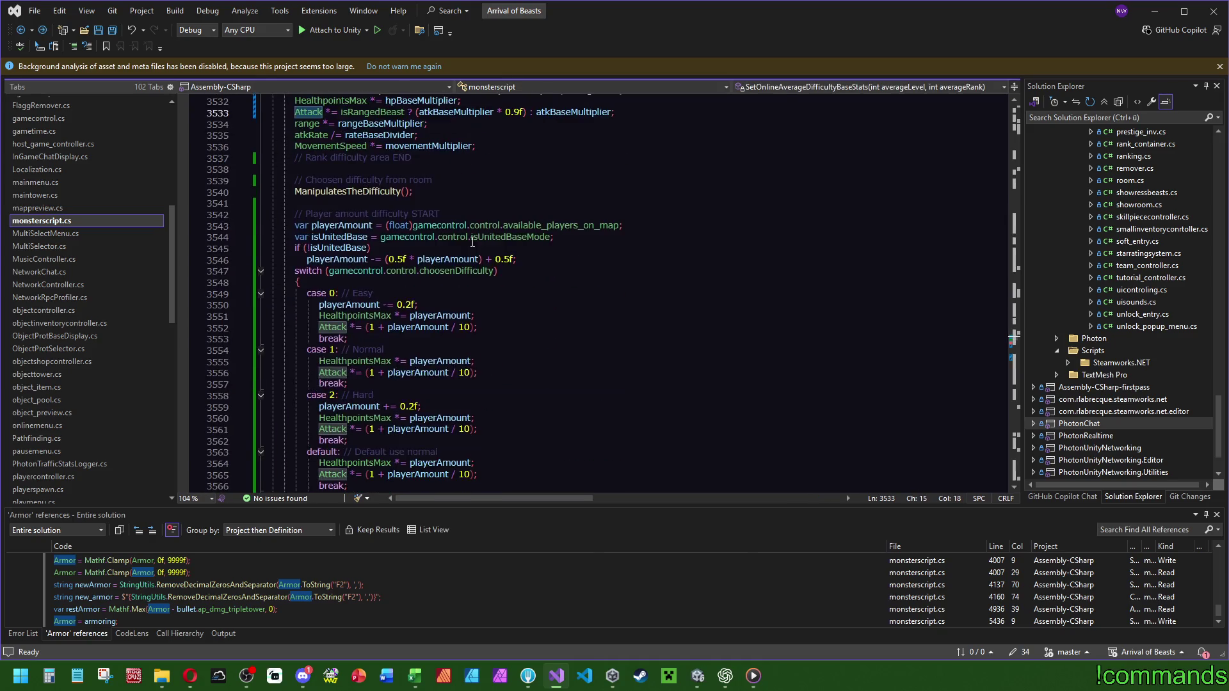
pyautogui.scroll(-1, 492, 342)
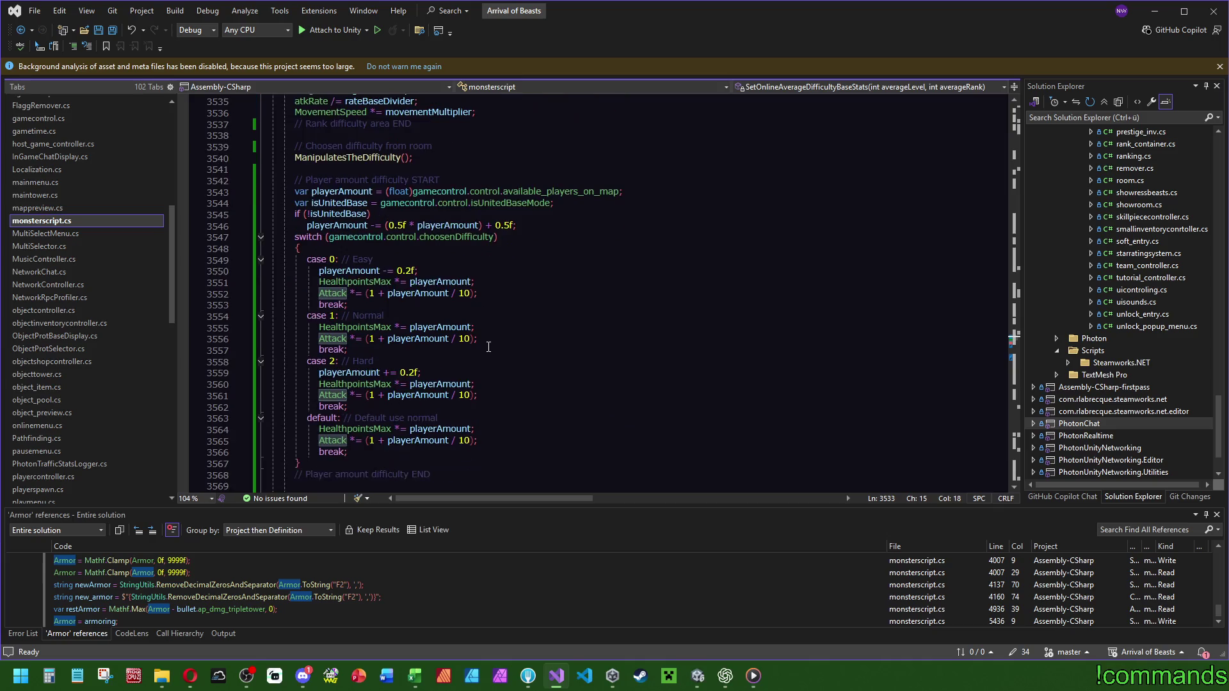
pyautogui.click(340, 203)
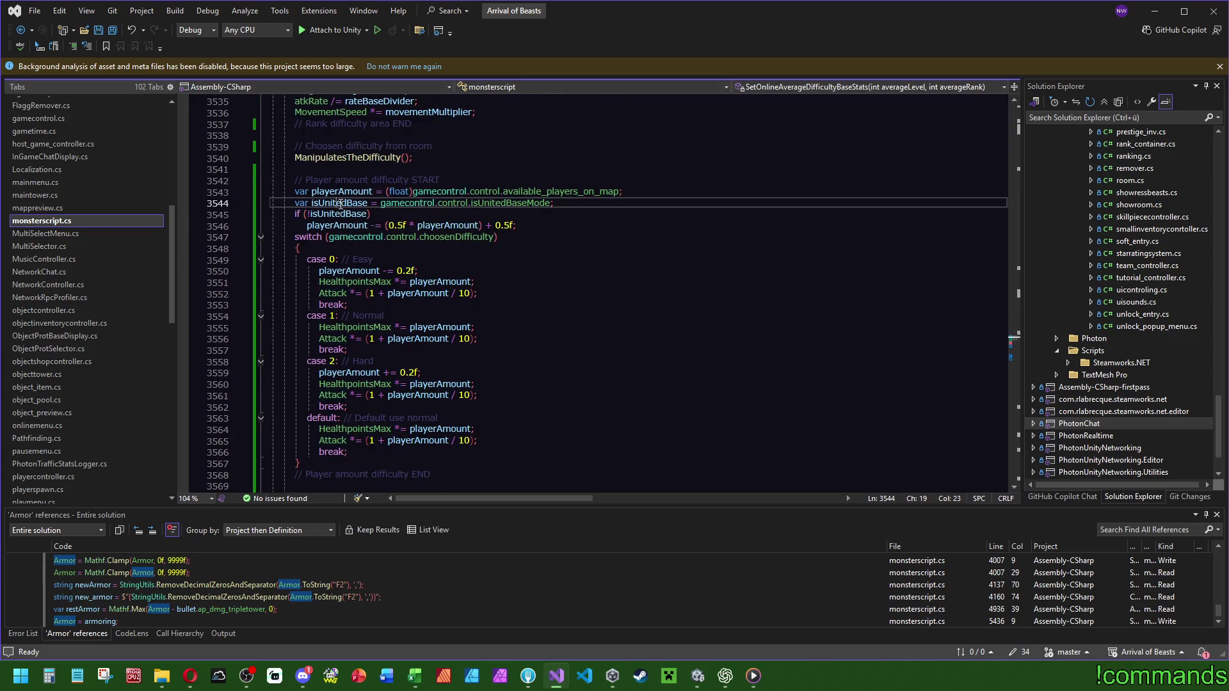
pyautogui.scroll(-3, 470, 294)
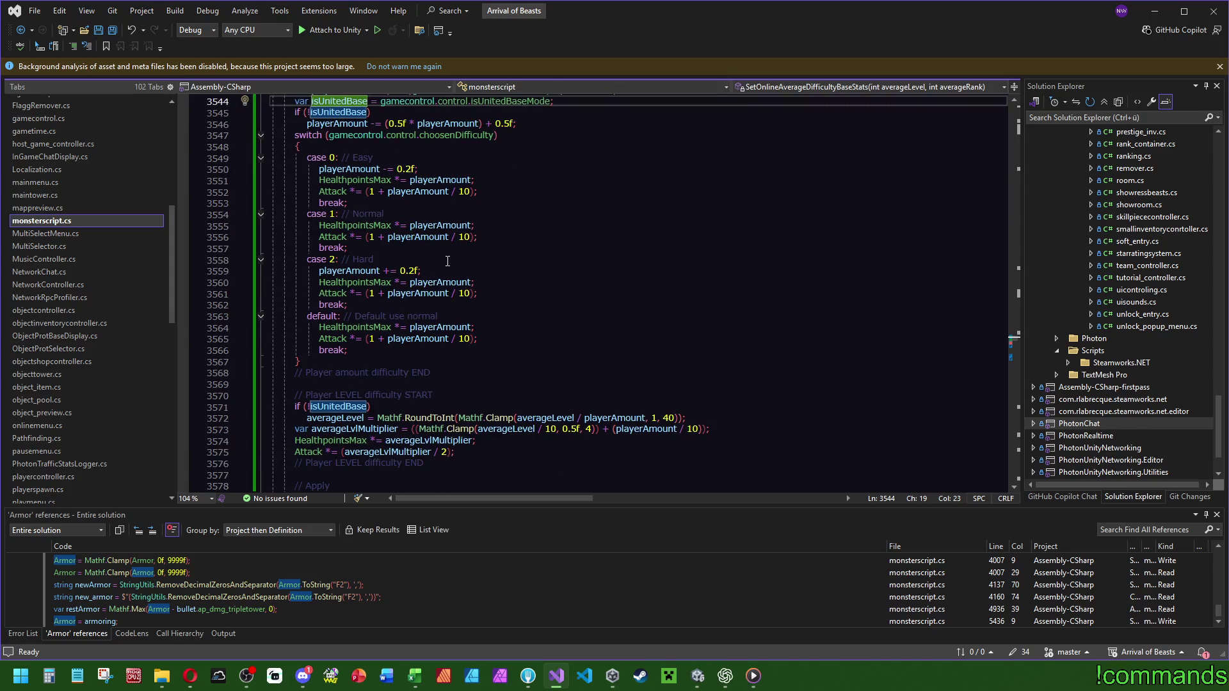
pyautogui.scroll(1, 456, 274)
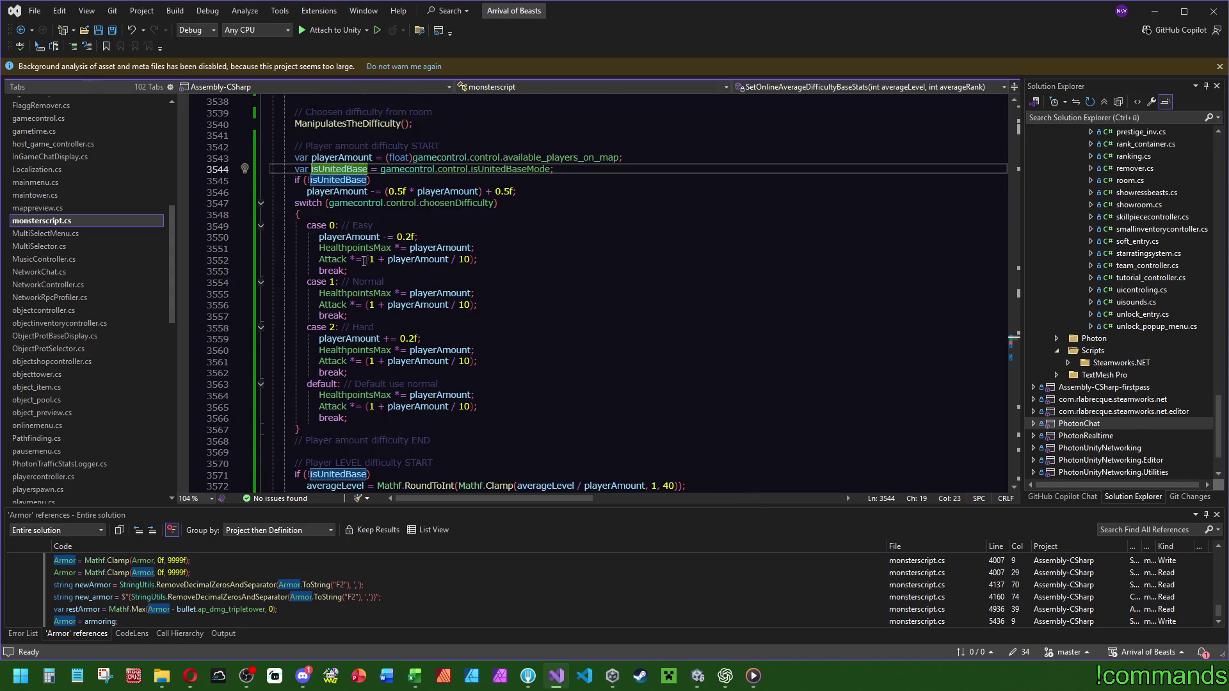
pyautogui.click(345, 259)
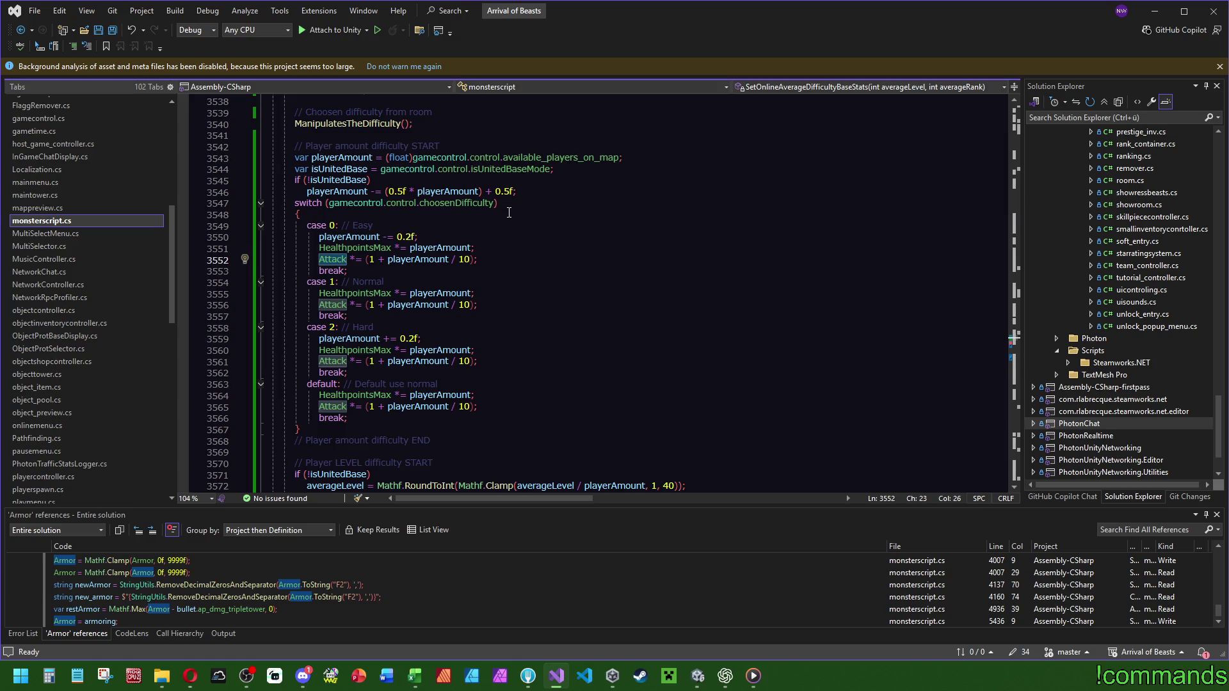
pyautogui.scroll(-4, 432, 213)
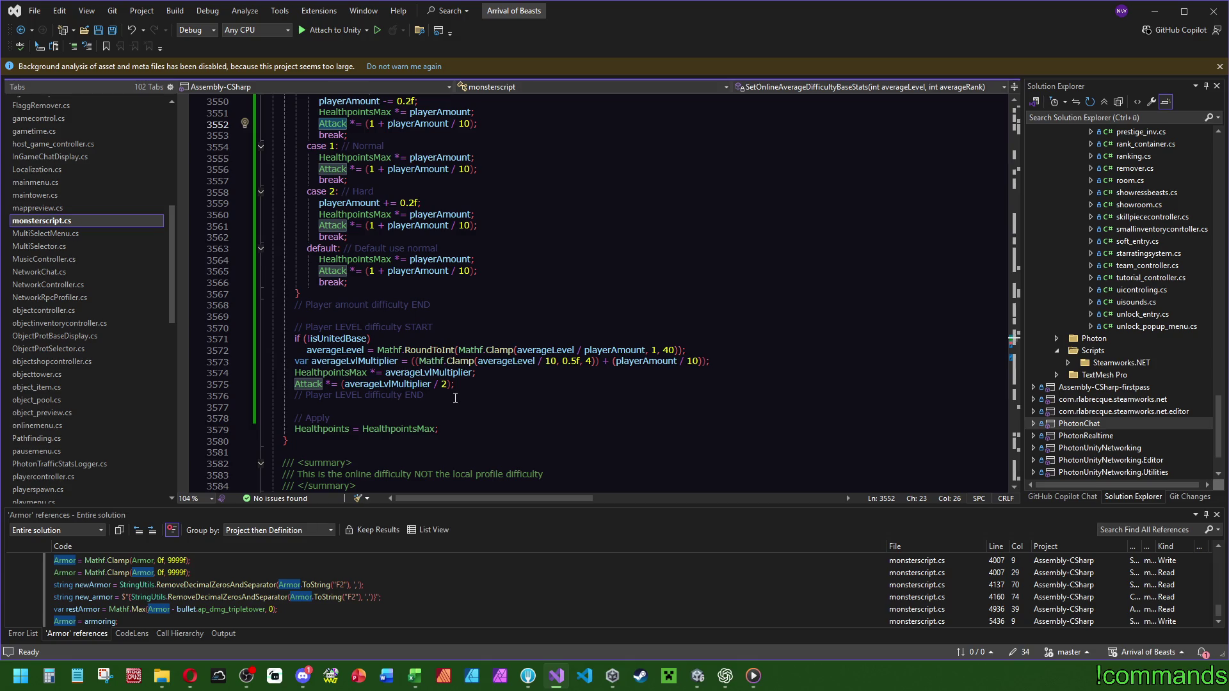
pyautogui.click(326, 350)
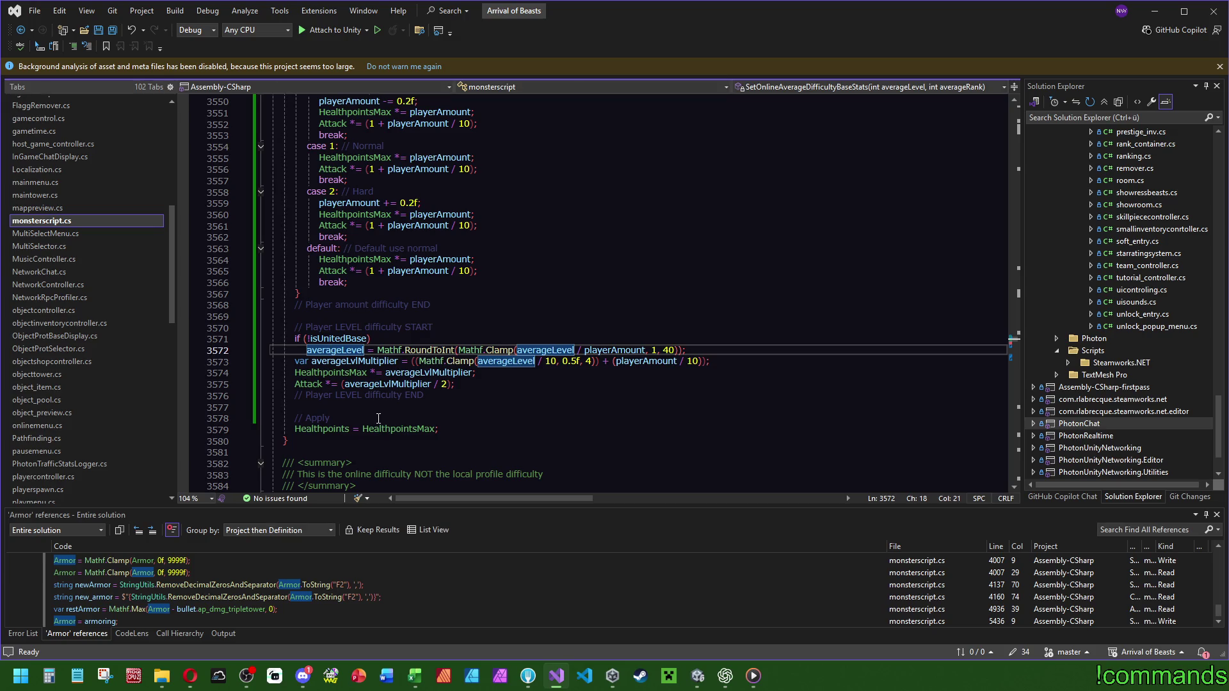
# Save all files, recheck Attack on line 3552 and averageLevel on line 3572, then launch Calculator.
pyautogui.click(113, 31)
pyautogui.scroll(1, 418, 275)
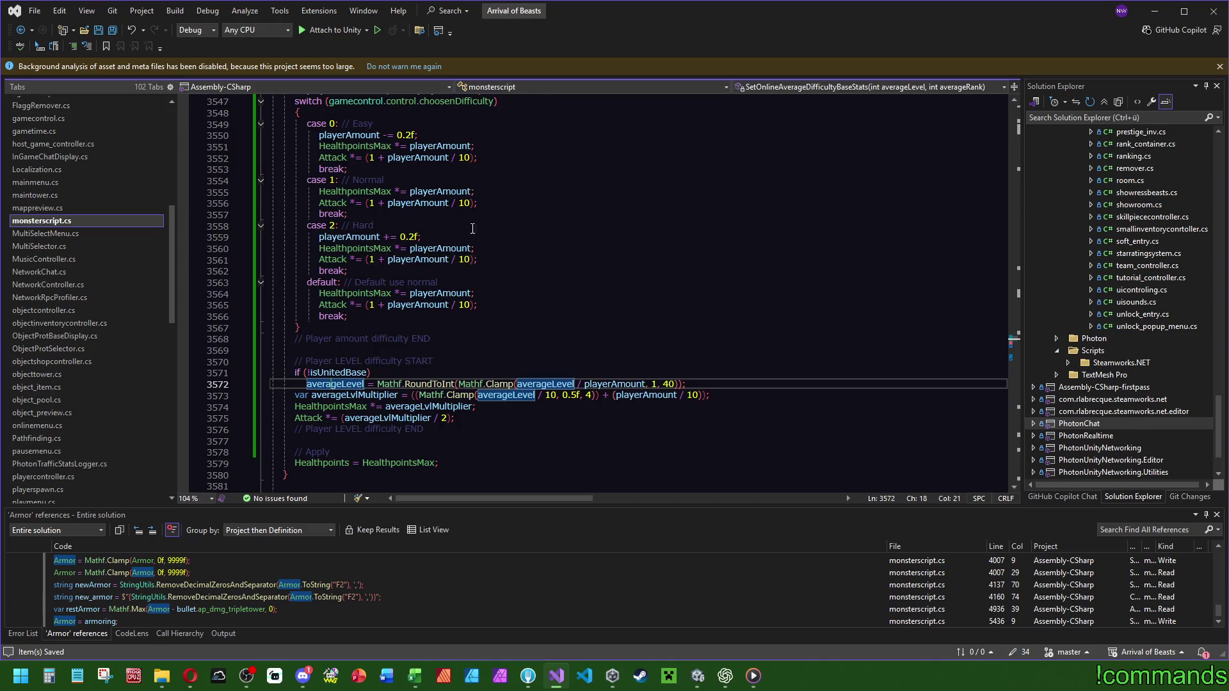
pyautogui.scroll(1, 522, 210)
pyautogui.click(331, 190)
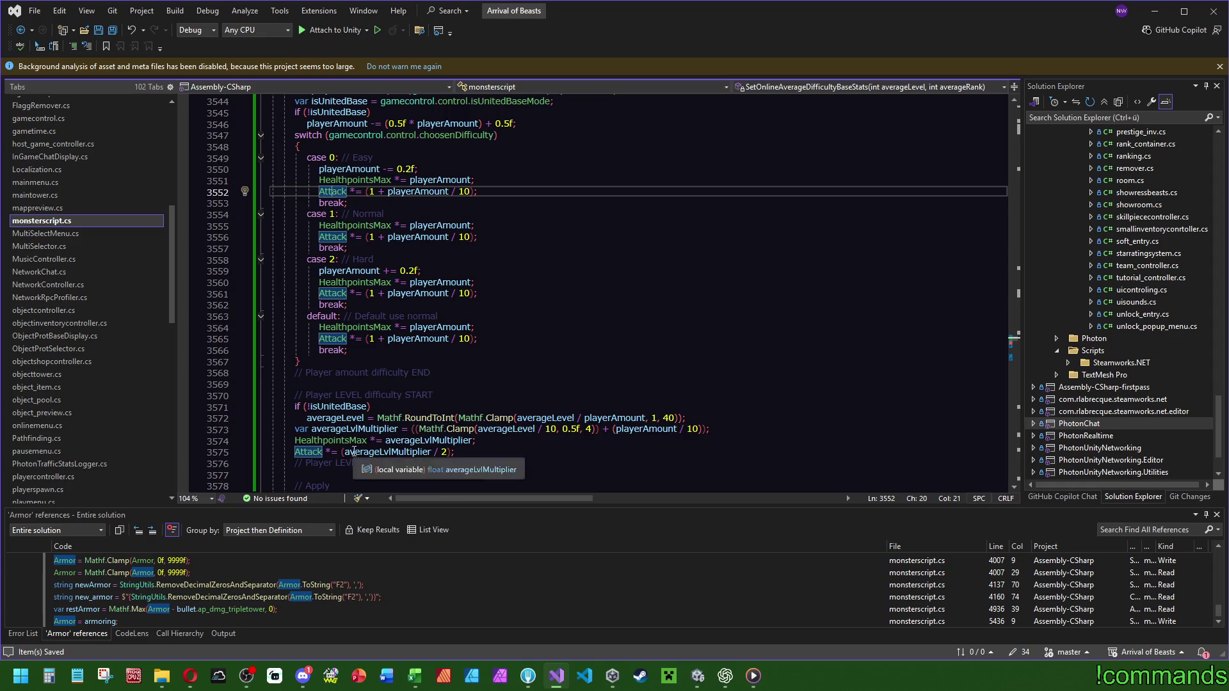
pyautogui.click(340, 417)
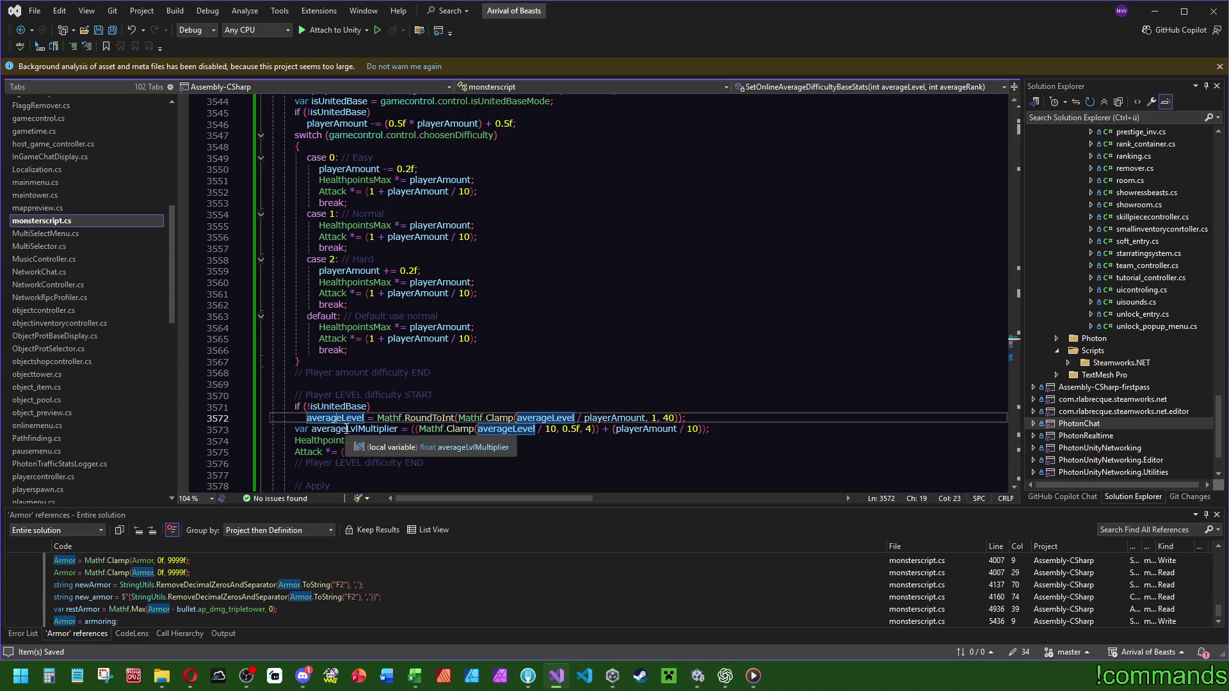
pyautogui.click(49, 675)
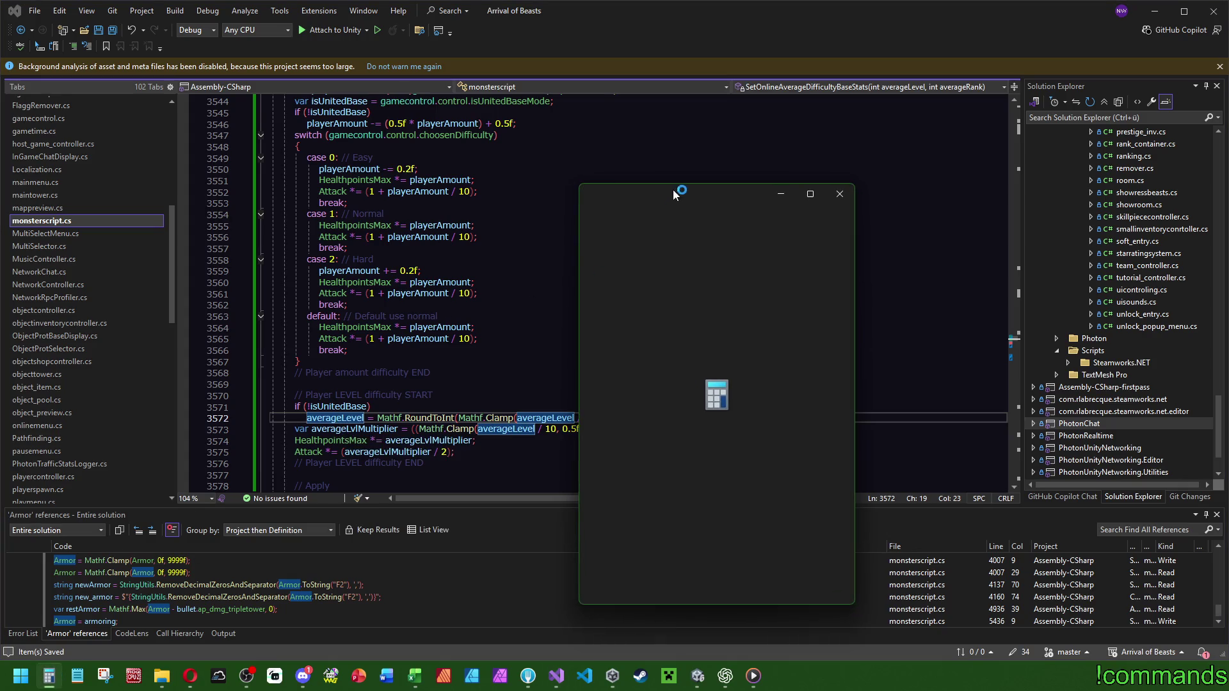
# Calculate 40 ÷ 10 = 4, add 0,4 for 4,4, halve it to 2,2, then return to Visual Studio.
pyautogui.moveTo(673, 189); pyautogui.dragTo(926, 152)
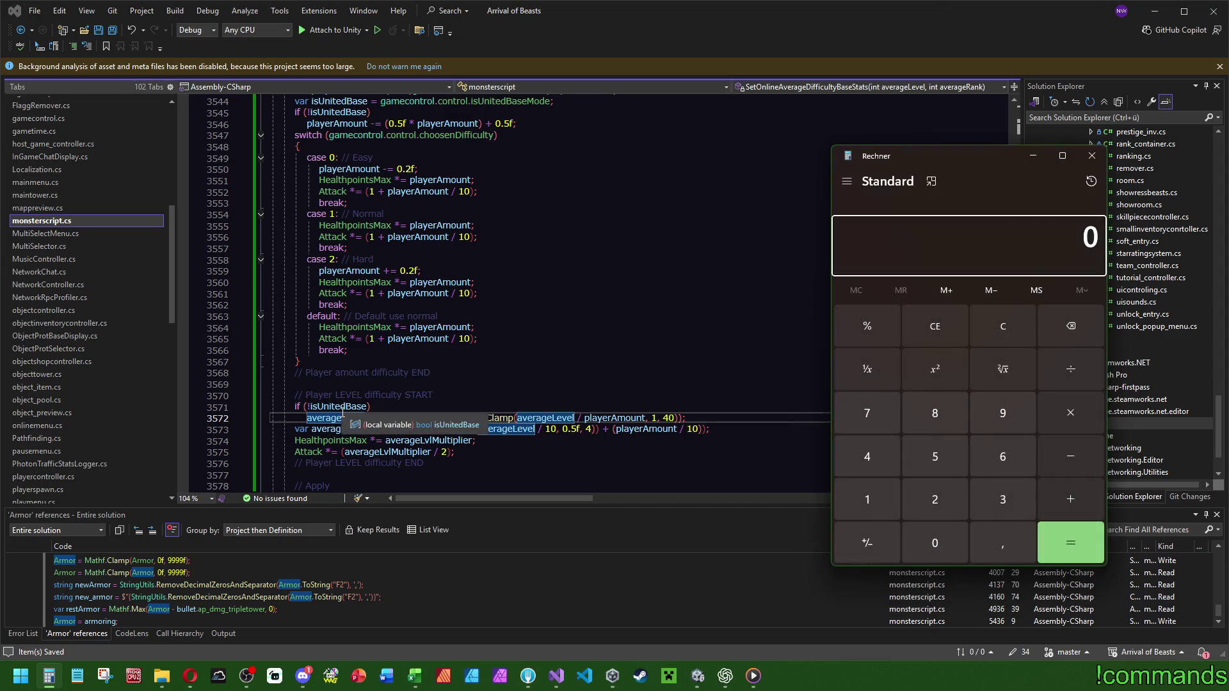
pyautogui.write('40')
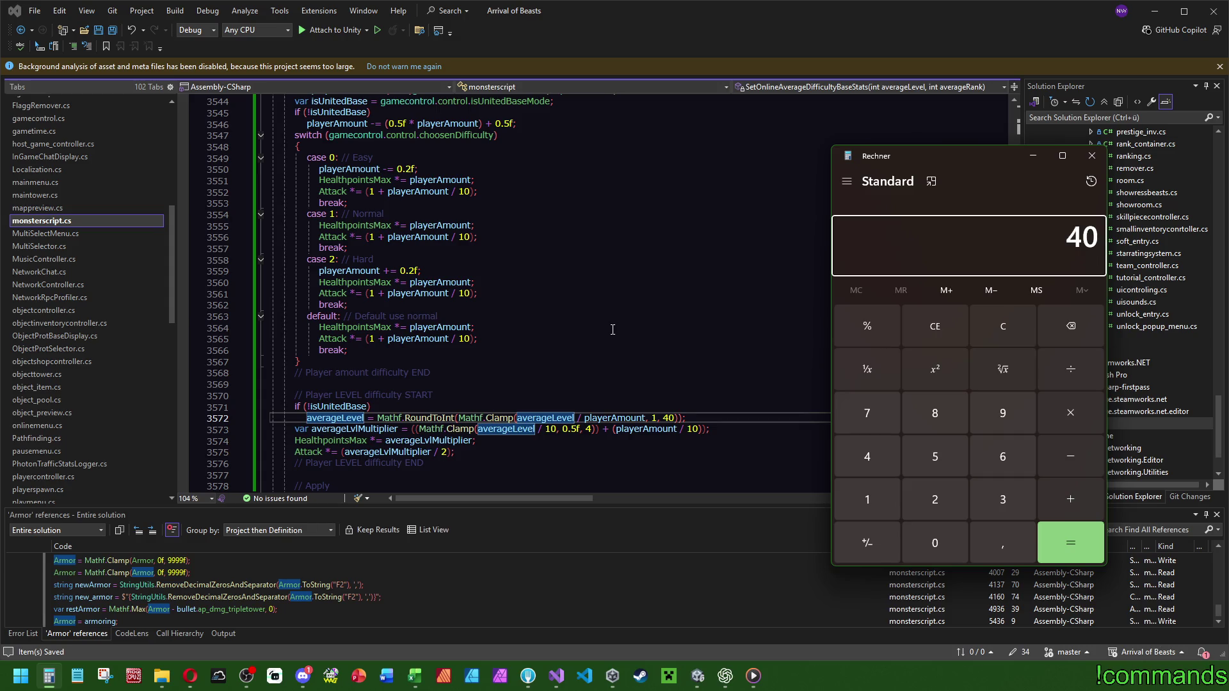
pyautogui.press('/')
pyautogui.write('10')
pyautogui.press('Return')
pyautogui.press('+')
pyautogui.write('0,4')
pyautogui.press('Return')
pyautogui.write('/2')
pyautogui.press('Return')
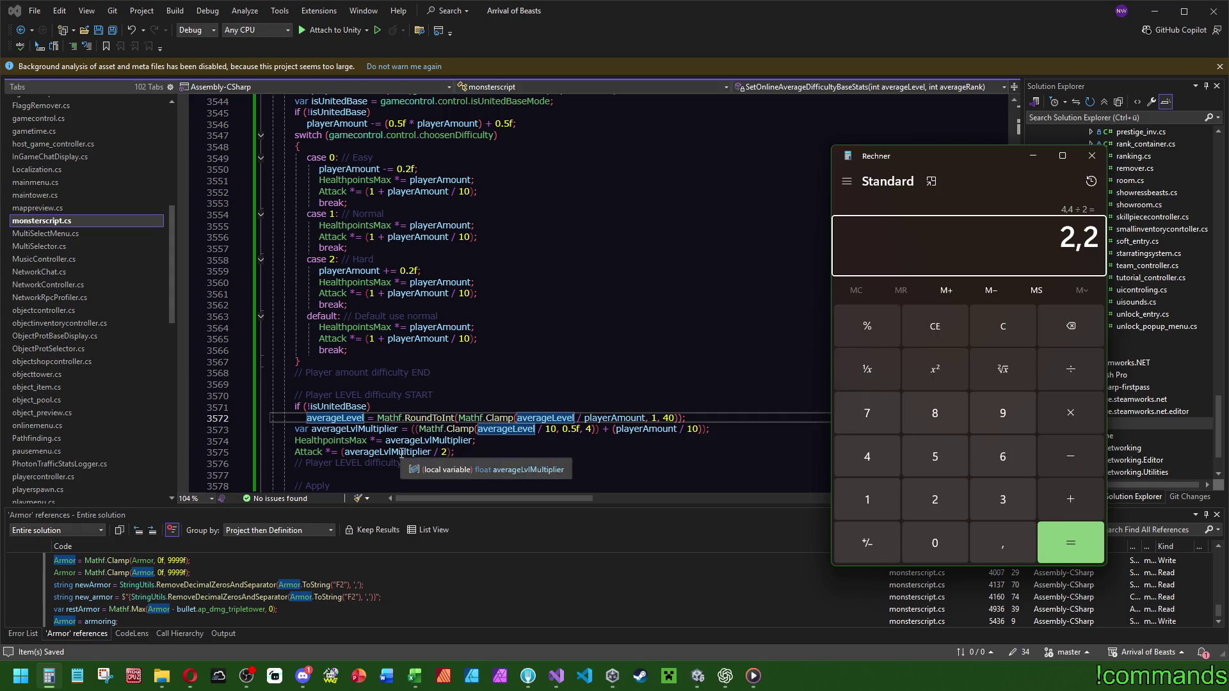
pyautogui.click(437, 455)
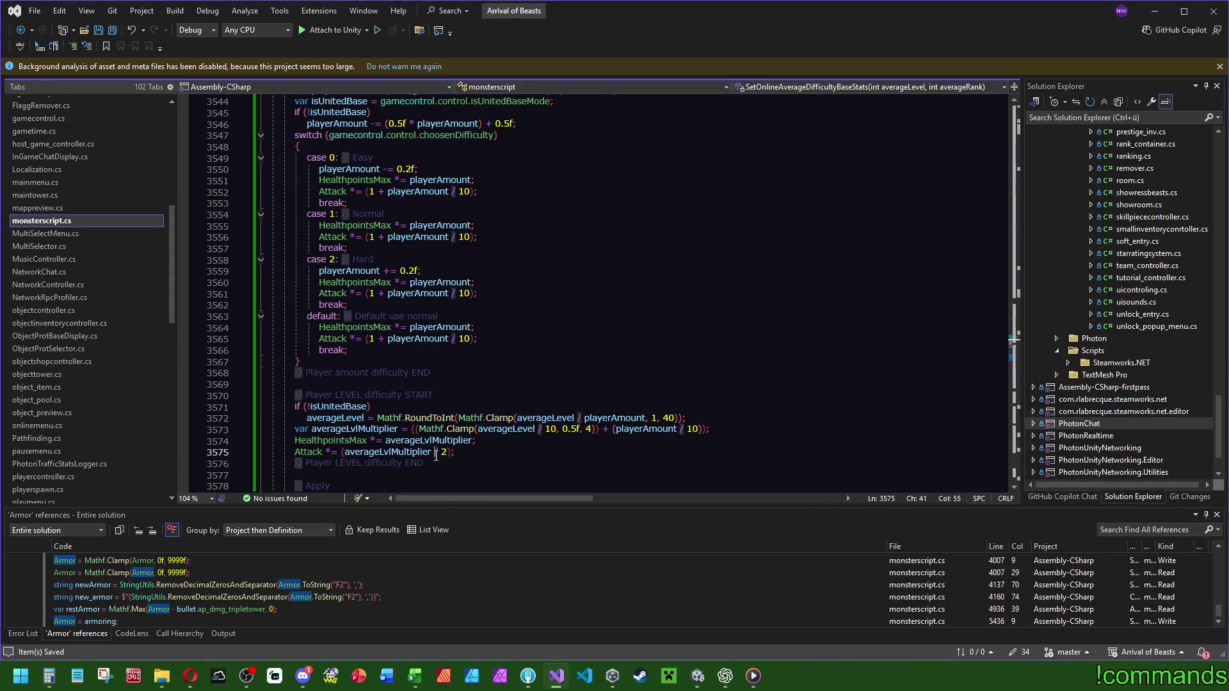
# On line 3575, change the Attack division by 2 into multiplication by 0.5f.
pyautogui.click(439, 452)
pyautogui.press('BackSpace')
pyautogui.write('*')
pyautogui.press('Right')
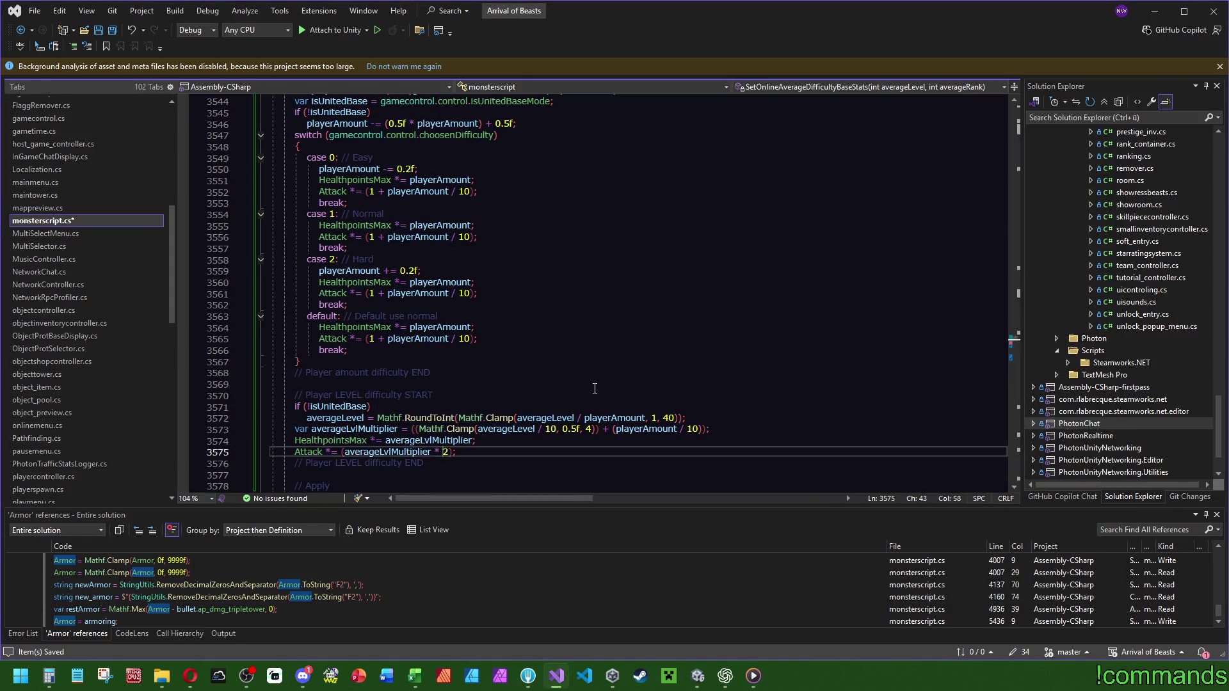
pyautogui.press('BackSpace')
pyautogui.write('0.5')
pyautogui.write('f')
# Turn line 3575 into an isUnitedBase ? : ternary with (averageLvlMultiplier * 0.5f) pasted in.
pyautogui.click(329, 407)
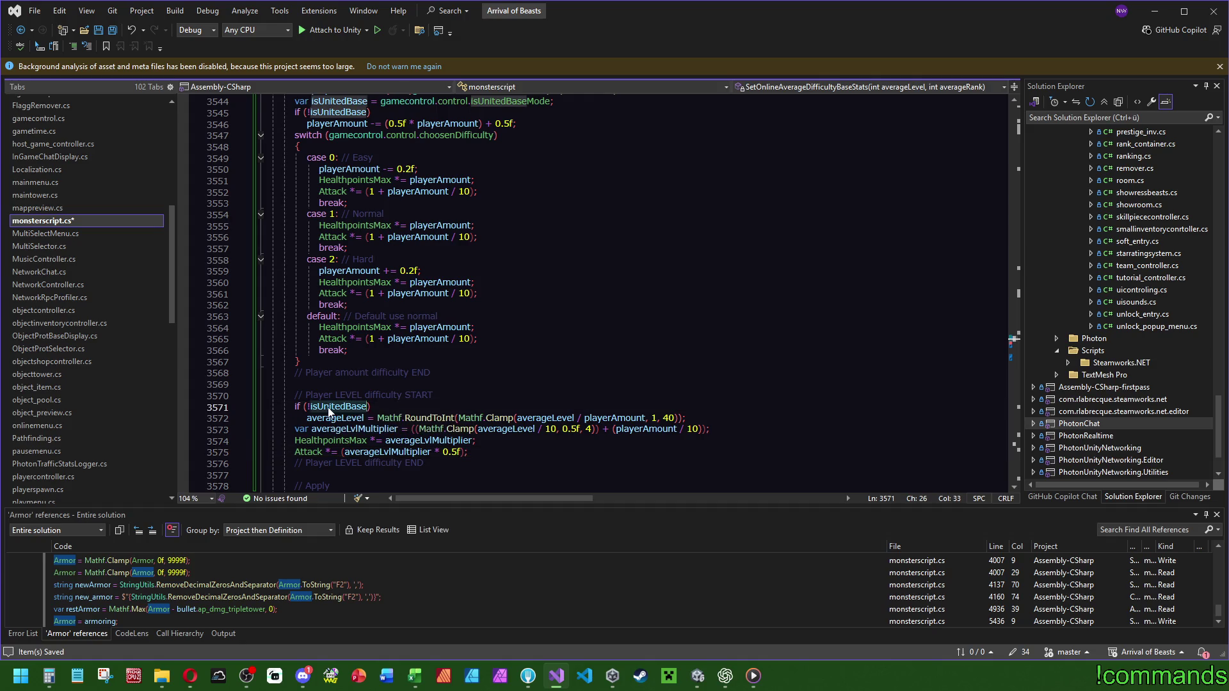
pyautogui.click(479, 378)
pyautogui.hotkey('ctrl', '-')
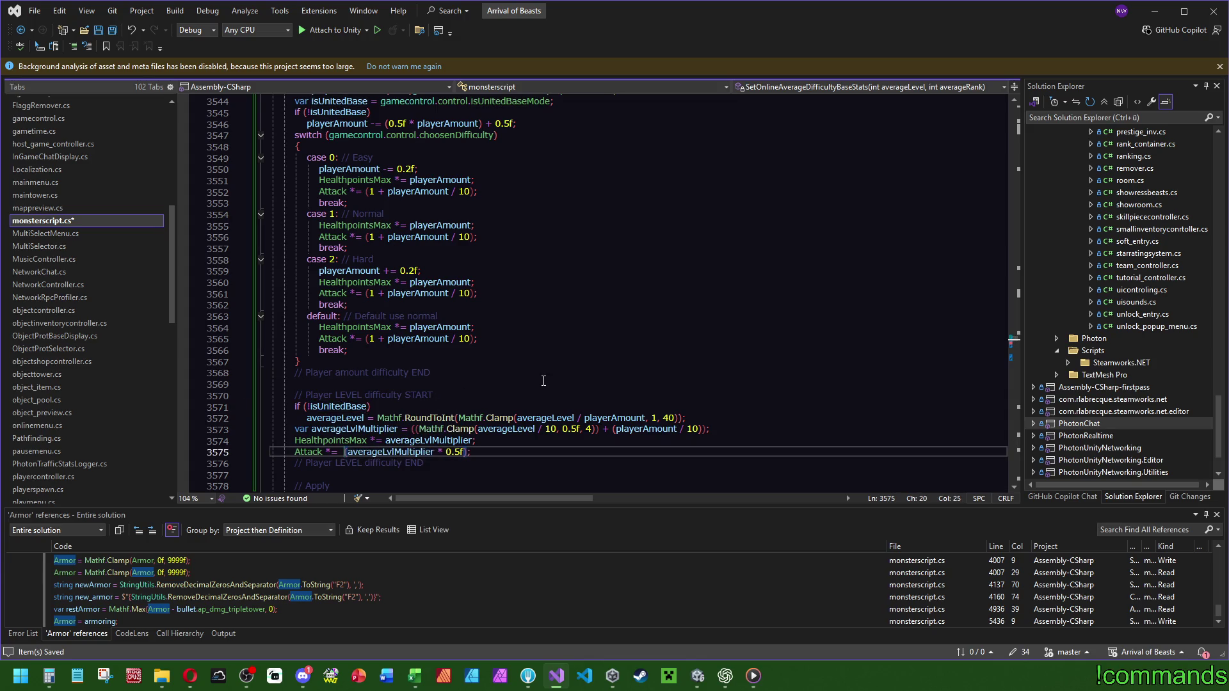
pyautogui.write('isUnitedBase#')
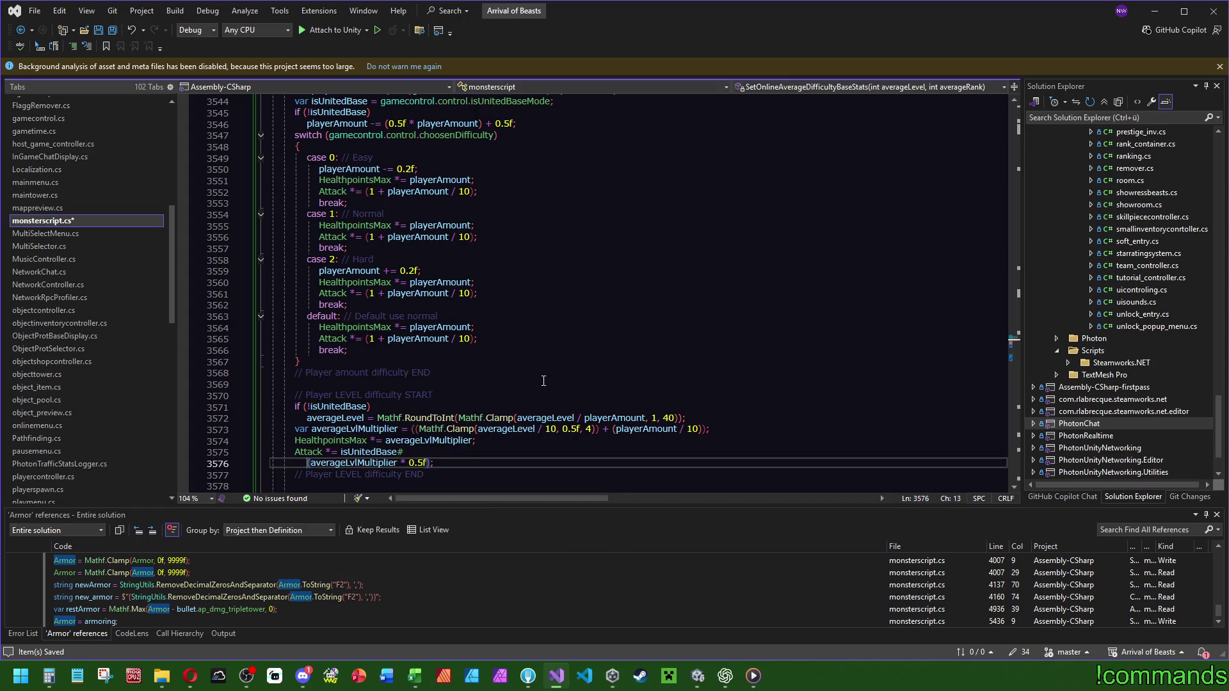
pyautogui.press('BackSpace')
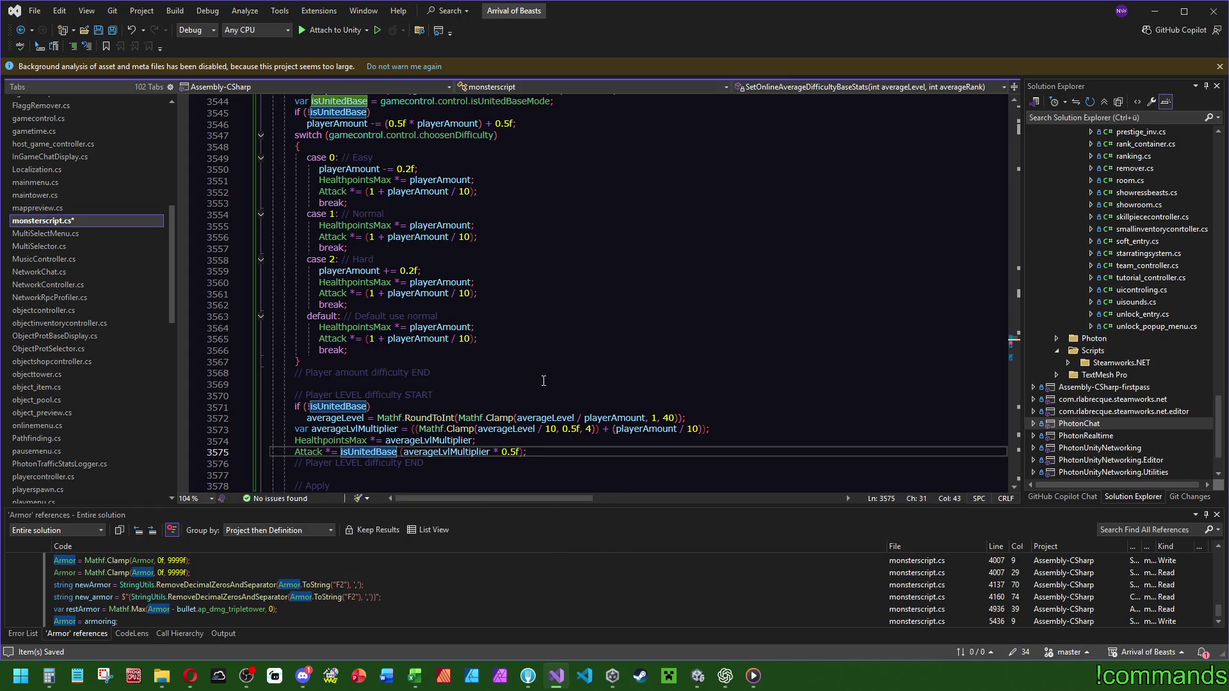
pyautogui.write('? :')
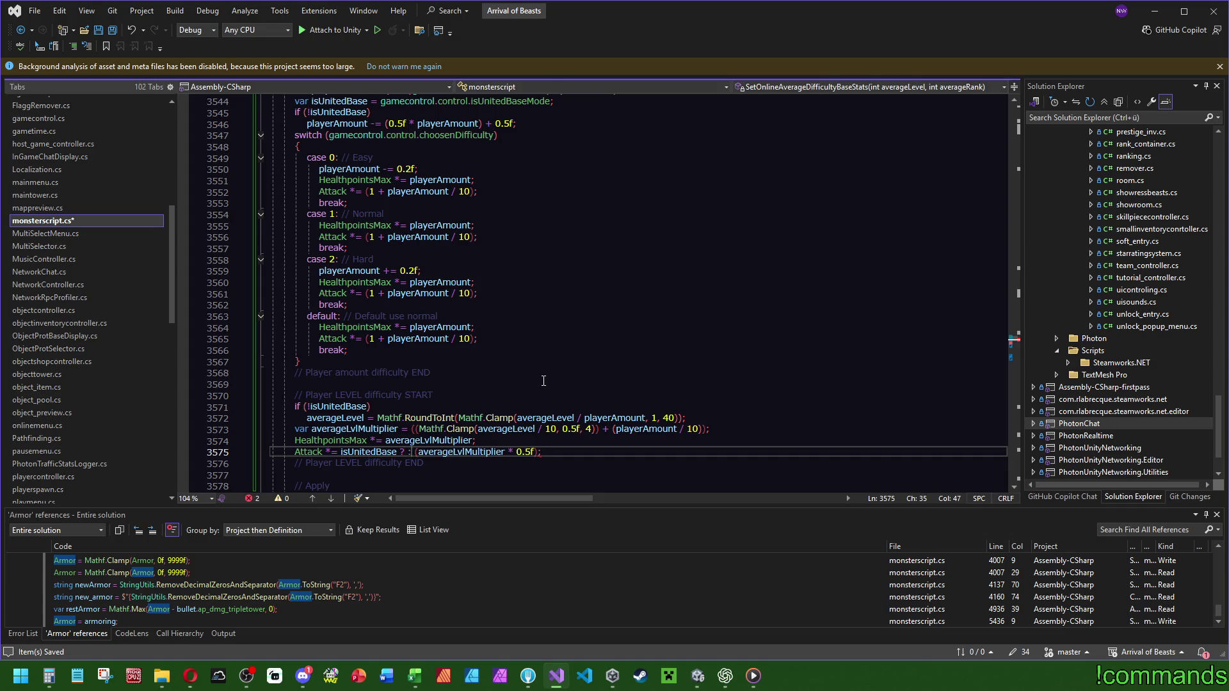
pyautogui.press('Left')
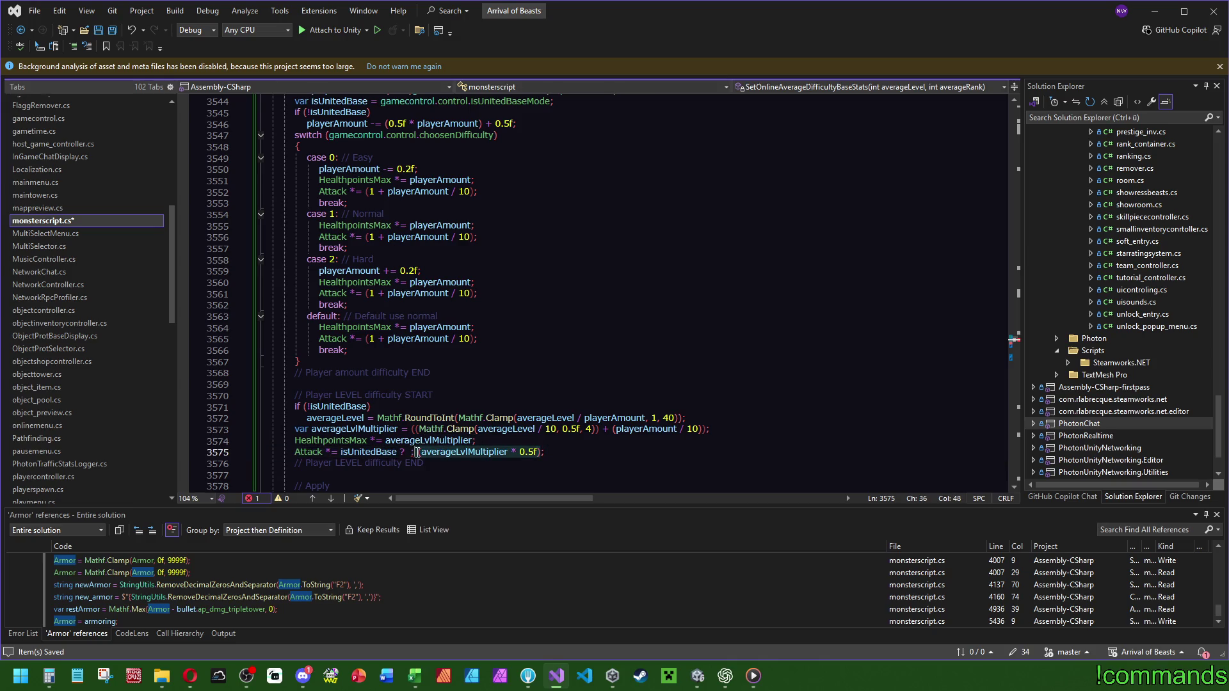
pyautogui.write('(averageLvlMultiplier * 0.5f)')
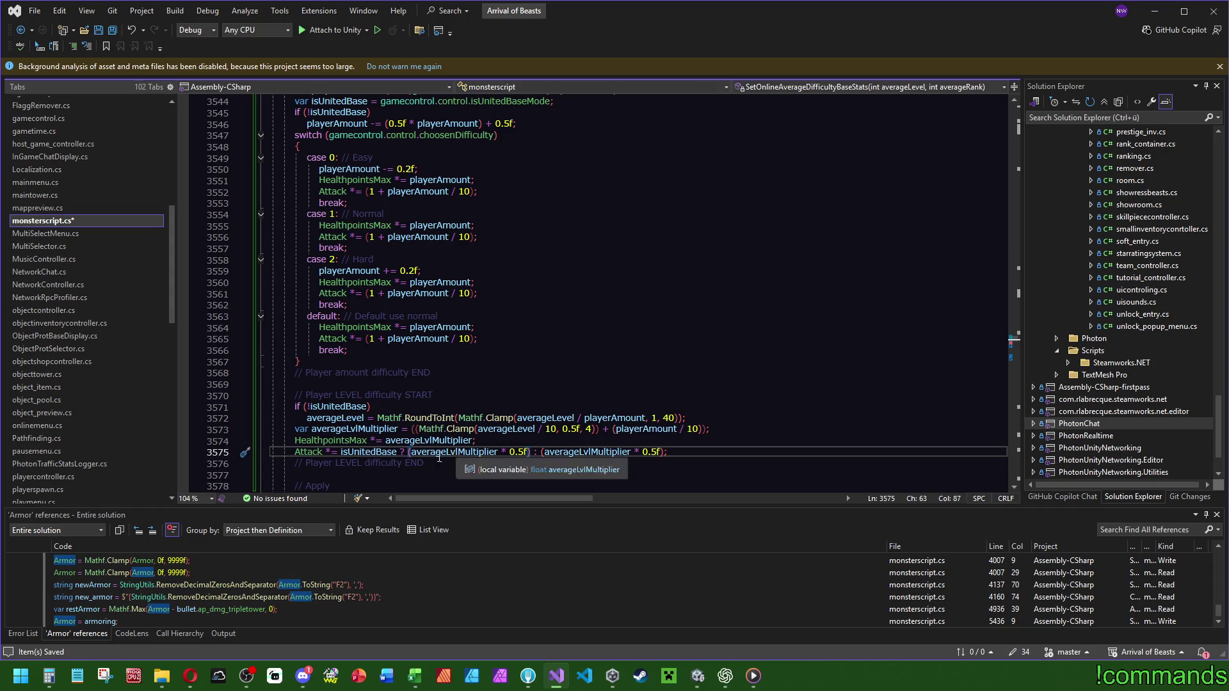
# Check where isUnitedBase and averageLvlMultiplier are used, then restore Calculator.
pyautogui.doubleClick(375, 452)
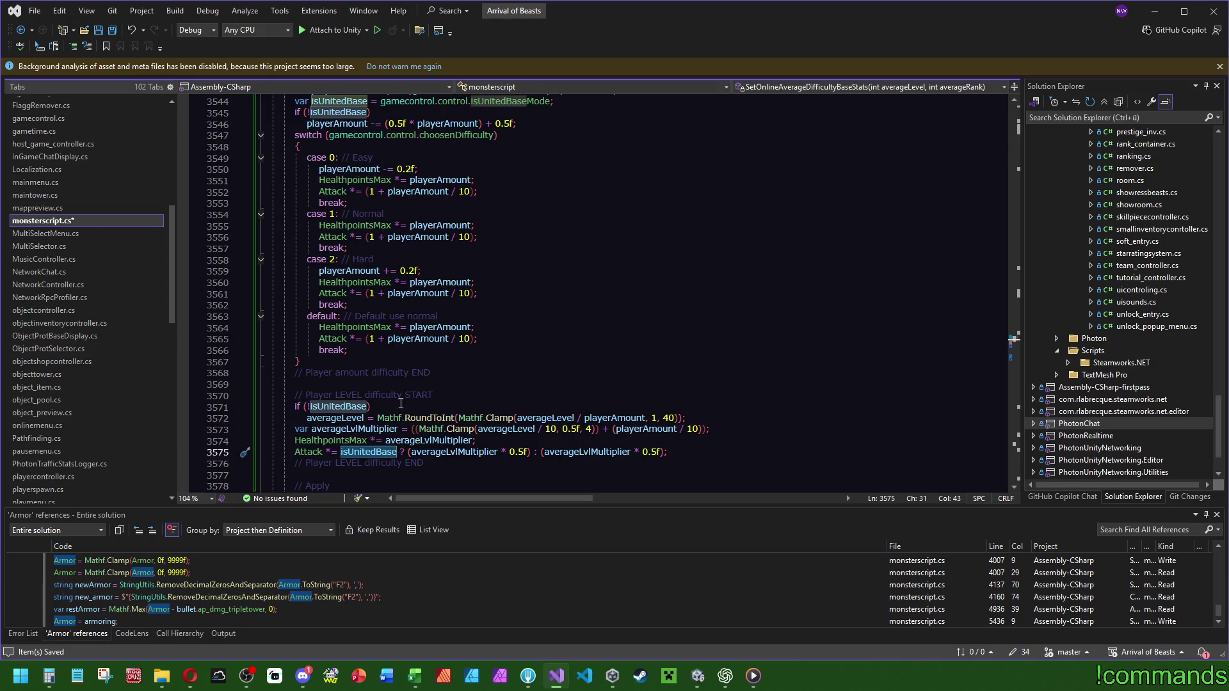
pyautogui.click(478, 455)
pyautogui.click(49, 676)
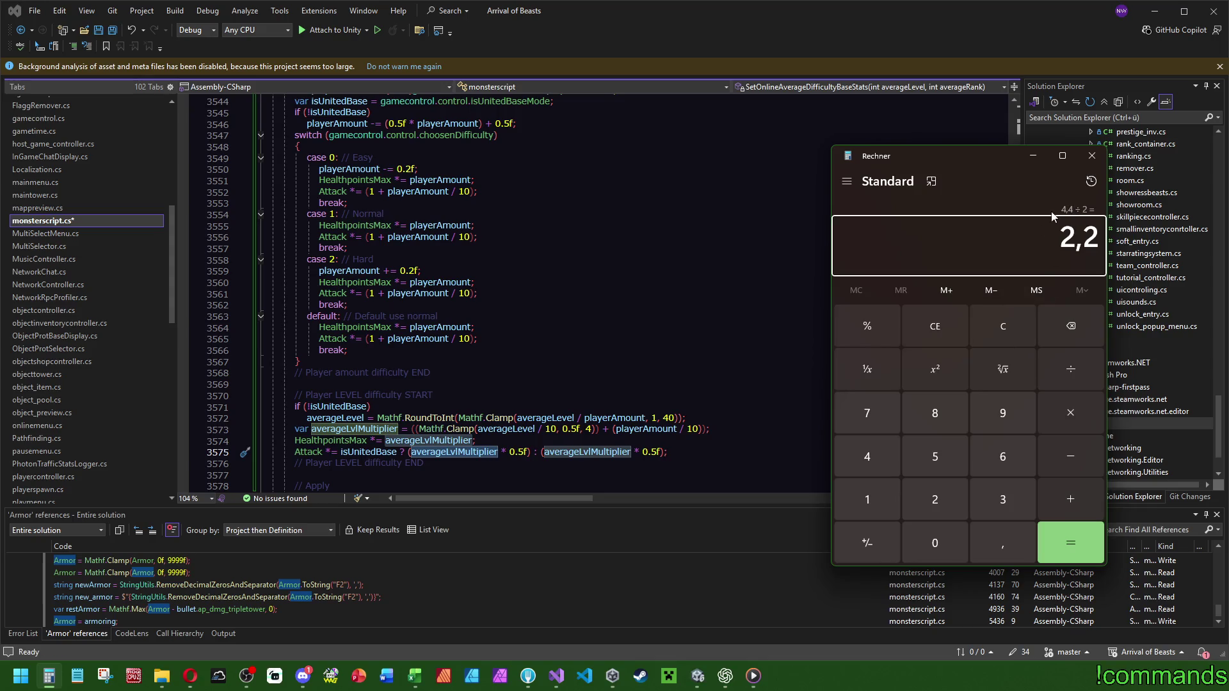
# In Calculator, compare 4,4 × 0,5 against 4,4 × 0,7.
pyautogui.click(1003, 327)
pyautogui.write('4,4')
pyautogui.write('*0,5')
pyautogui.press('Return')
pyautogui.click(1004, 326)
pyautogui.write('4,4*0,')
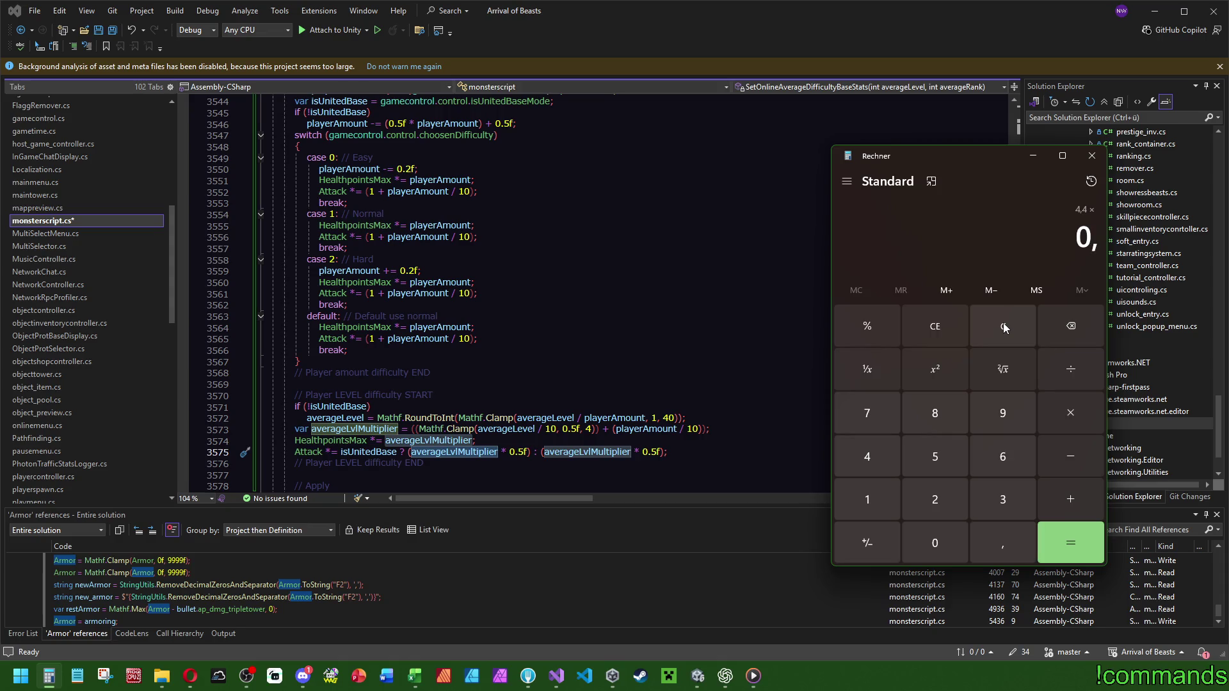
pyautogui.write('7')
pyautogui.press('Return')
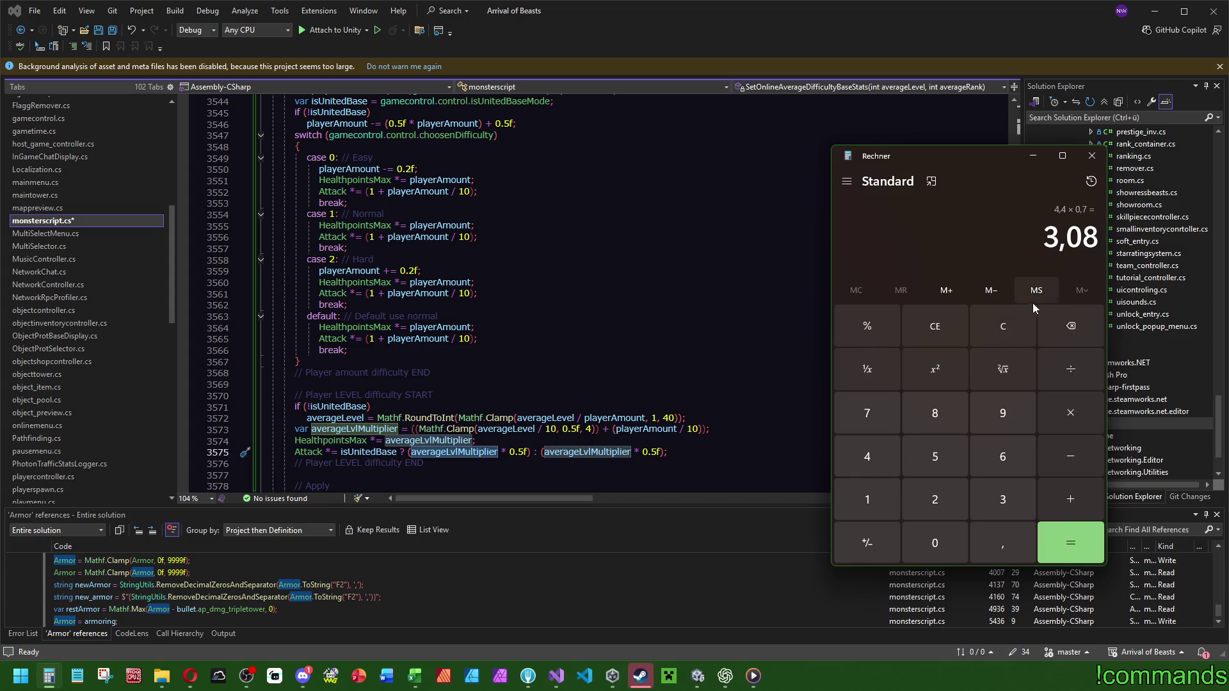
pyautogui.click(1091, 156)
# Change the first branch's 0.5f to 0.7f and recheck 4,4 × 0,7 = 3,08.
pyautogui.click(520, 452)
pyautogui.press('Delete')
pyautogui.write('7')
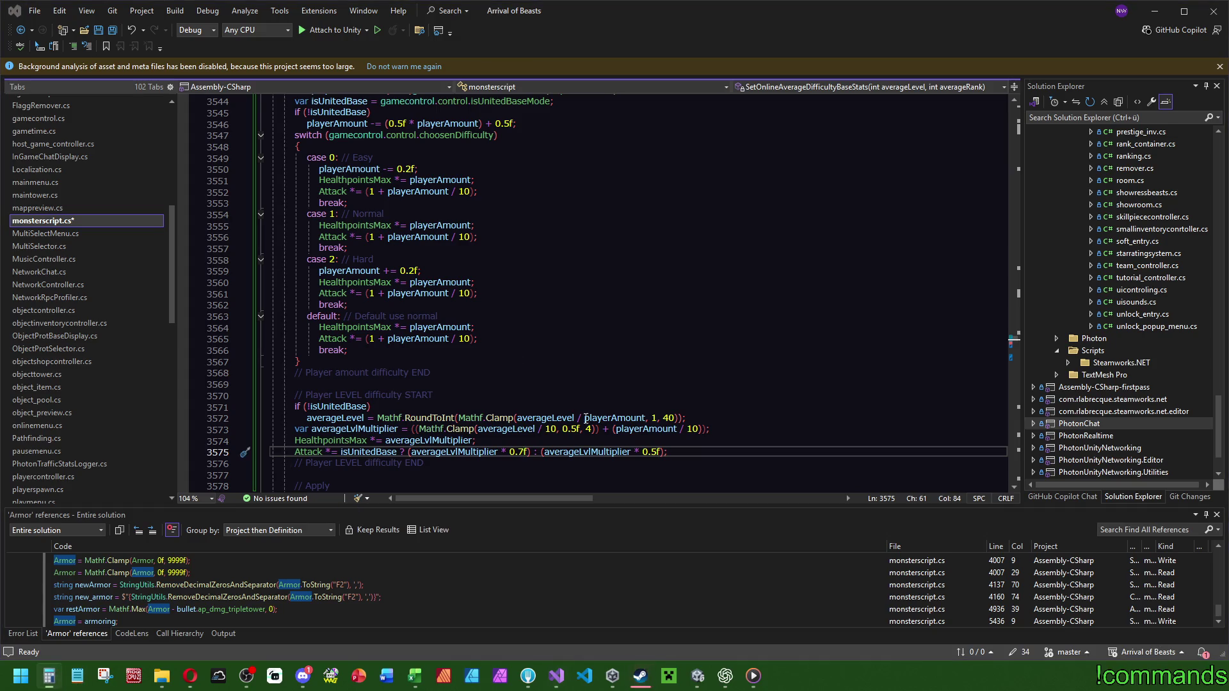
pyautogui.press('XF86Calculator')
pyautogui.write('4,4')
pyautogui.press('*')
pyautogui.write('0,7')
pyautogui.press('Return')
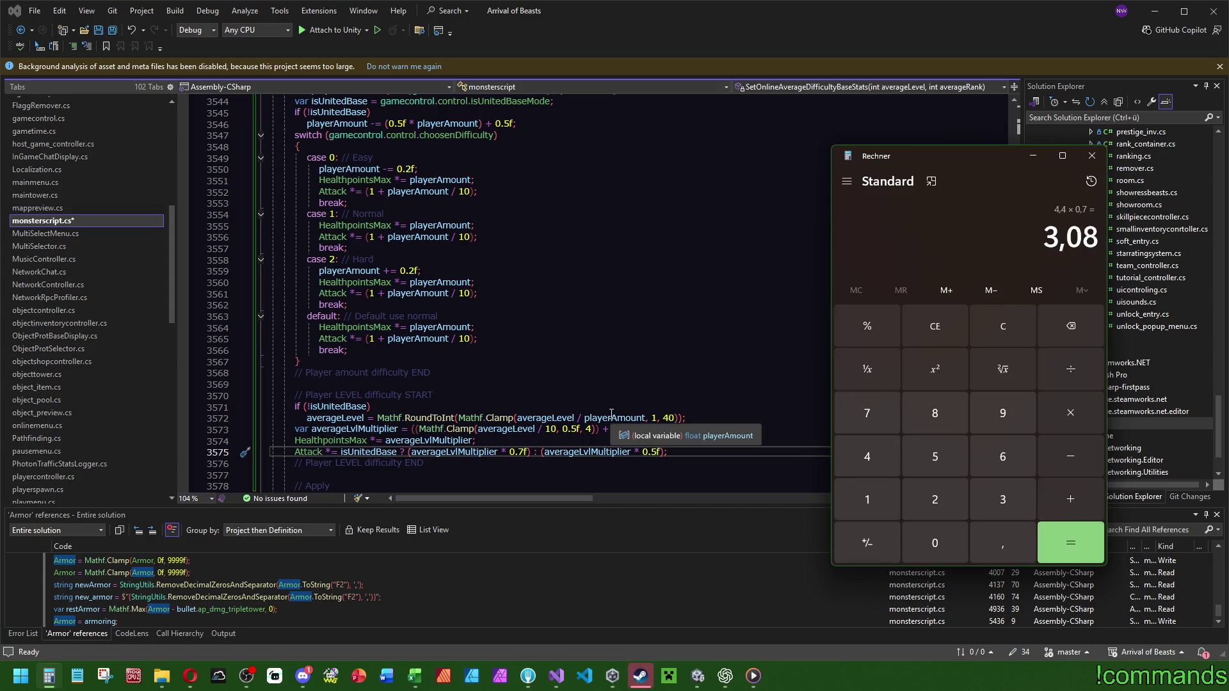
pyautogui.click(1000, 321)
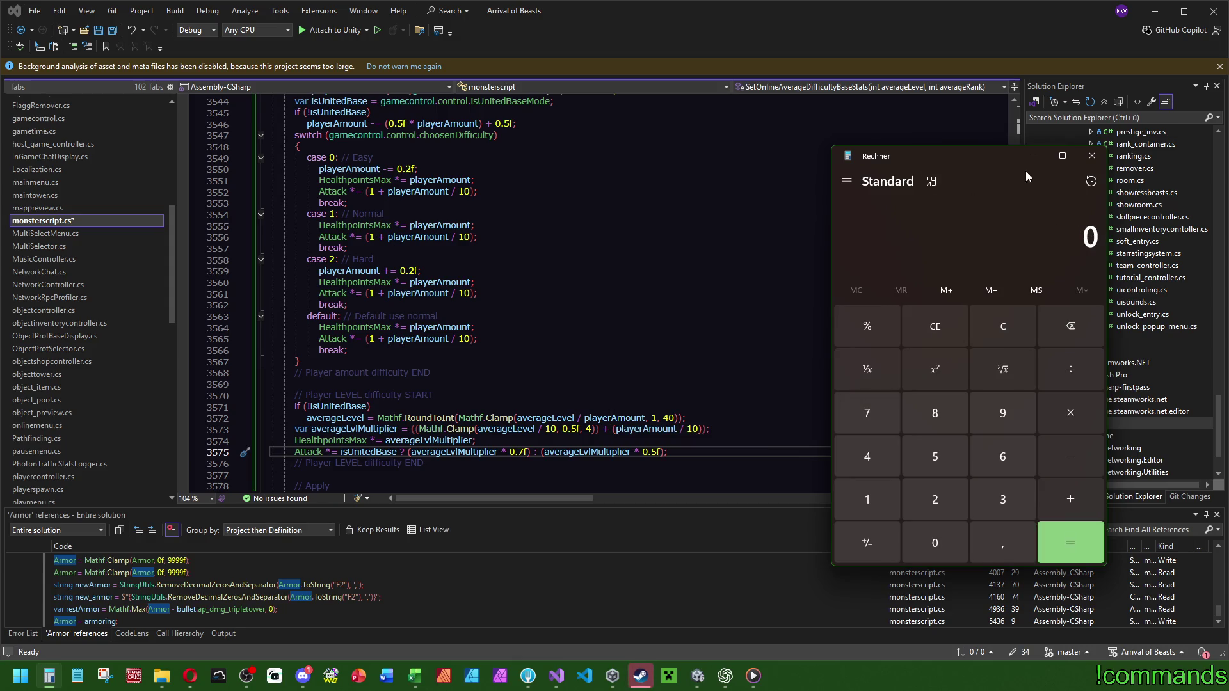
pyautogui.click(1092, 156)
# Set the united-base factor to 0.6f and save all files.
pyautogui.click(520, 453)
pyautogui.press('Delete')
pyautogui.write('6')
pyautogui.click(603, 332)
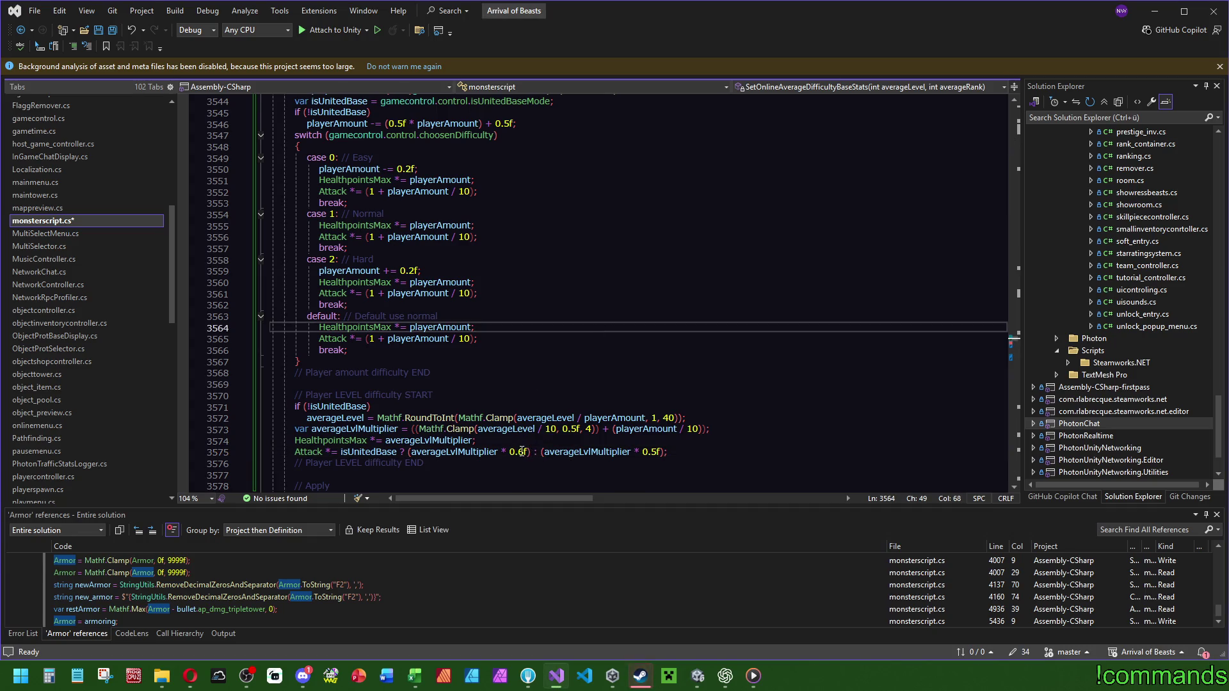
pyautogui.click(113, 30)
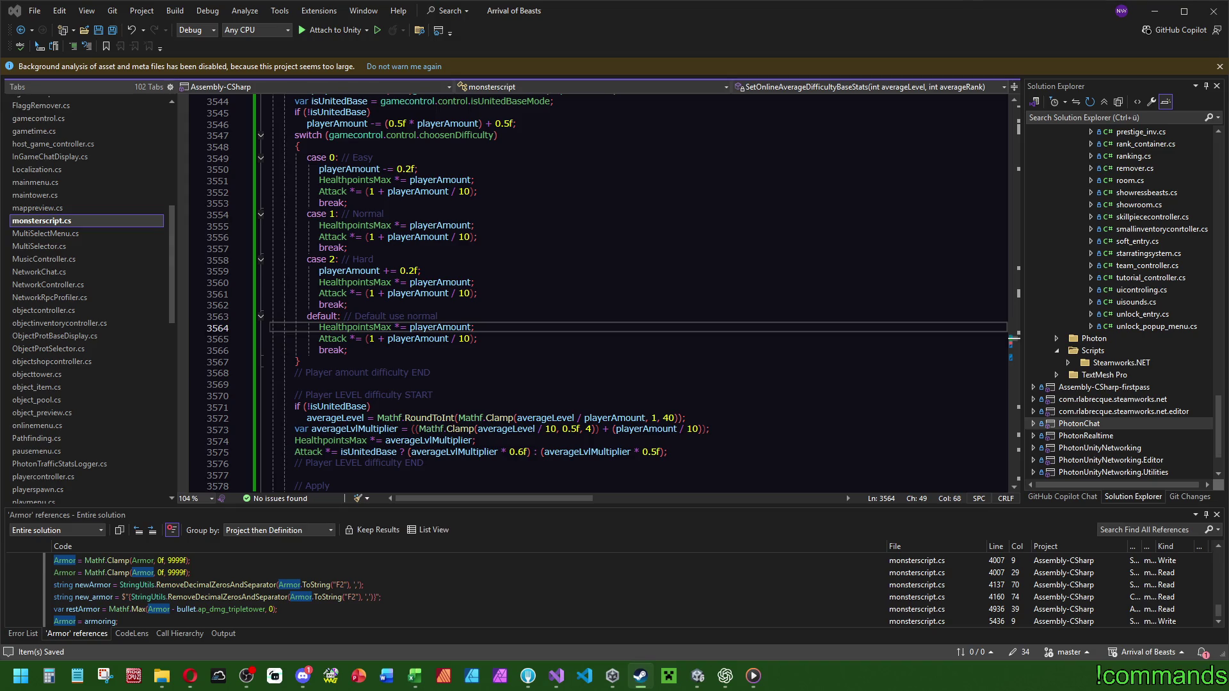
pyautogui.click(640, 675)
pyautogui.moveTo(604, 174); pyautogui.dragTo(568, 180)
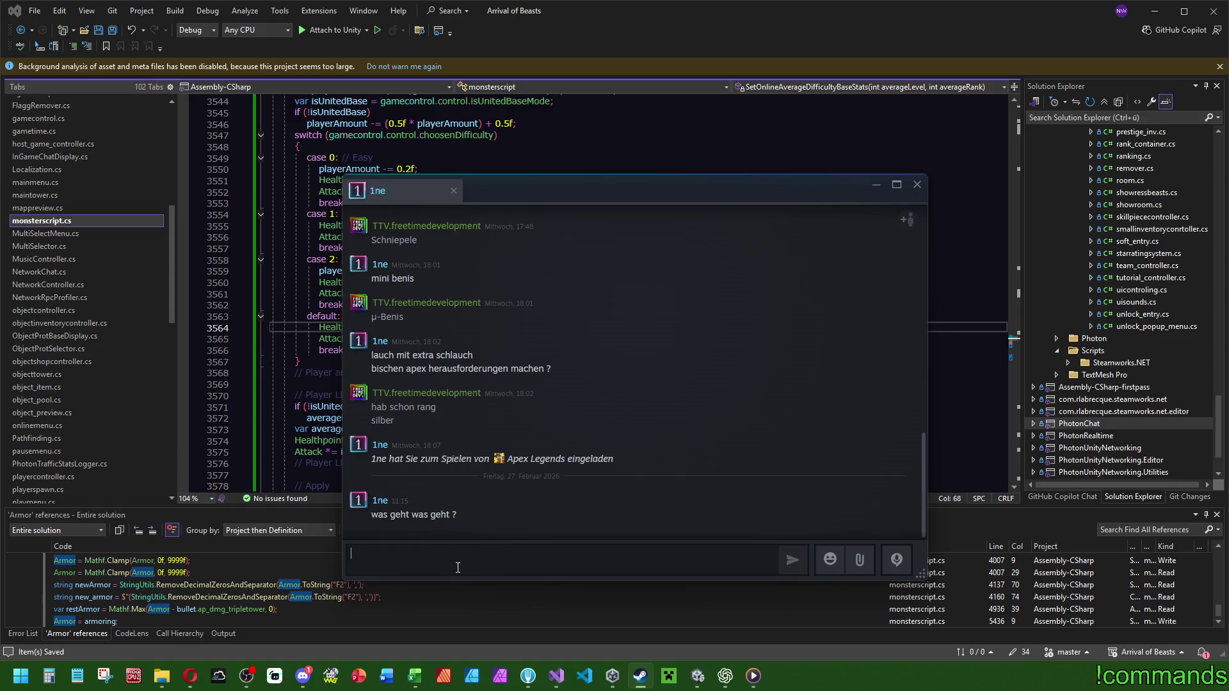
pyautogui.write('http')
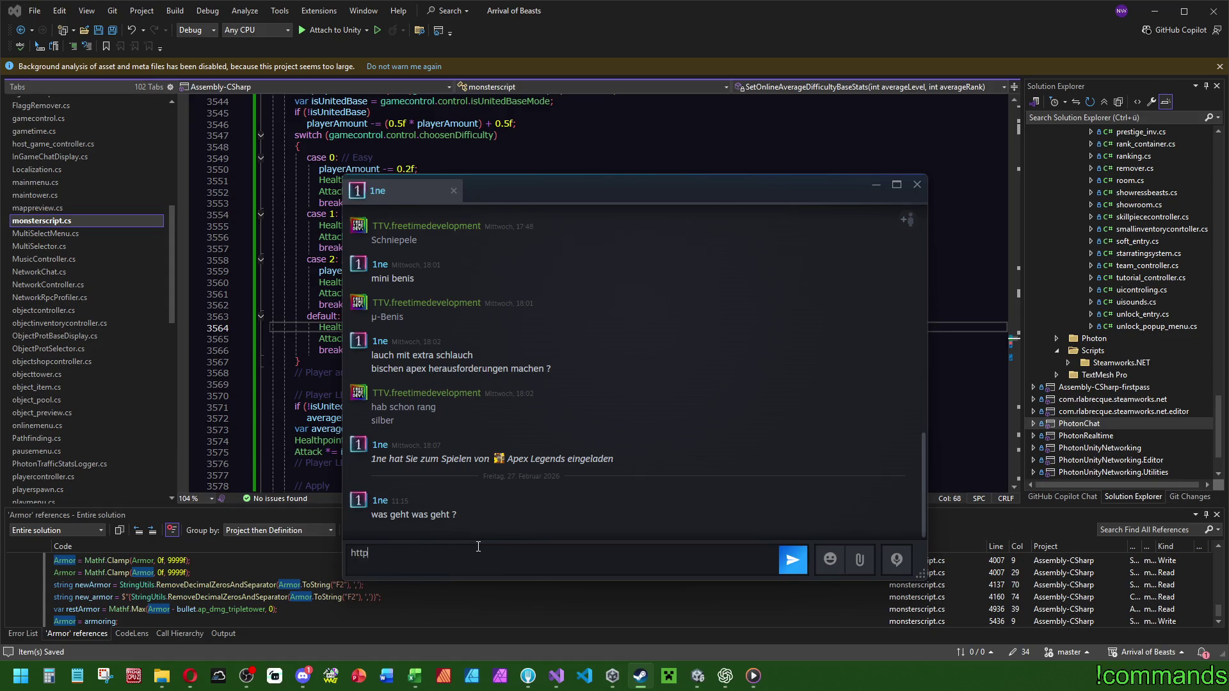
pyautogui.write('s://WWW.tw')
pyautogui.write('itch.tv')
pyautogui.write('/freetimedevelopment')
pyautogui.doubleClick(394, 552)
pyautogui.write('www')
pyautogui.press('Return')
# Reply 'prime rein du pimmel', send the :steamsad: emoticon, and switch to the second friend's chat.
pyautogui.write('prime rein du pimmel')
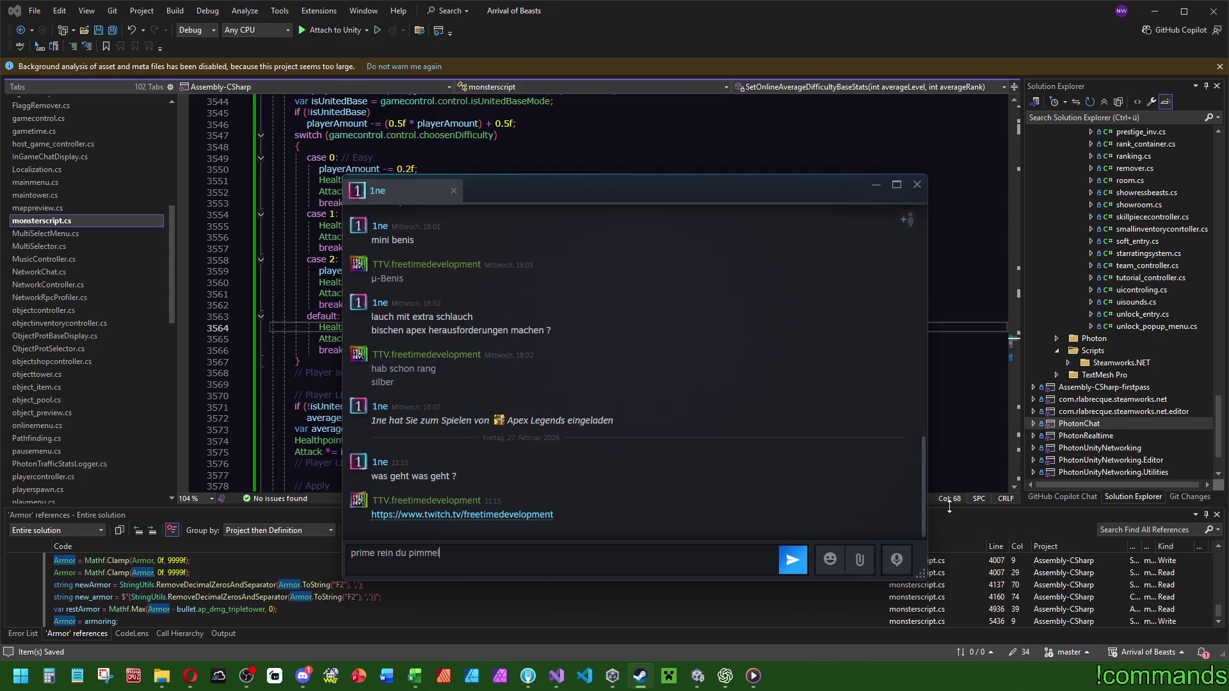
pyautogui.press('Return')
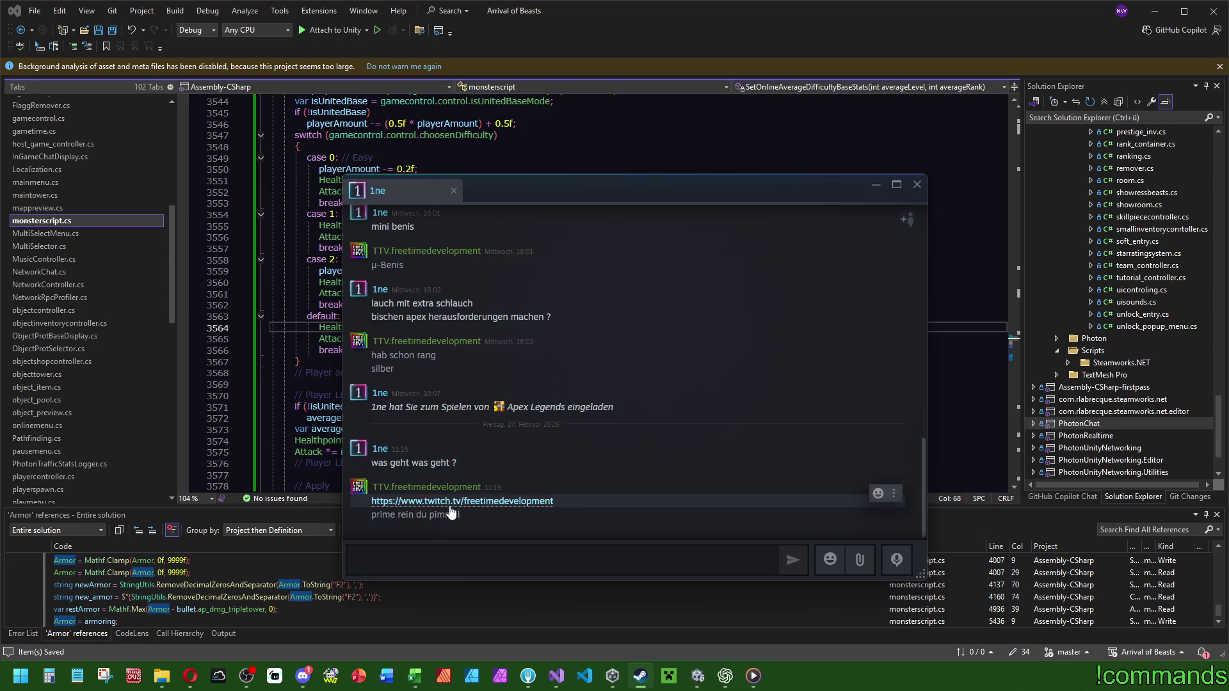
pyautogui.click(818, 562)
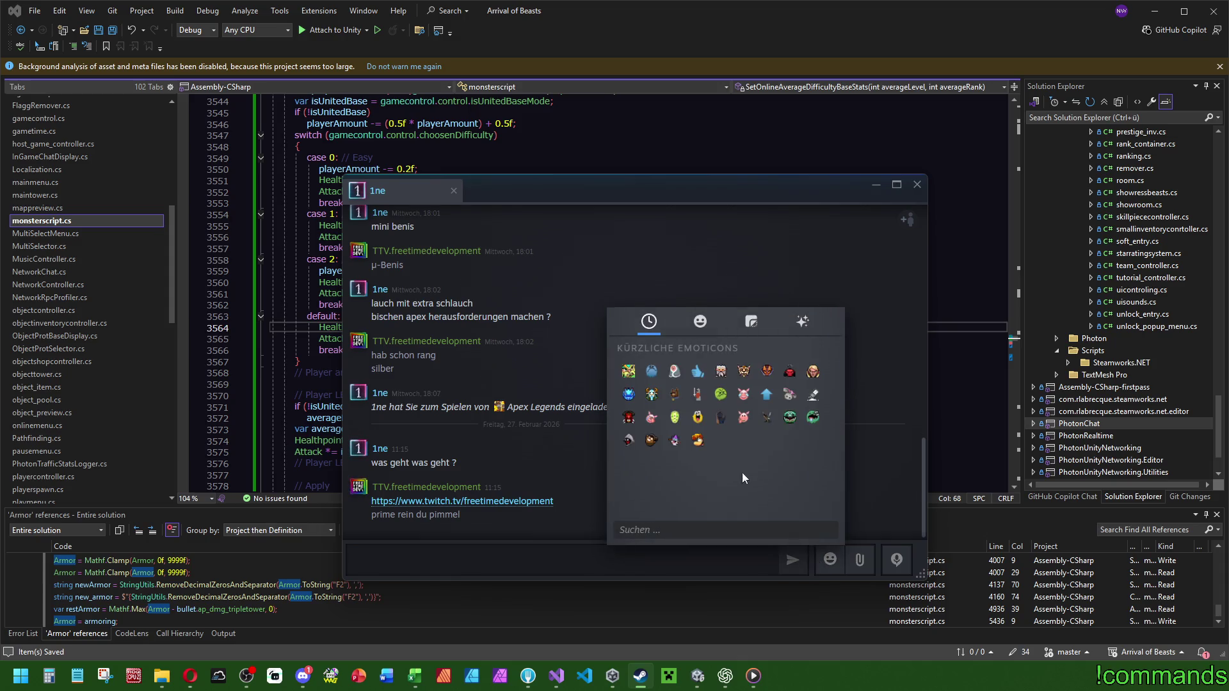
pyautogui.click(651, 372)
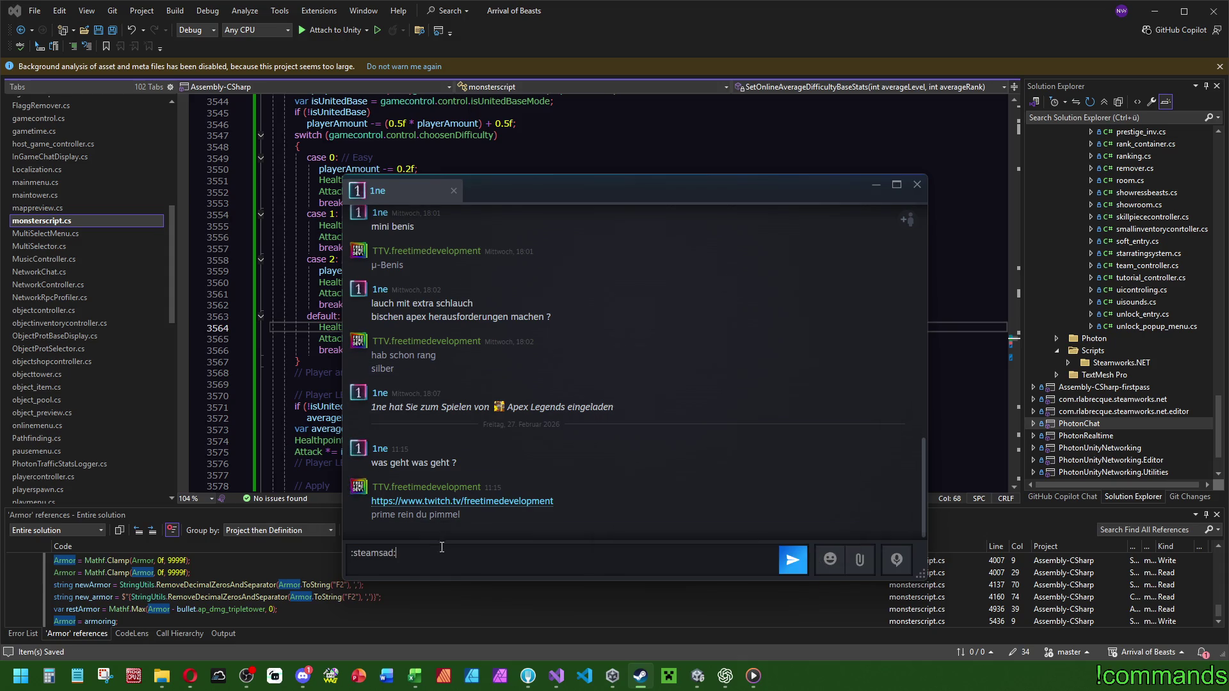
pyautogui.press('Return')
pyautogui.click(537, 195)
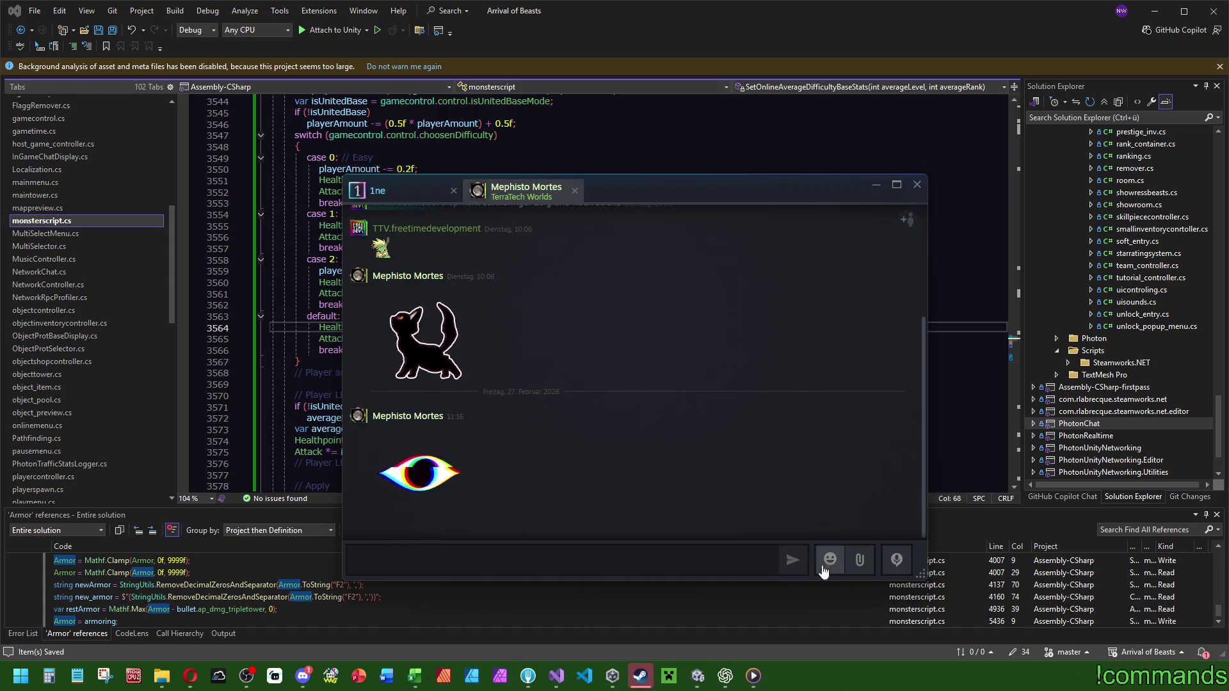
# Send the message 'repoted' in the second chat.
pyautogui.click(584, 558)
pyautogui.write('repoted')
pyautogui.press('Return')
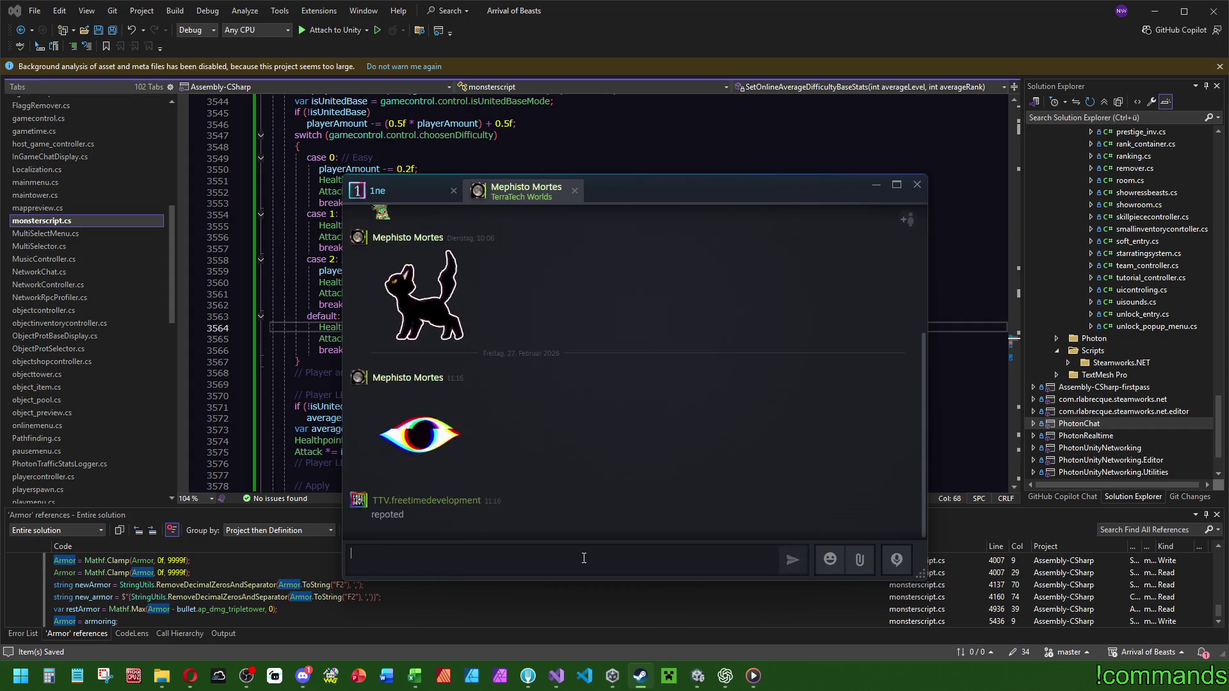
# Browse the Melden reasons Unangemessene Inhalte and Ausbeutung Minderjähriger, then close without reporting.
pyautogui.rightClick(515, 190)
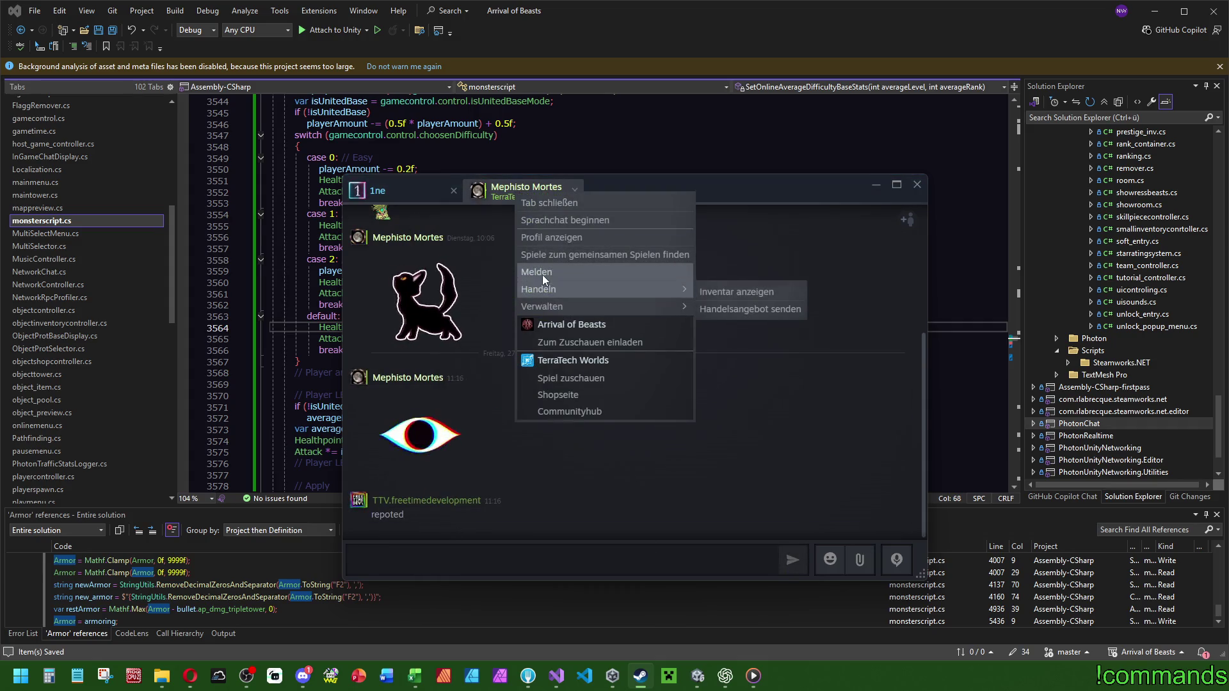
pyautogui.click(542, 275)
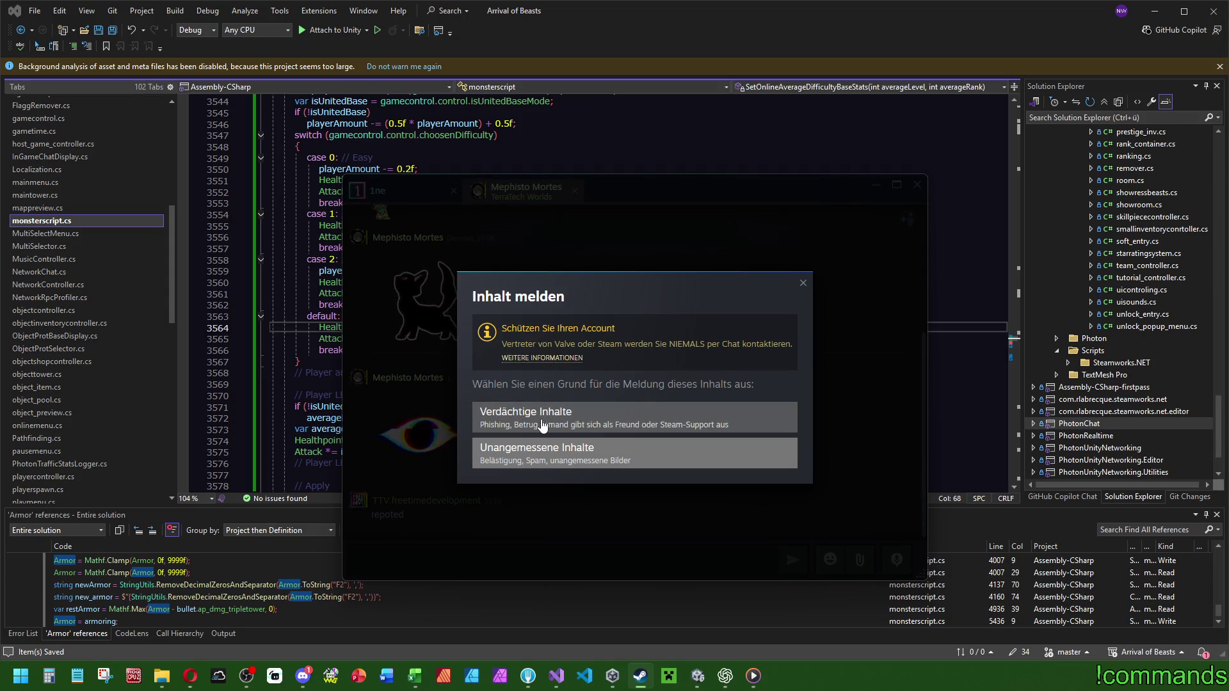
pyautogui.click(630, 456)
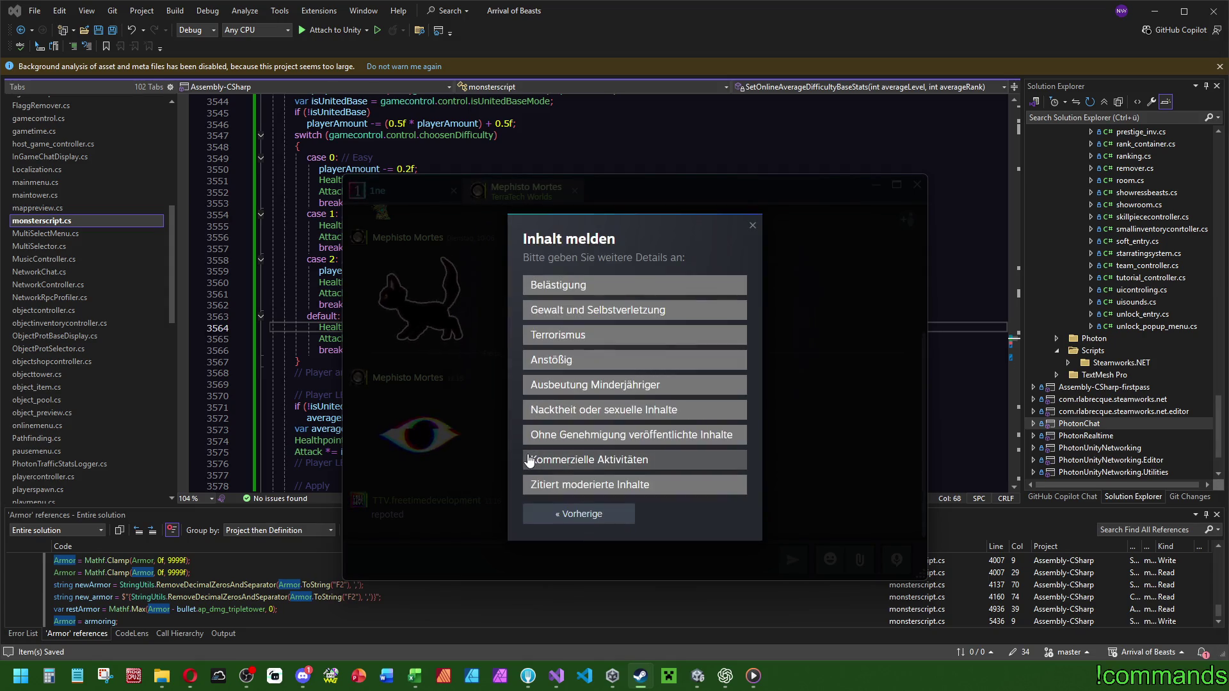
pyautogui.click(631, 387)
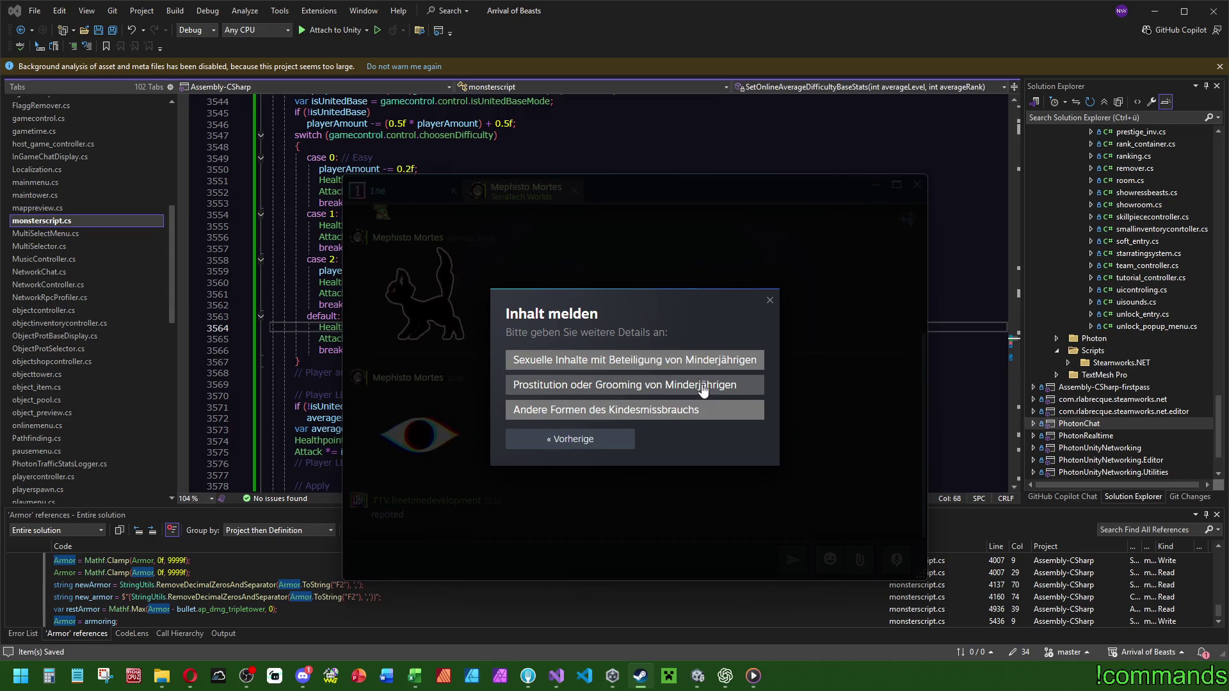
pyautogui.click(769, 300)
pyautogui.click(513, 11)
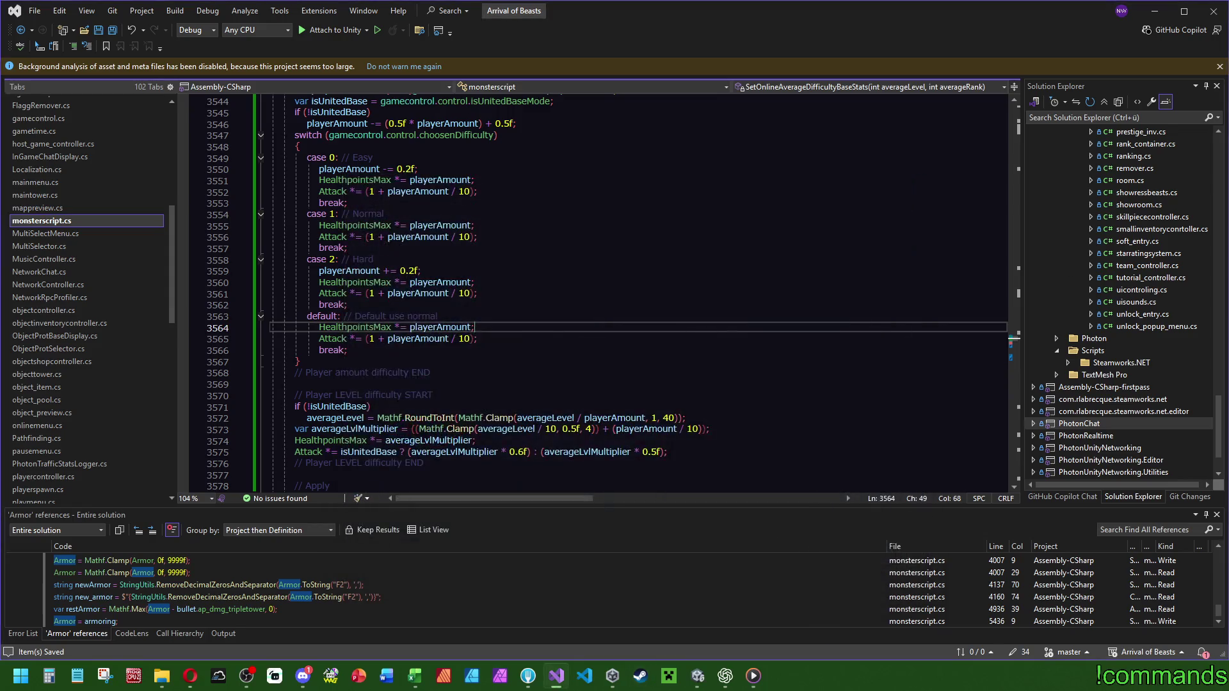
# Close the popped-up Steam chat, return to line 3564, and bring Unity Editor forward.
pyautogui.click(639, 675)
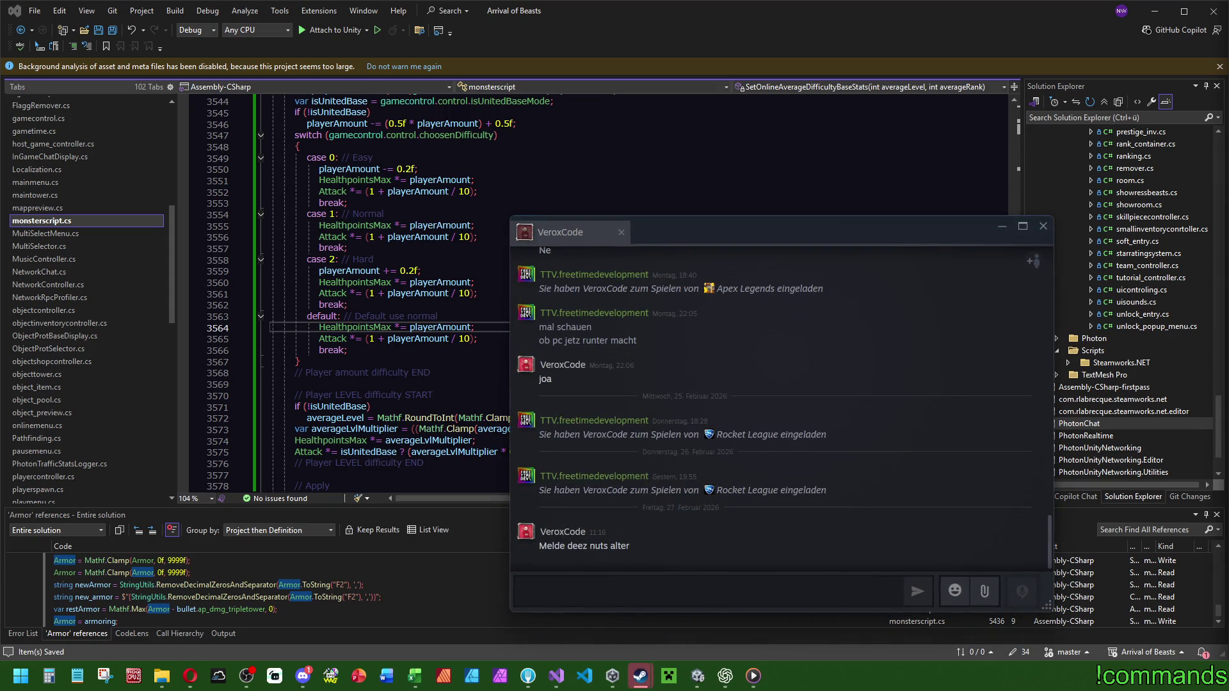
pyautogui.click(1043, 225)
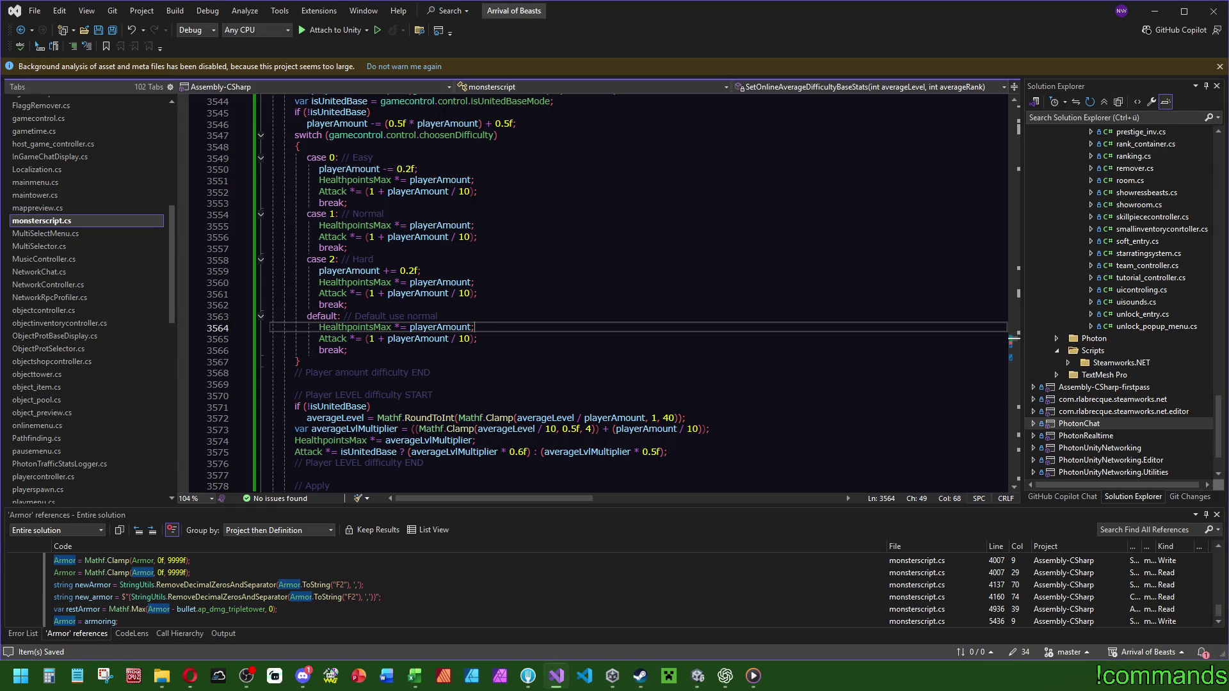
pyautogui.click(481, 407)
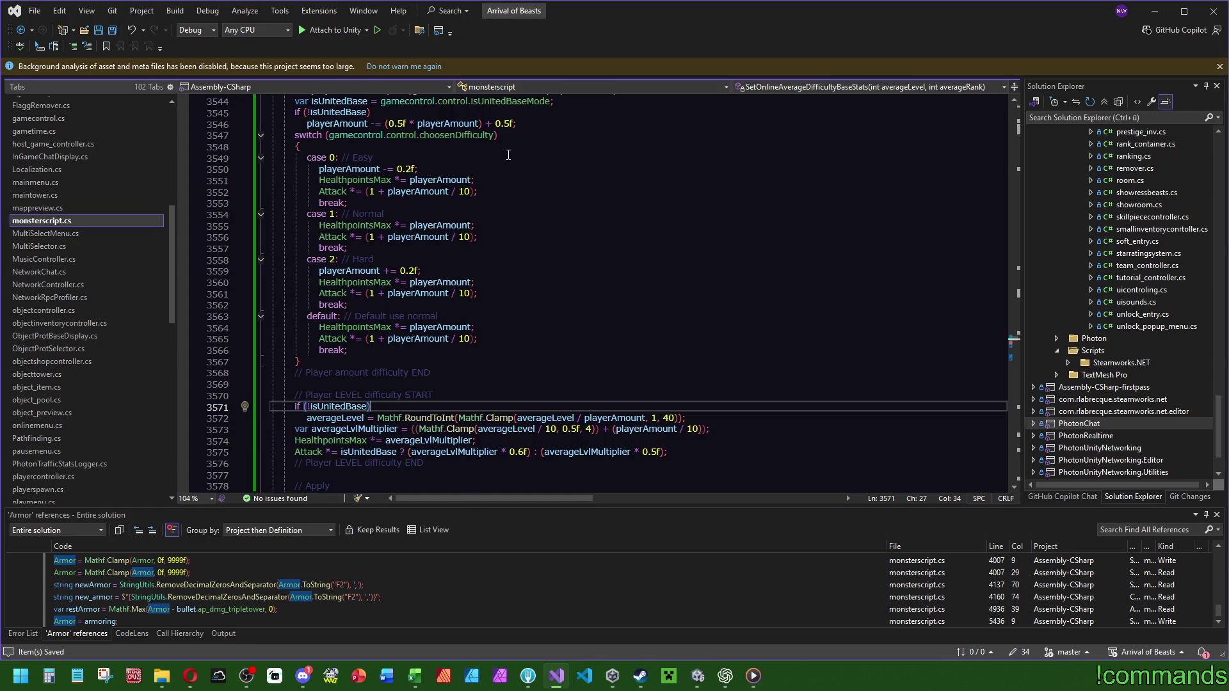
pyautogui.hotkey('ctrl', '-')
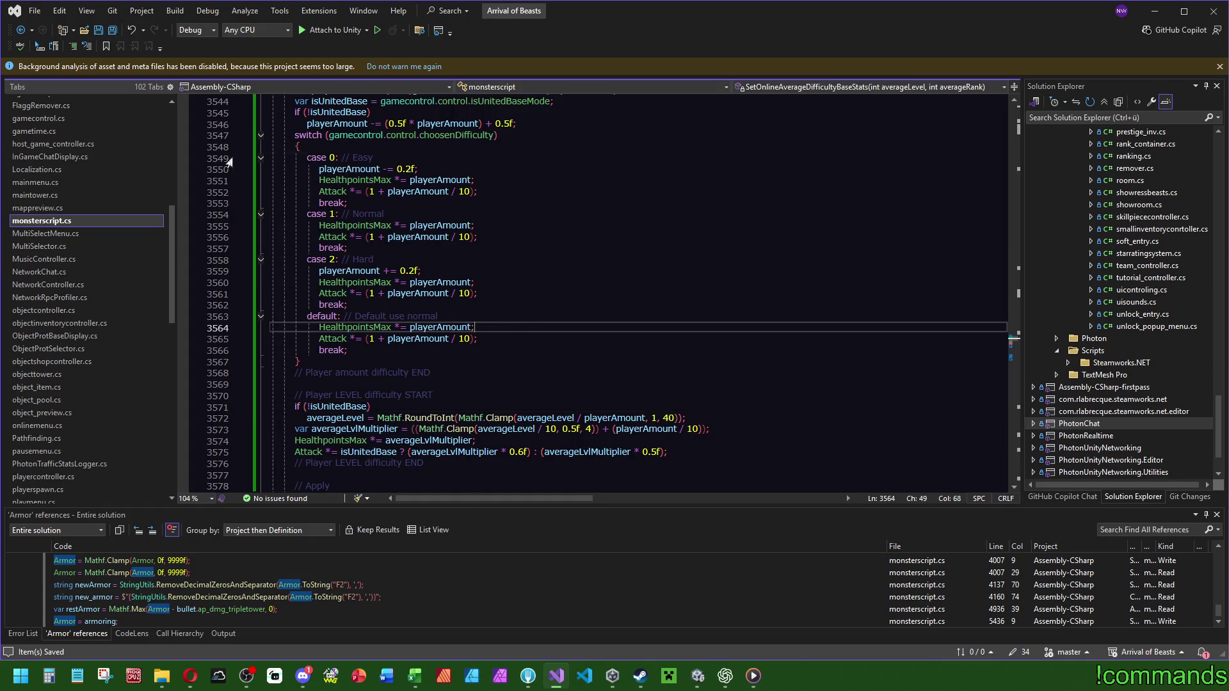
pyautogui.click(697, 676)
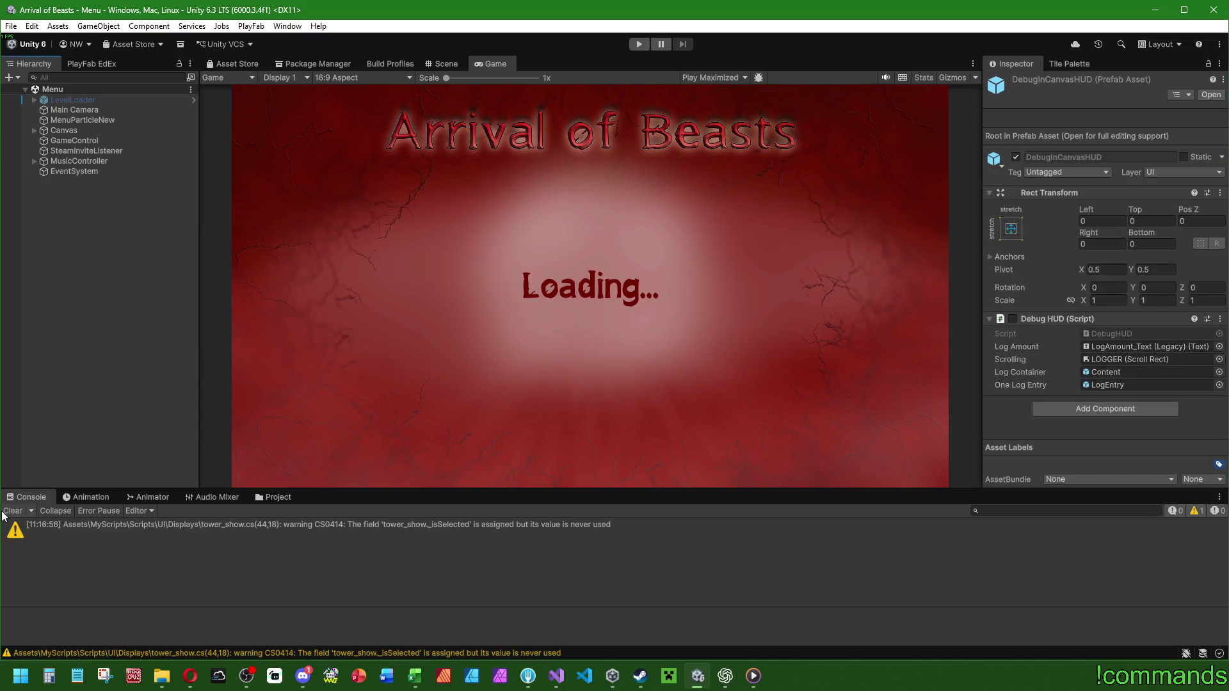
# Clear the console and open the CanvasHUD prefab from Prefabs/UIObjects/HUD.
pyautogui.click(9, 512)
pyautogui.click(255, 505)
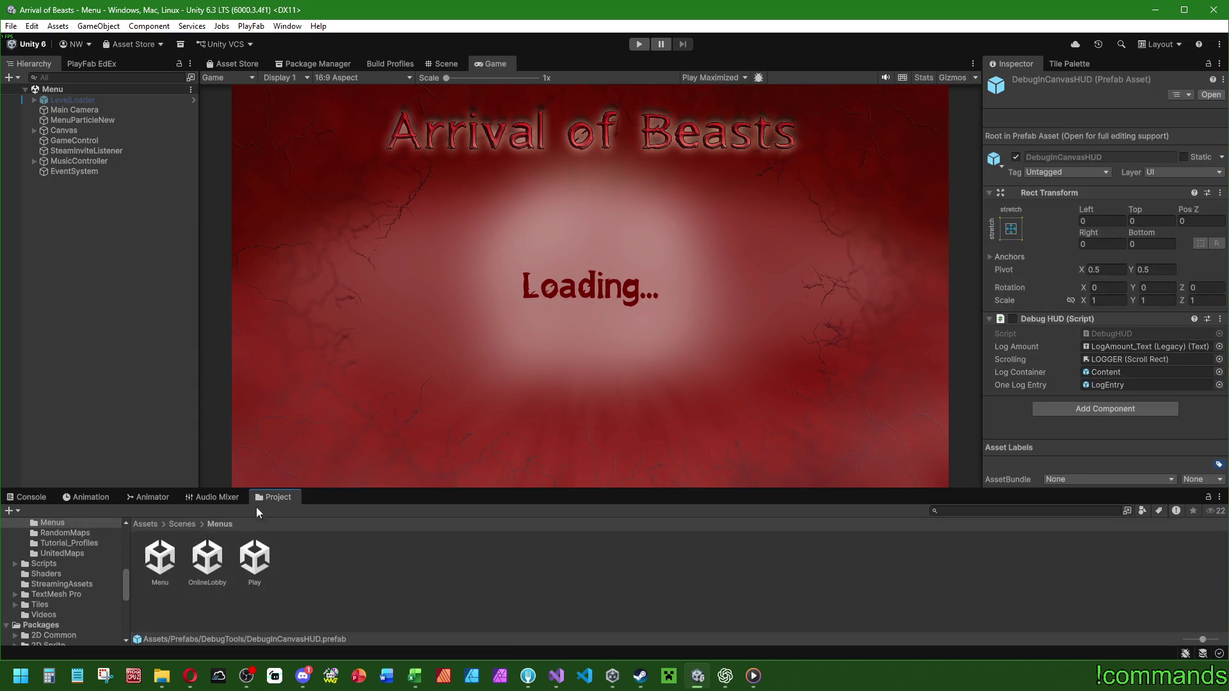
pyautogui.click(145, 523)
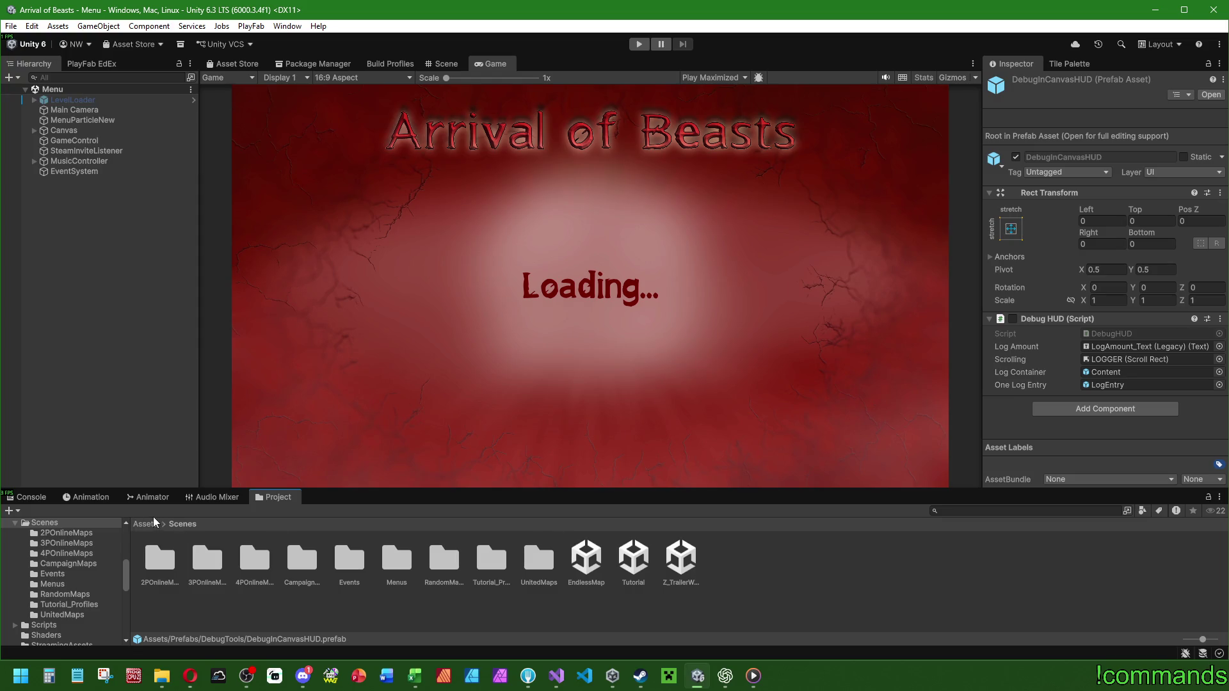
pyautogui.doubleClick(649, 558)
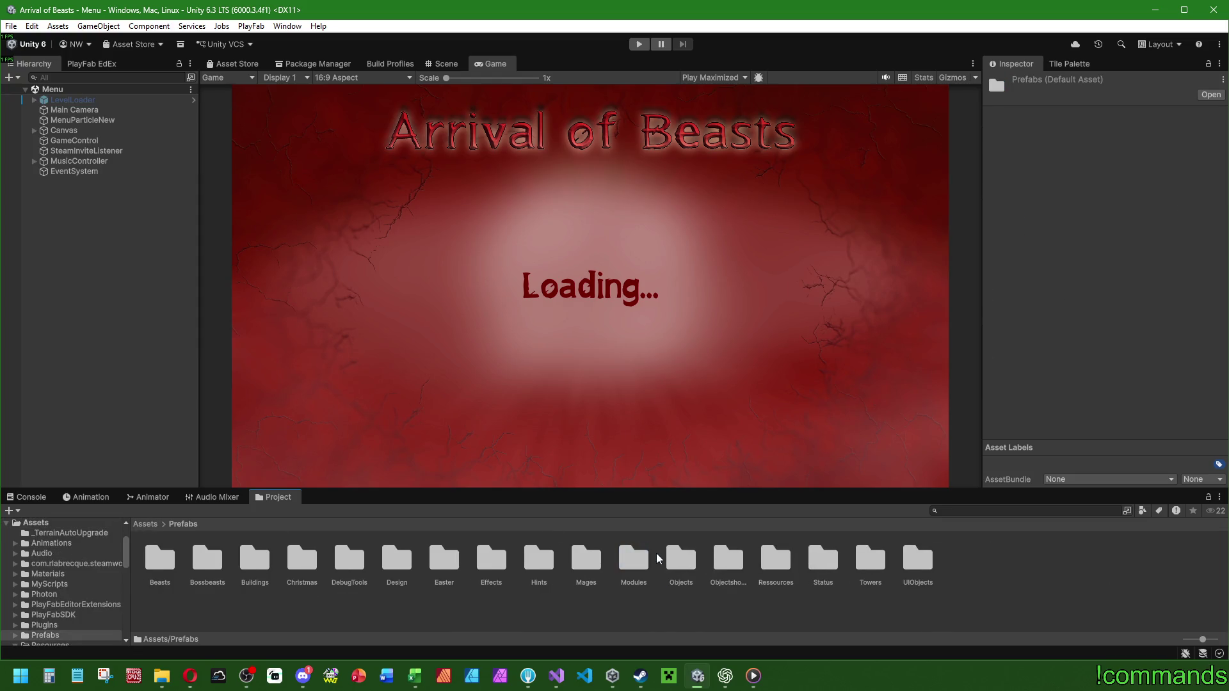
pyautogui.doubleClick(910, 560)
pyautogui.click(251, 561)
pyautogui.doubleClick(252, 561)
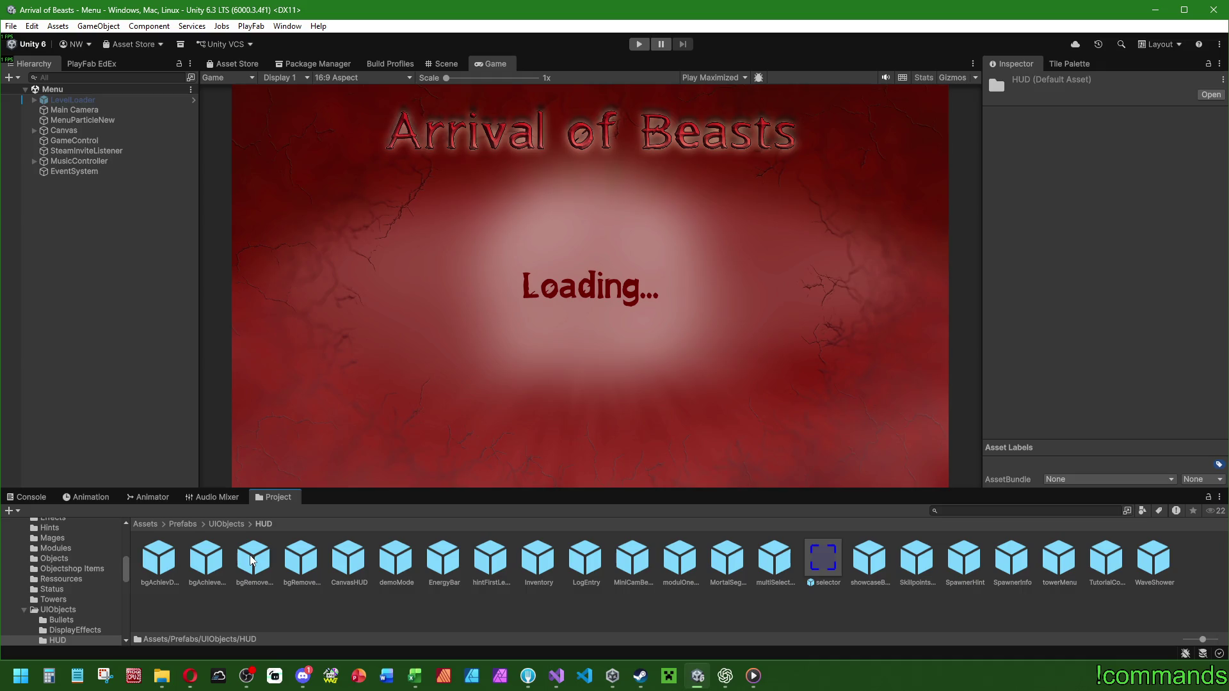
pyautogui.doubleClick(354, 556)
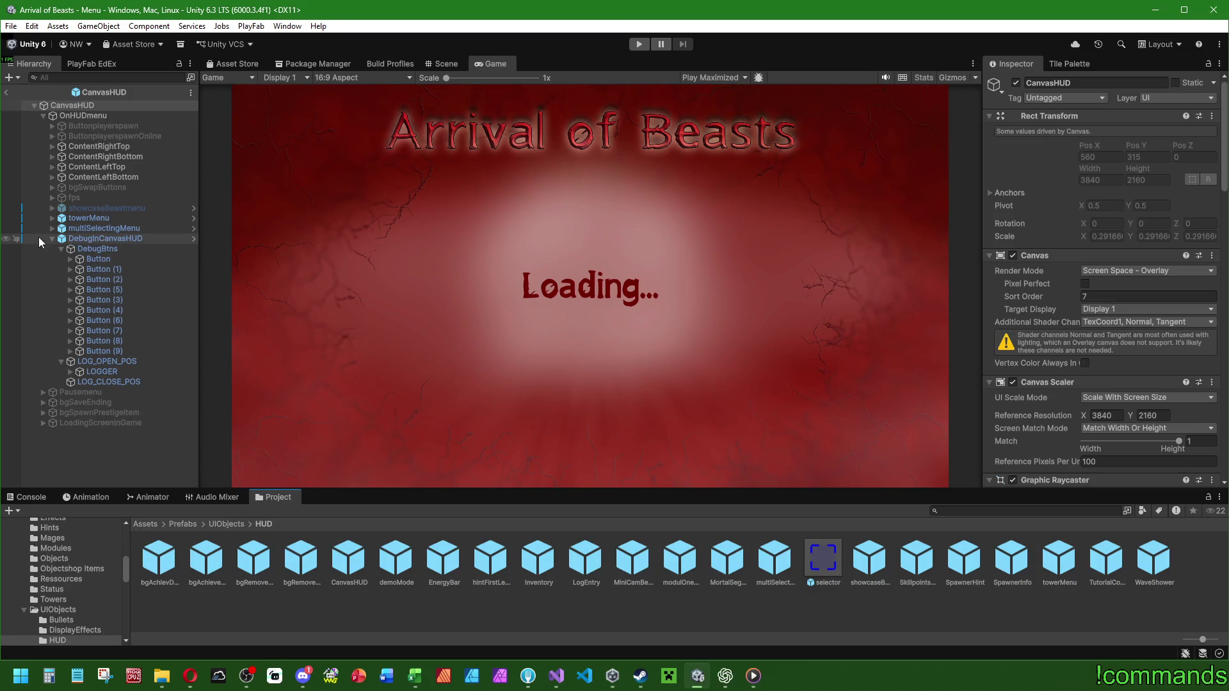
# Delete DebugInCanvasHUD from the prefab, exit prefab mode, and save the project.
pyautogui.click(52, 239)
pyautogui.click(103, 229)
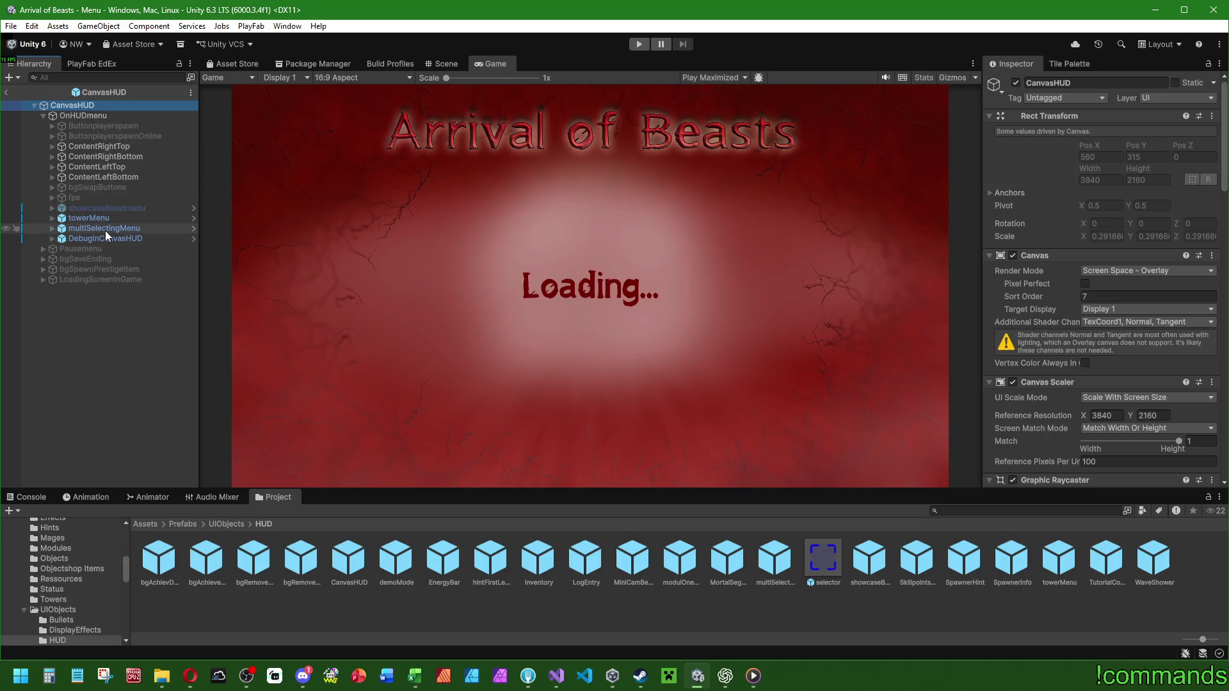
pyautogui.click(103, 239)
pyautogui.press('Delete')
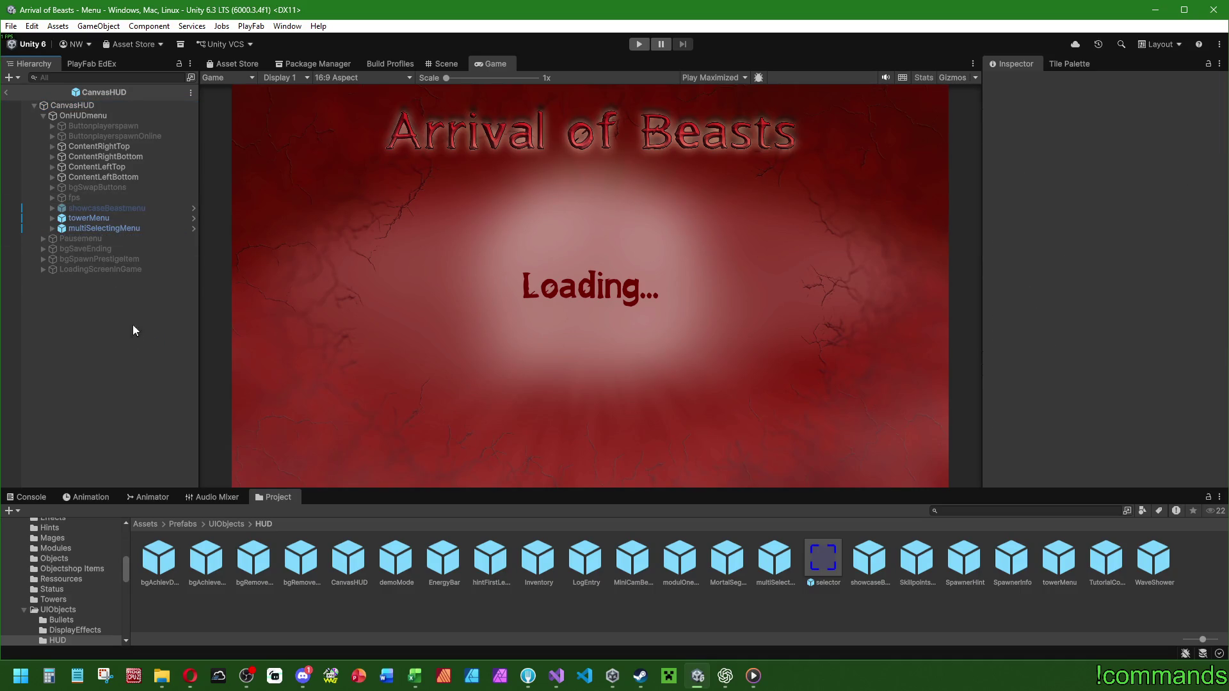
pyautogui.click(6, 92)
pyautogui.click(11, 26)
pyautogui.click(48, 165)
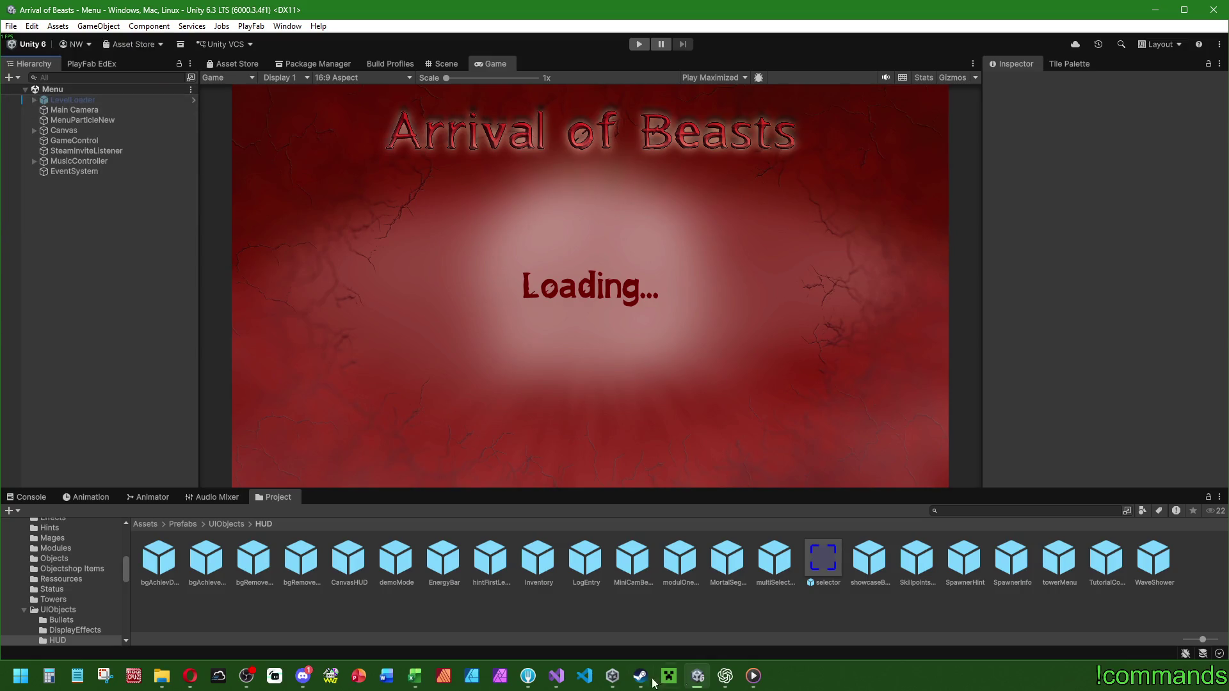
pyautogui.click(557, 676)
# Find the first DebugHUD log call and remove it, keeping the armor multiply under its if.
pyautogui.click(623, 274)
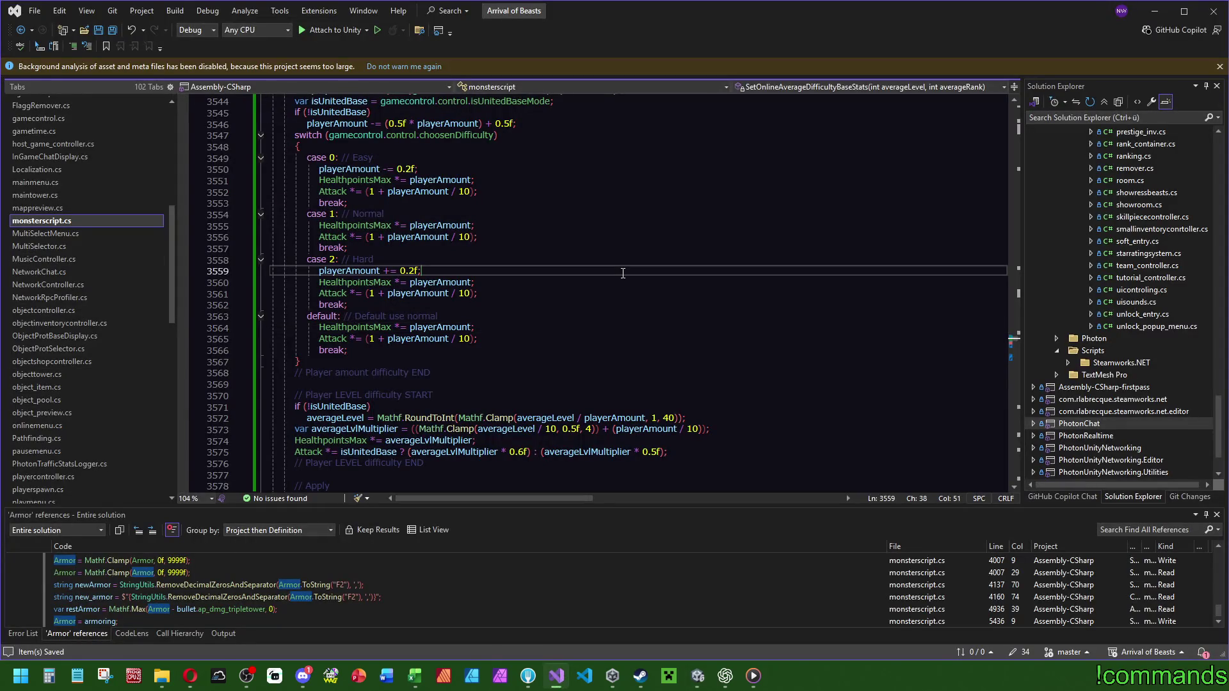
pyautogui.hotkey('ctrl', 'f')
pyautogui.press('Return')
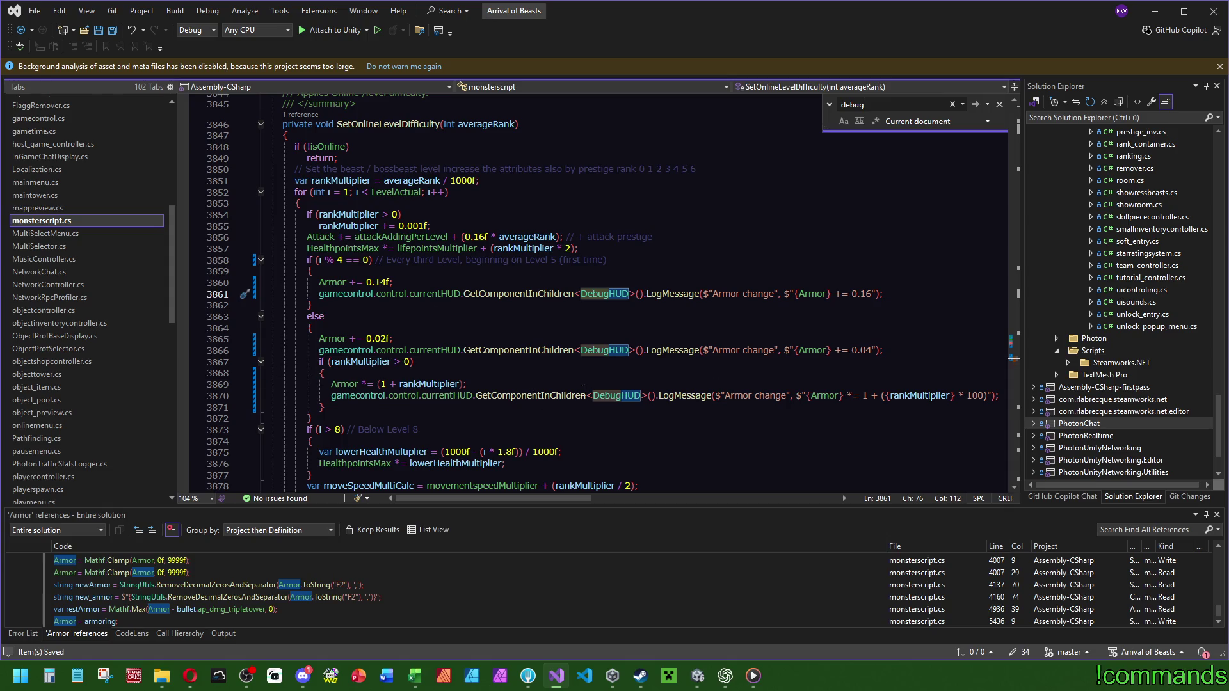
pyautogui.click(1000, 397)
pyautogui.hotkey('ctrl', 'l')
pyautogui.click(476, 384)
pyautogui.hotkey('ctrl', 'l')
pyautogui.click(463, 368)
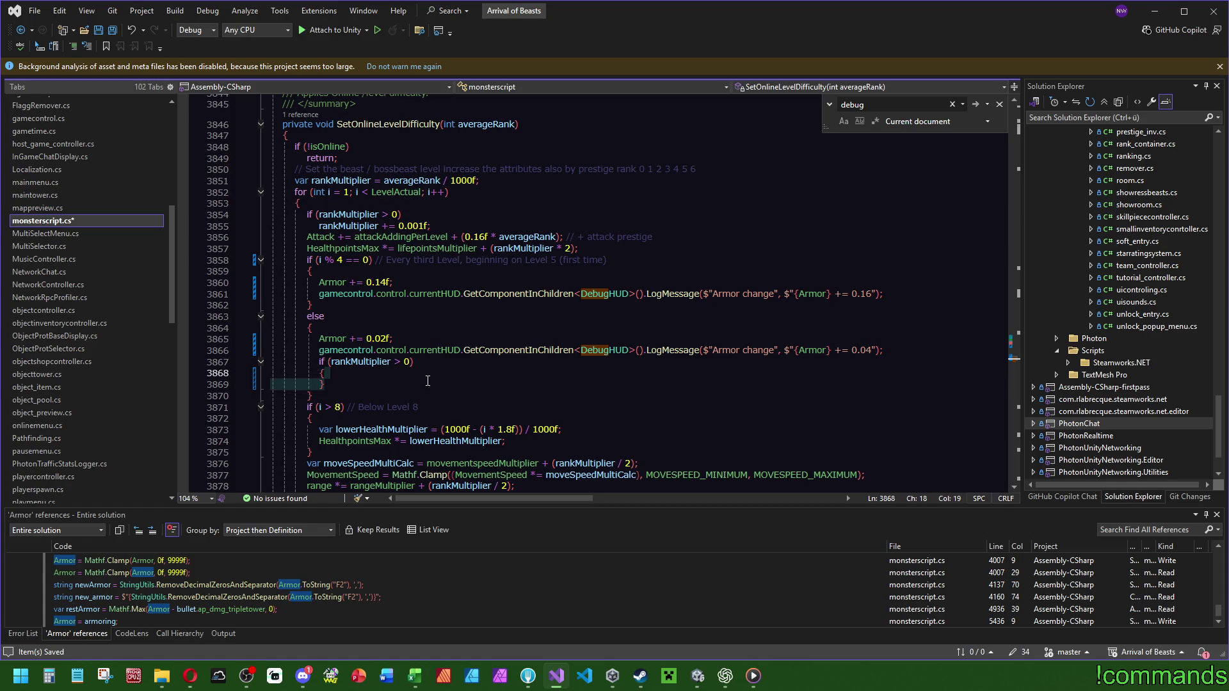
pyautogui.press('Tab')
# Delete the DebugHUD LogMessage calls on lines 3866 and 3861.
pyautogui.click(900, 346)
pyautogui.hotkey('shift', 'Home')
pyautogui.press('Delete')
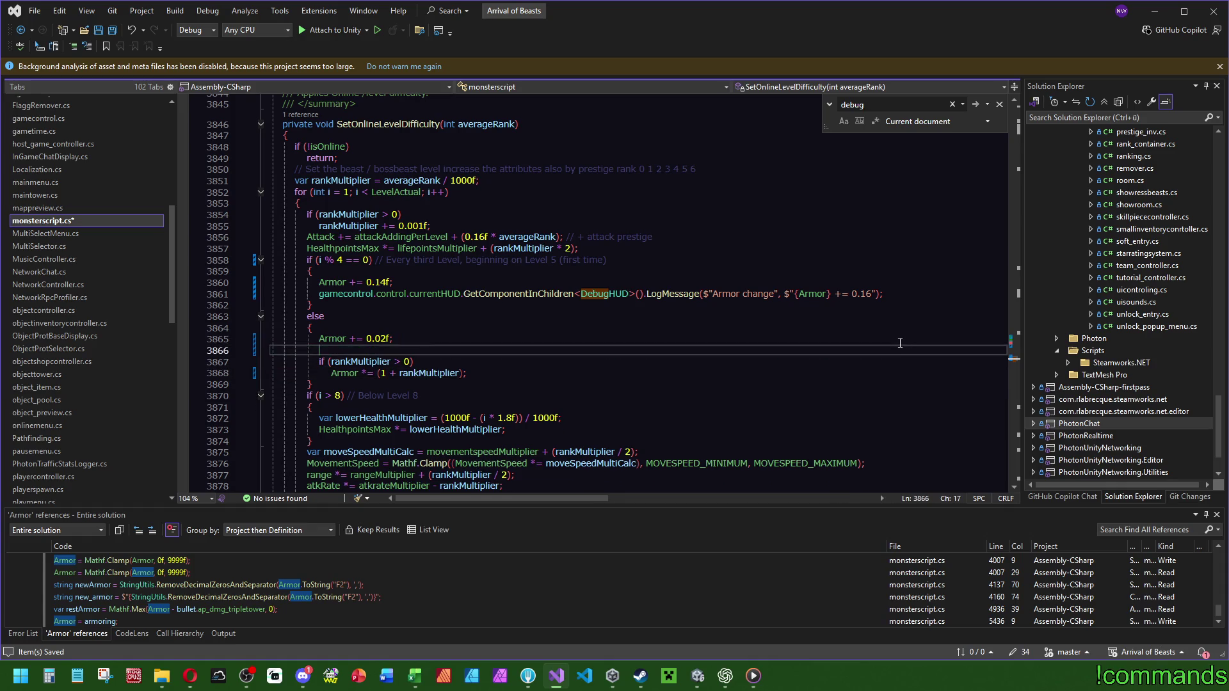
pyautogui.hotkey('ctrl', 'l')
pyautogui.click(907, 289)
pyautogui.hotkey('shift', 'Home')
pyautogui.hotkey('ctrl', 'l')
pyautogui.click(716, 248)
pyautogui.click(747, 194)
pyautogui.click(690, 314)
# Save monsterscript.cs and close the search box.
pyautogui.click(112, 30)
pyautogui.scroll(-5, 546, 323)
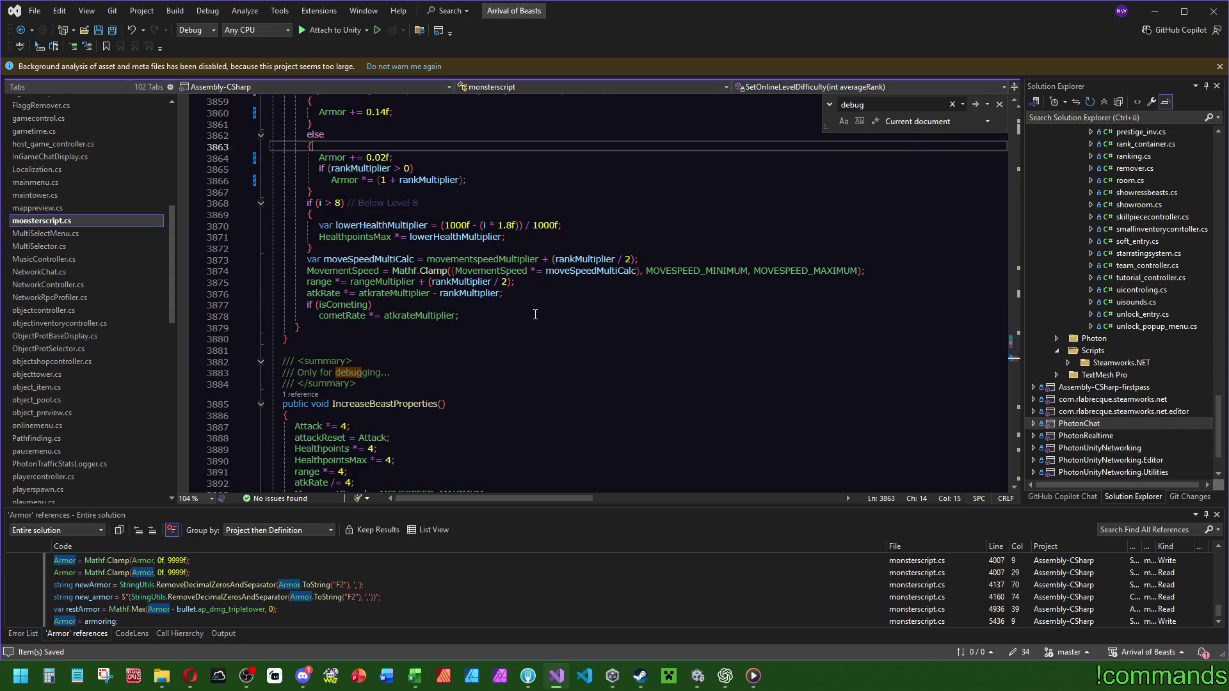
pyautogui.press('Escape')
pyautogui.click(474, 327)
pyautogui.scroll(-3, 416, 267)
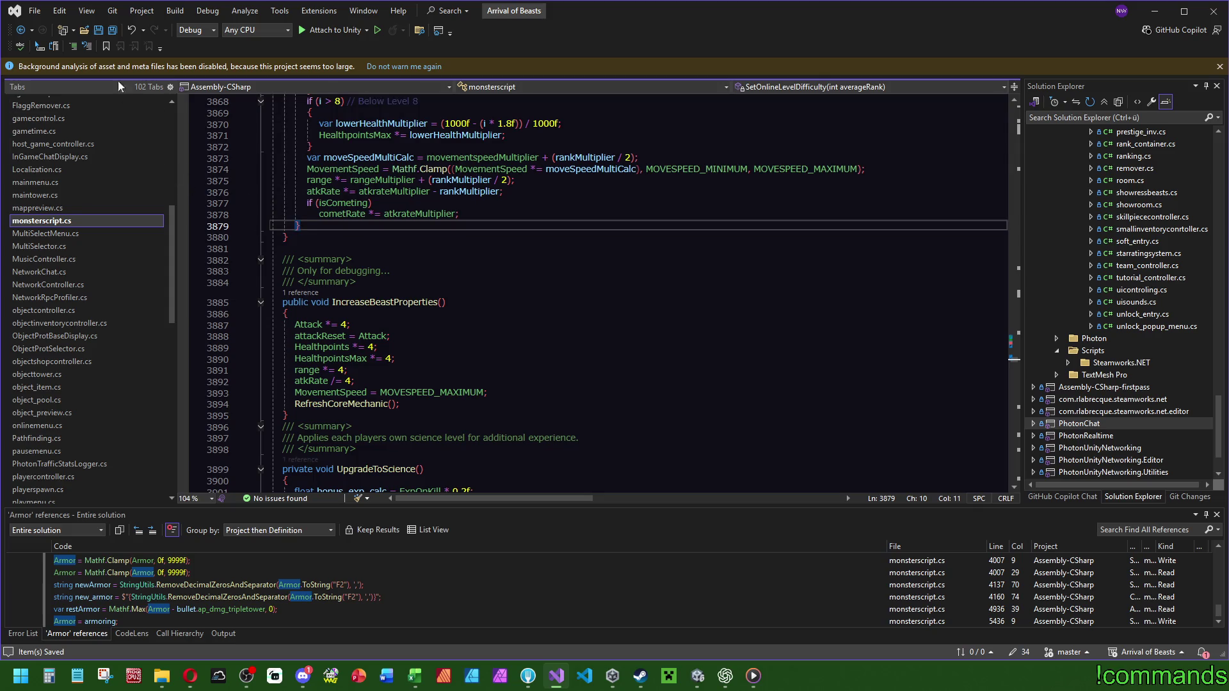
# Check the IncreaseBeastProperties call in uicontroling.cs, return, and switch to Unity to recompile.
pyautogui.click(300, 292)
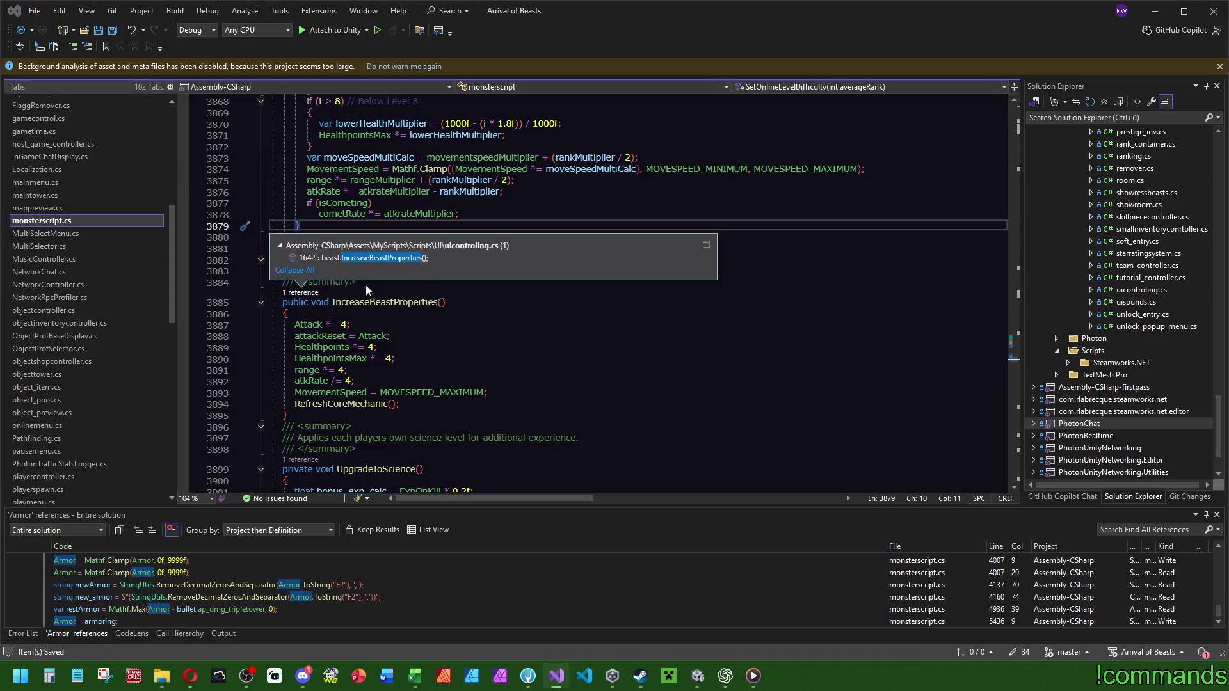
pyautogui.doubleClick(346, 261)
pyautogui.click(570, 220)
pyautogui.hotkey('ctrl', '-')
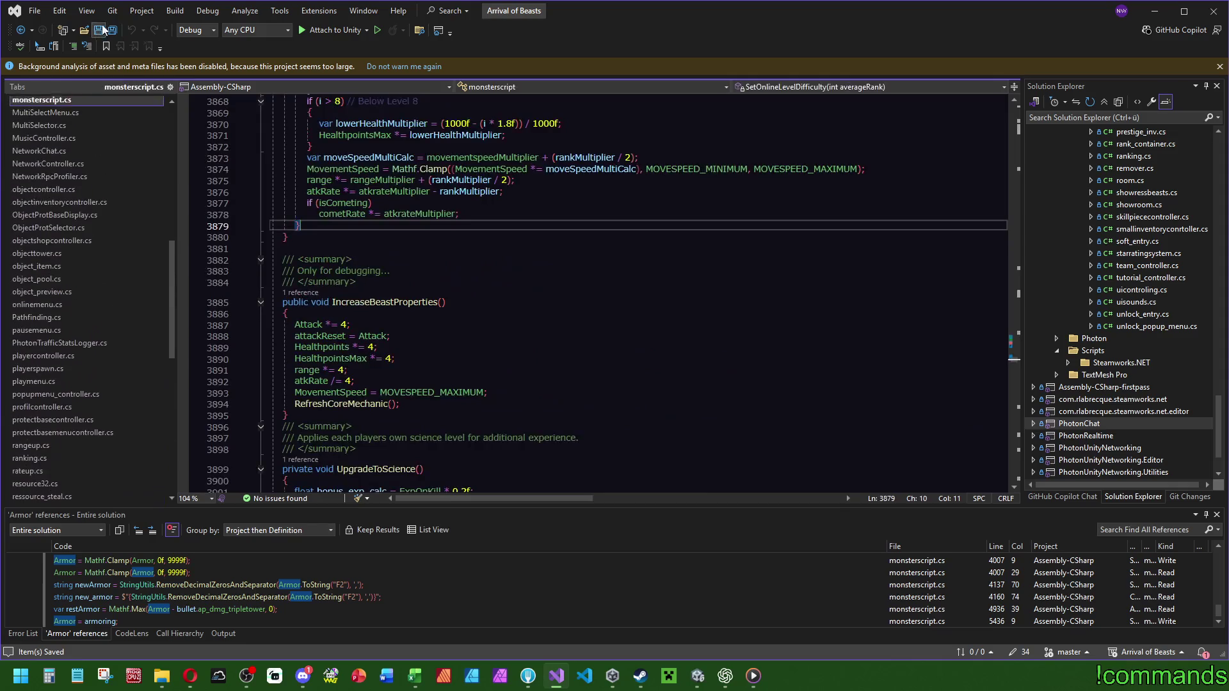
pyautogui.click(697, 676)
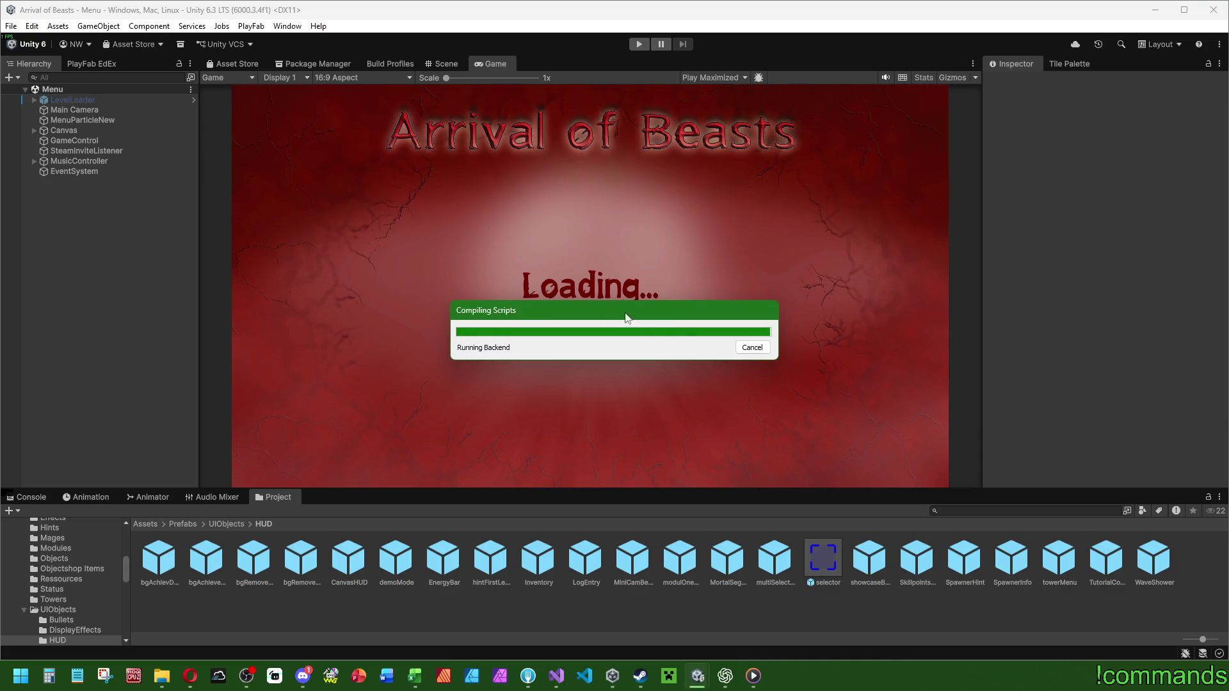
# Send the friend three short replies, including 'soso' and 'hat kein pr'.
pyautogui.click(640, 675)
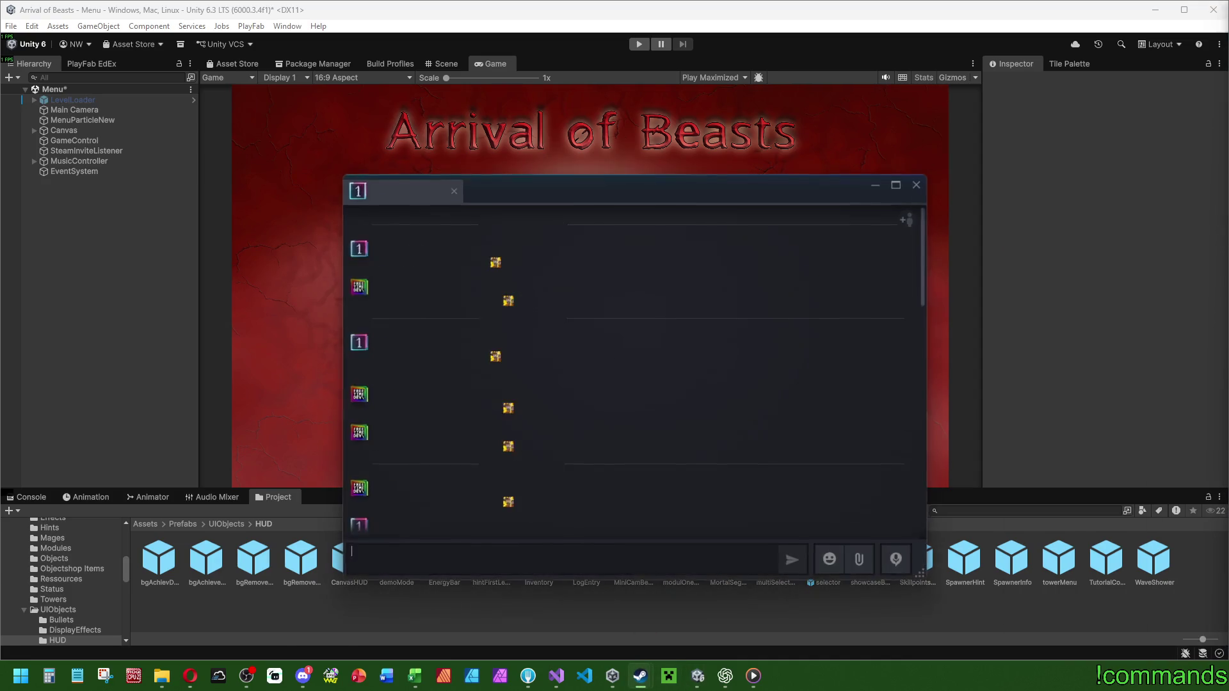
pyautogui.write('a')
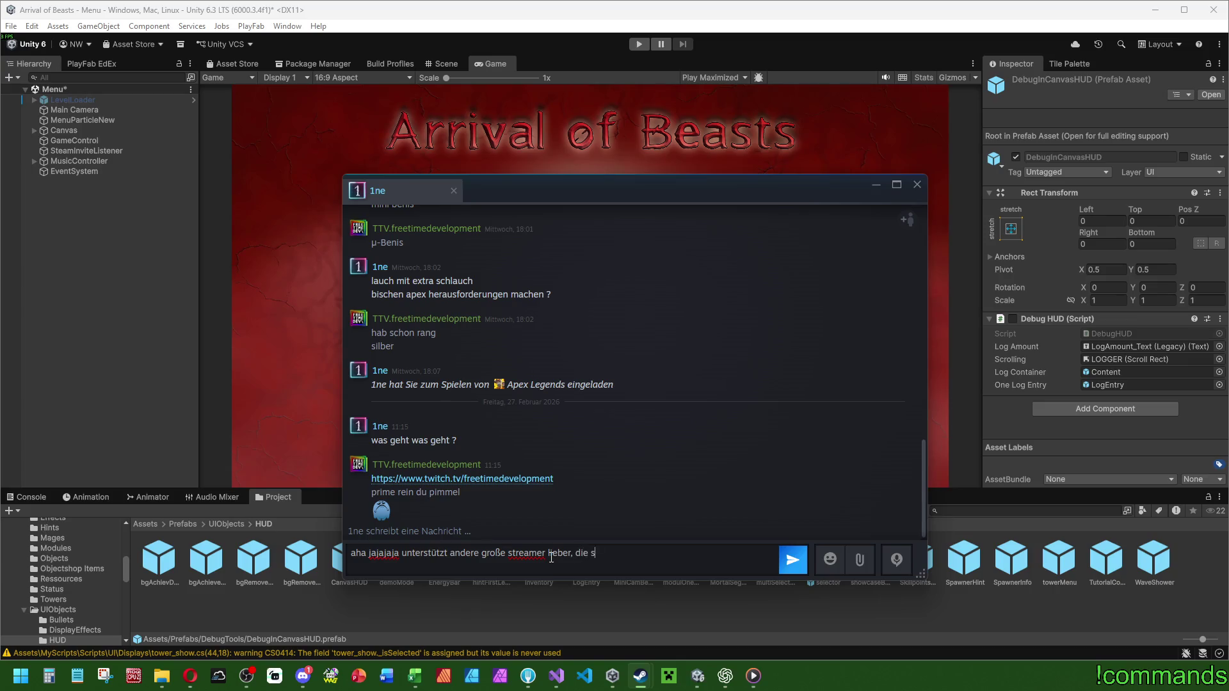
pyautogui.write('sind')
pyautogui.press('Return')
pyautogui.write('soso')
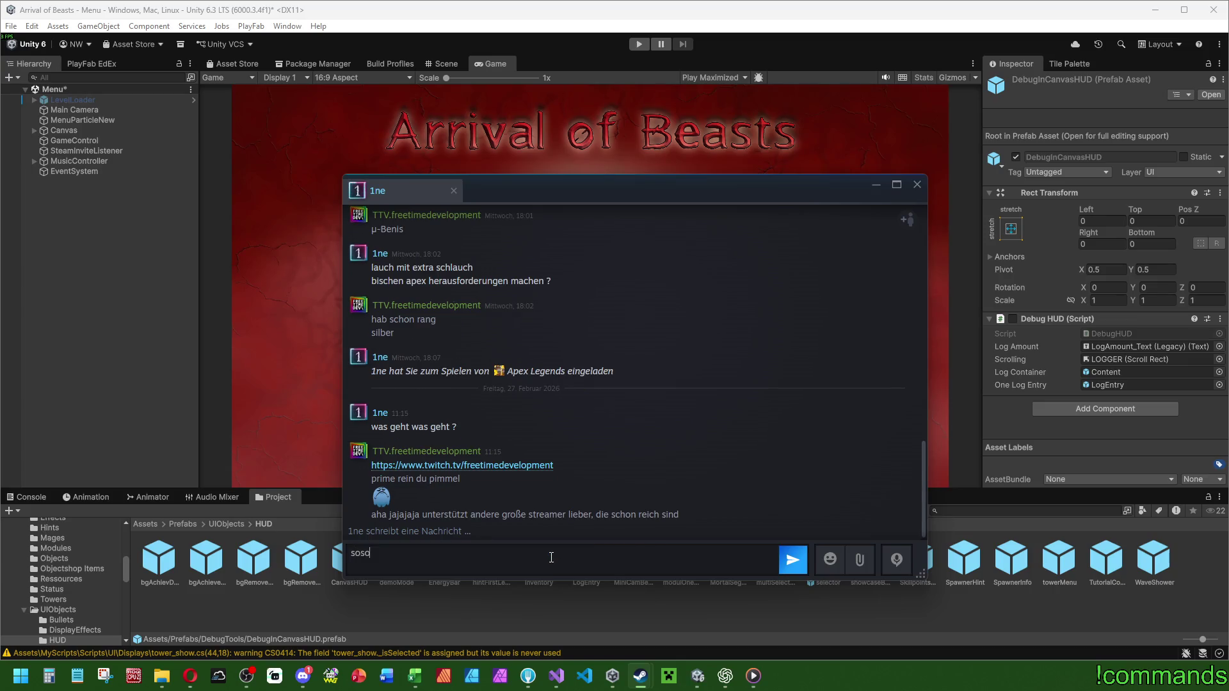
pyautogui.press('Return')
pyautogui.write('hat kein pri')
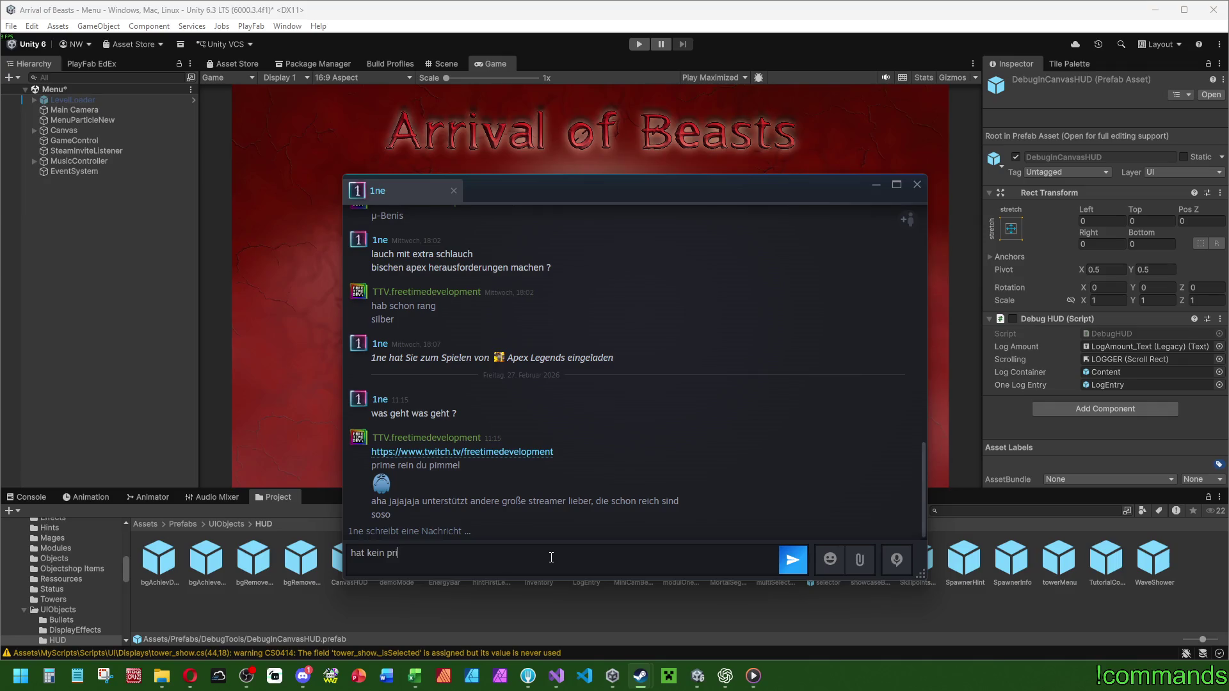
pyautogui.write('r')
pyautogui.press('Return')
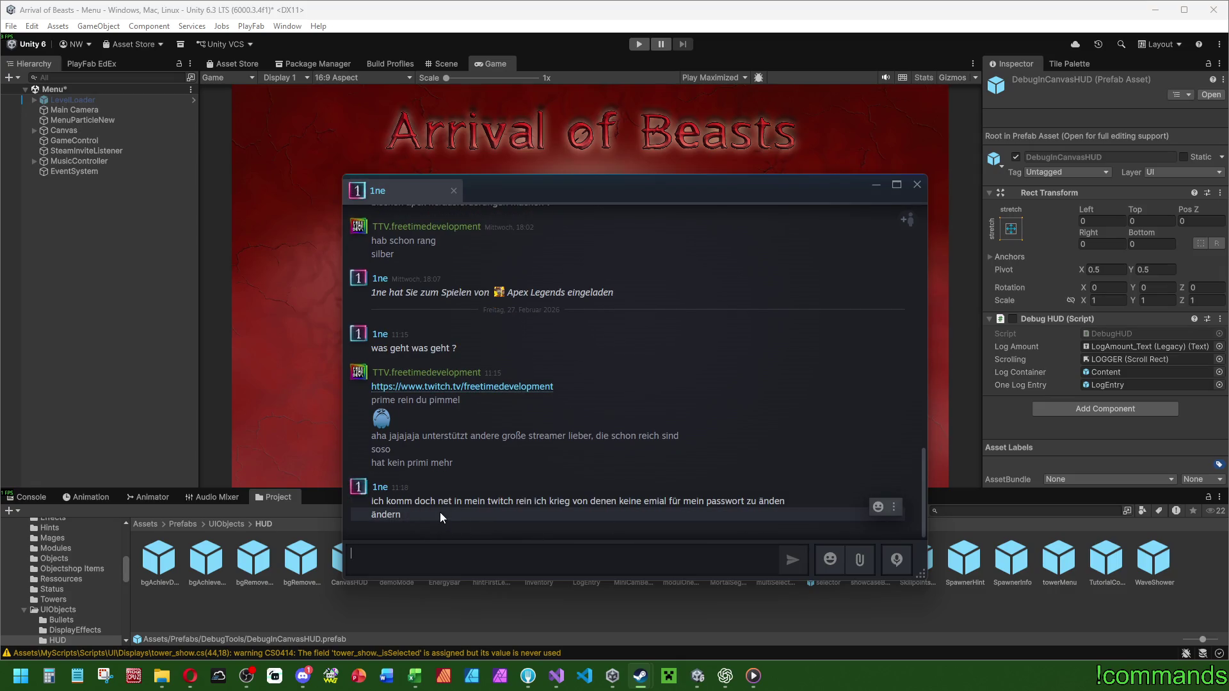
# Highlight the friend's newest message, close the chat, and check Unity's Console.
pyautogui.moveTo(391, 505); pyautogui.dragTo(739, 503)
pyautogui.click(781, 528)
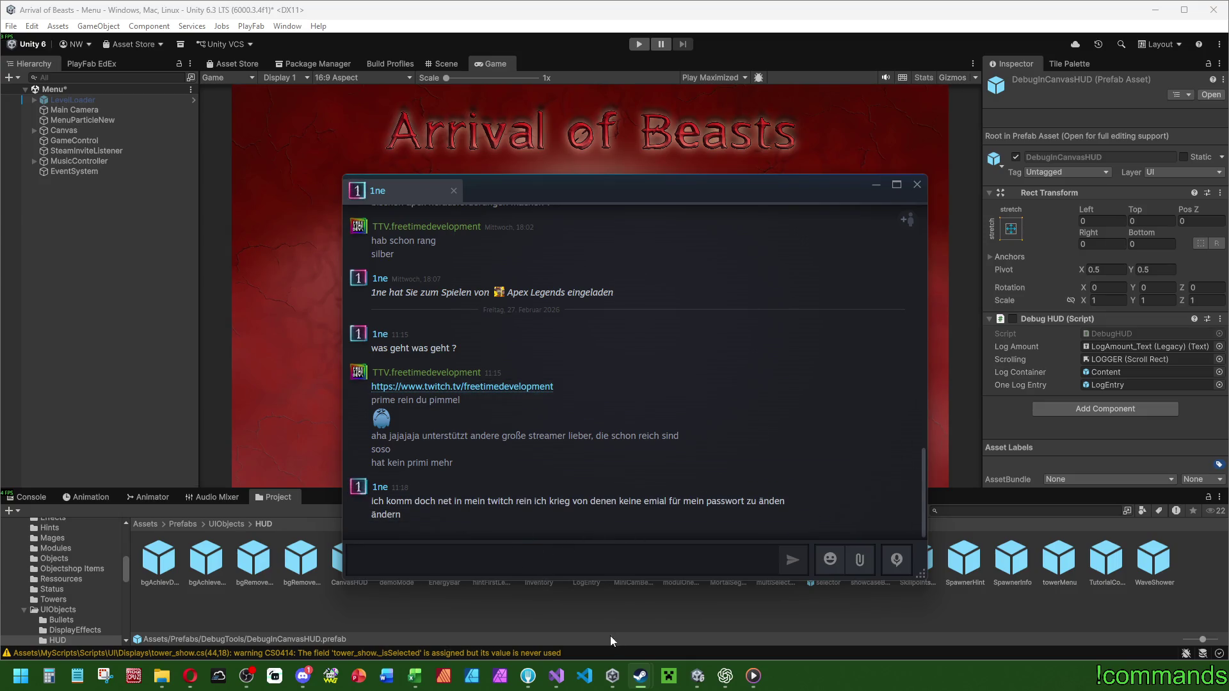
pyautogui.click(917, 185)
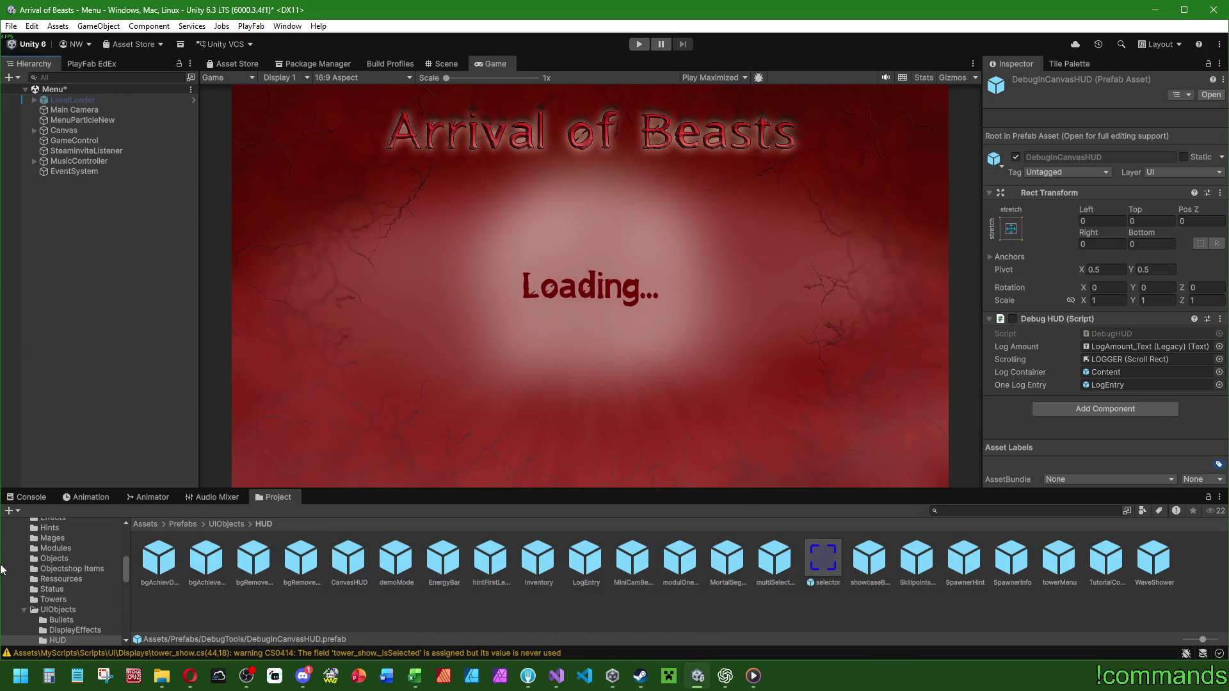
pyautogui.click(10, 498)
pyautogui.click(272, 496)
# Bring the Console back up after a brief Steam detour and save the Menu scene via File > Save.
pyautogui.click(14, 499)
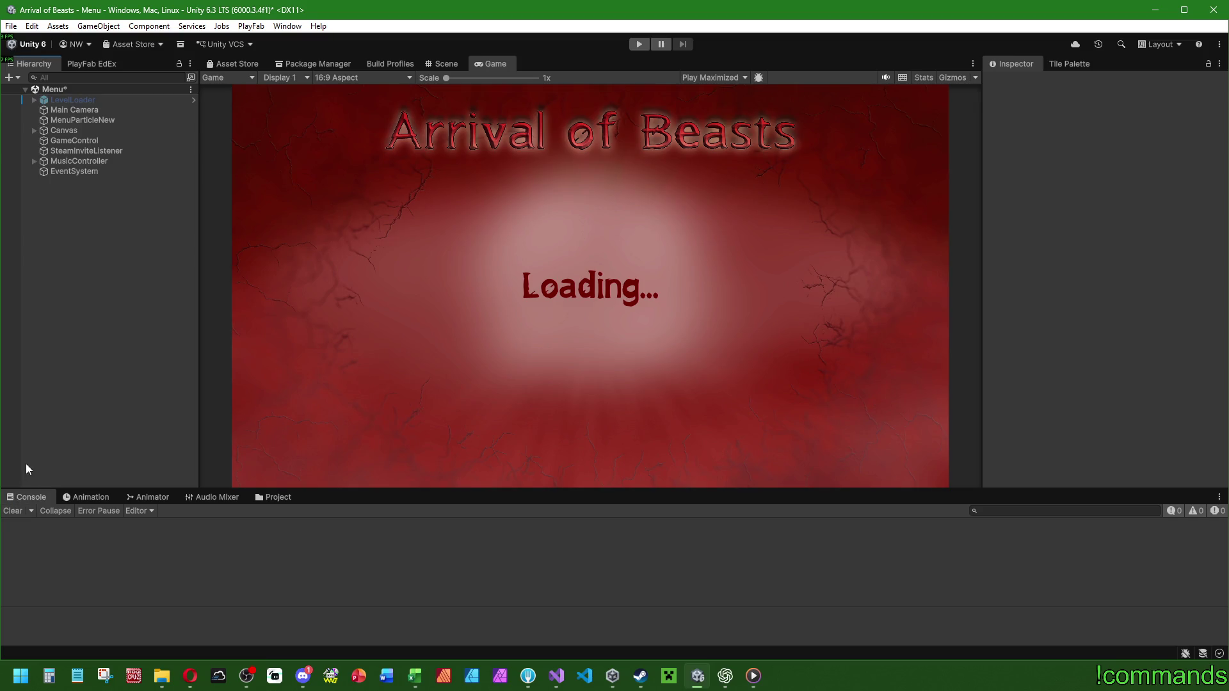
pyautogui.click(262, 499)
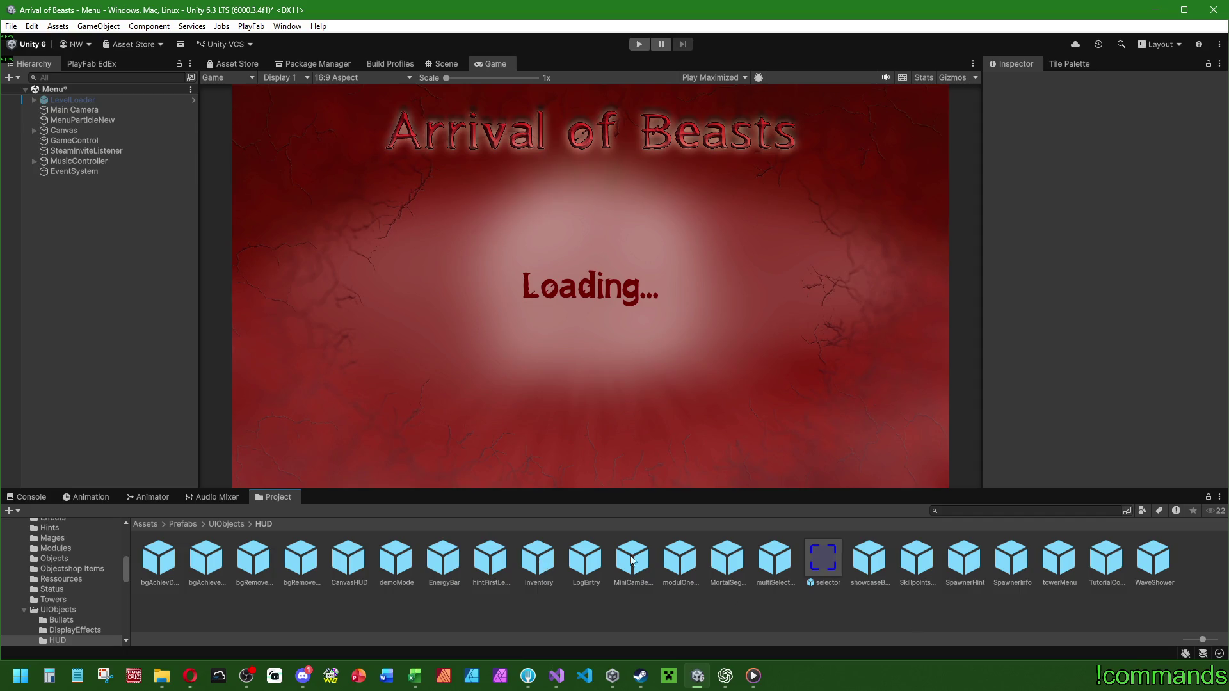
pyautogui.click(640, 676)
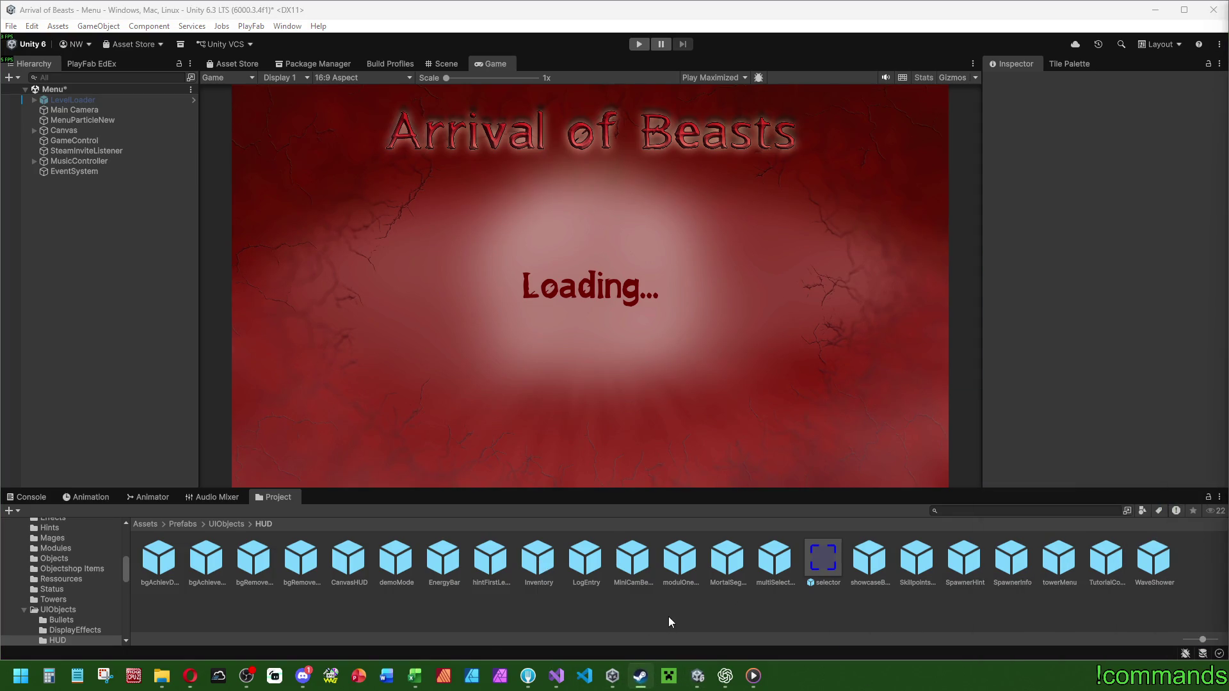
pyautogui.click(948, 468)
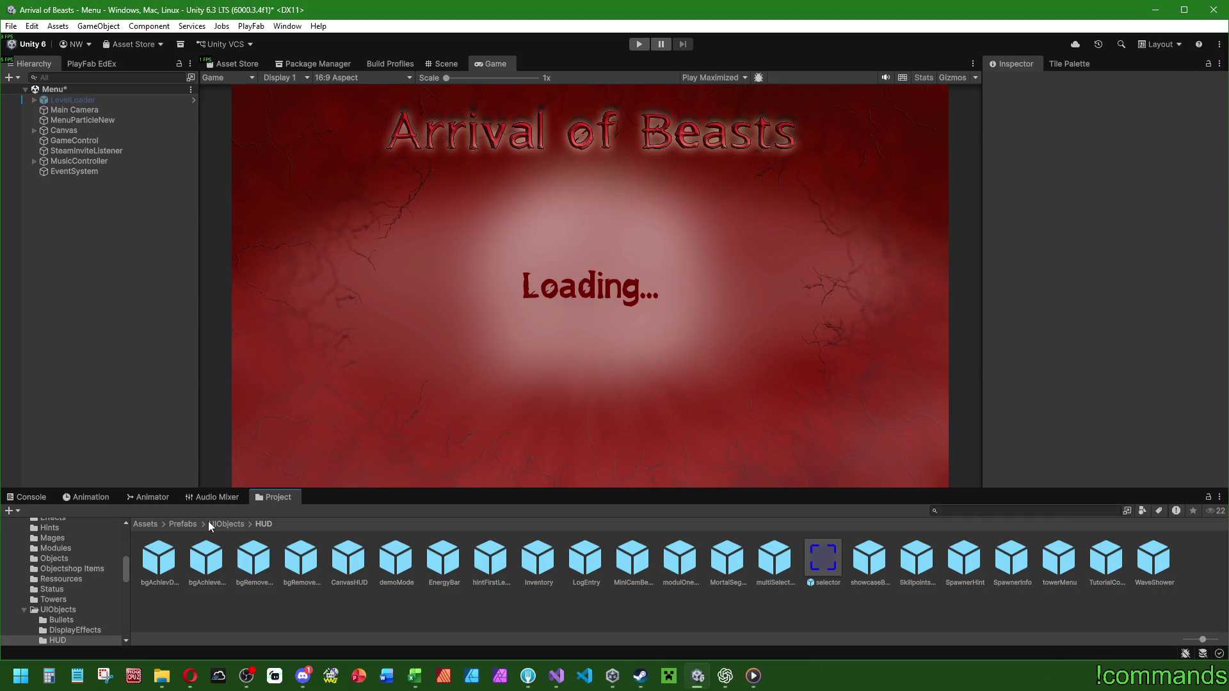
pyautogui.click(25, 497)
pyautogui.click(11, 26)
pyautogui.click(36, 88)
# Build the Windows player from Build Profiles into the CoopTest folder.
pyautogui.click(9, 26)
pyautogui.click(35, 185)
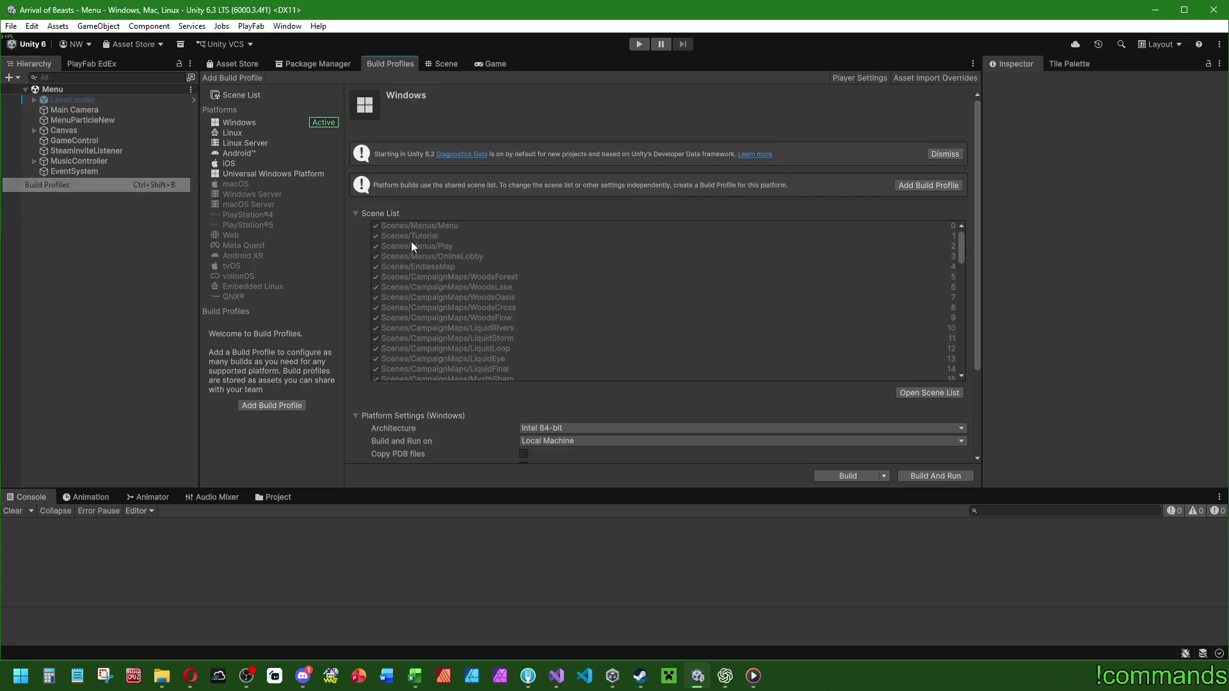
pyautogui.click(858, 477)
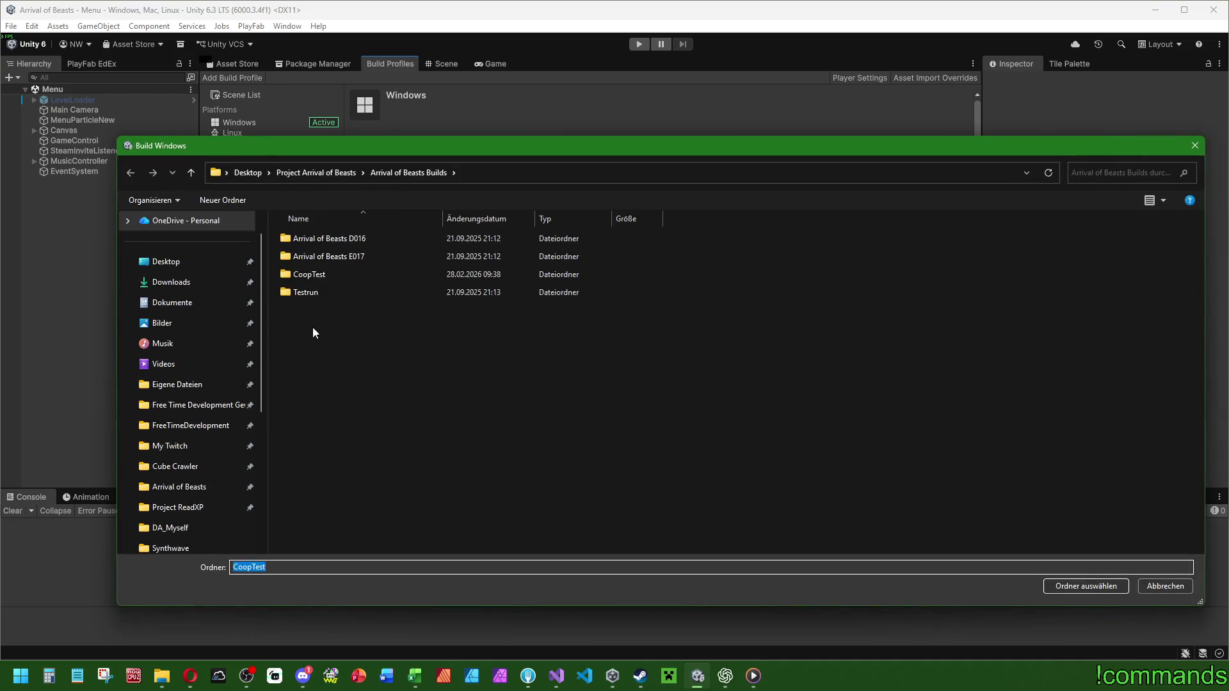
pyautogui.doubleClick(307, 273)
pyautogui.click(1086, 587)
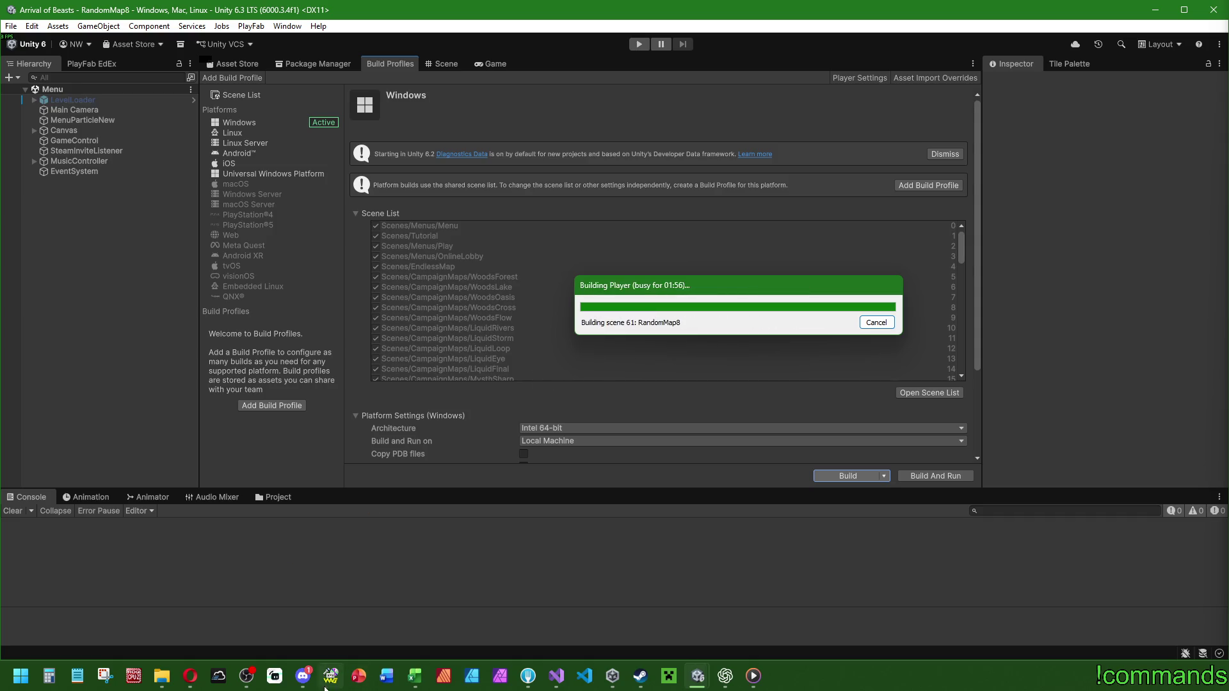
# Hide the Marathon quest in Discord and minimize Discord to return to the build progress.
pyautogui.click(303, 676)
pyautogui.scroll(-3, 170, 395)
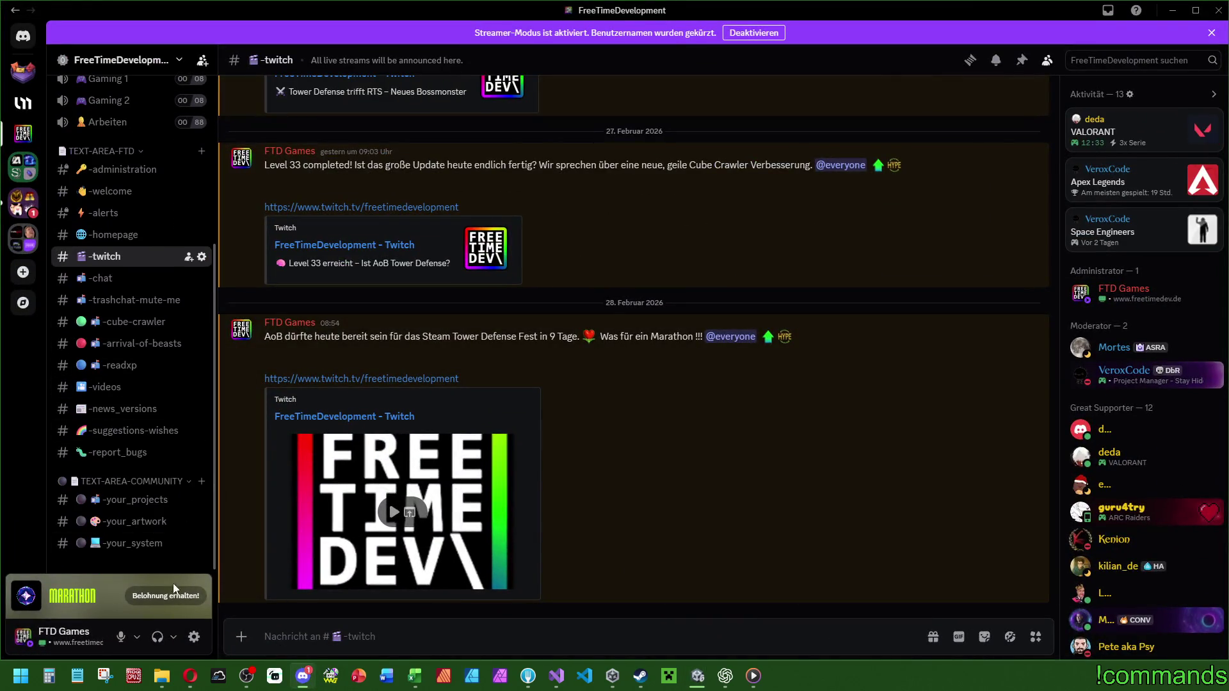
pyautogui.moveTo(174, 588)
pyautogui.click(195, 474)
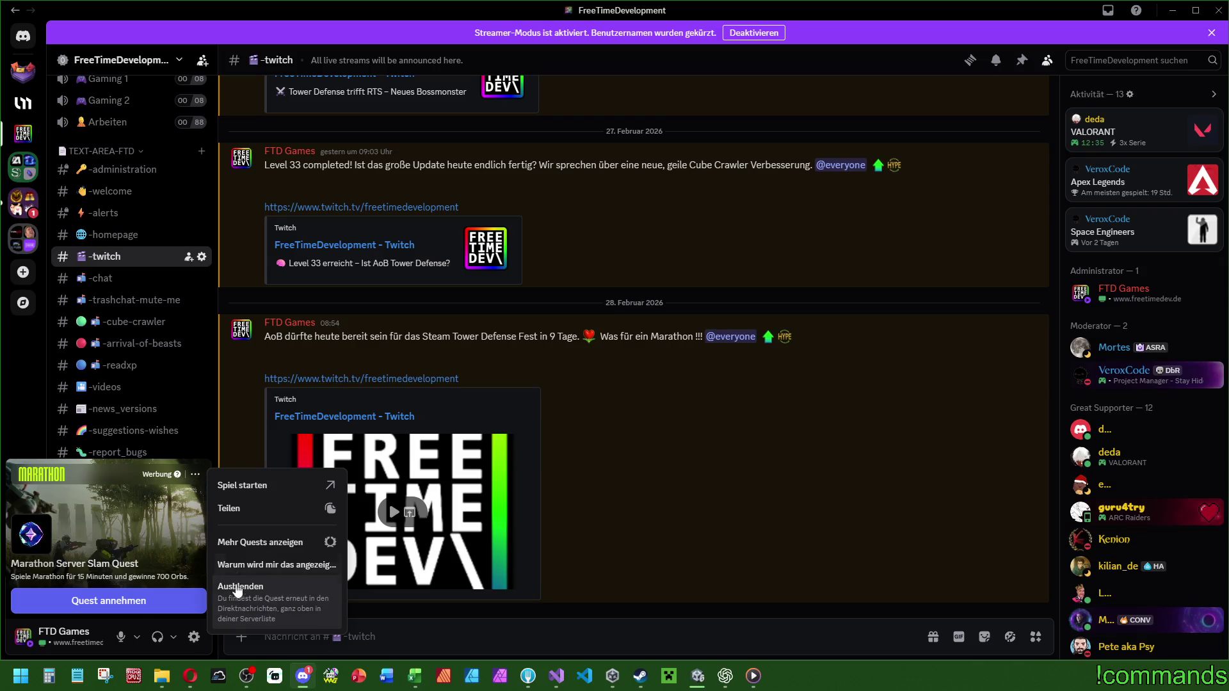
pyautogui.click(238, 588)
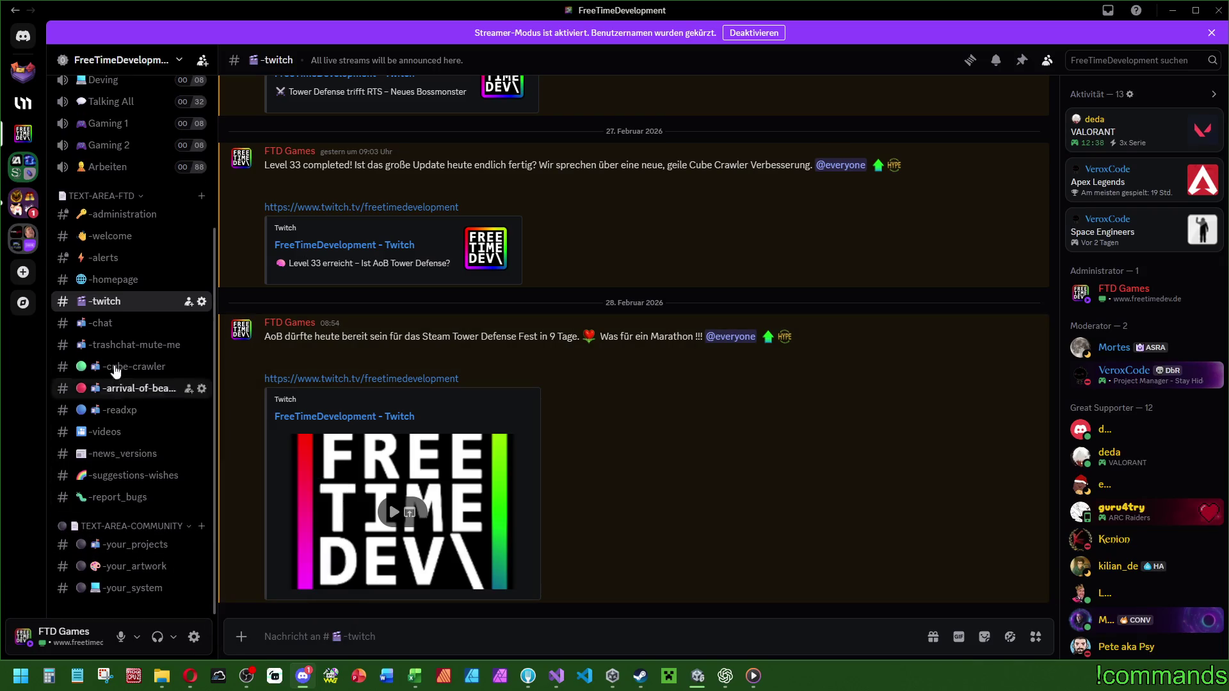
pyautogui.click(1172, 10)
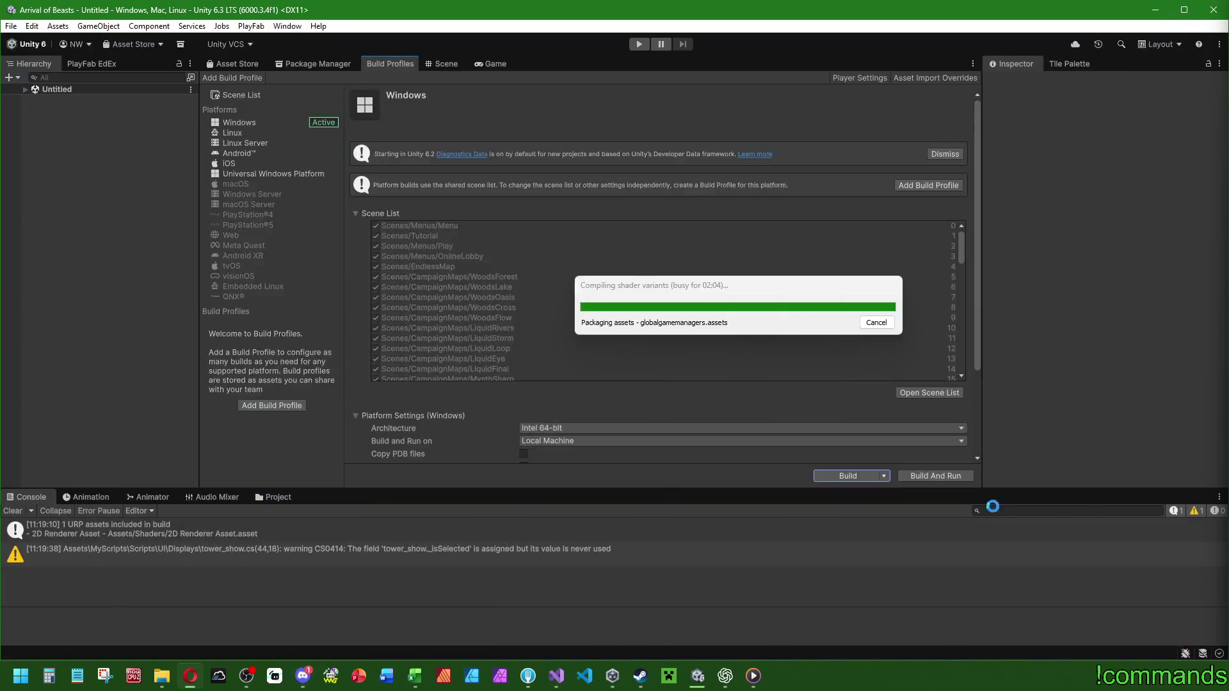
# Wait for the Windows build to finish in 147 seconds, then clear the Console messages.
pyautogui.moveTo(750, 285); pyautogui.dragTo(755, 297)
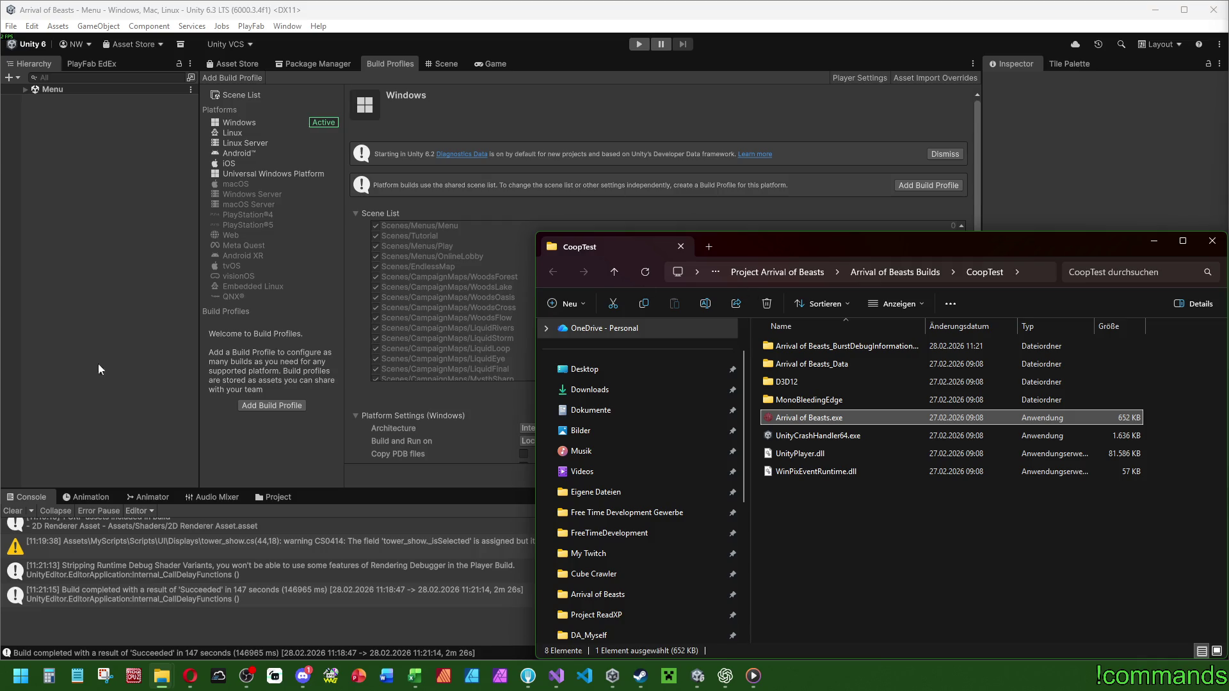
pyautogui.click(487, 287)
pyautogui.moveTo(961, 245); pyautogui.dragTo(969, 388)
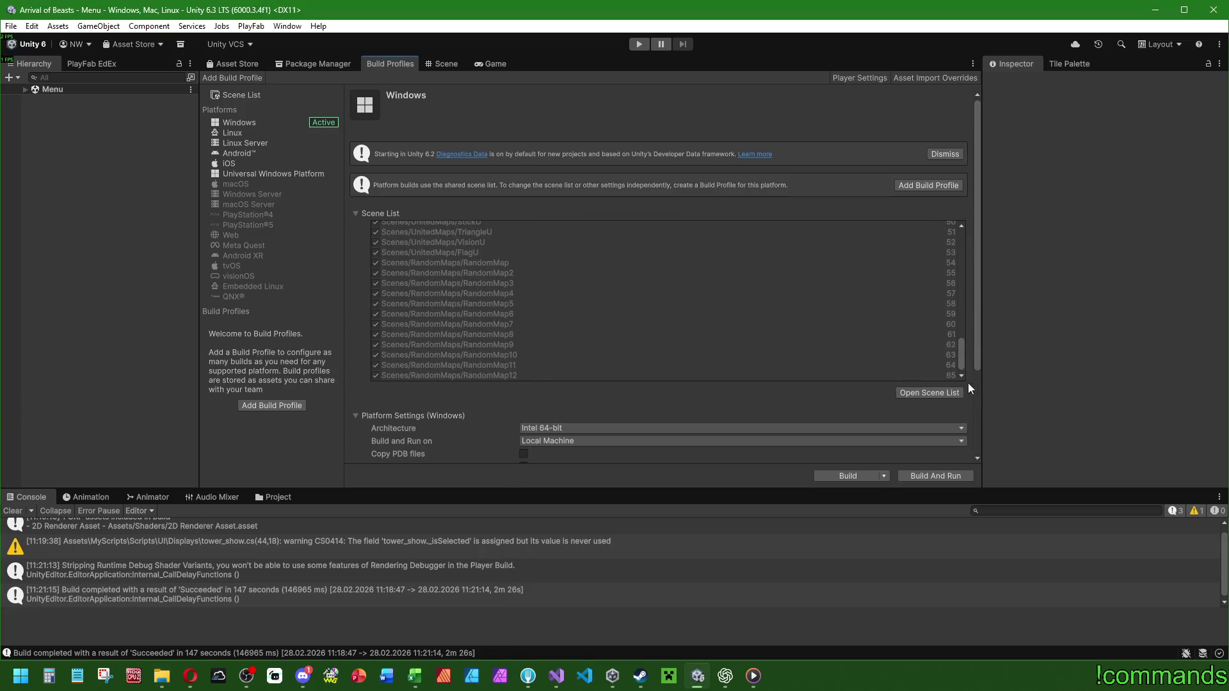
pyautogui.click(9, 510)
pyautogui.moveTo(959, 350); pyautogui.dragTo(972, 224)
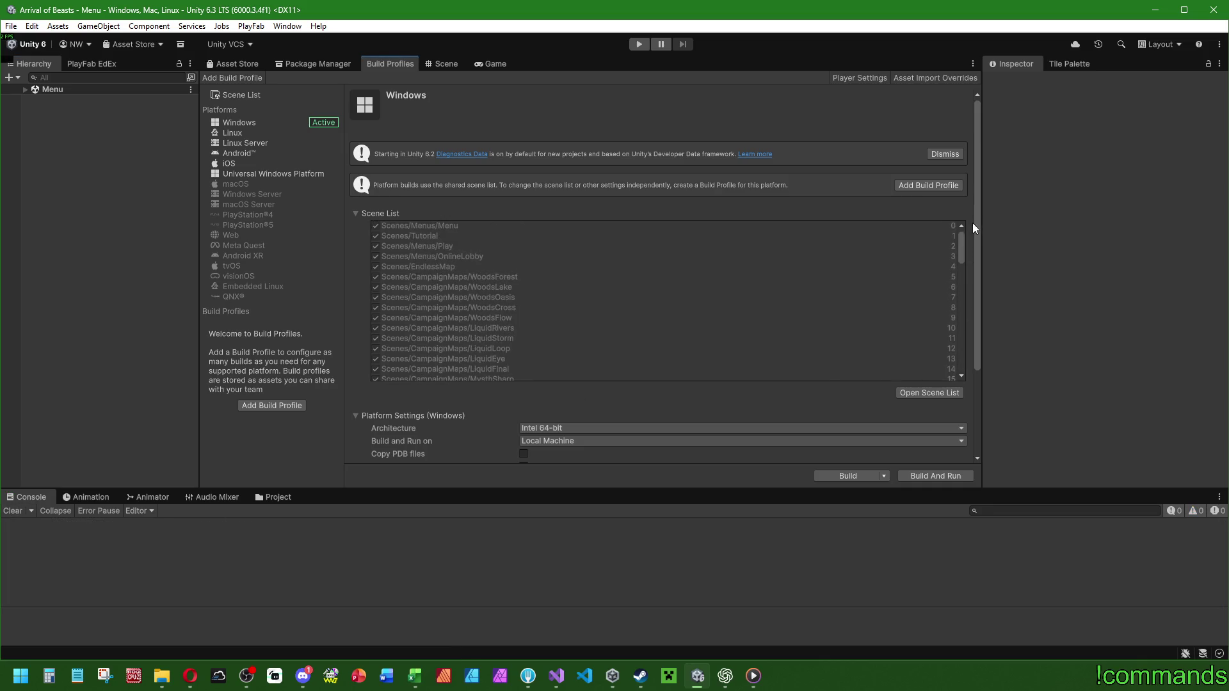
# Save the Unity project with File > Save Project.
pyautogui.click(24, 89)
pyautogui.click(11, 26)
pyautogui.click(29, 165)
pyautogui.click(11, 26)
pyautogui.click(105, 162)
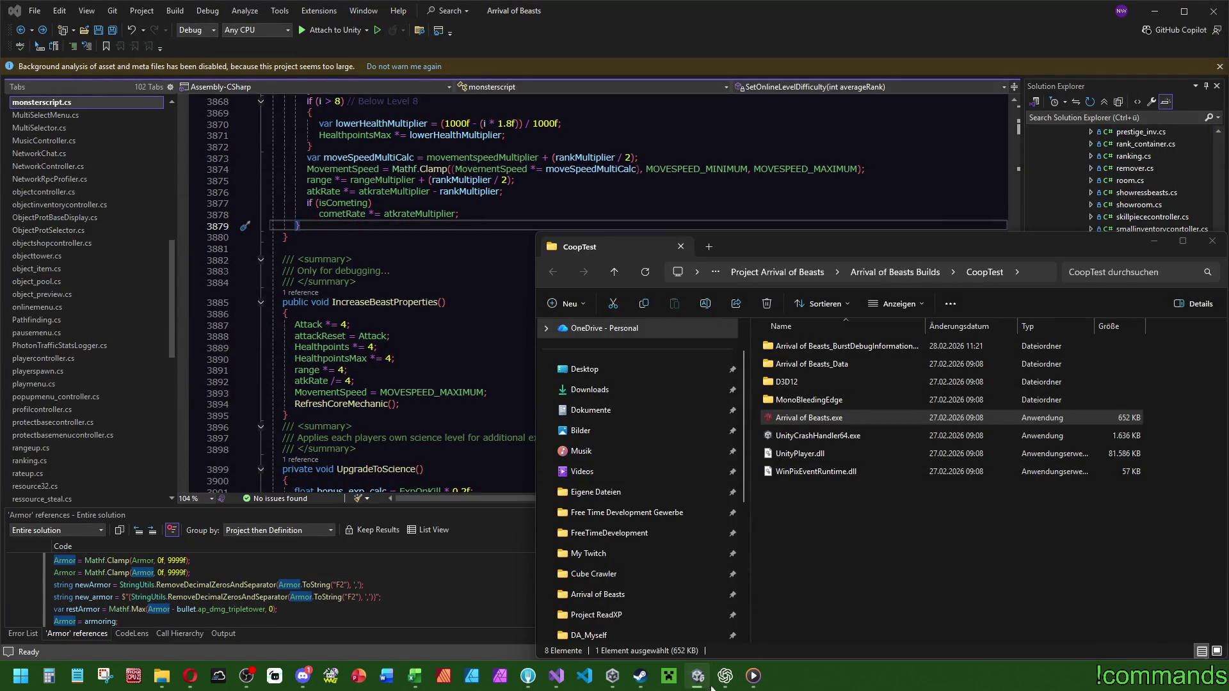
# Launch two copies of Arrival of Beasts.exe from the CoopTest folder.
pyautogui.doubleClick(810, 417)
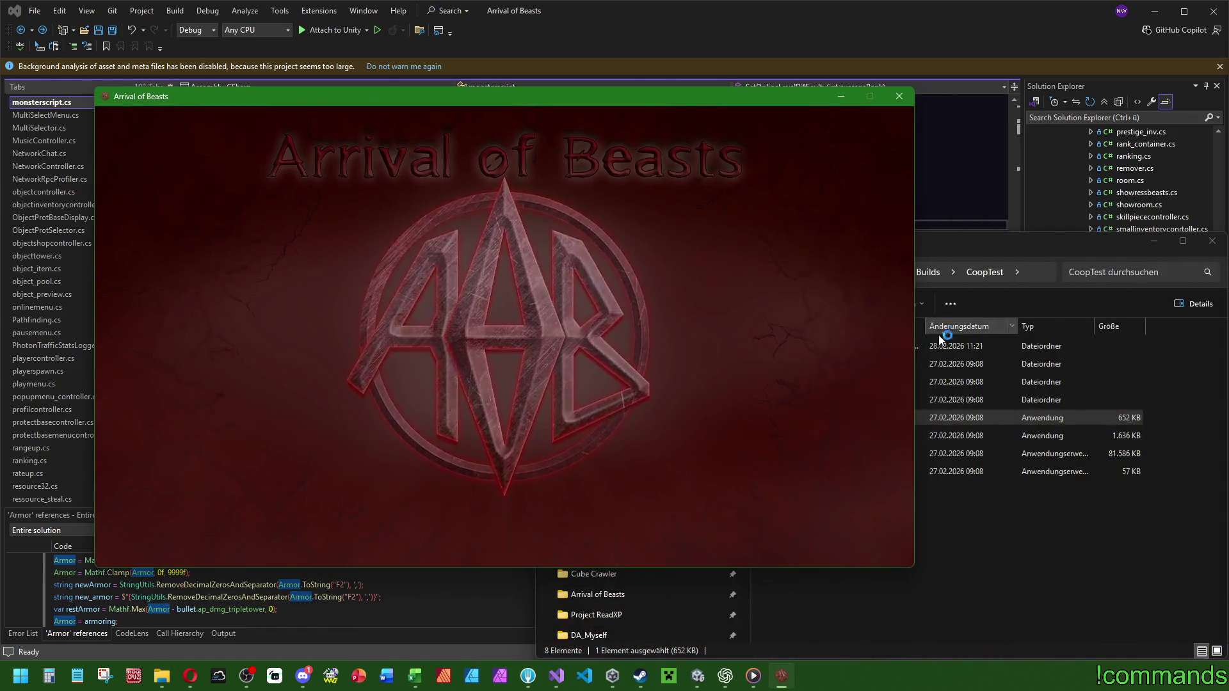
pyautogui.click(998, 525)
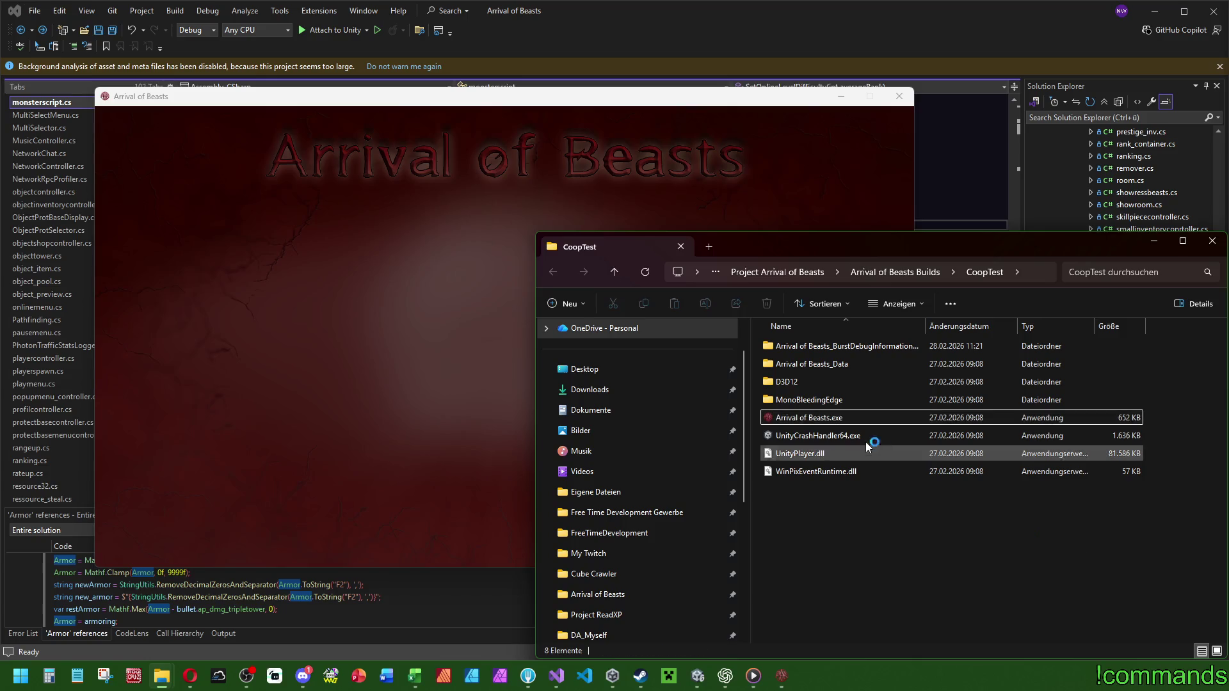
pyautogui.click(825, 417)
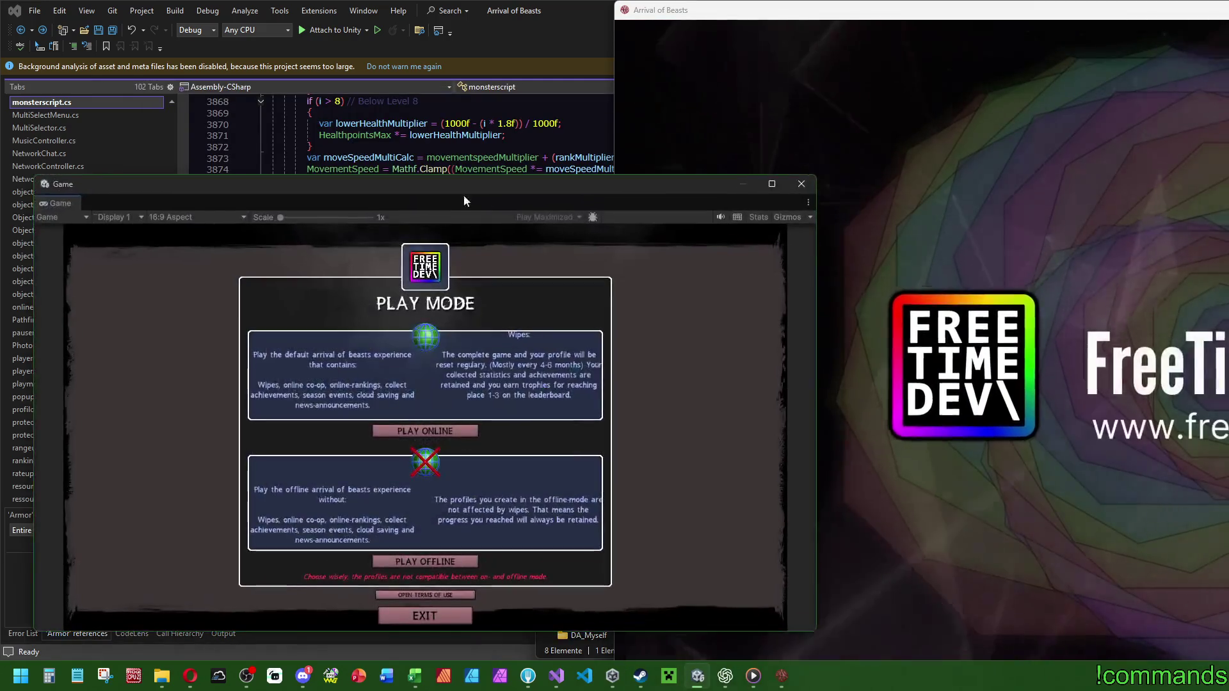
# Snap the editor's game view to the left half and place the clients top-right, right and lower-left.
pyautogui.moveTo(464, 195)
pyautogui.mouseDown()
pyautogui.moveTo(338, 59)
pyautogui.moveTo(379, 11)
pyautogui.moveTo(370, 6)
pyautogui.mouseUp()
pyautogui.press('super+Left')
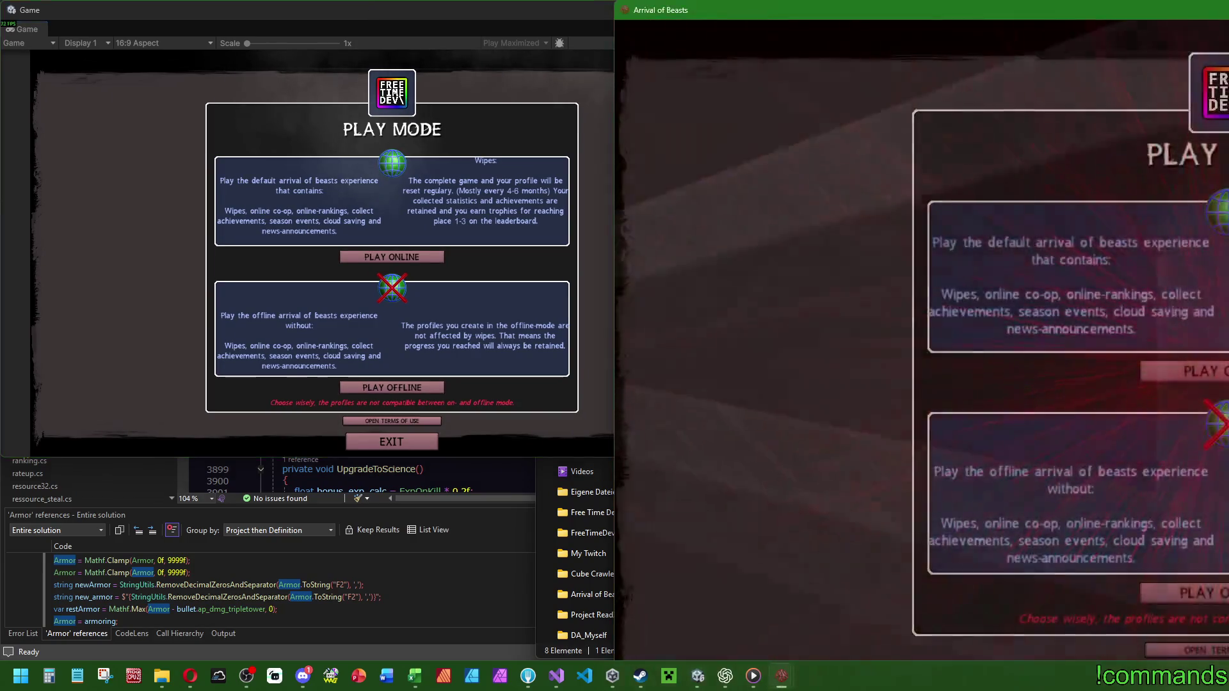
pyautogui.moveTo(704, 10)
pyautogui.mouseDown()
pyautogui.moveTo(911, 125)
pyautogui.moveTo(489, 206)
pyautogui.moveTo(706, 10)
pyautogui.moveTo(909, 112)
pyautogui.moveTo(390, 230)
pyautogui.moveTo(1222, 320)
pyautogui.moveTo(883, 64)
pyautogui.moveTo(393, 238)
pyautogui.mouseUp()
pyautogui.moveTo(1202, 113)
pyautogui.mouseDown()
pyautogui.moveTo(823, 80)
pyautogui.moveTo(781, 18)
pyautogui.moveTo(790, 14)
pyautogui.moveTo(932, 247)
pyautogui.moveTo(663, 217)
pyautogui.moveTo(642, 192)
pyautogui.mouseUp()
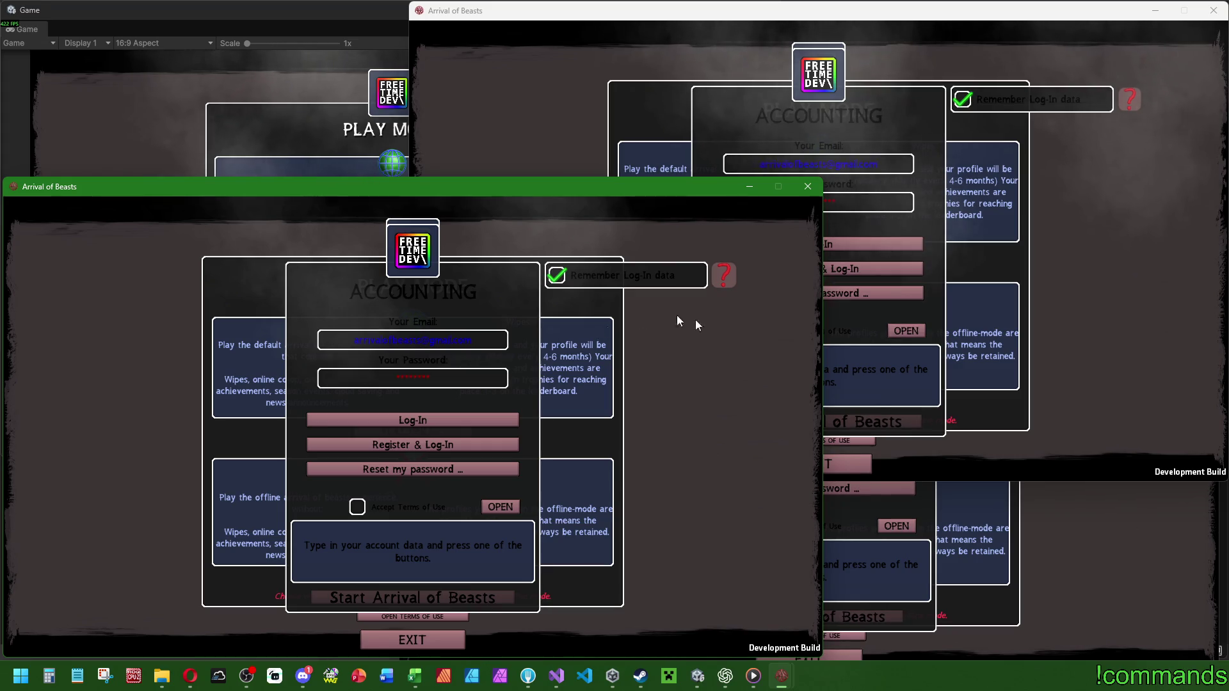
pyautogui.moveTo(677, 187); pyautogui.dragTo(1073, 205)
pyautogui.moveTo(880, 200)
pyautogui.mouseDown()
pyautogui.moveTo(873, 210)
pyautogui.moveTo(884, 187)
pyautogui.mouseUp()
pyautogui.moveTo(221, 537)
pyautogui.mouseDown()
pyautogui.moveTo(393, 415)
pyautogui.moveTo(494, 196)
pyautogui.mouseUp()
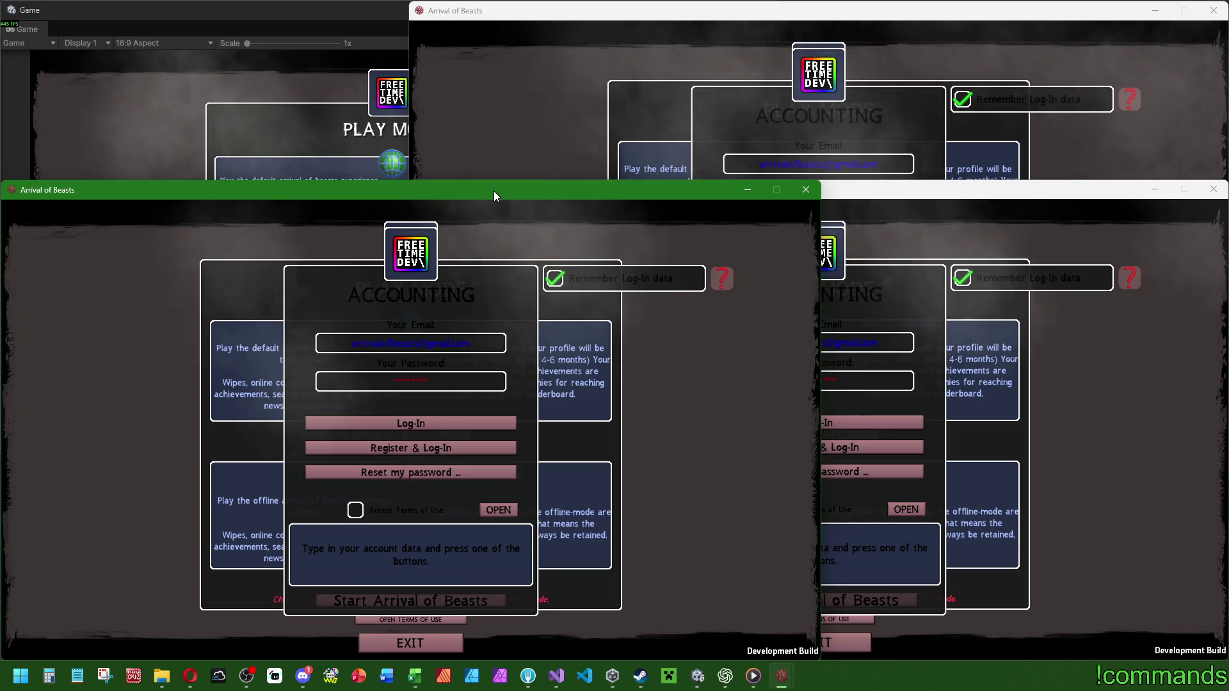
pyautogui.moveTo(501, 185)
pyautogui.mouseDown()
pyautogui.moveTo(493, 198)
pyautogui.moveTo(414, 193)
pyautogui.mouseUp()
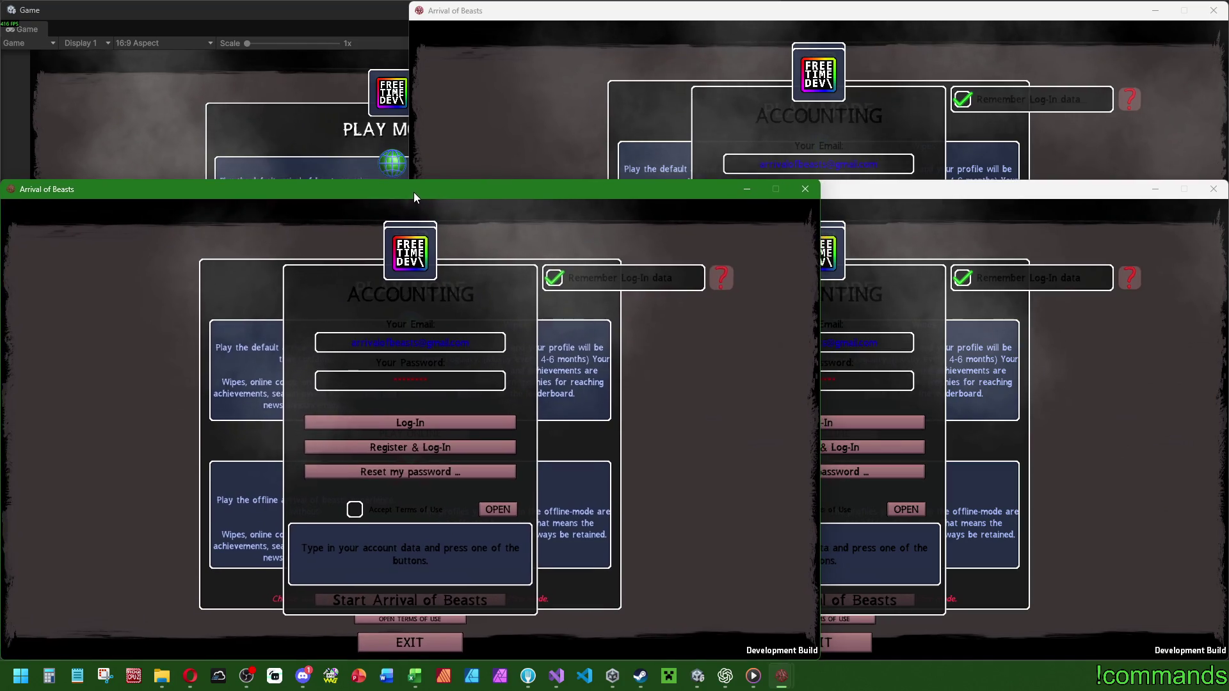
# Log in the top-right client and bring the editor's game to its main menu to play online.
pyautogui.click(293, 163)
pyautogui.click(379, 259)
pyautogui.click(1002, 125)
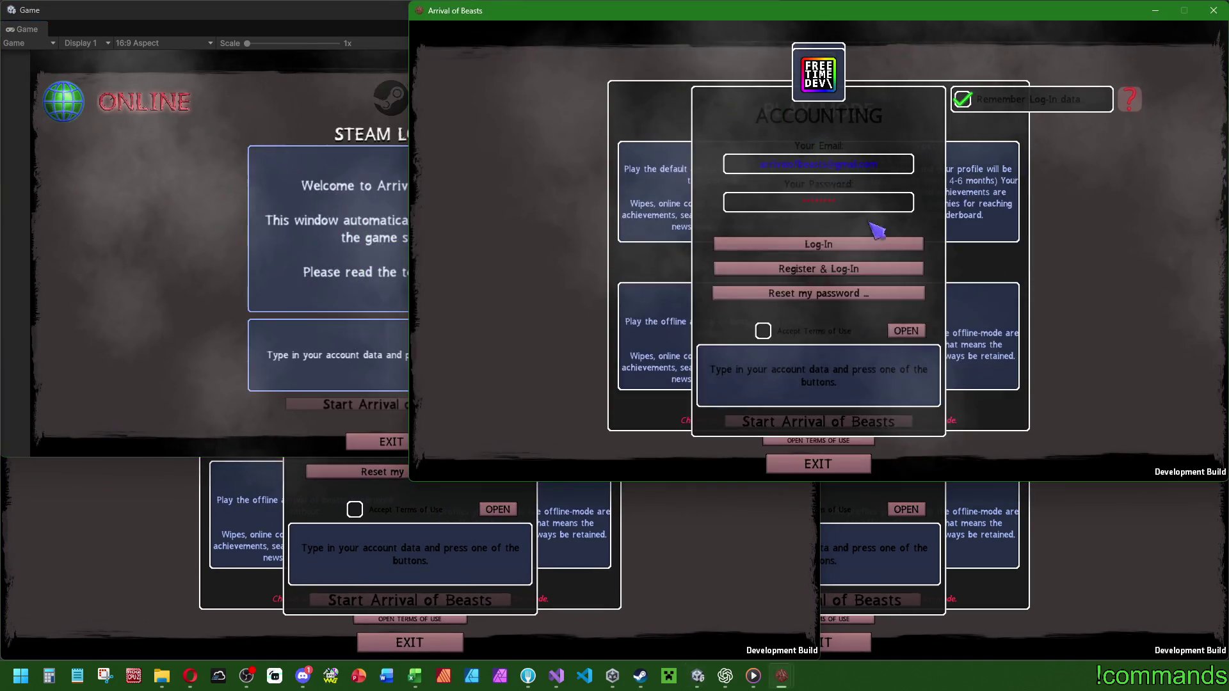
pyautogui.click(860, 253)
pyautogui.click(409, 404)
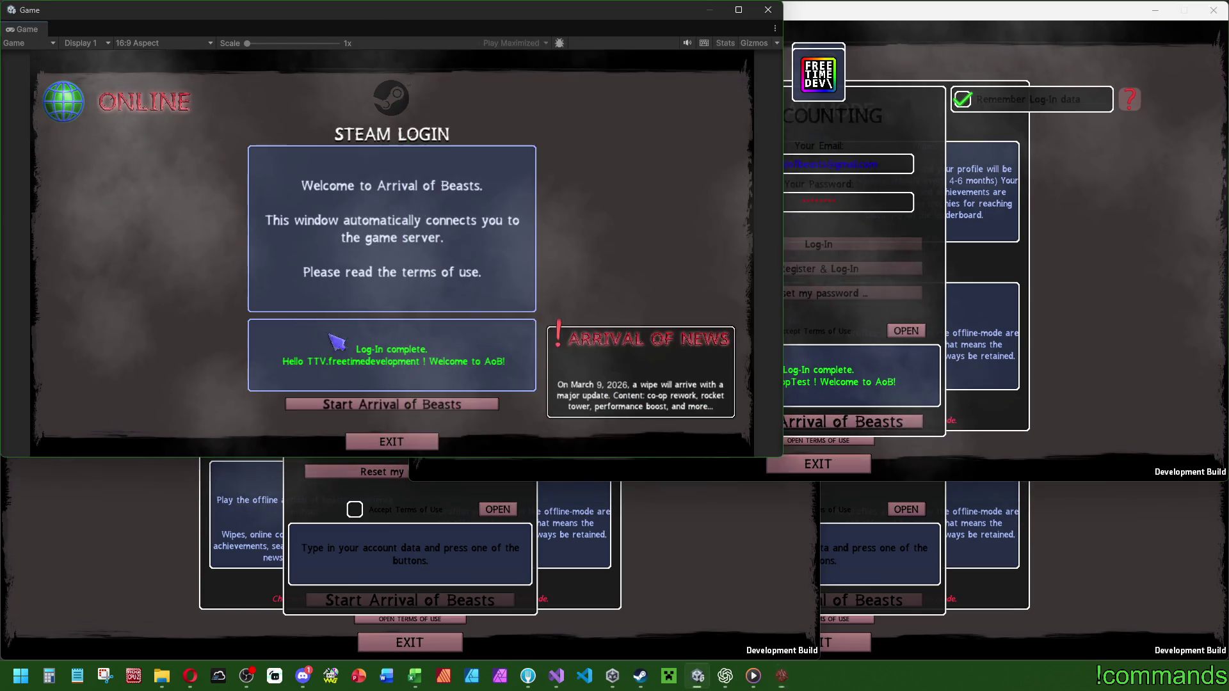
pyautogui.click(409, 404)
pyautogui.click(389, 318)
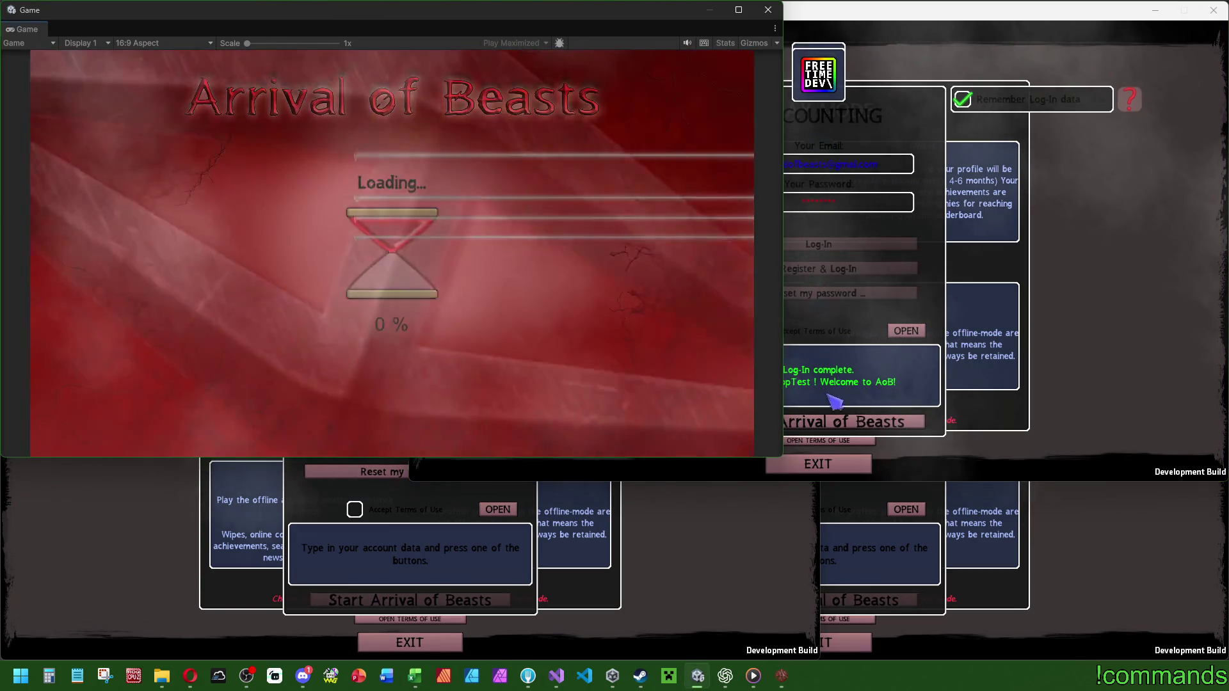
# Log in the right, left and remaining clients and start playing in each.
pyautogui.click(846, 427)
pyautogui.click(846, 428)
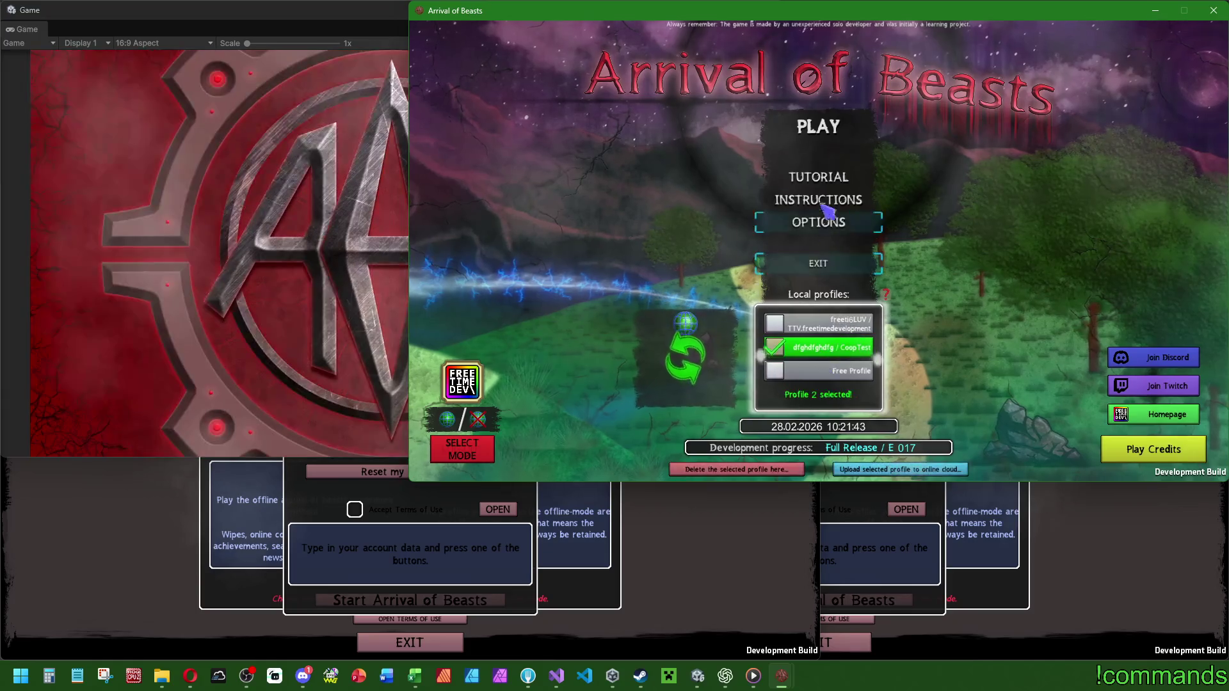
pyautogui.click(825, 134)
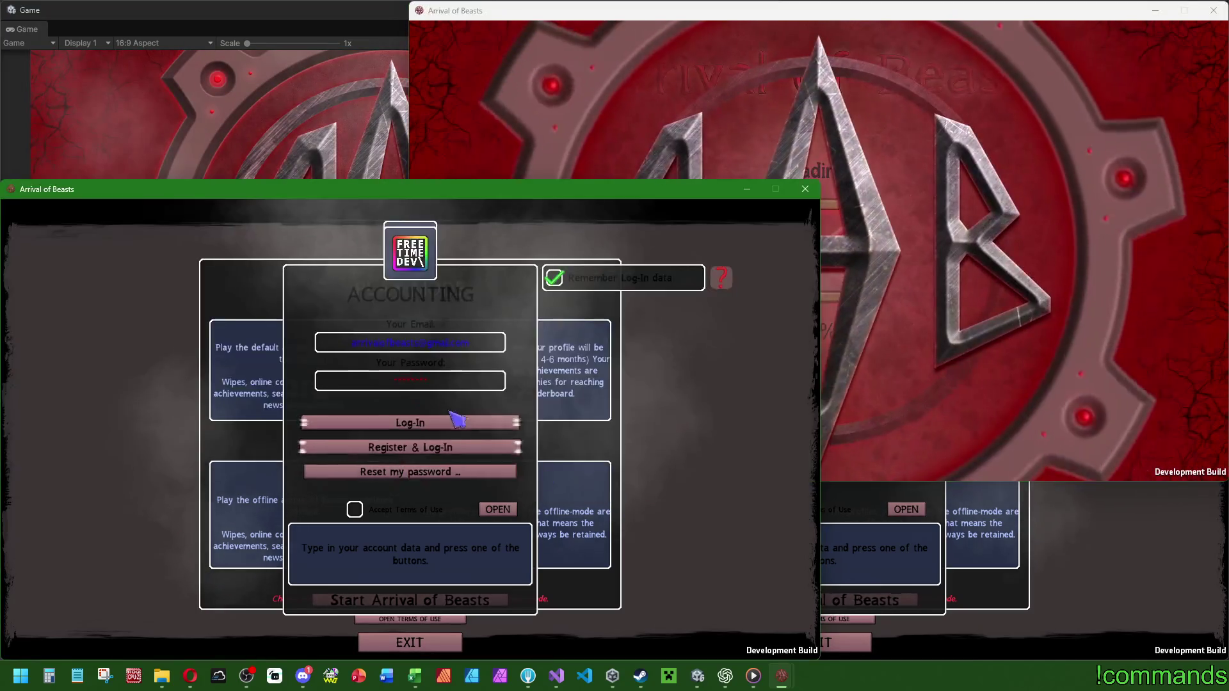
pyautogui.click(455, 419)
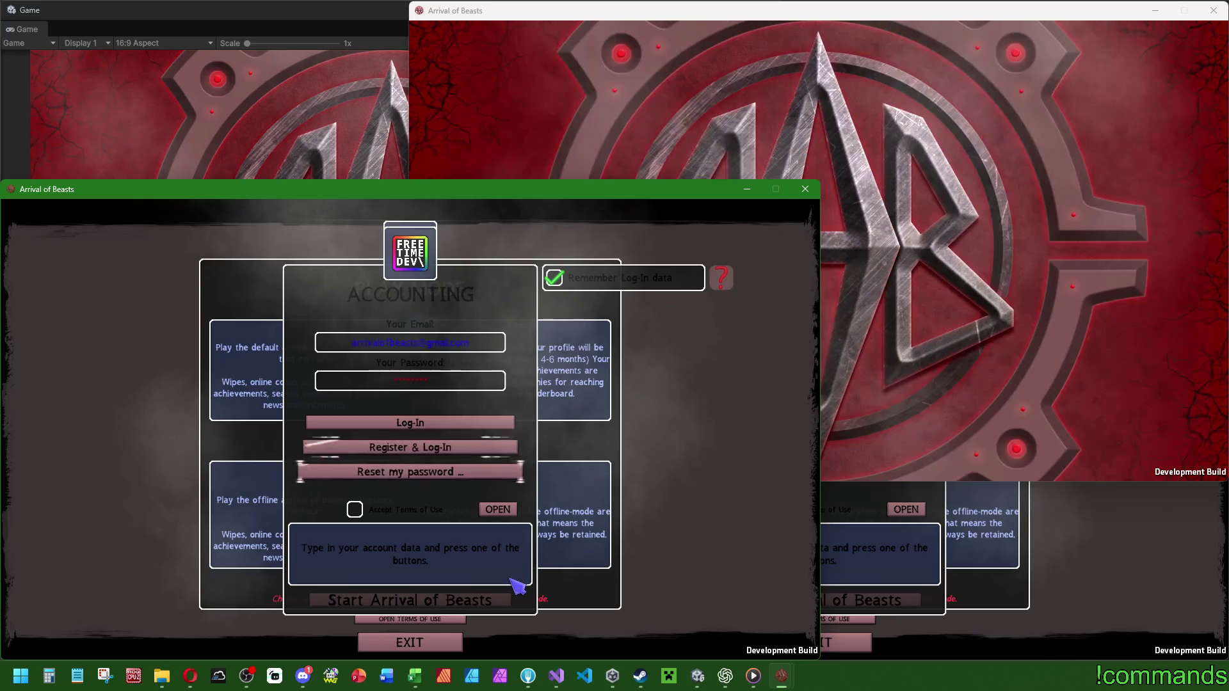
pyautogui.click(477, 600)
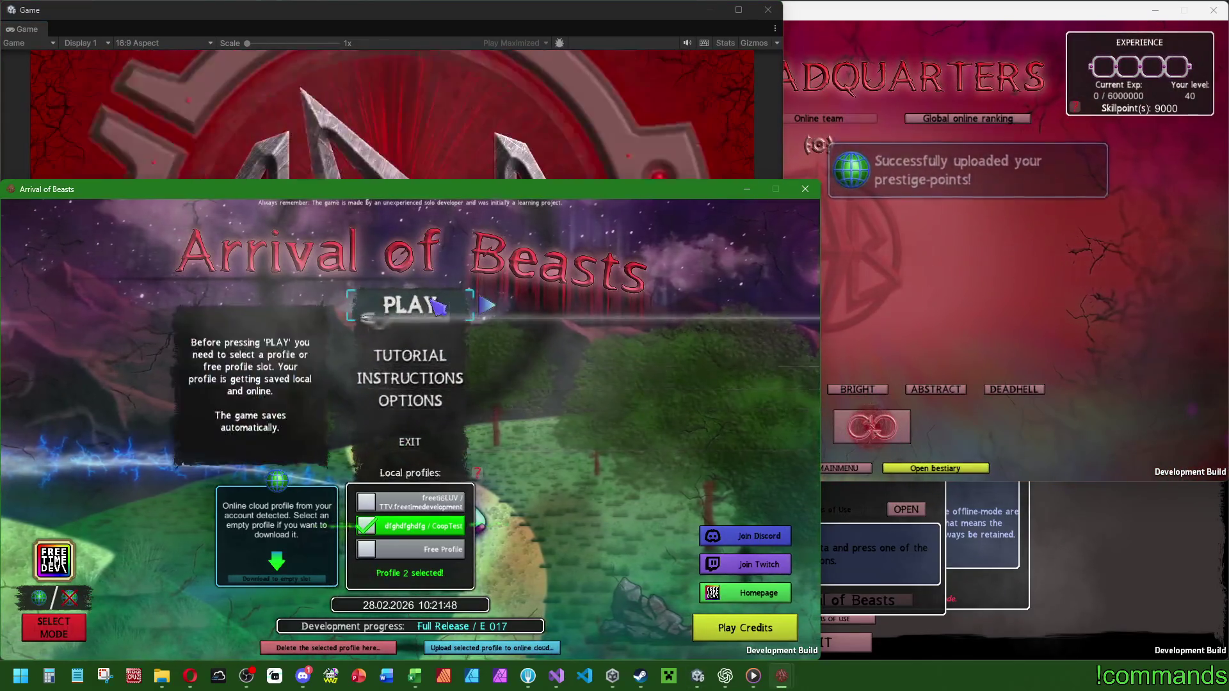
pyautogui.click(410, 304)
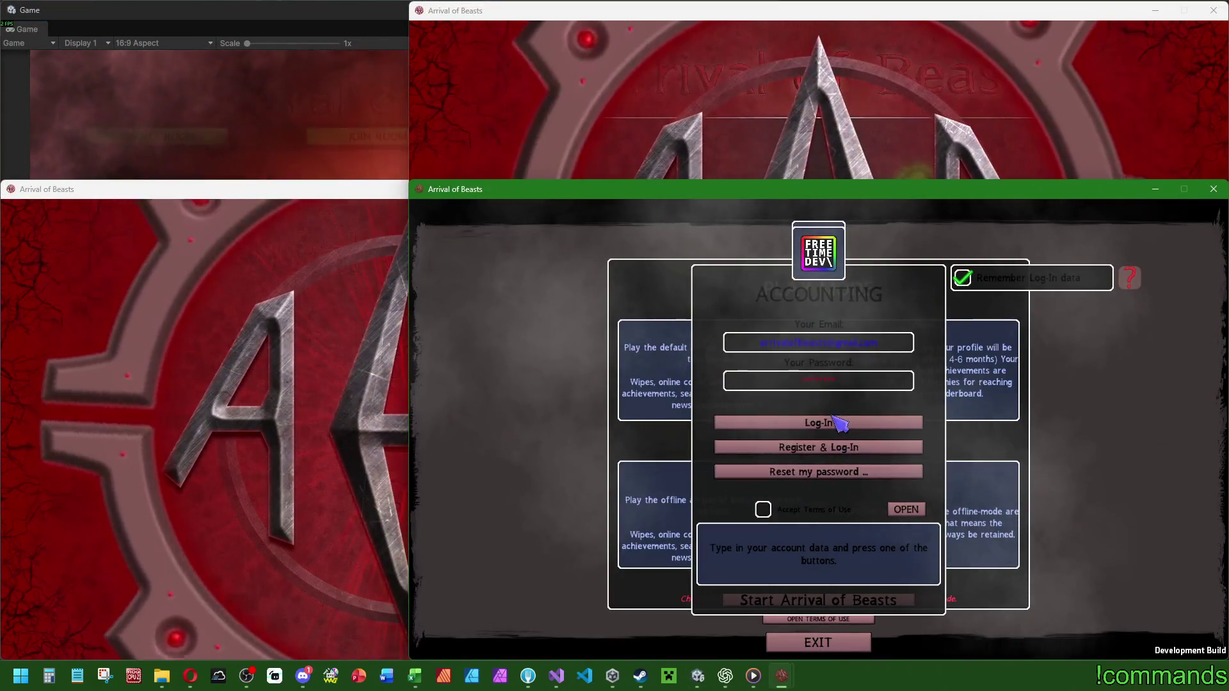
pyautogui.click(826, 419)
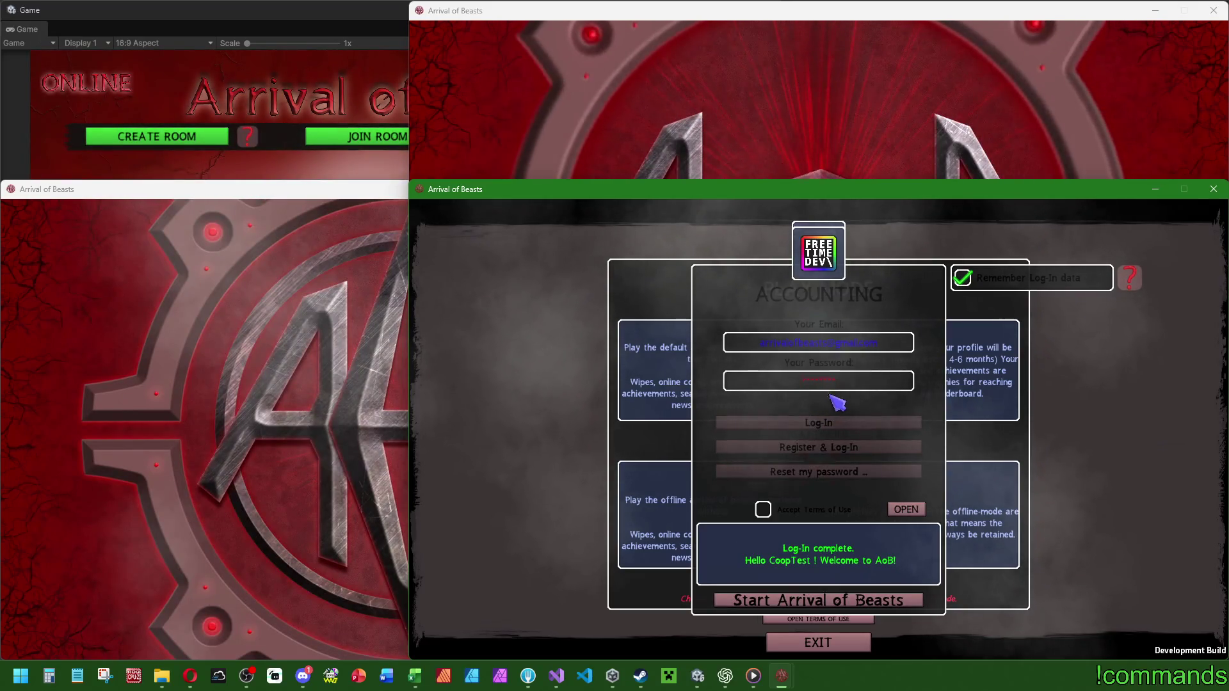
# Create a private four-player room from the editor's online lobby.
pyautogui.hotkey('alt', 'Tab')
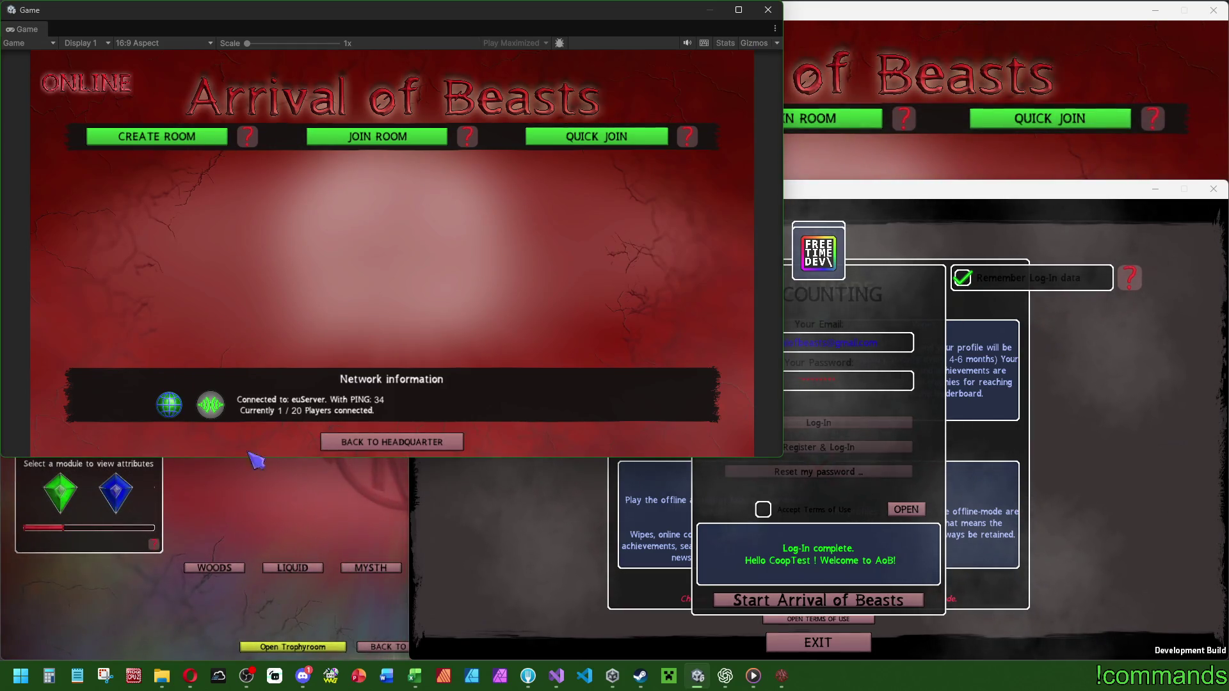
pyautogui.click(256, 459)
pyautogui.click(198, 126)
pyautogui.click(168, 148)
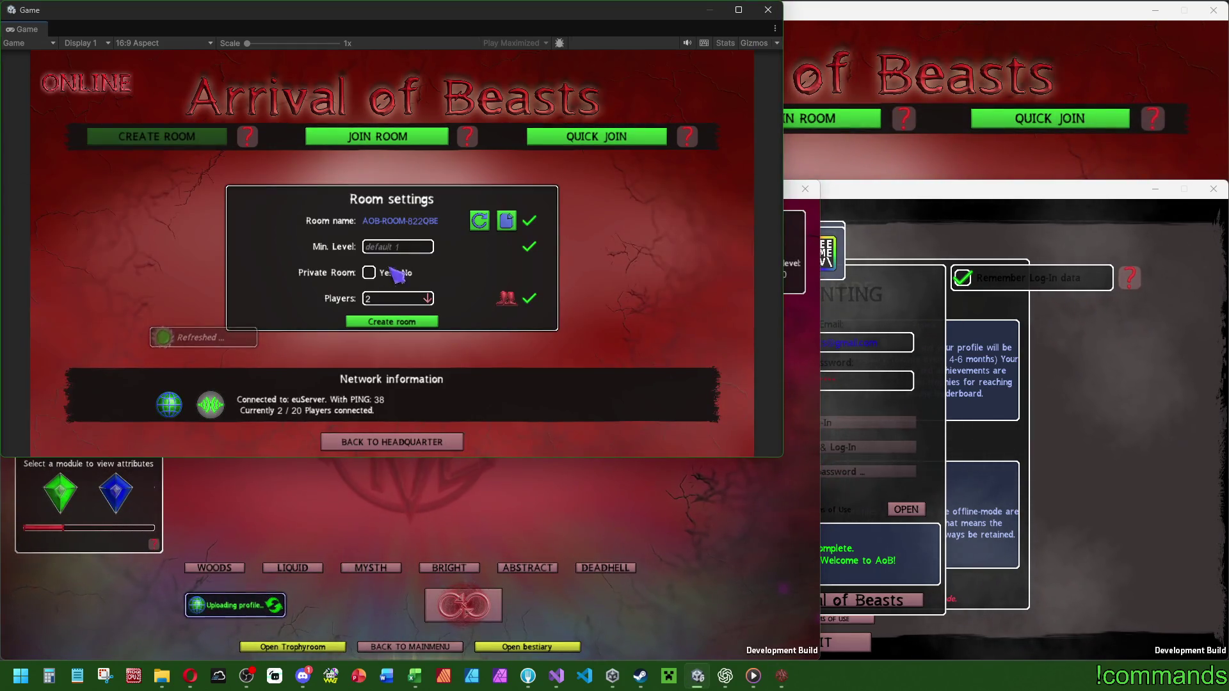
pyautogui.click(369, 273)
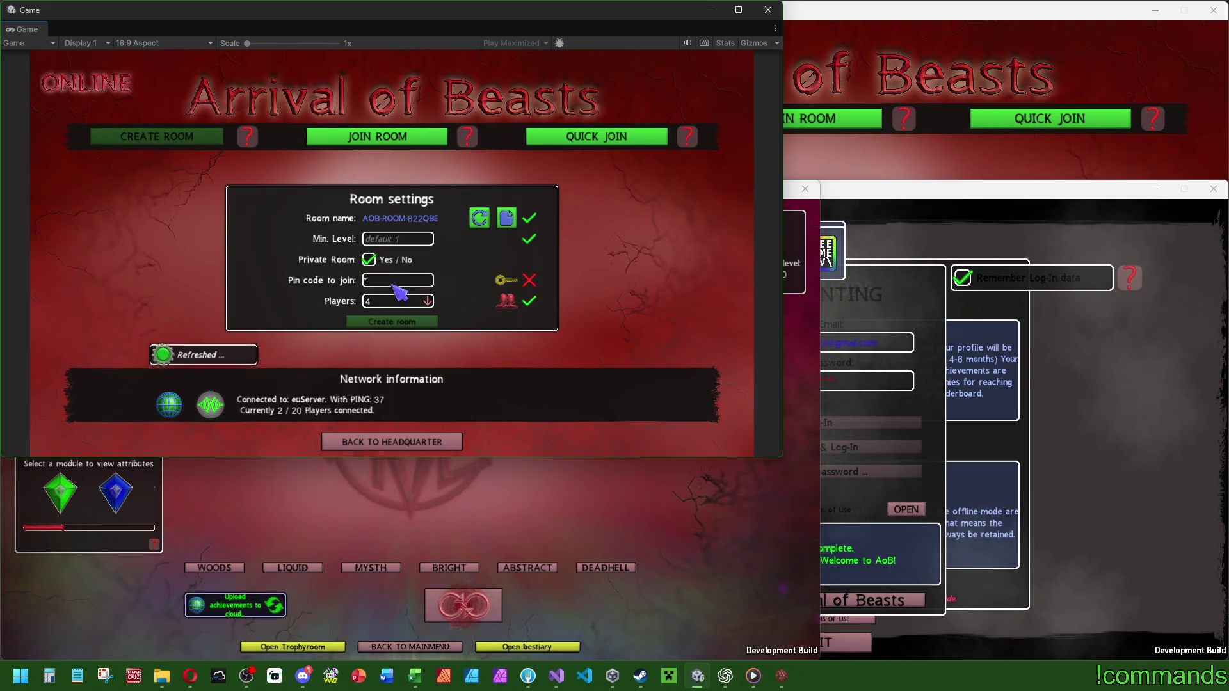
pyautogui.click(395, 322)
# Join room AOB-ROOM-822QBE from the second client and start play in the bottom-right client.
pyautogui.click(817, 122)
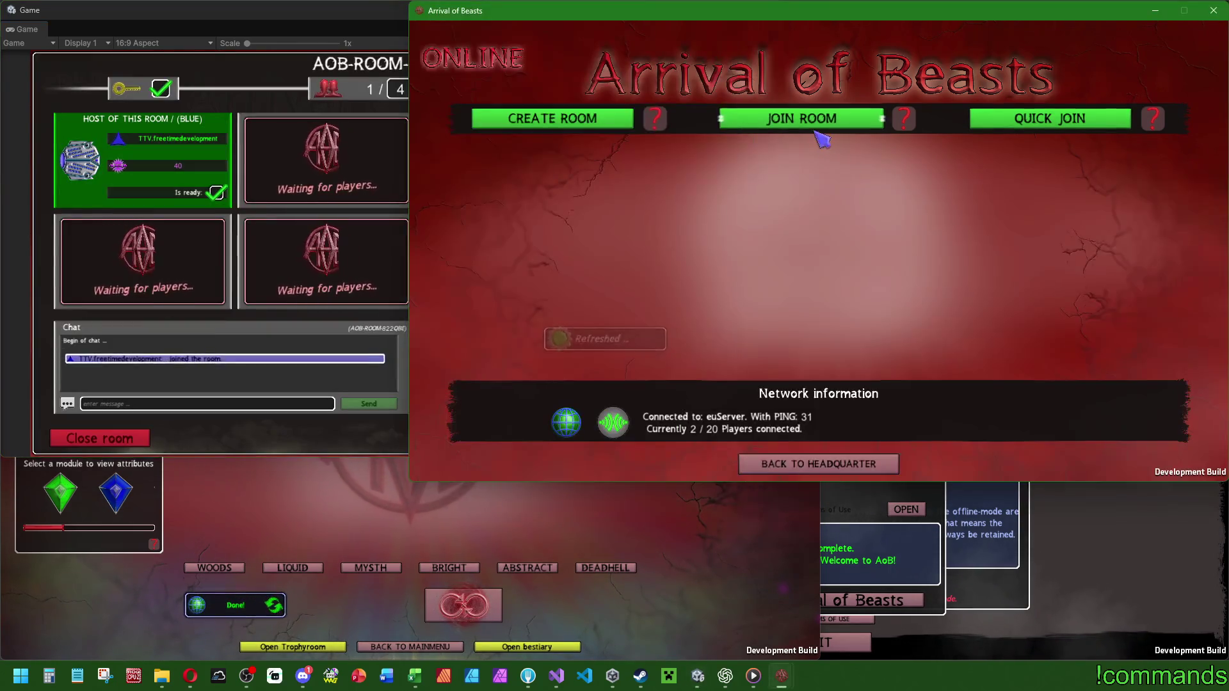
pyautogui.click(817, 122)
pyautogui.click(970, 194)
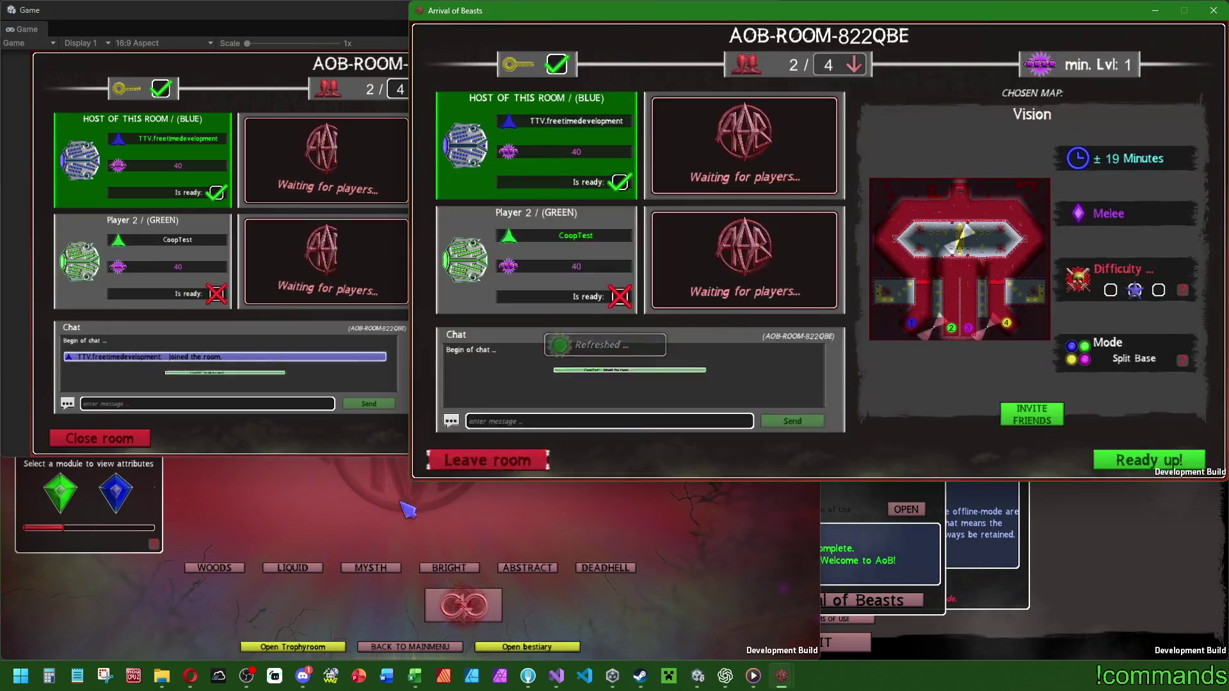
pyautogui.click(407, 510)
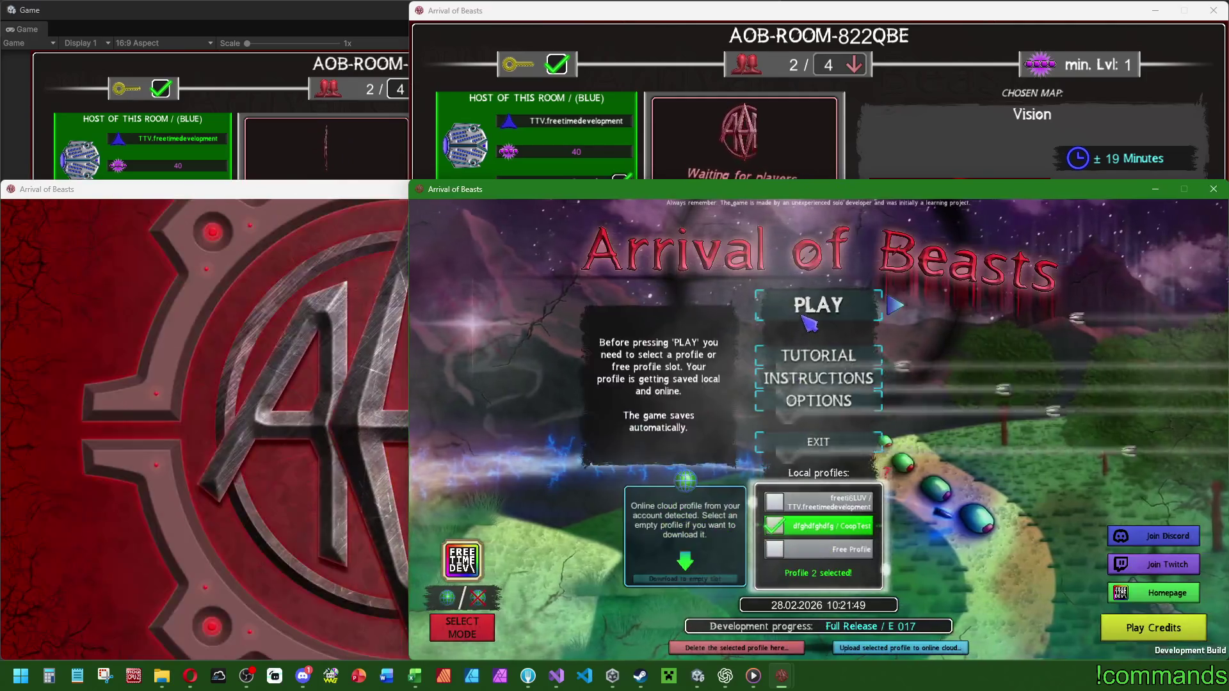
pyautogui.click(822, 306)
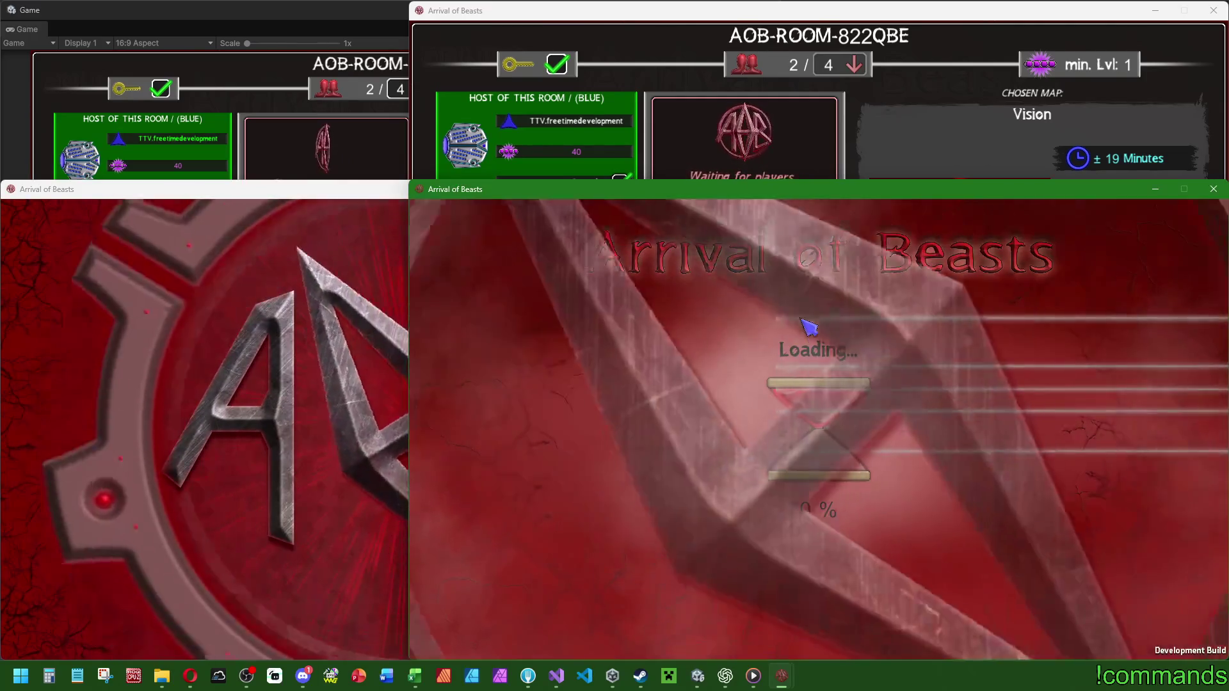